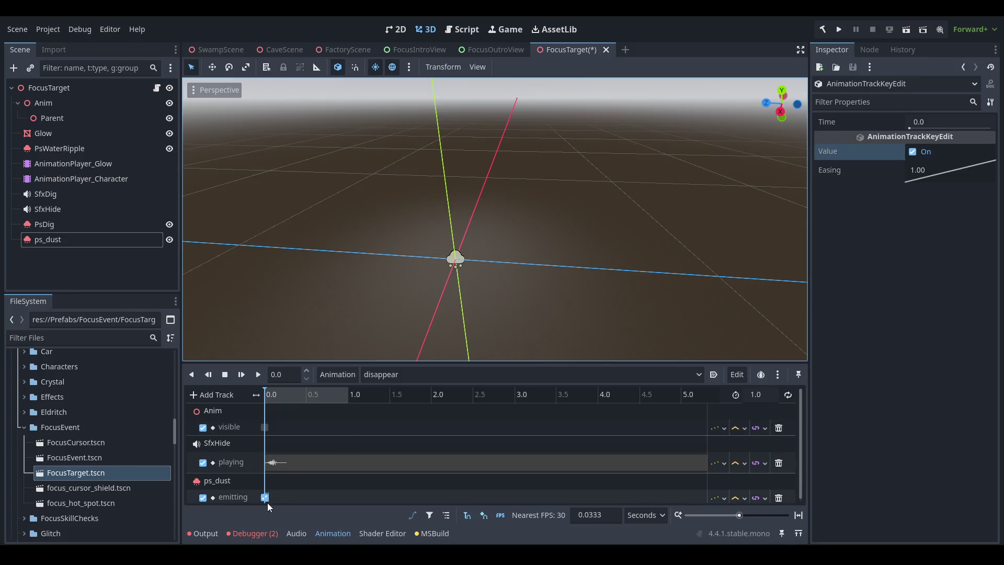
- Preview the disappear animation and select the ps_dust emitting keyframe
{"action": "left_click", "coordinate": [260, 374]}
{"action": "left_click", "coordinate": [279, 462], "text": "shift"}
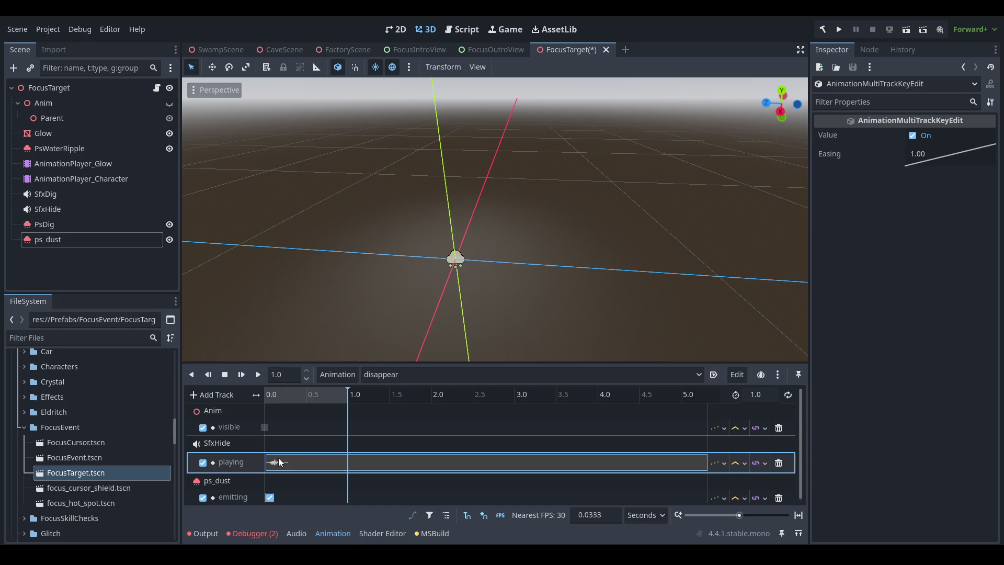
{"action": "left_click", "coordinate": [271, 498]}
{"action": "left_click", "coordinate": [258, 375]}
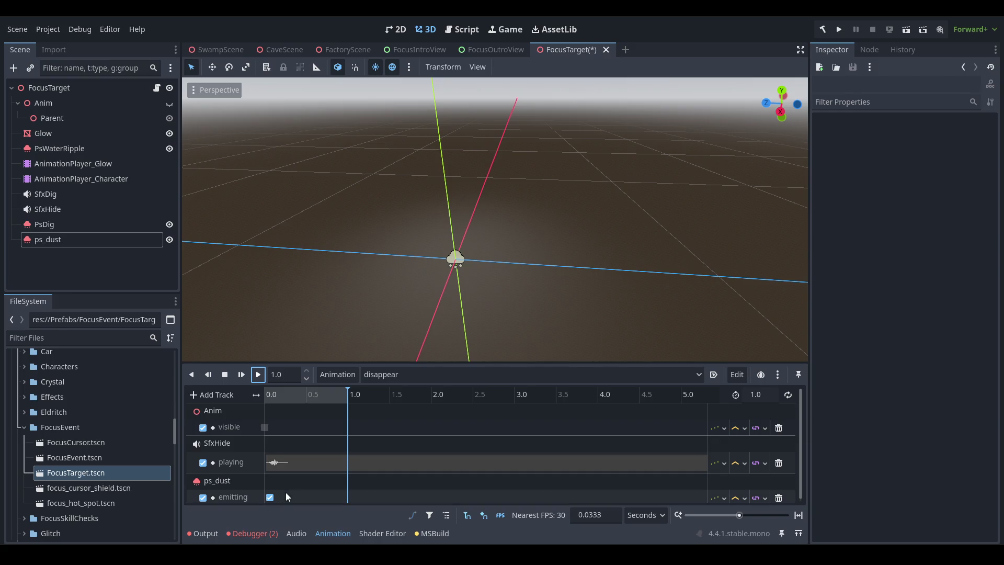
{"action": "left_click", "coordinate": [270, 497]}
- Move the ps_dust emitting key to 0.01 s
{"action": "left_click_drag", "start_coordinate": [269, 497], "coordinate": [267, 498]}
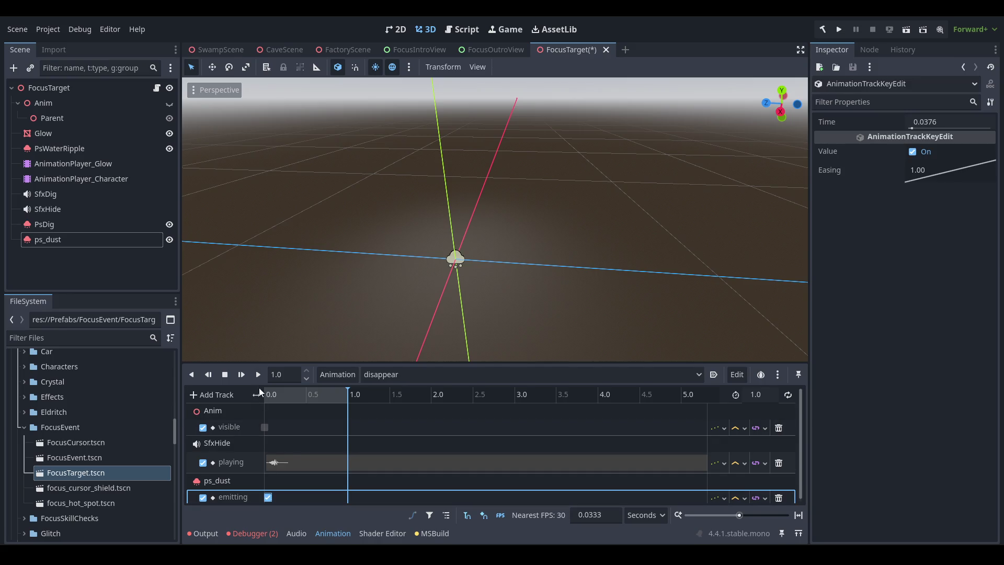
{"action": "left_click", "coordinate": [966, 122]}
{"action": "key", "text": "BackSpace"}
{"action": "type", "text": "1"}
{"action": "key", "text": "Return"}
- Replay the disappear animation to check the puff, save the scene, and switch to RESET
{"action": "left_click", "coordinate": [259, 378]}
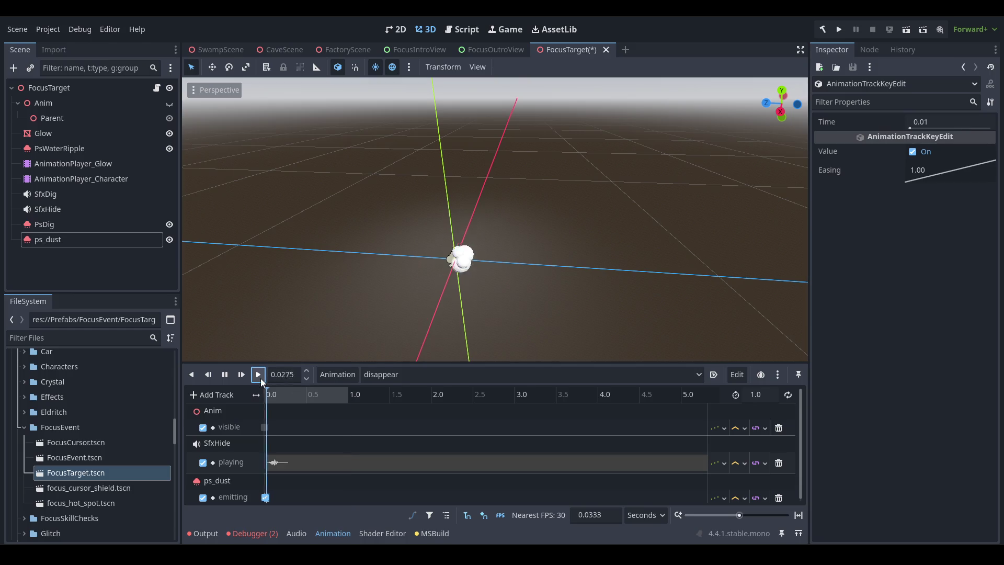
{"action": "left_click", "coordinate": [259, 378]}
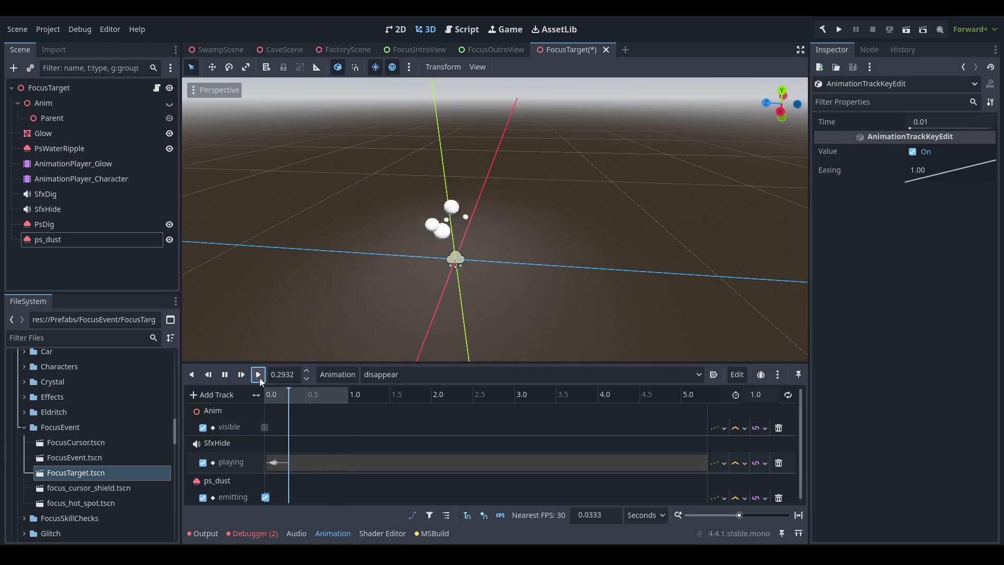
{"action": "left_click", "coordinate": [260, 378]}
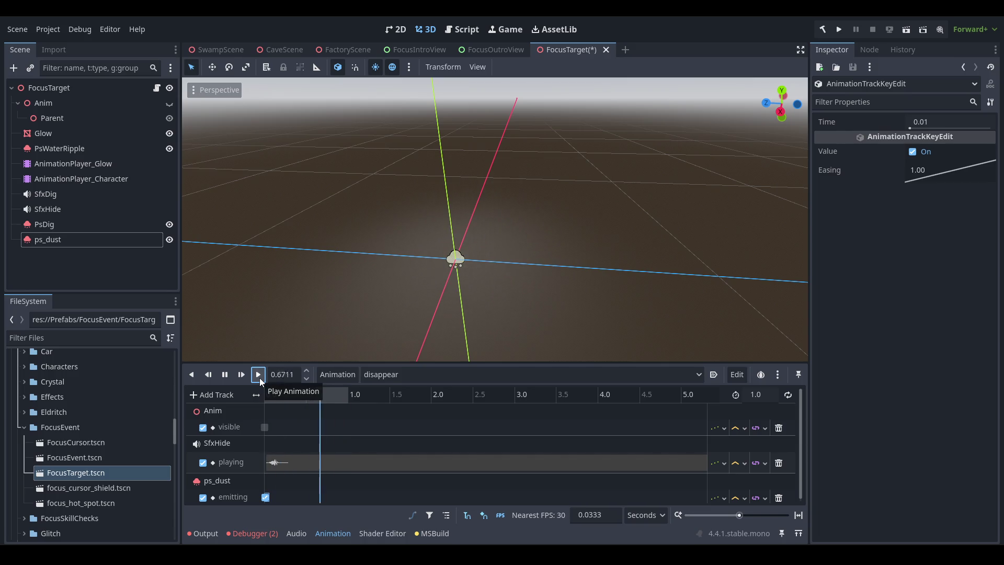
{"action": "key", "text": "ctrl+s"}
{"action": "left_click", "coordinate": [404, 378]}
{"action": "left_click", "coordinate": [403, 388]}
- Review the RESET animation's tracks, close the FocusTarget scene, and move to Visual Studio
{"action": "scroll", "coordinate": [290, 453], "scroll_direction": "down", "scroll_amount": 5}
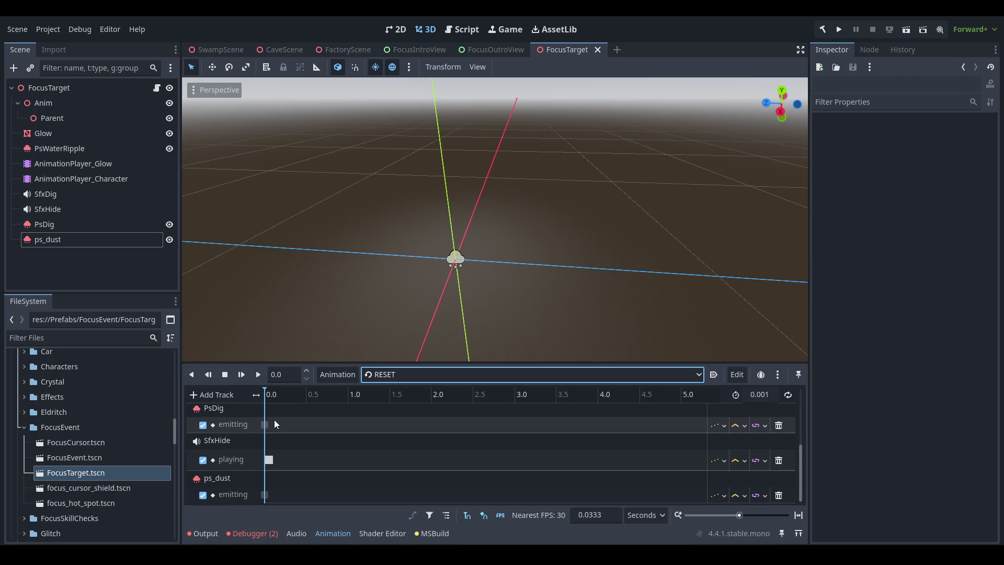
{"action": "scroll", "coordinate": [303, 467], "scroll_direction": "up", "scroll_amount": 2}
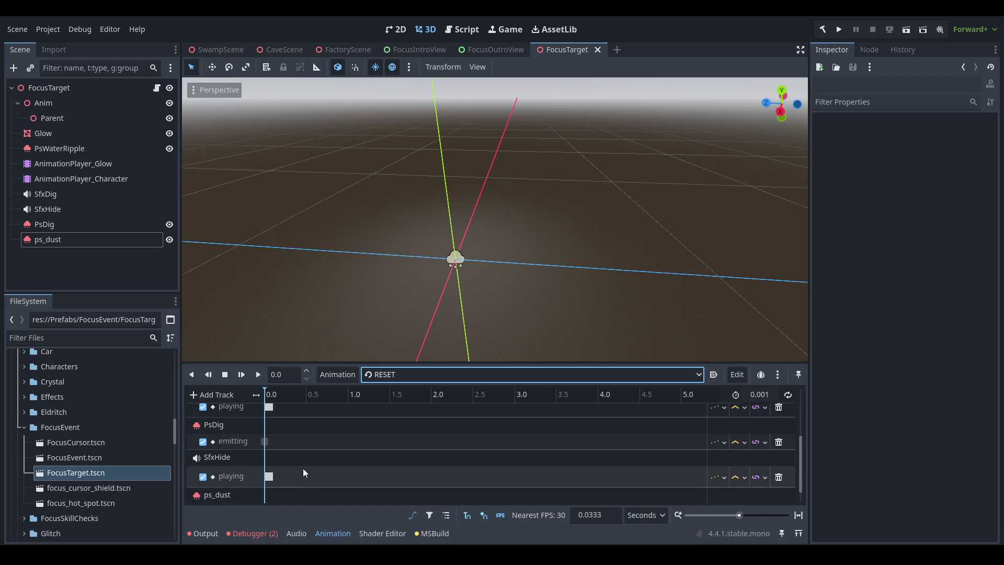
{"action": "scroll", "coordinate": [302, 469], "scroll_direction": "up", "scroll_amount": 4}
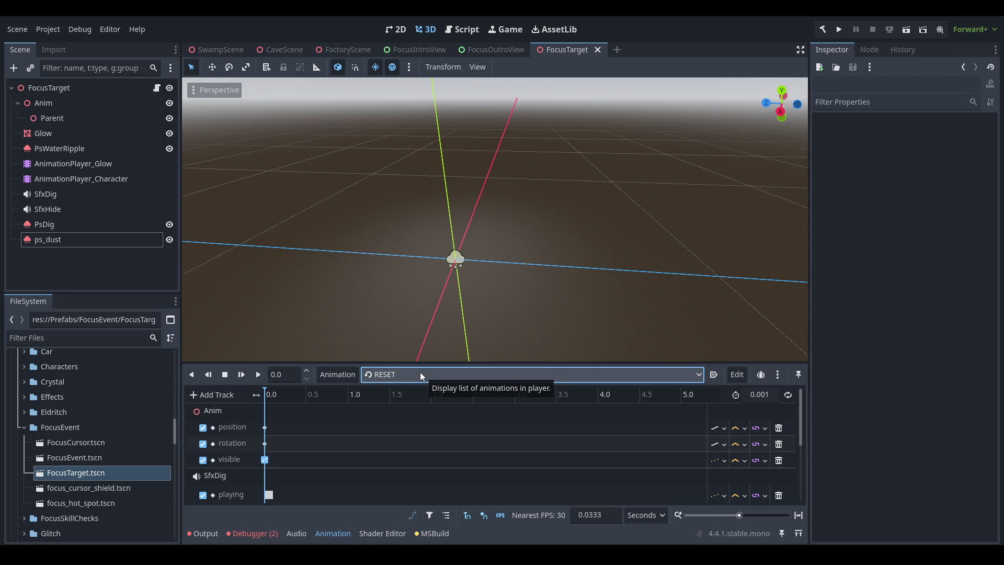
{"action": "middle_click", "coordinate": [563, 48]}
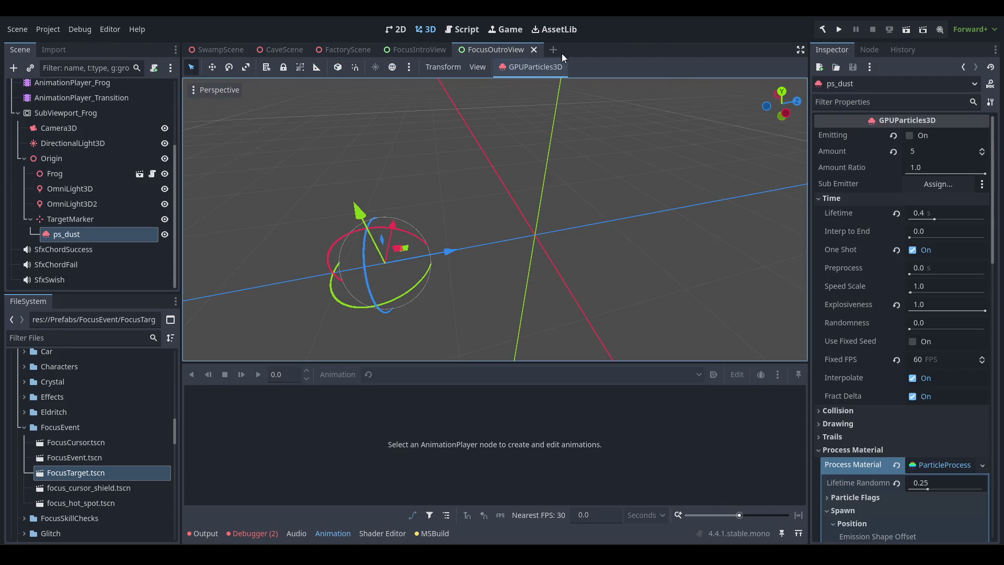
{"action": "key", "text": "alt+Tab"}
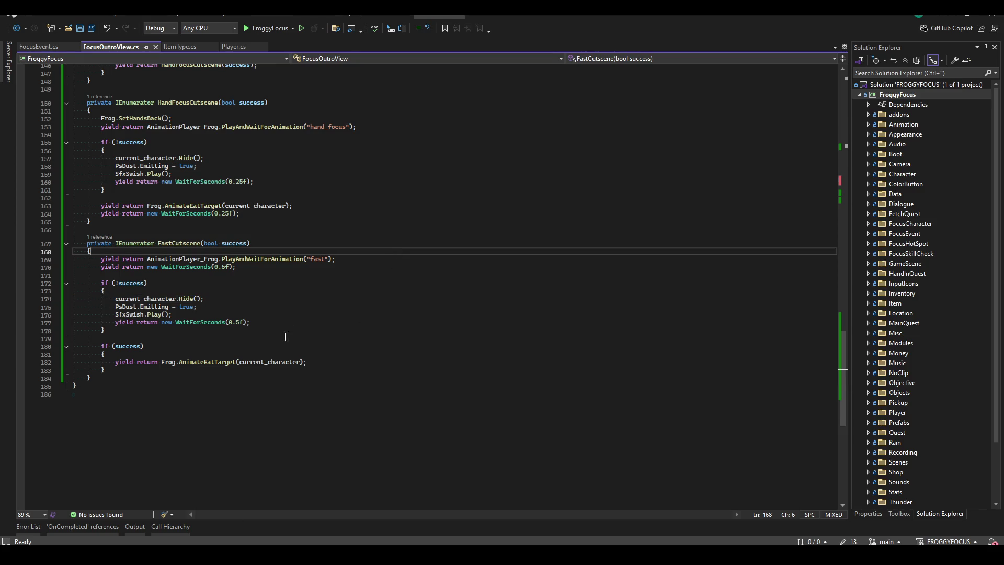
- Open FocusTarget.cs via Code Search and look over ResetCharacterAnimation
{"action": "key", "text": "ctrl+t"}
{"action": "type", "text": "FocusTarget.cs"}
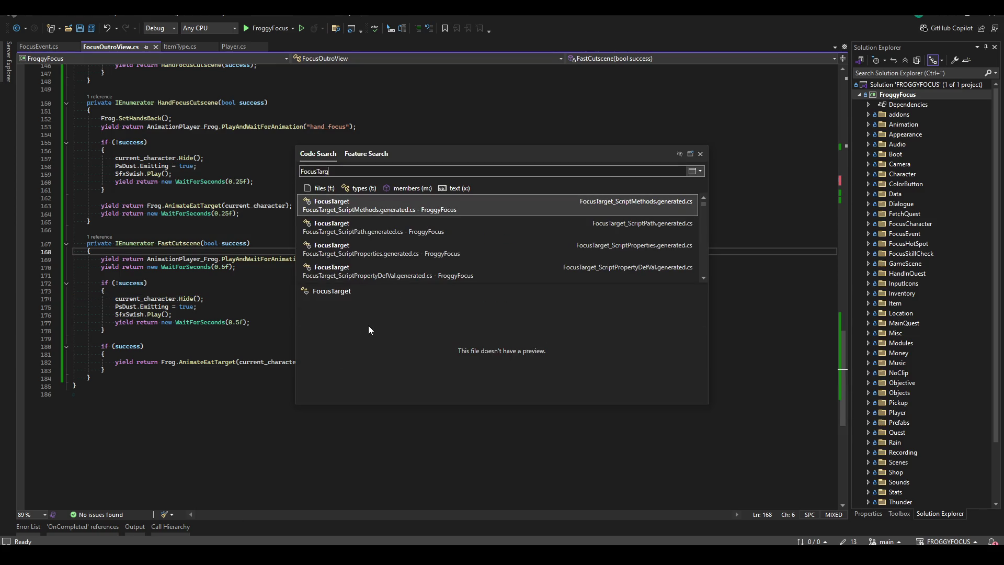
{"action": "key", "text": "Return"}
{"action": "scroll", "coordinate": [386, 323], "scroll_direction": "down", "scroll_amount": 10}
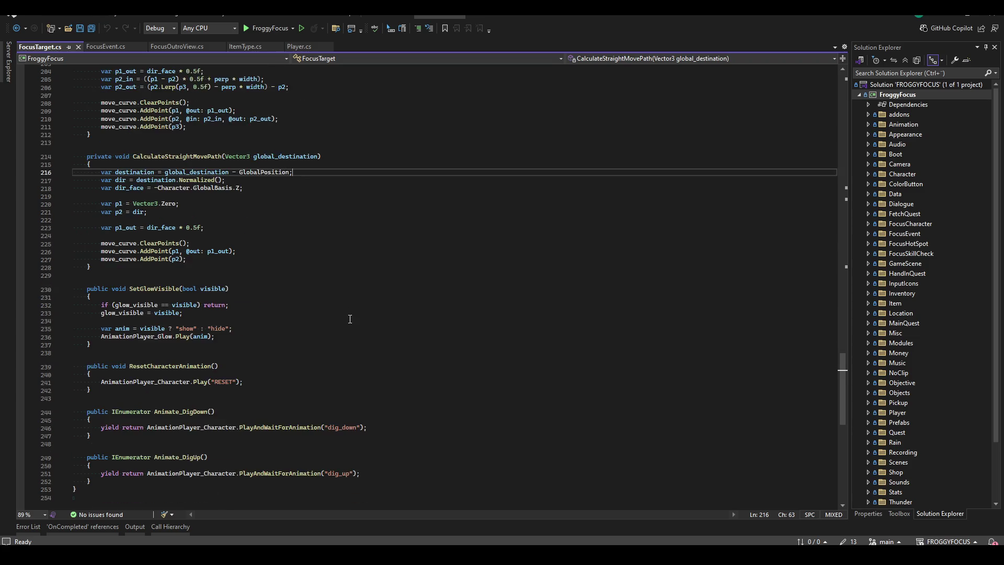
{"action": "scroll", "coordinate": [386, 323], "scroll_direction": "up", "scroll_amount": 4}
{"action": "left_click", "coordinate": [254, 274]}
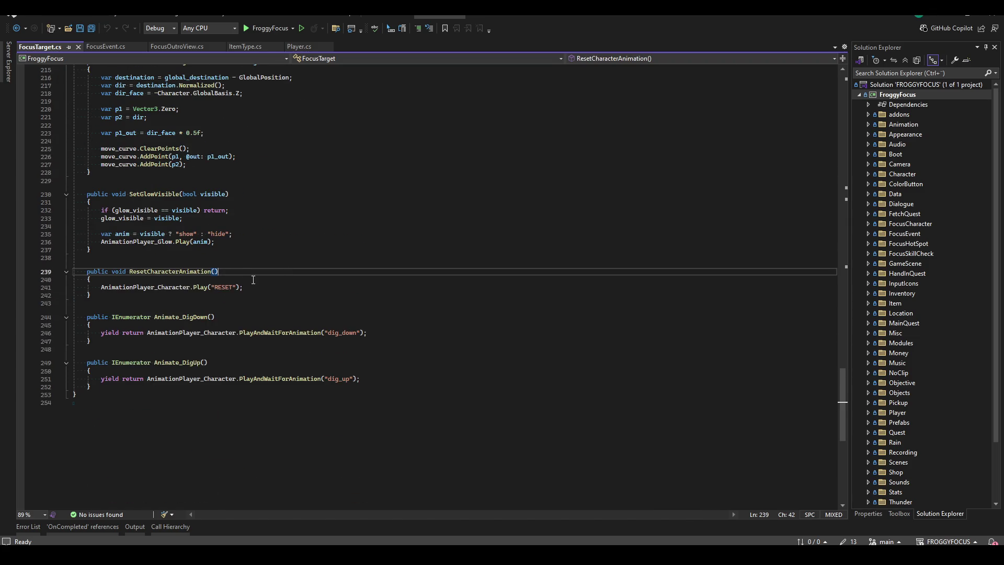
{"action": "double_click", "coordinate": [180, 272]}
{"action": "scroll", "coordinate": [220, 277], "scroll_direction": "up", "scroll_amount": 20}
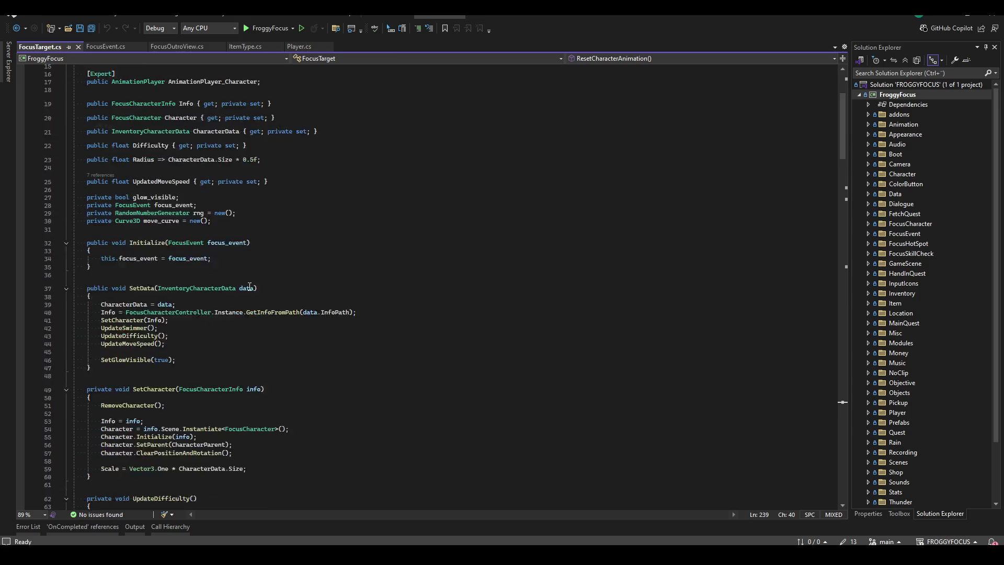
{"action": "scroll", "coordinate": [249, 286], "scroll_direction": "down", "scroll_amount": 4}
- Add a blank line after UpdateMoveSpeed() in SetData
{"action": "left_click", "coordinate": [245, 223]}
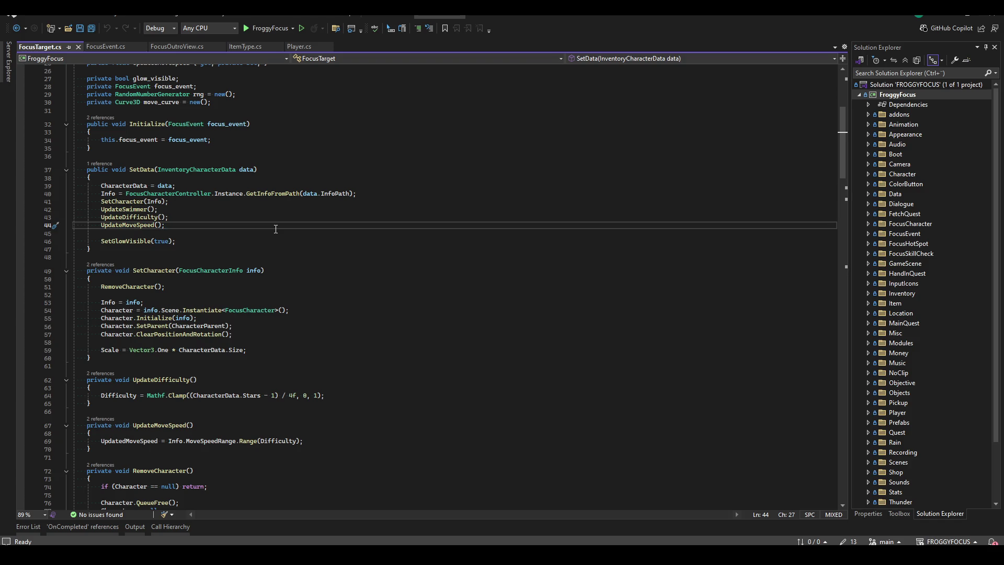
{"action": "scroll", "coordinate": [293, 392], "scroll_direction": "down", "scroll_amount": 20}
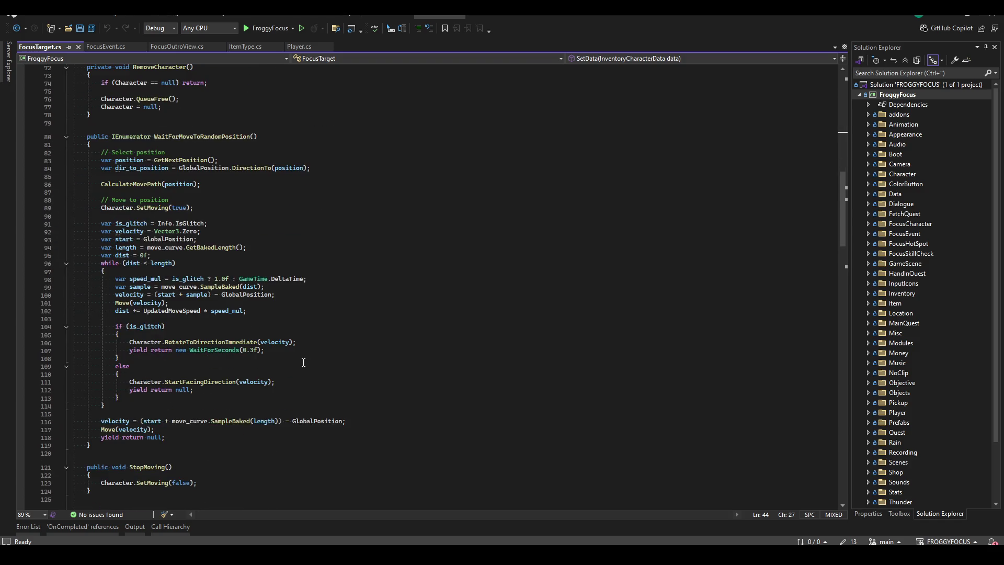
{"action": "scroll", "coordinate": [243, 364], "scroll_direction": "down", "scroll_amount": 20}
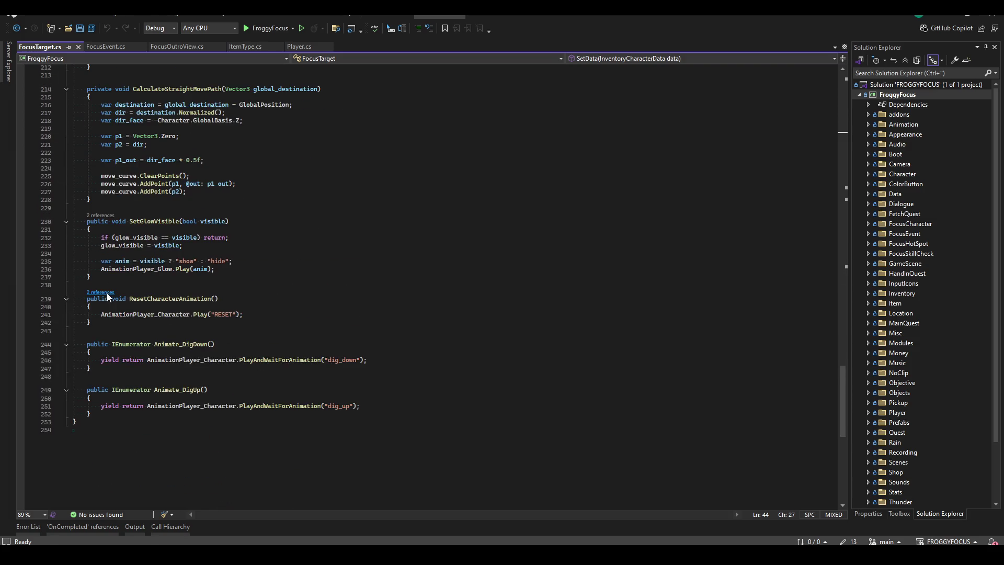
{"action": "left_click", "coordinate": [107, 292]}
{"action": "double_click", "coordinate": [260, 267]}
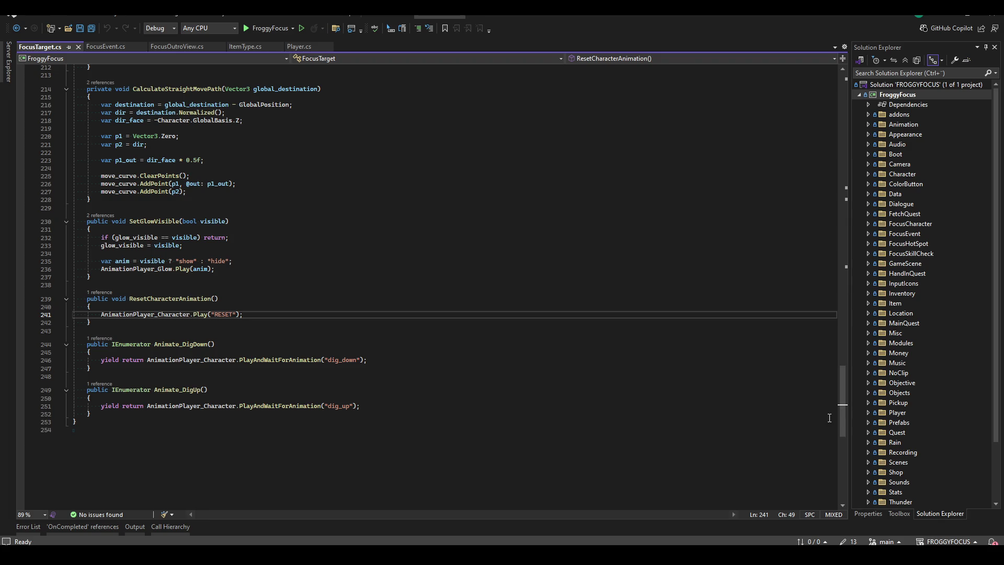
{"action": "left_click_drag", "start_coordinate": [842, 412], "coordinate": [842, 78]}
{"action": "scroll", "coordinate": [210, 292], "scroll_direction": "down", "scroll_amount": 6}
{"action": "left_click", "coordinate": [180, 320]}
{"action": "scroll", "coordinate": [424, 281], "scroll_direction": "down", "scroll_amount": 5}
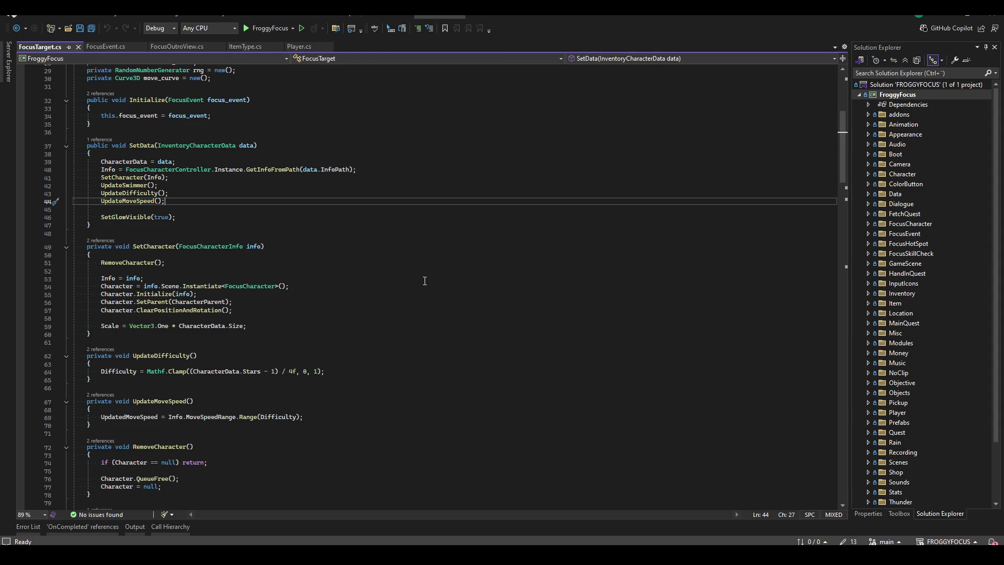
{"action": "key", "text": "Down"}
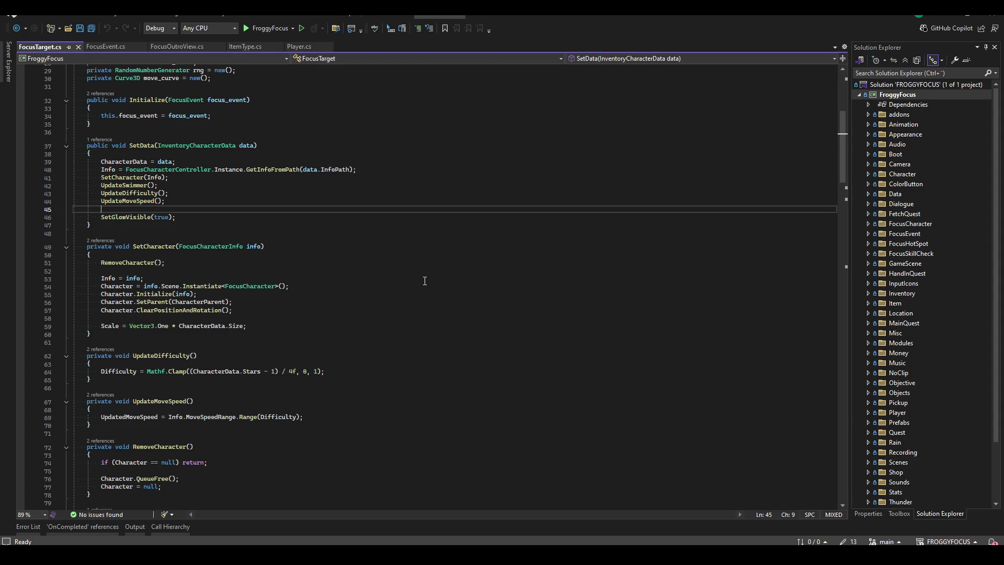
- Call ResetCharacterAnimation(); in SetData after UpdateMoveSpeed() and save
{"action": "key", "text": "Return"}
{"action": "type", "text": "ResetCh"}
{"action": "key", "text": "Tab"}
{"action": "type", "text": "();;"}
{"action": "key", "text": "ctrl+s"}
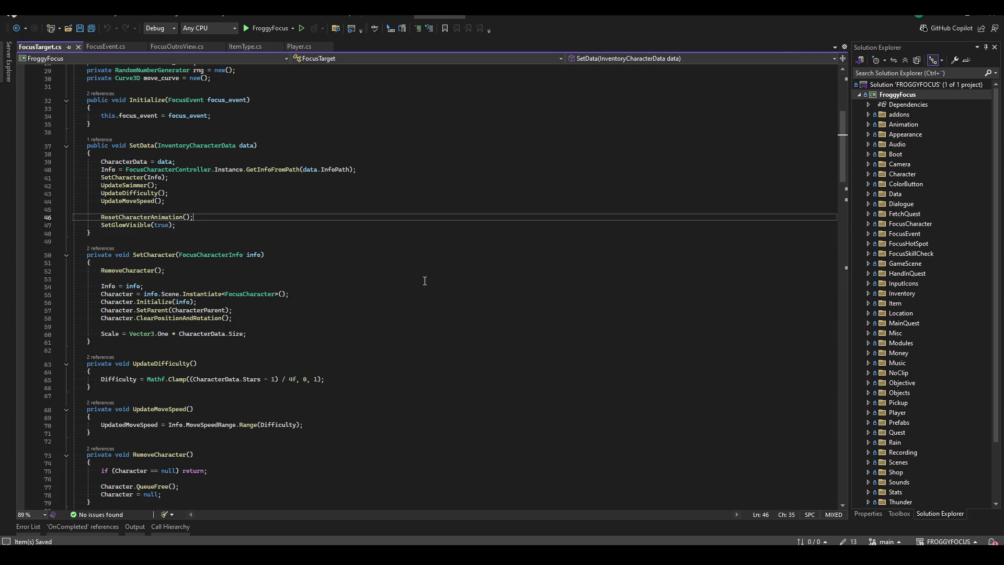
- Remove the SetGlowVisible(true) call from SetData, found through its references, and save
{"action": "double_click", "coordinate": [134, 226]}
{"action": "key", "text": "F12"}
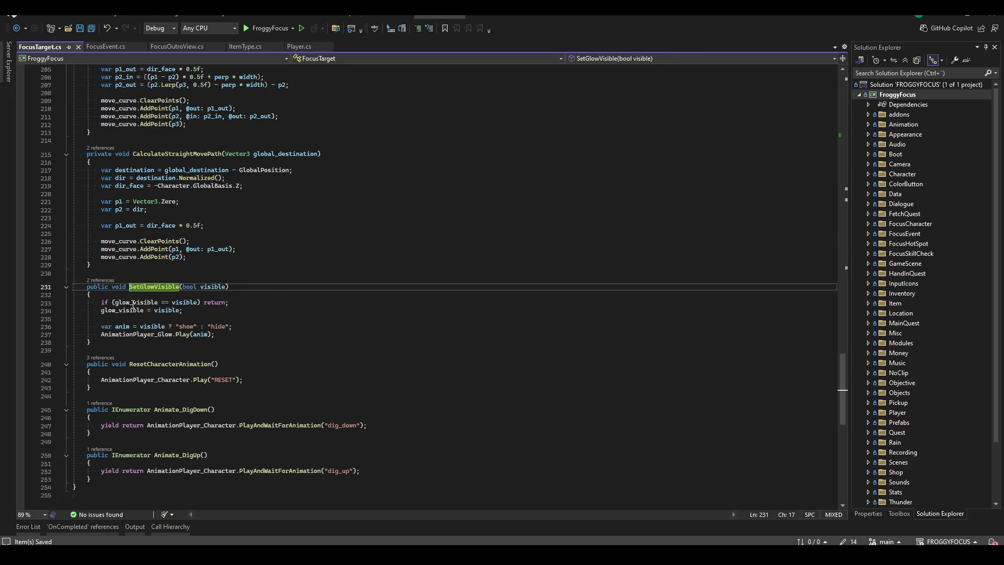
{"action": "left_click", "coordinate": [99, 281]}
{"action": "double_click", "coordinate": [192, 253]}
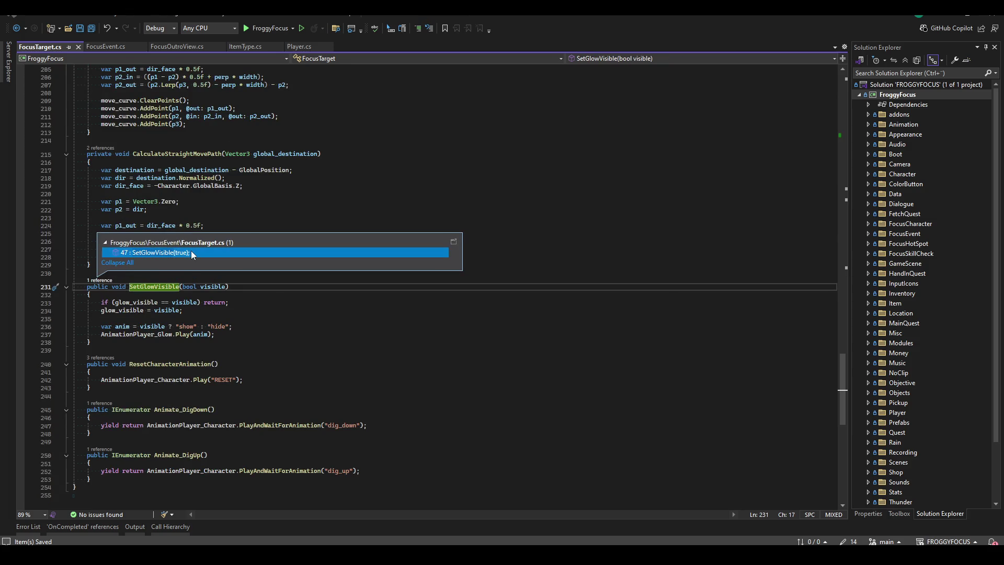
{"action": "key", "text": "ctrl+x"}
{"action": "key", "text": "ctrl+s"}
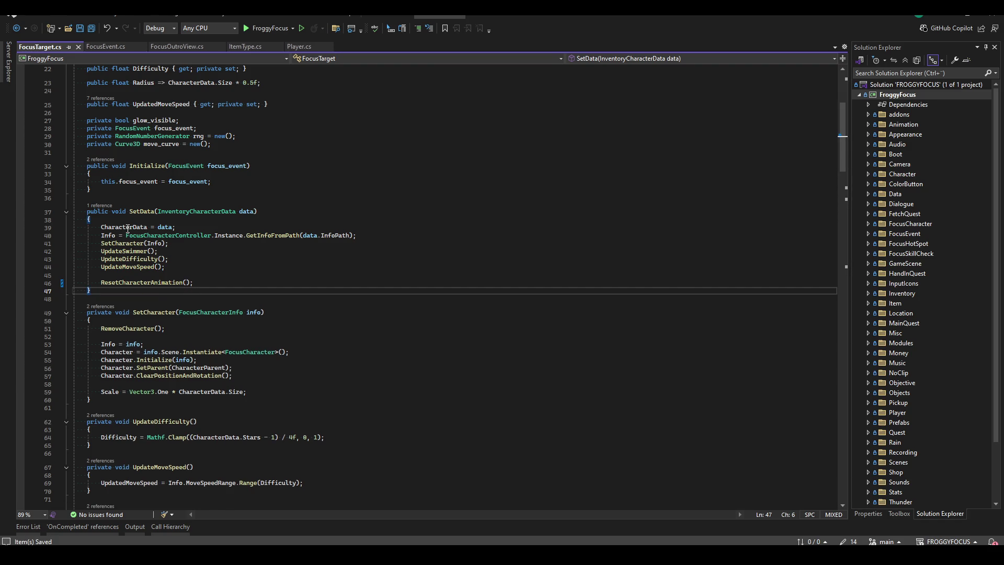
- Delete the SetGlowVisible method and close FocusTarget.cs
{"action": "left_click_drag", "start_coordinate": [842, 146], "coordinate": [853, 413]}
{"action": "mouse_move", "coordinate": [133, 242]}
{"action": "left_mouse_down"}
{"action": "mouse_move", "coordinate": [84, 237]}
{"action": "mouse_move", "coordinate": [27, 176]}
{"action": "left_mouse_up"}
{"action": "key", "text": "Delete"}
{"action": "left_click", "coordinate": [344, 122]}
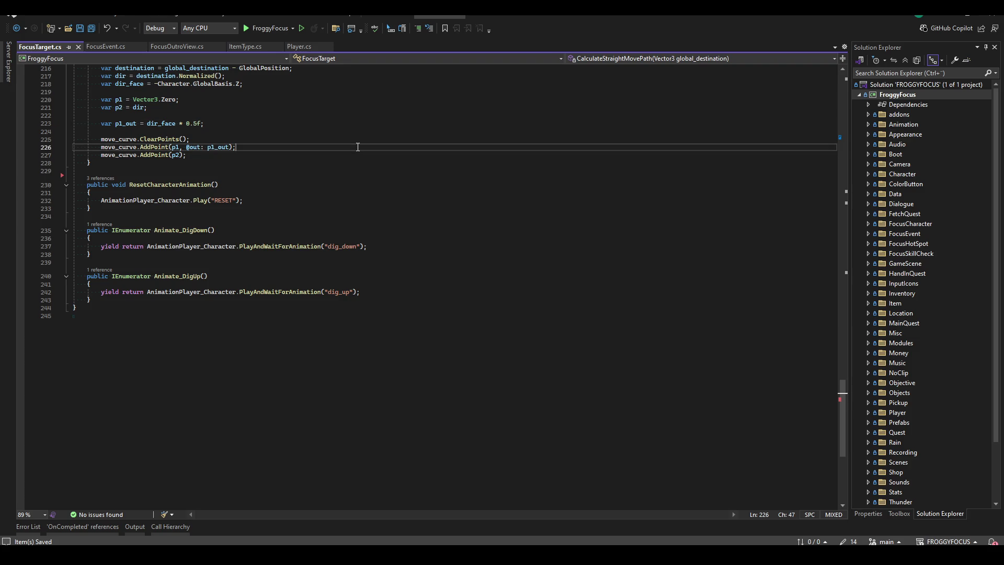
{"action": "left_click", "coordinate": [338, 198]}
{"action": "scroll", "coordinate": [269, 296], "scroll_direction": "up", "scroll_amount": 6}
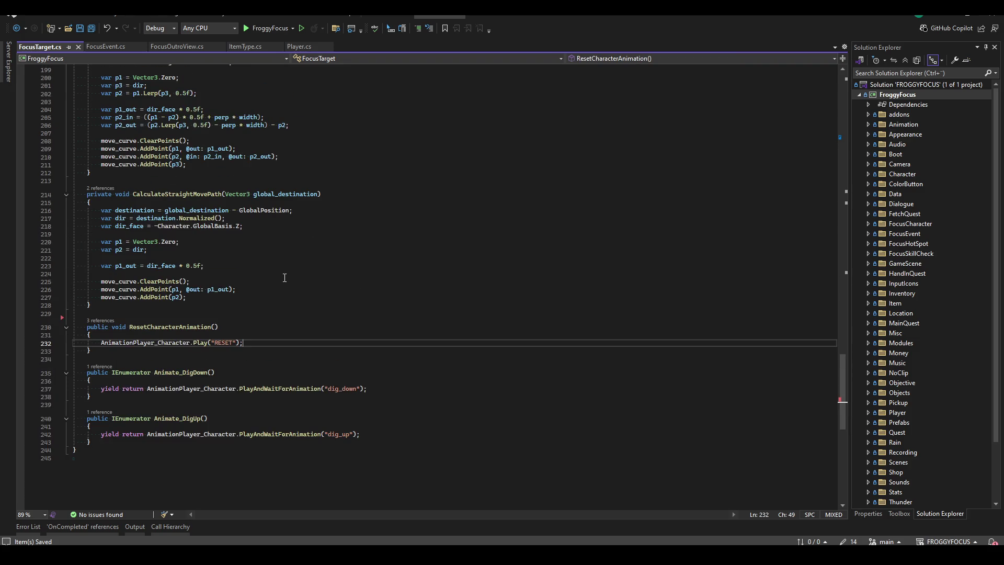
{"action": "scroll", "coordinate": [284, 277], "scroll_direction": "up", "scroll_amount": 3}
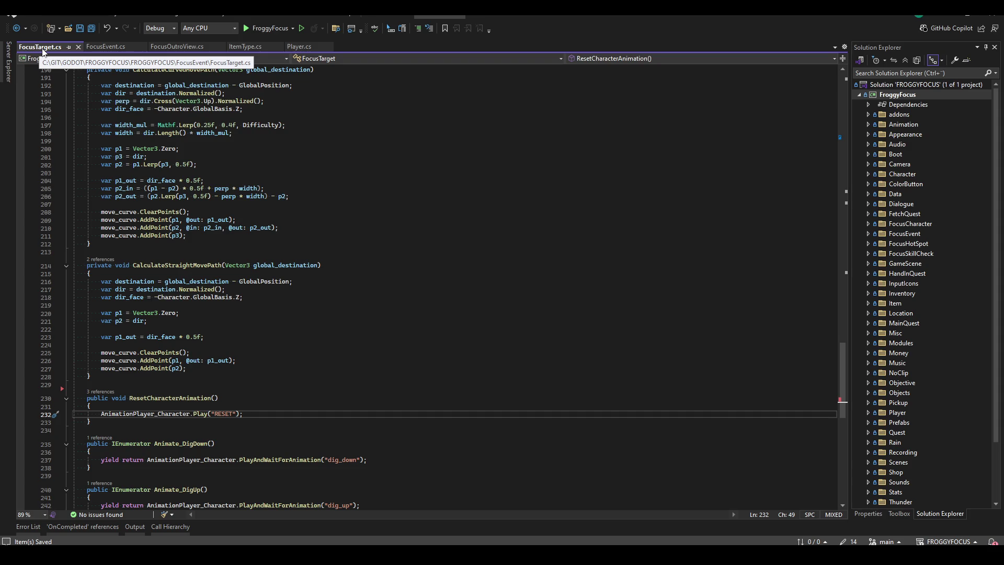
{"action": "middle_click", "coordinate": [42, 48]}
- Look over the cutscene methods in FocusOutroView.cs, then show EndEvent in FocusEvent.cs
{"action": "left_click", "coordinate": [411, 308]}
{"action": "left_click", "coordinate": [412, 231]}
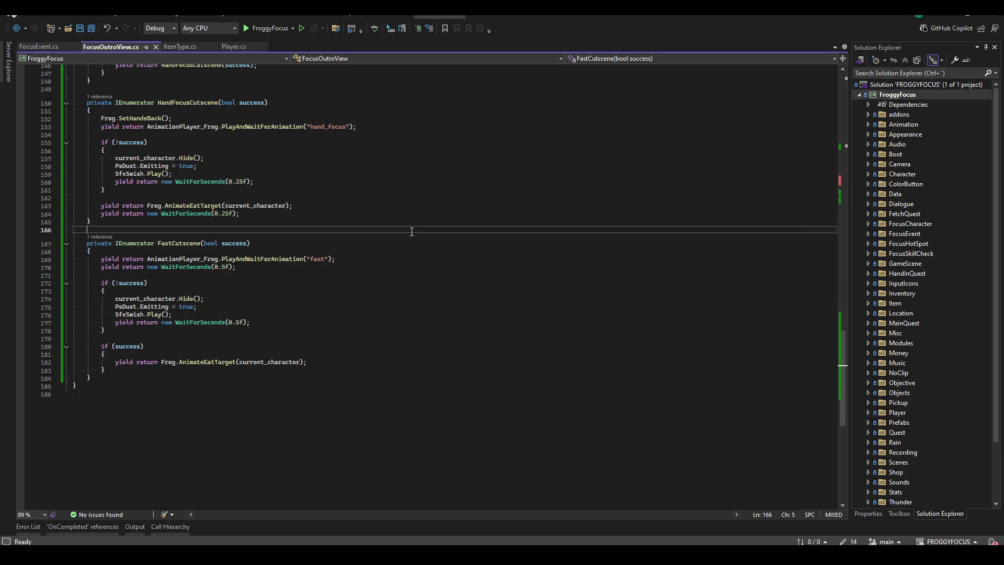
{"action": "scroll", "coordinate": [370, 285], "scroll_direction": "up", "scroll_amount": 3}
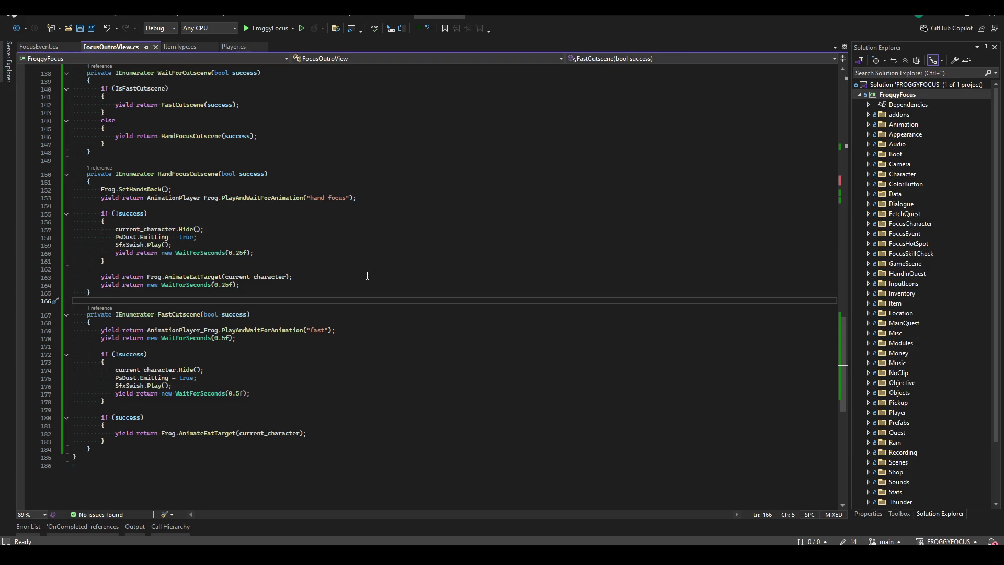
{"action": "left_click", "coordinate": [53, 46]}
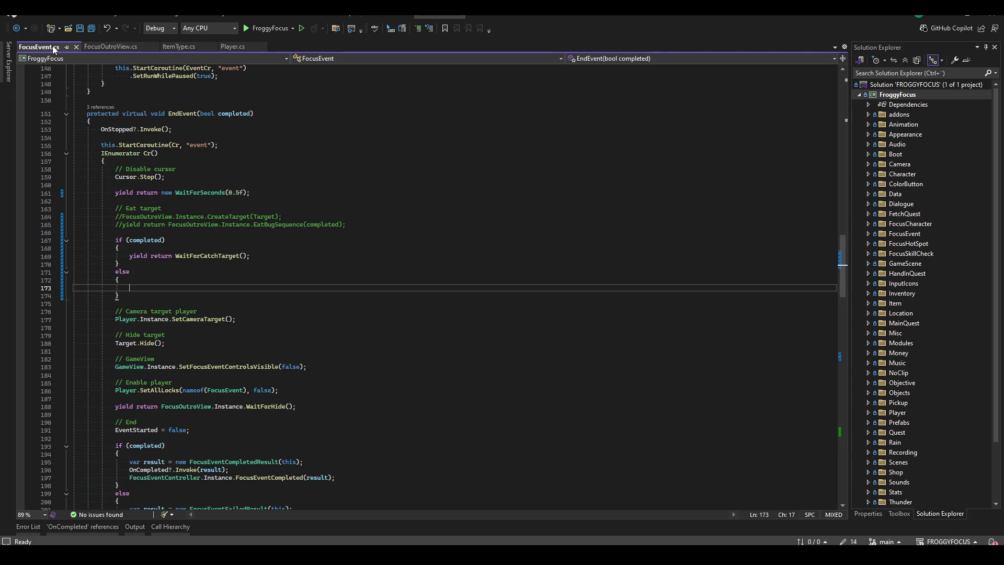
{"action": "left_click", "coordinate": [111, 48]}
{"action": "left_click", "coordinate": [32, 45]}
{"action": "left_click", "coordinate": [124, 50]}
{"action": "left_click", "coordinate": [330, 253]}
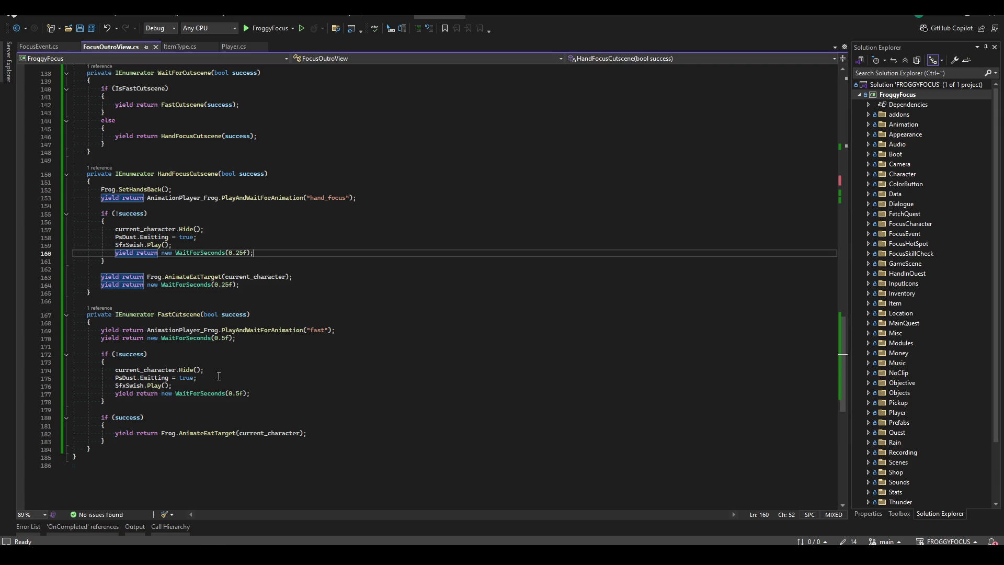
{"action": "left_click", "coordinate": [37, 48]}
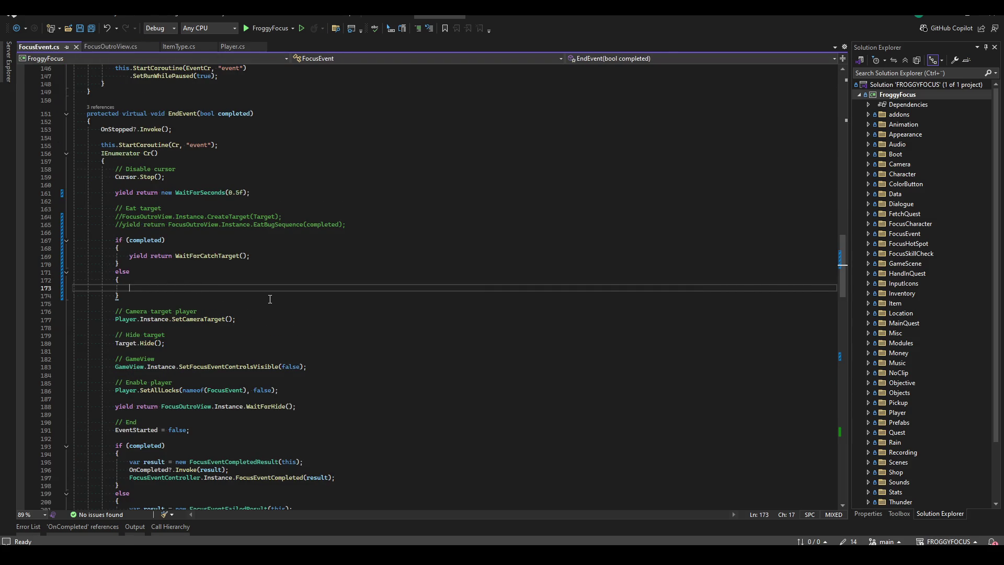
- Add a private IEnumerator WaitForLoseTarget() coroutine below WaitForCatchTarget
{"action": "left_click", "coordinate": [205, 260], "text": "ctrl"}
{"action": "key", "text": "Down"}
{"action": "key", "text": "Down"}
{"action": "key", "text": "Down"}
{"action": "left_click", "coordinate": [202, 320]}
{"action": "key", "text": "Return"}
{"action": "key", "text": "Return"}
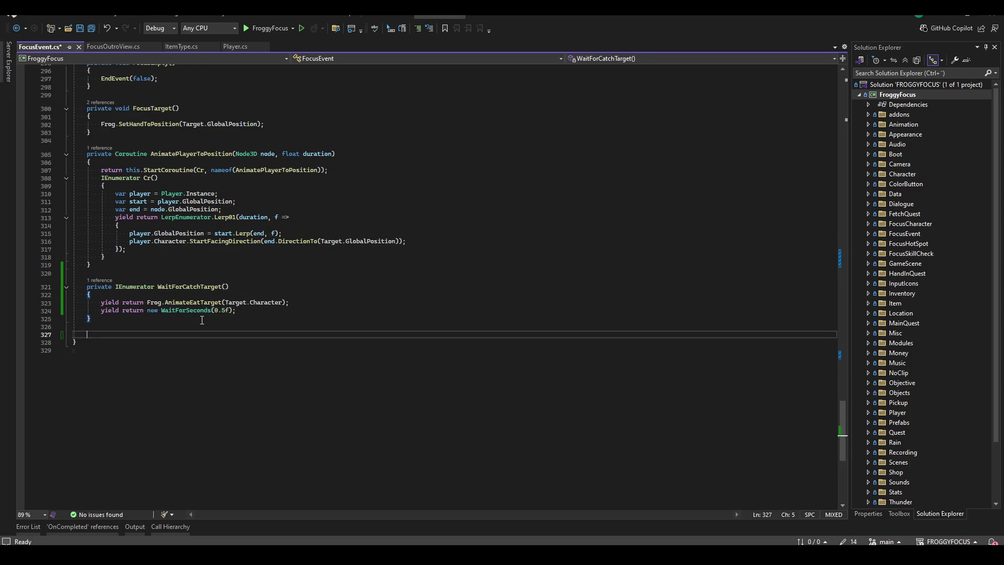
{"action": "type", "text": "private IEnumerator WaitForLoseT"}
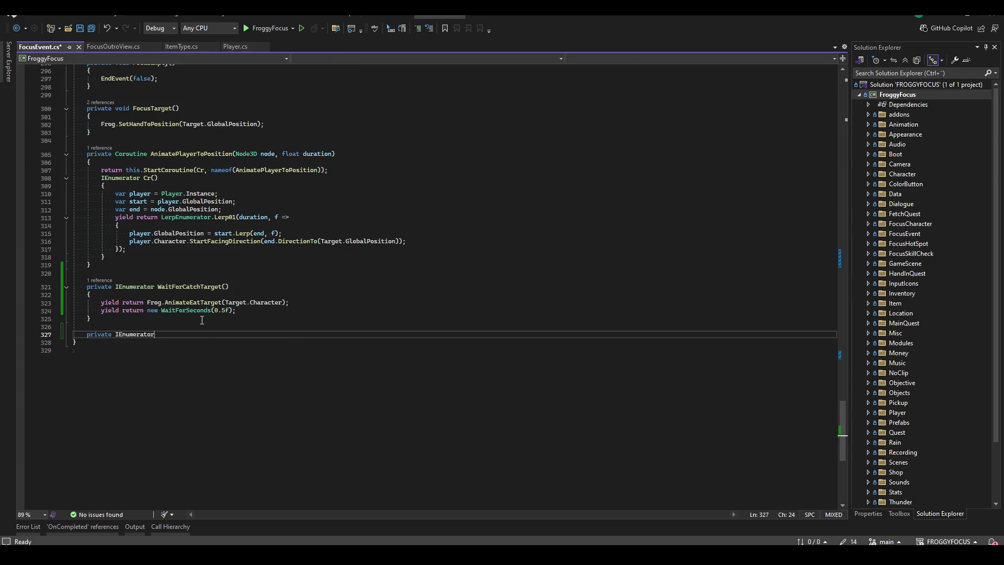
{"action": "type", "text": "arget()"}
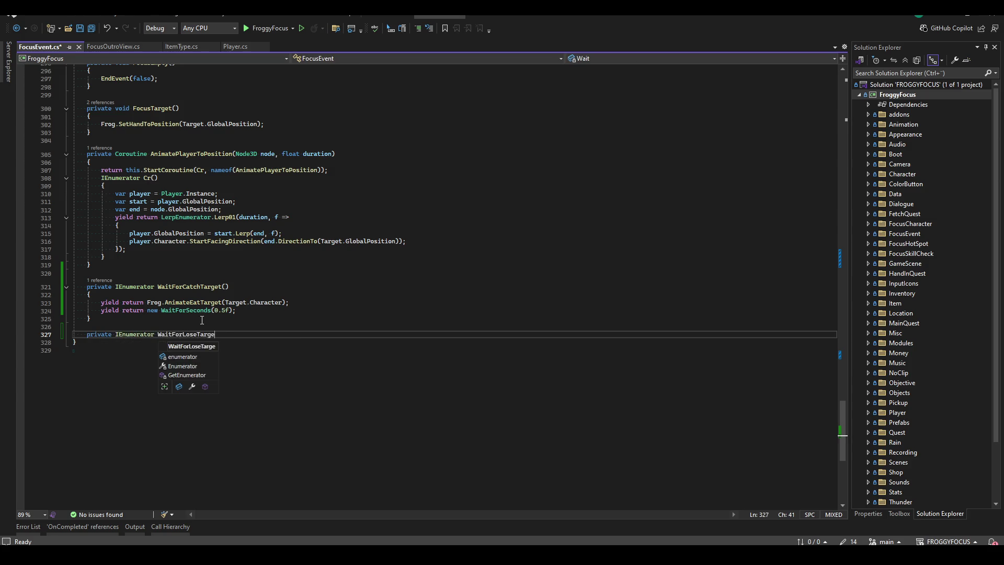
{"action": "key", "text": "Return"}
{"action": "type", "text": "{"}
{"action": "key", "text": "Return"}
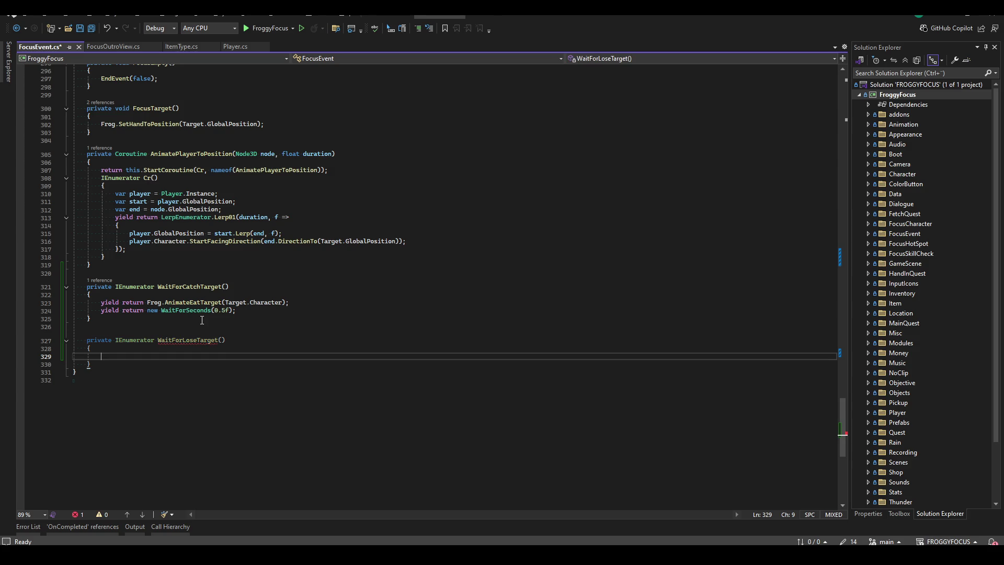
- Start its body with yield return Target.Character
{"action": "type", "text": "yield return "}
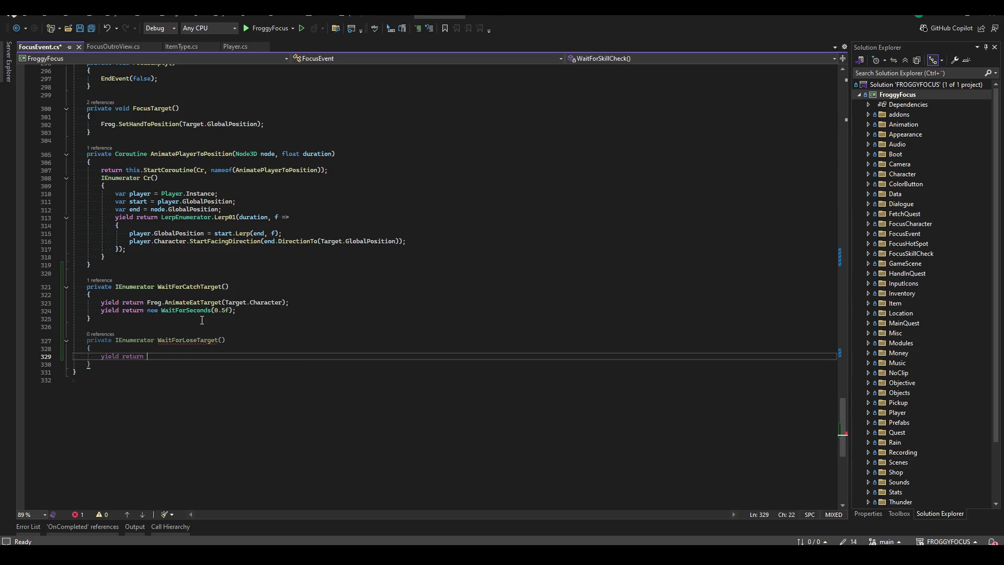
{"action": "type", "text": "FocusTarget()."}
{"action": "key", "text": "BackSpace"}
{"action": "key", "text": "BackSpace"}
{"action": "key", "text": "BackSpace"}
{"action": "type", "text": "FocusTa"}
{"action": "key", "text": "Tab"}
{"action": "key", "text": "BackSpace"}
{"action": "key", "text": "BackSpace"}
{"action": "key", "text": "BackSpace"}
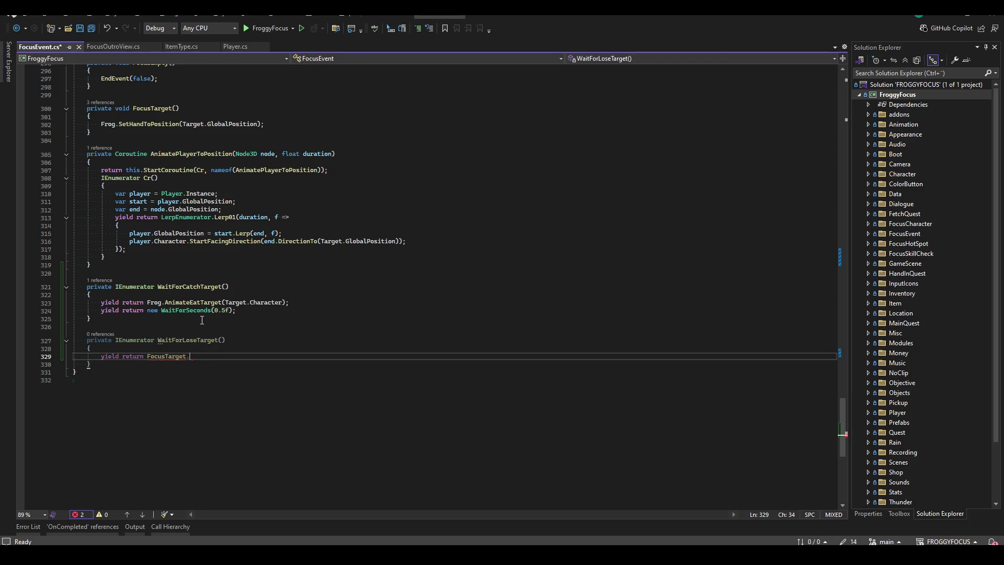
{"action": "key", "text": "ctrl+BackSpace"}
{"action": "type", "text": "Target.Chara"}
{"action": "key", "text": "Tab"}
{"action": "type", "text": "."}
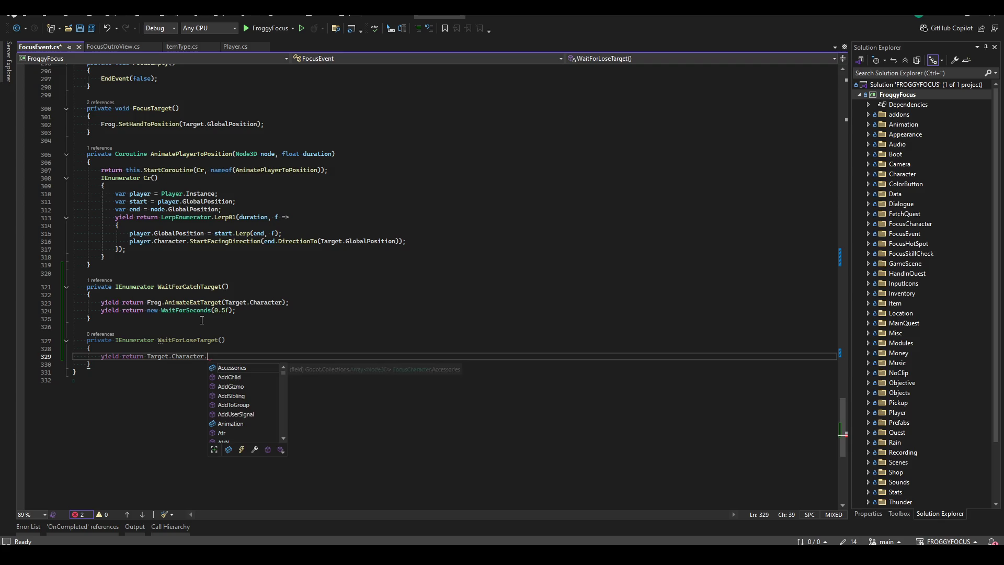
{"action": "type", "text": "Anima"}
{"action": "key", "text": "BackSpace"}
{"action": "key", "text": "BackSpace"}
{"action": "key", "text": "BackSpace"}
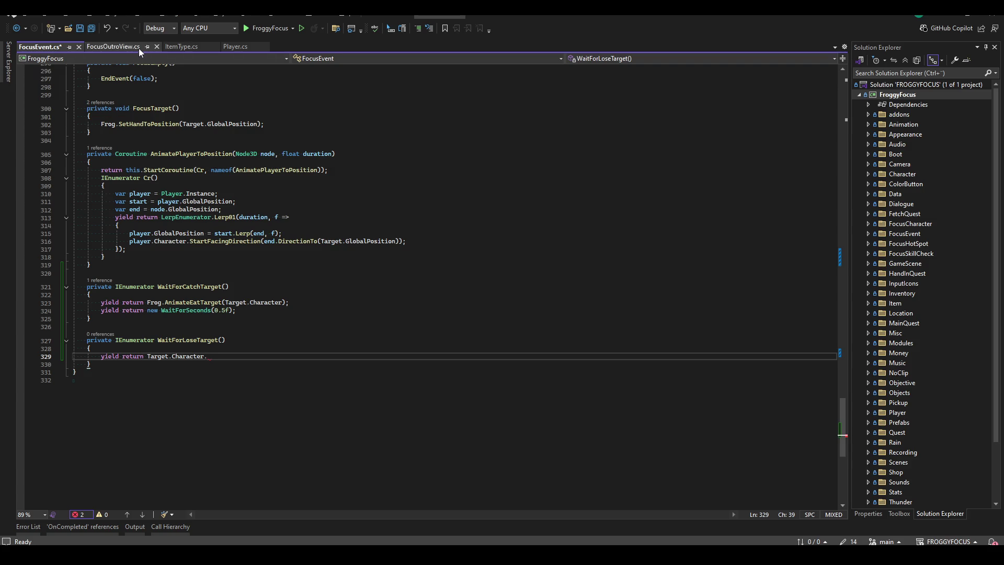
- Reopen FocusTarget.cs and go to the end of Animate_DigUp
{"action": "key", "text": "ctrl+t"}
{"action": "type", "text": "FOcusTarget.cs"}
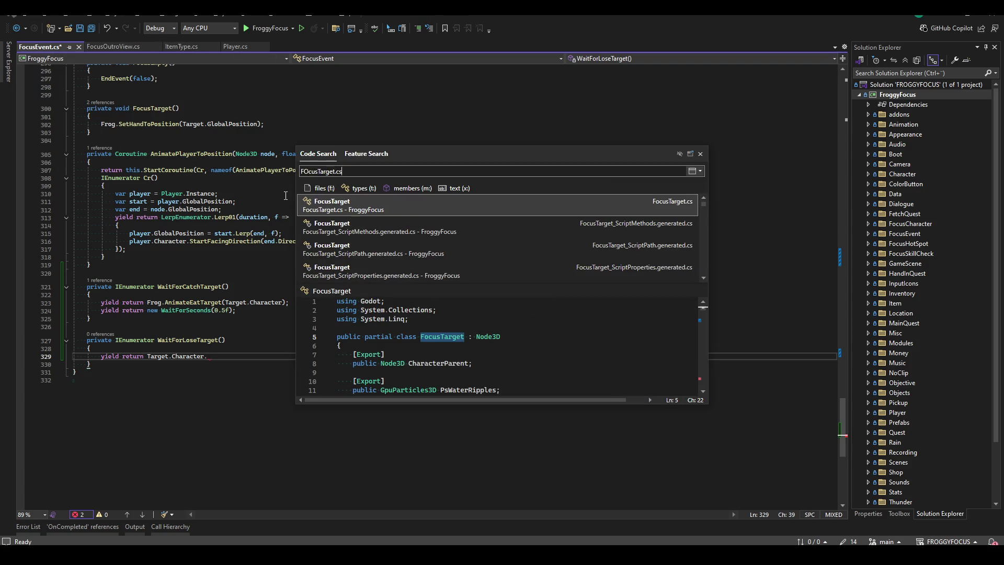
{"action": "key", "text": "Return"}
{"action": "scroll", "coordinate": [206, 294], "scroll_direction": "down", "scroll_amount": 10}
{"action": "left_click", "coordinate": [324, 306]}
- Add a public IEnumerator Animate_Disappear() coroutine after Animate_DigUp
{"action": "key", "text": "Return"}
{"action": "key", "text": "Return"}
{"action": "type", "text": "publi"}
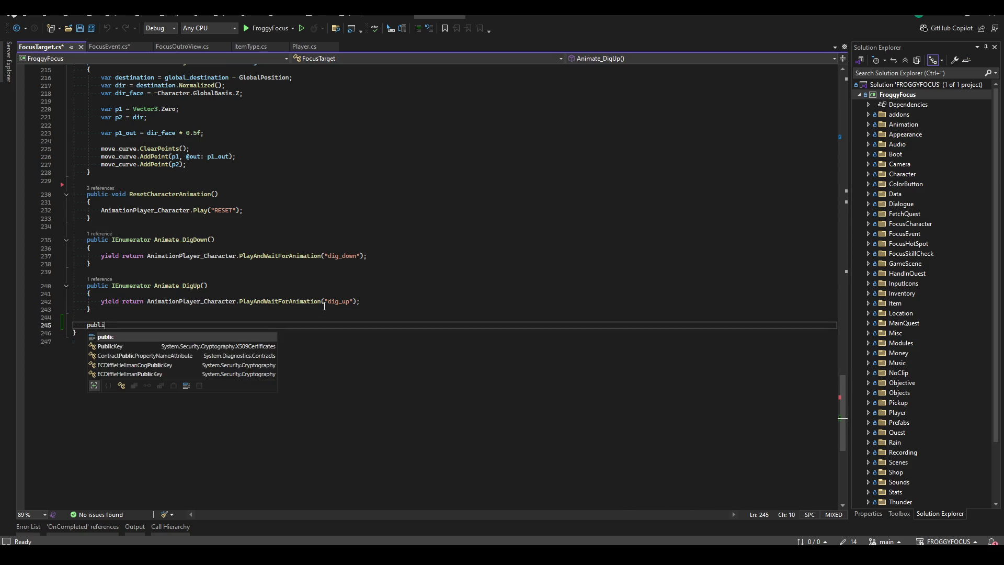
{"action": "type", "text": "c IEn"}
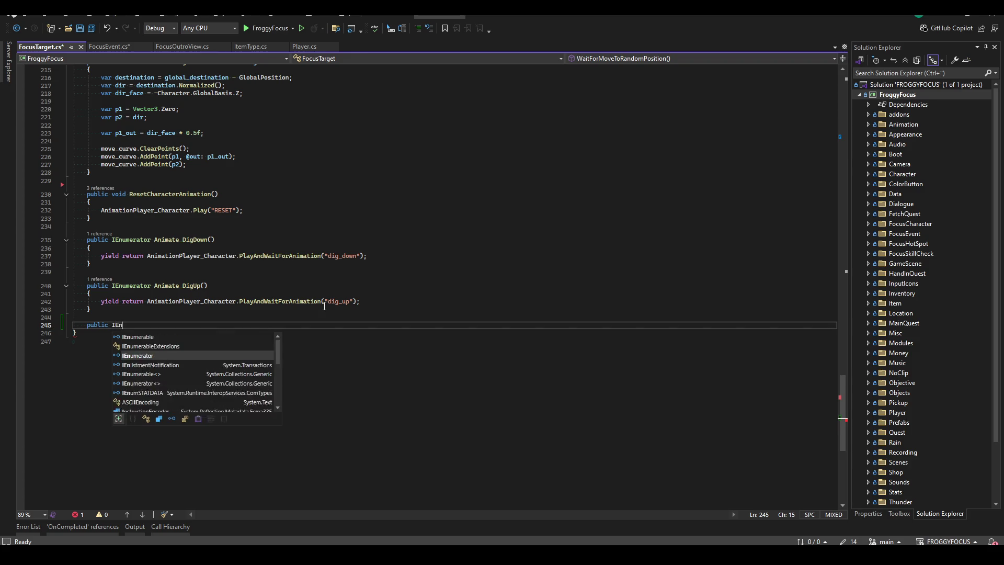
{"action": "type", "text": "umerator A"}
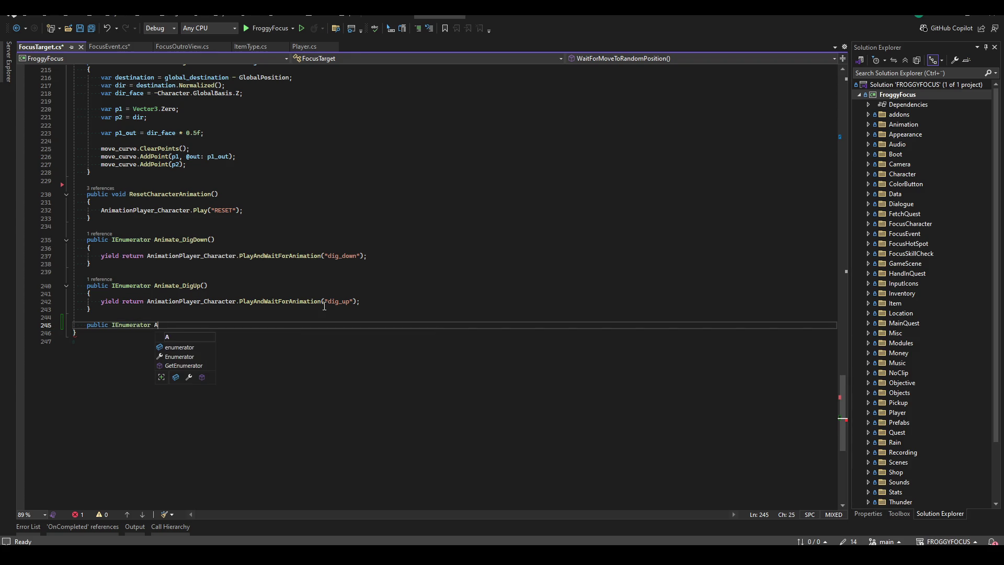
{"action": "type", "text": "nimate_Disappear()"}
{"action": "key", "text": "Return"}
{"action": "type", "text": "{"}
{"action": "key", "text": "Return"}
- Copy the dig_up playback line into Animate_Disappear and select the 'dig_up' name
{"action": "left_click", "coordinate": [316, 295]}
{"action": "left_click", "coordinate": [335, 302]}
{"action": "key", "text": "ctrl+c"}
{"action": "key", "text": "Down"}
{"action": "key", "text": "Down"}
{"action": "key", "text": "Down"}
{"action": "key", "text": "ctrl+v"}
{"action": "double_click", "coordinate": [340, 346]}
{"action": "key", "text": "alt+Tab"}
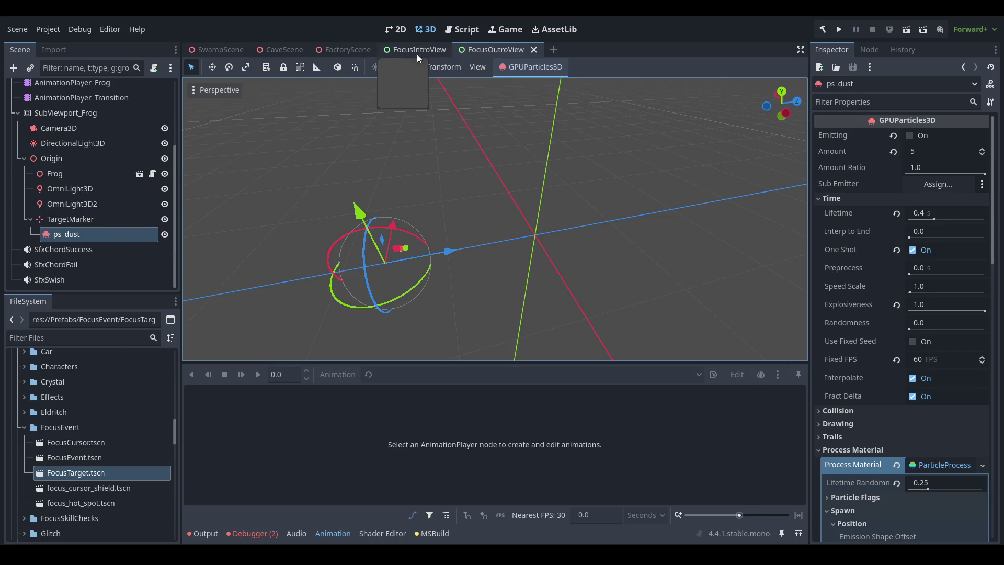
- Confirm AnimationPlayer_Character has a disappear animation, then replace dig_up with disappear and save
{"action": "double_click", "coordinate": [106, 471]}
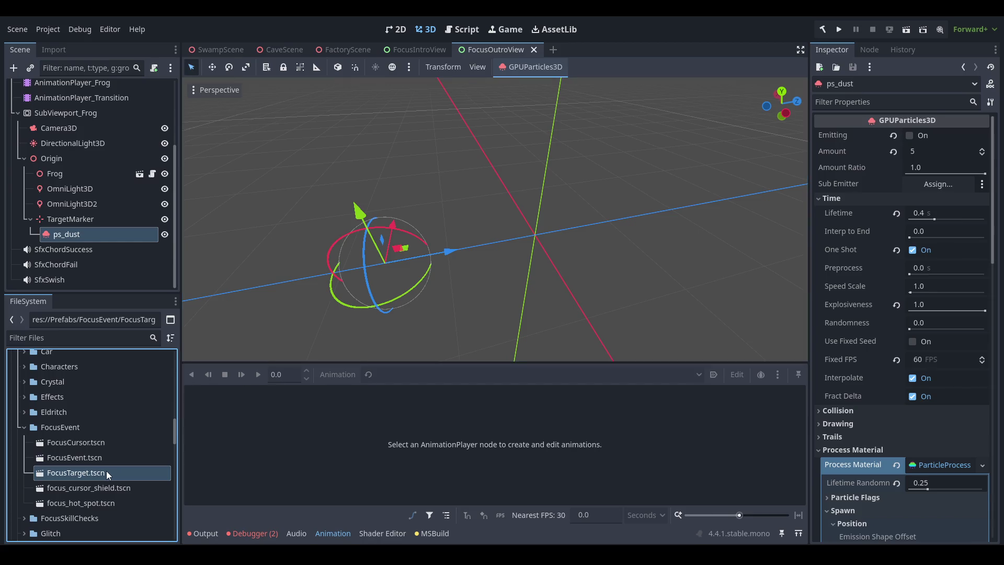
{"action": "left_click", "coordinate": [130, 176]}
{"action": "left_click", "coordinate": [454, 372]}
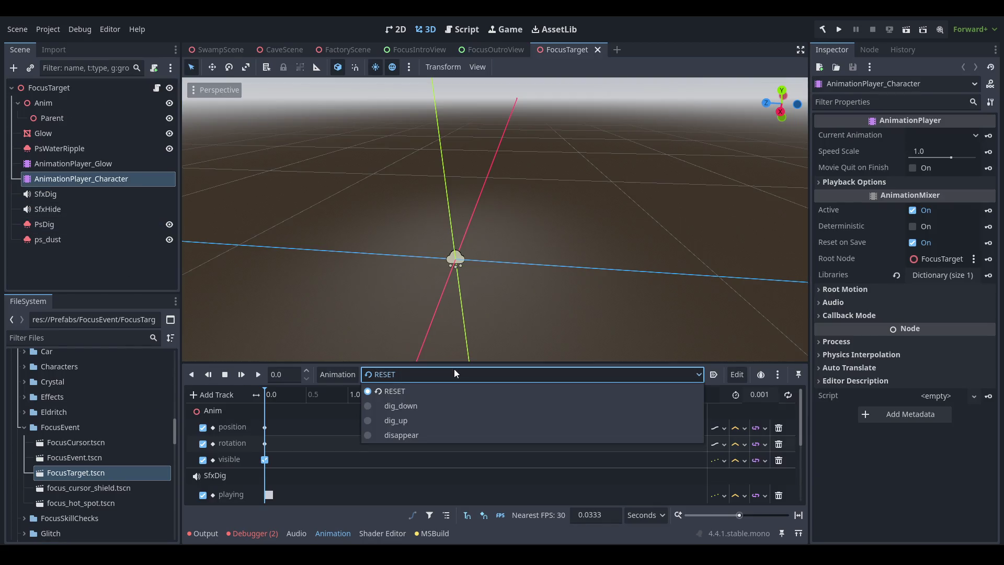
{"action": "left_click", "coordinate": [455, 370]}
{"action": "key", "text": "alt+Tab"}
{"action": "type", "text": "ds"}
{"action": "type", "text": "isappear"}
{"action": "key", "text": "ctrl+s"}
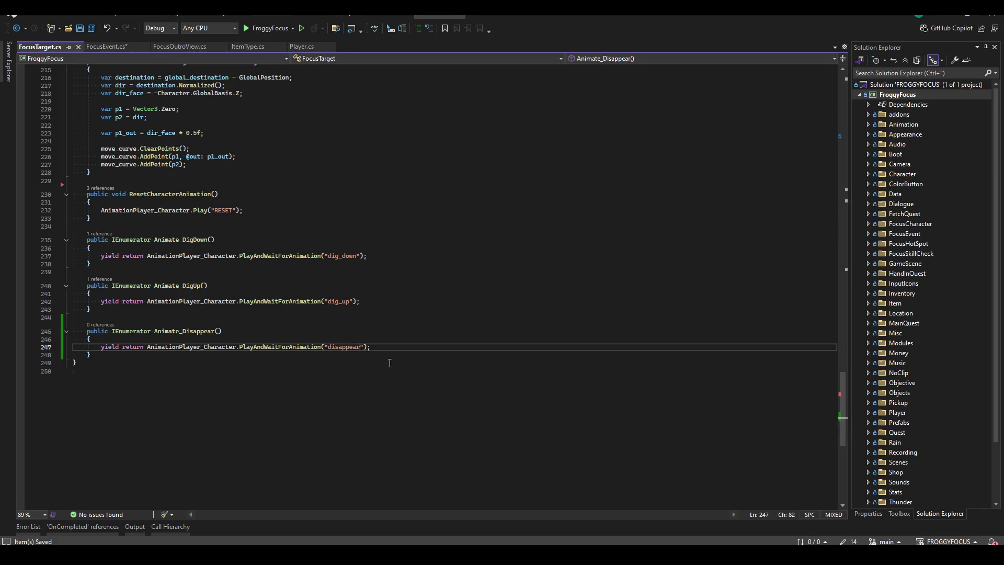
- Make WaitForLoseTarget yield Target.Animate_Disappear() followed by the 0.5 s WaitForSeconds, and save
{"action": "left_click", "coordinate": [110, 46]}
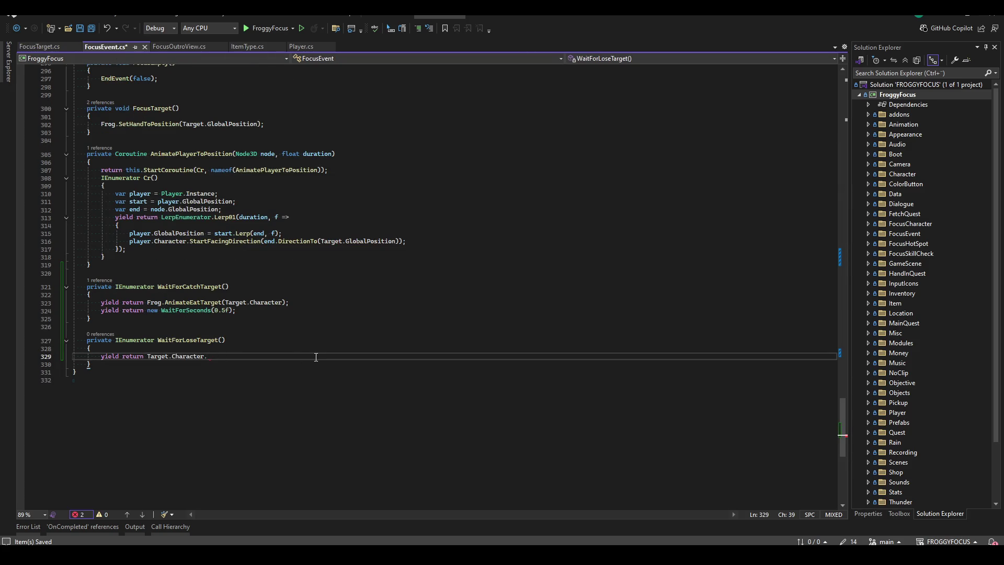
{"action": "key", "text": "ctrl+BackSpace"}
{"action": "key", "text": "ctrl+BackSpace"}
{"action": "type", "text": "Animate_Disappear();"}
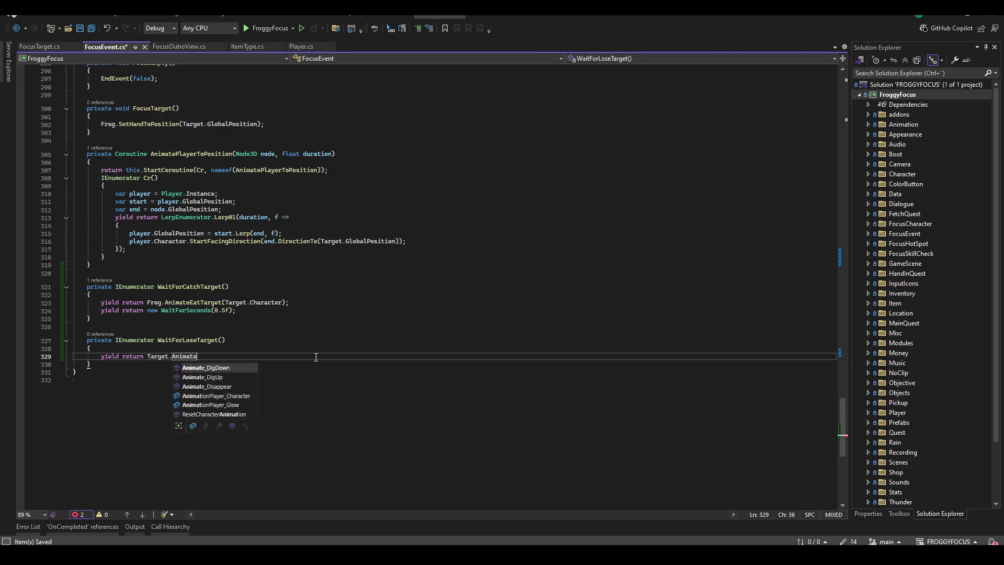
{"action": "key", "text": "ctrl+s"}
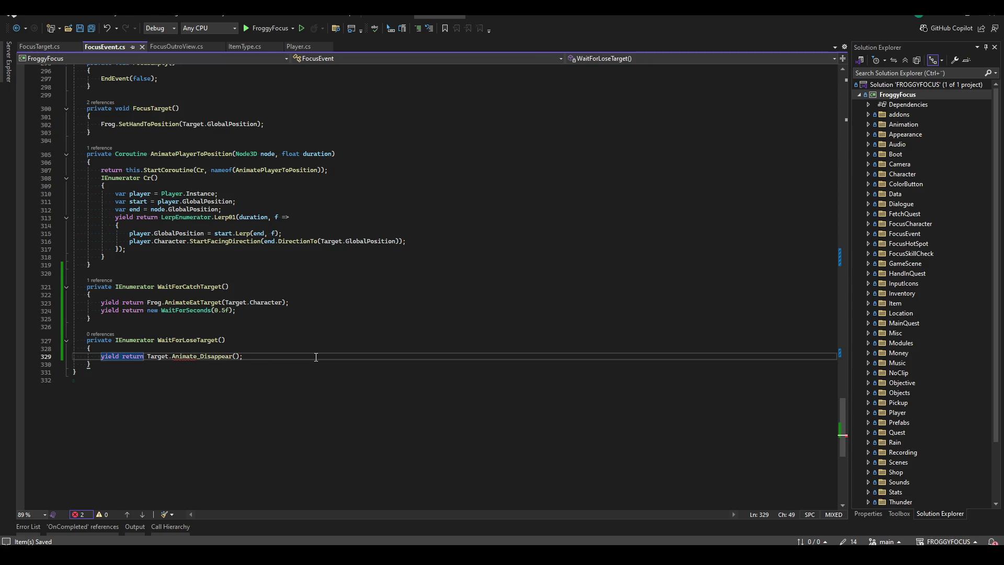
{"action": "key", "text": "Up"}
{"action": "key", "text": "Up"}
{"action": "key", "text": "Up"}
{"action": "key", "text": "ctrl+c"}
{"action": "key", "text": "Down"}
{"action": "key", "text": "Down"}
{"action": "key", "text": "Down"}
{"action": "key", "text": "ctrl+v"}
{"action": "key", "text": "Up"}
{"action": "key", "text": "alt+Down"}
{"action": "key", "text": "ctrl+s"}
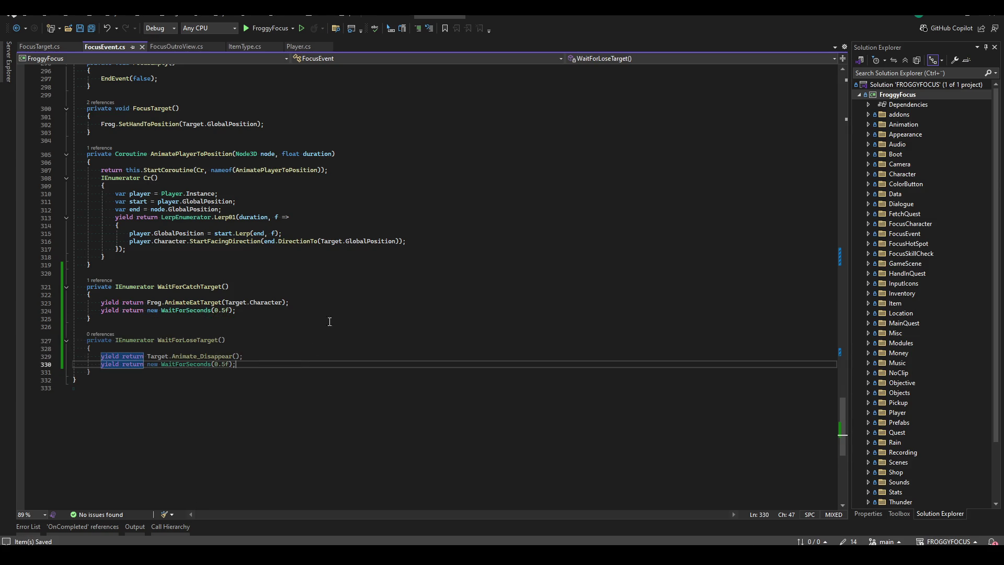
- Add yield return WaitForLoseTarget(); to EndEvent's empty else branch and save
{"action": "scroll", "coordinate": [312, 347], "scroll_direction": "up", "scroll_amount": 20}
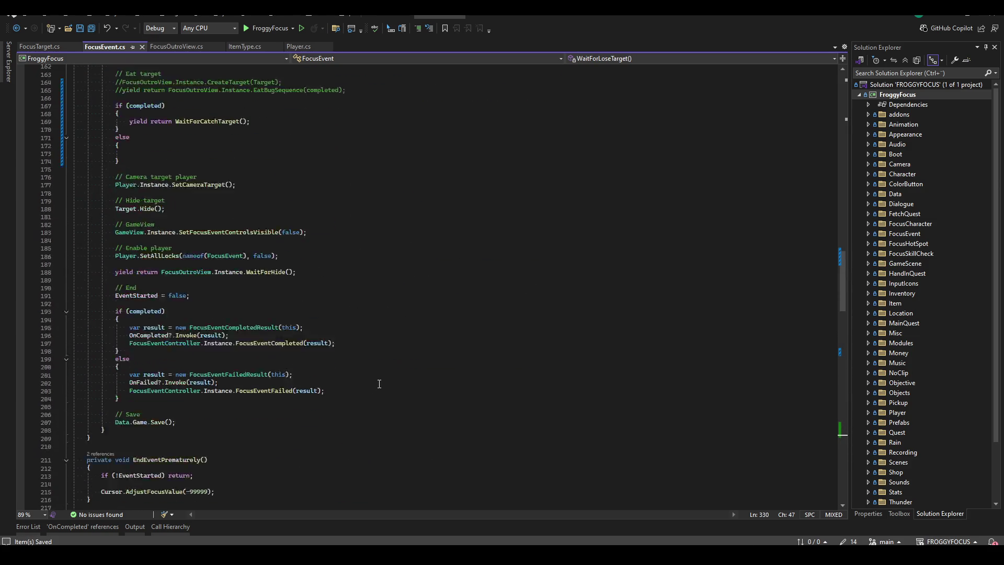
{"action": "left_click", "coordinate": [212, 345]}
{"action": "type", "text": "yield re"}
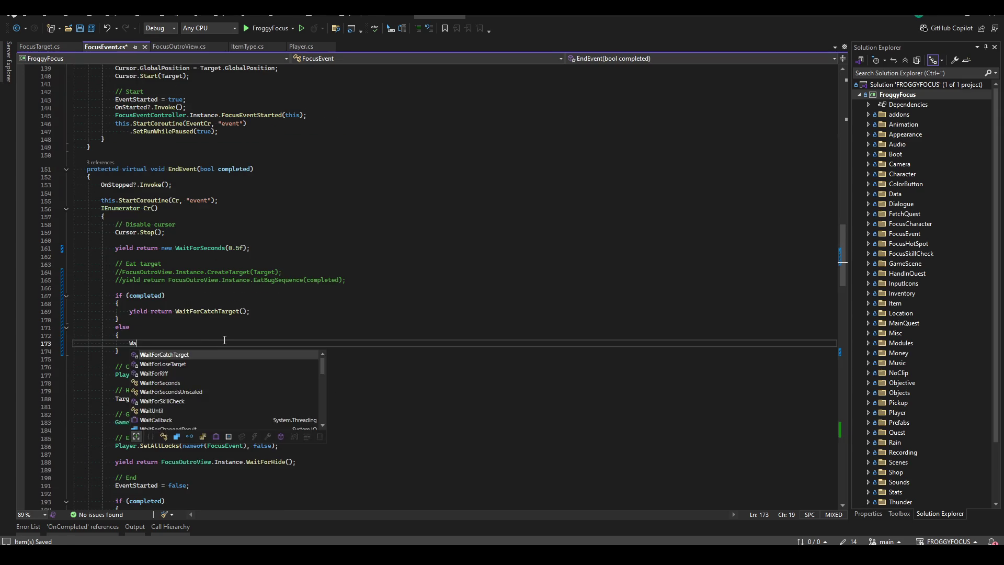
{"action": "type", "text": "turn WaitF"}
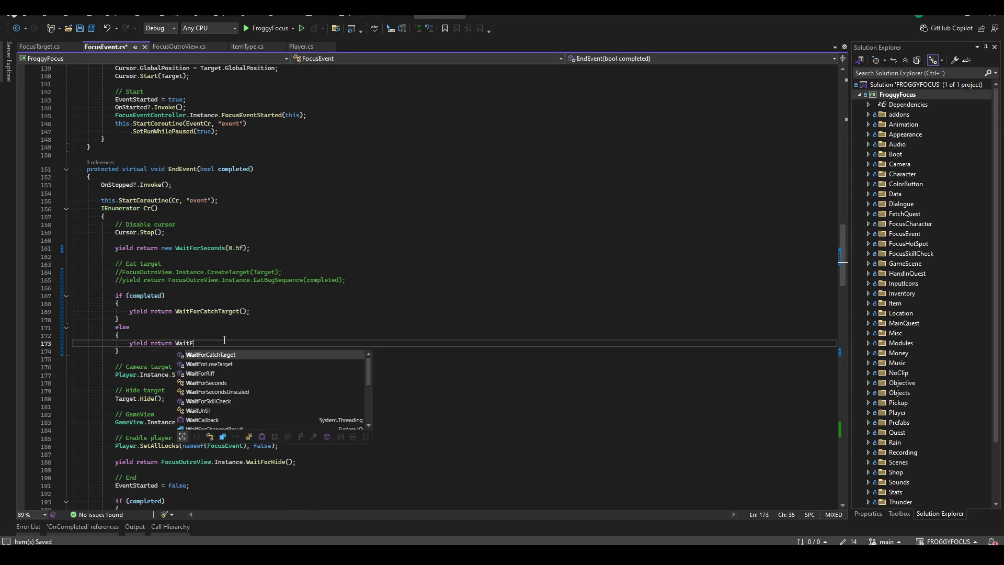
{"action": "type", "text": "orLoseTarget();"}
{"action": "key", "text": "ctrl+s"}
- Build the project, then follow WaitForCatchTarget into AnimateEatTarget in FrogCharacter.cs
{"action": "left_click", "coordinate": [373, 320]}
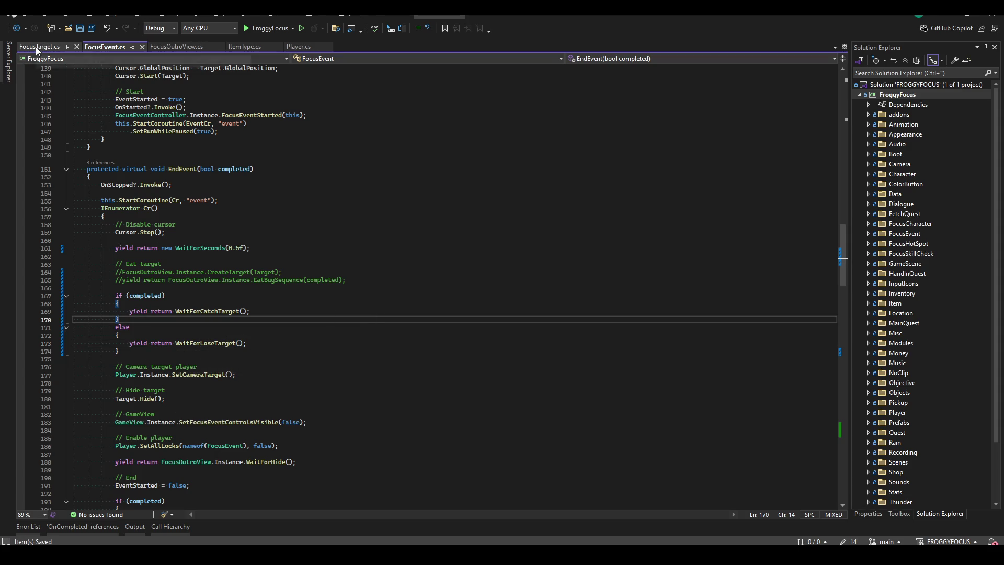
{"action": "key", "text": "Up"}
{"action": "key", "text": "ctrl+shift+b"}
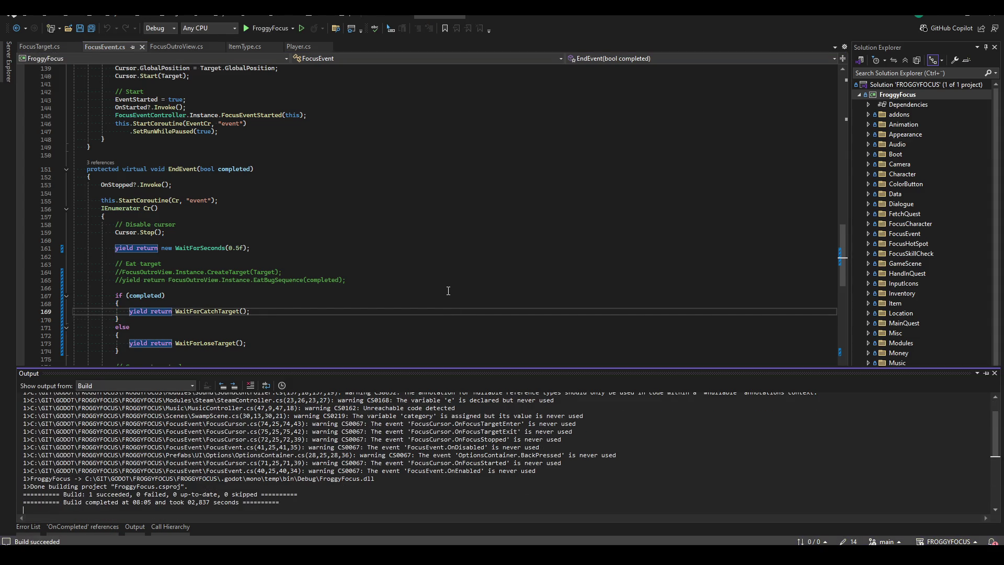
{"action": "left_click", "coordinate": [362, 326]}
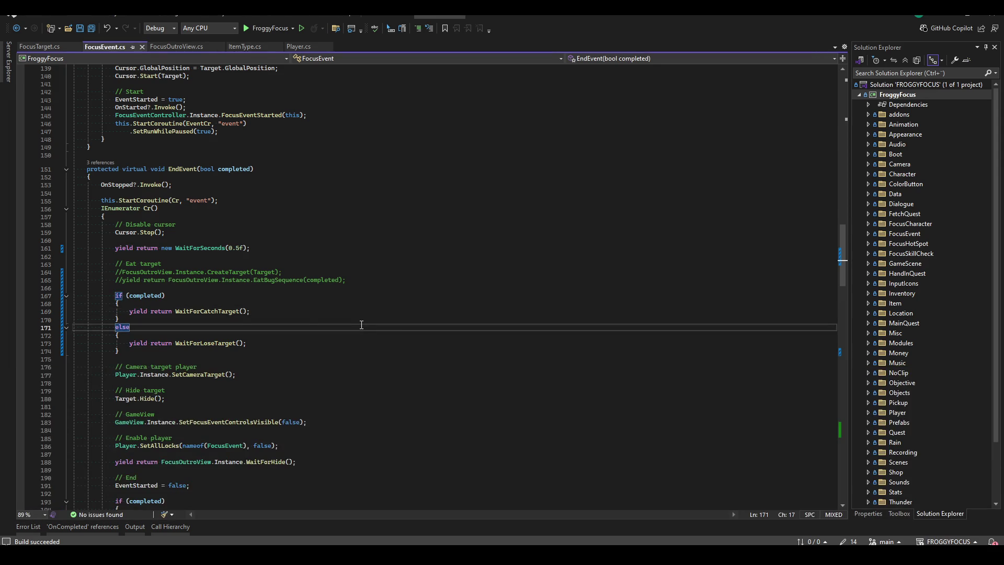
{"action": "left_click", "coordinate": [207, 311], "text": "ctrl"}
{"action": "left_click", "coordinate": [191, 287], "text": "ctrl"}
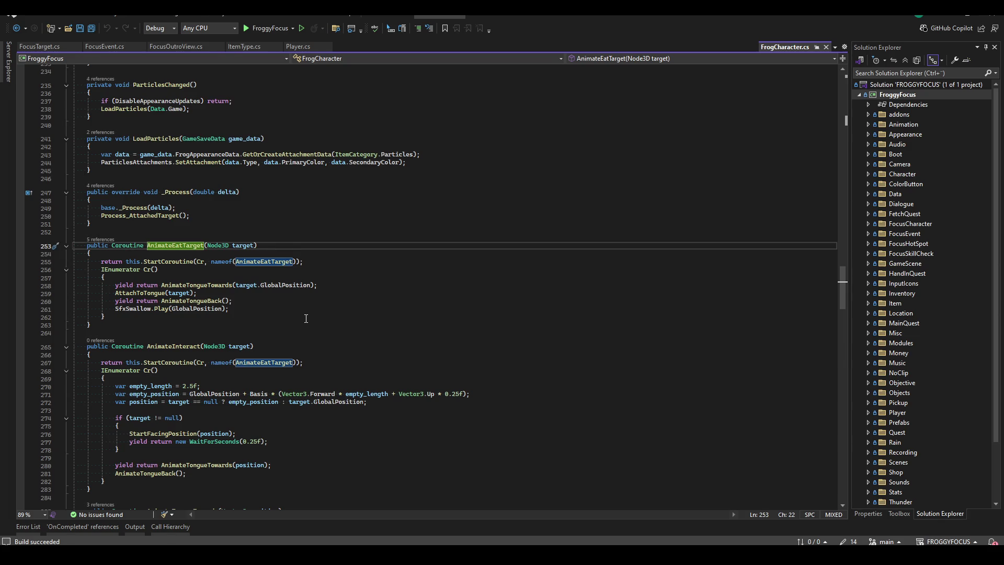
- Follow AnimateTongueTowards to its definition, then jump to the param_mouth_open declaration
{"action": "left_click", "coordinate": [201, 286]}
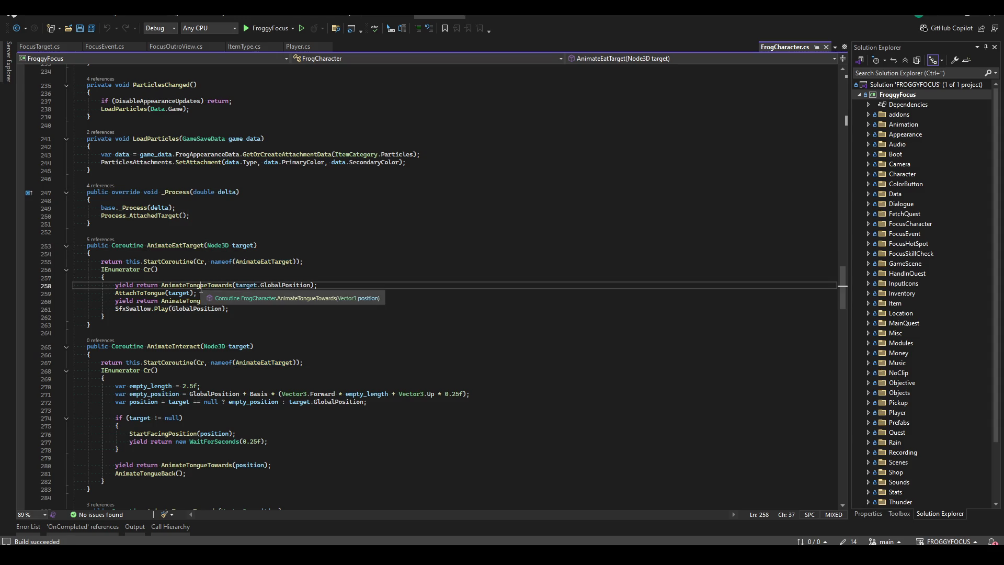
{"action": "key", "text": "F12"}
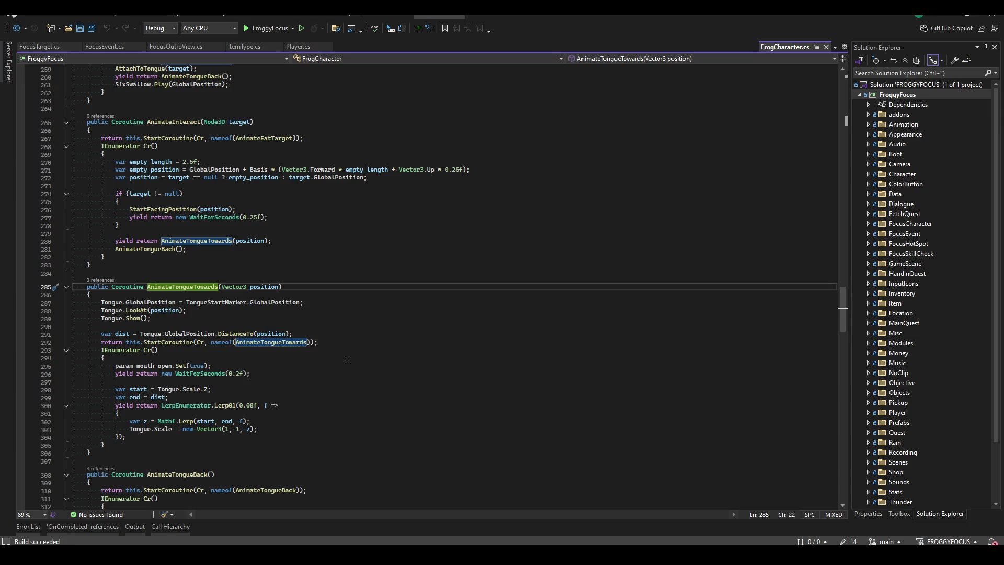
{"action": "scroll", "coordinate": [347, 360], "scroll_direction": "down", "scroll_amount": 2}
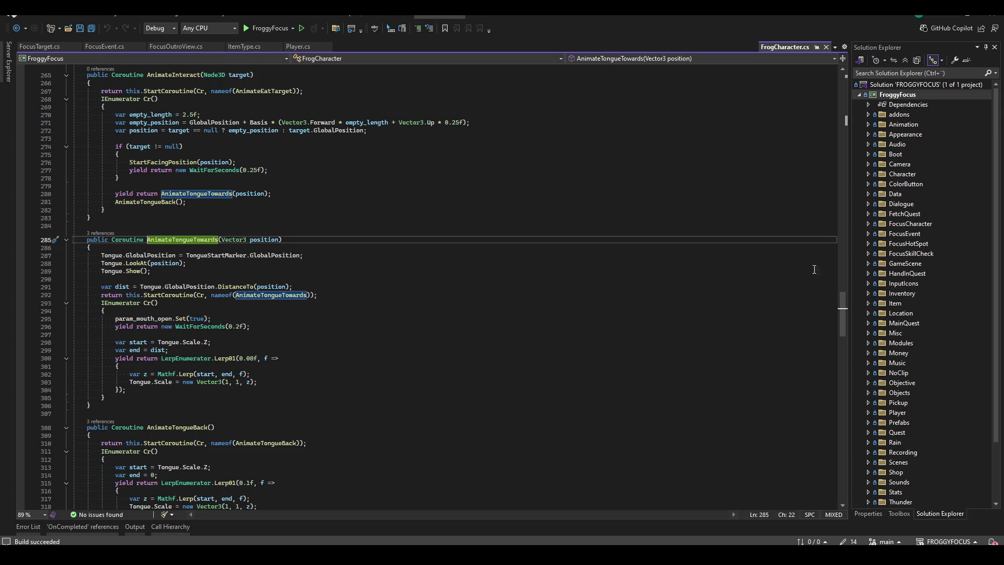
{"action": "left_click", "coordinate": [141, 318]}
{"action": "key", "text": "F12"}
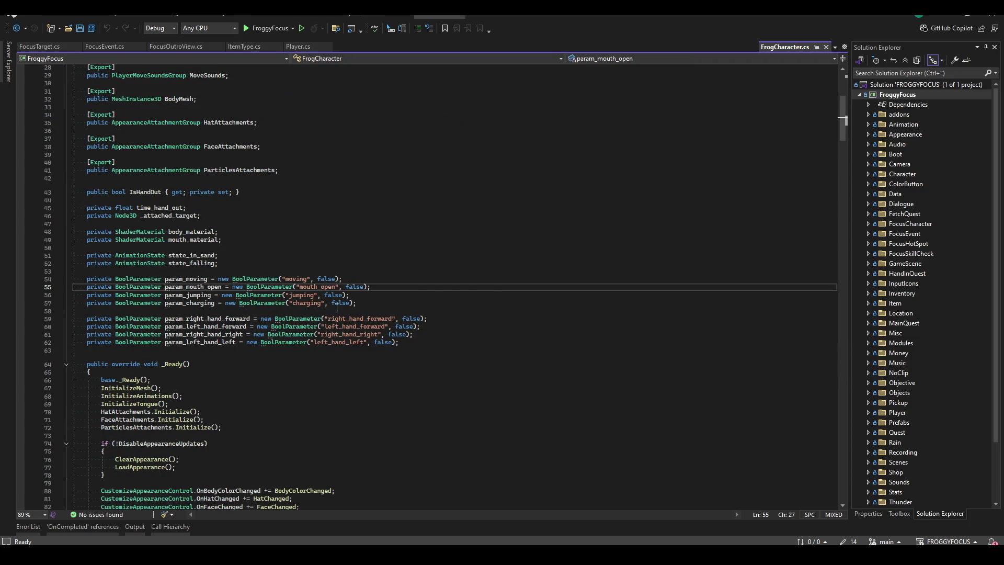
- Scroll down to InitializeAnimations and highlight every mouth_open reference
{"action": "scroll", "coordinate": [344, 321], "scroll_direction": "down", "scroll_amount": 7}
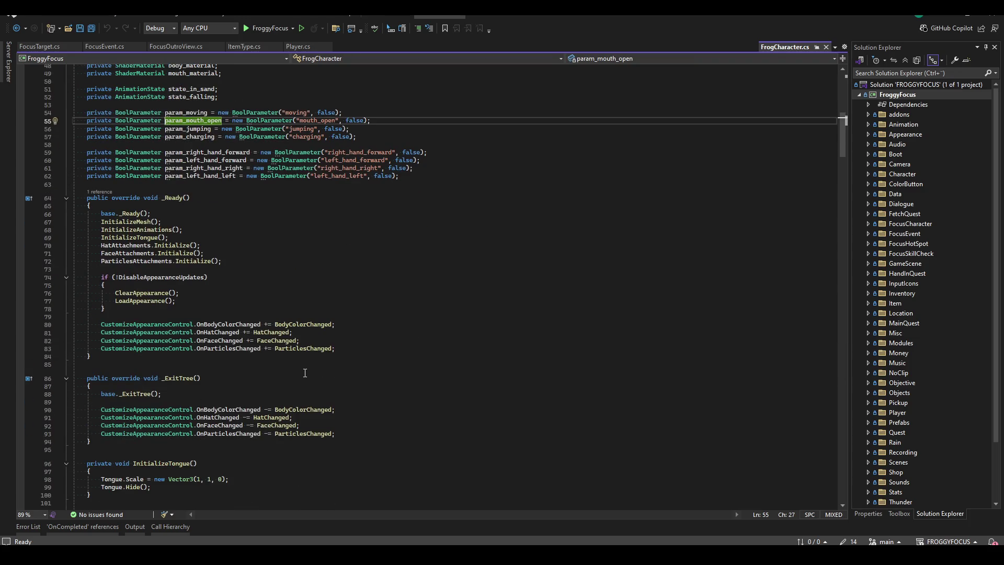
{"action": "scroll", "coordinate": [304, 373], "scroll_direction": "down", "scroll_amount": 16}
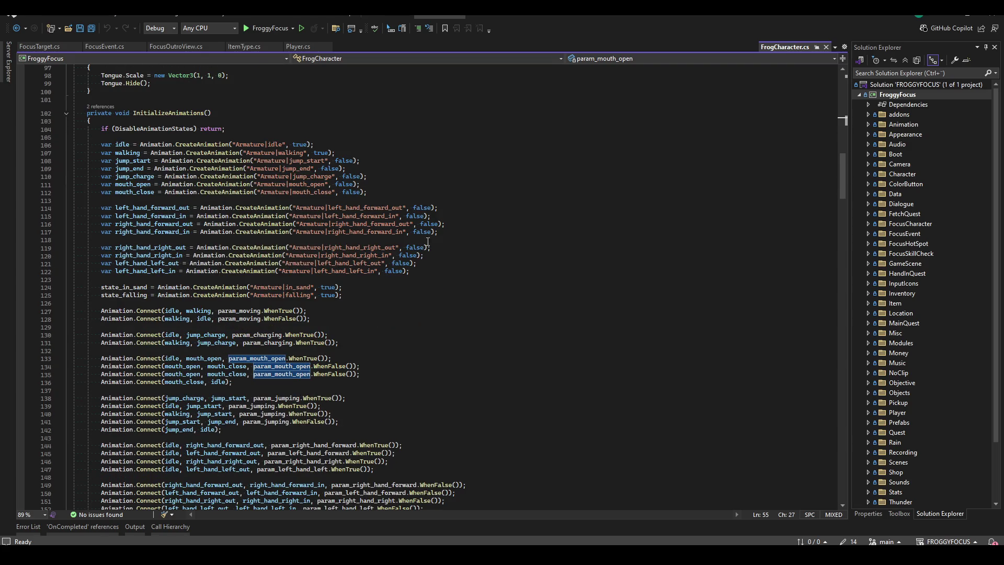
{"action": "left_click", "coordinate": [377, 176]}
{"action": "left_click", "coordinate": [379, 184]}
{"action": "left_click", "coordinate": [382, 192]}
{"action": "left_click", "coordinate": [381, 184]}
{"action": "double_click", "coordinate": [133, 184]}
{"action": "scroll", "coordinate": [248, 349], "scroll_direction": "down", "scroll_amount": 4}
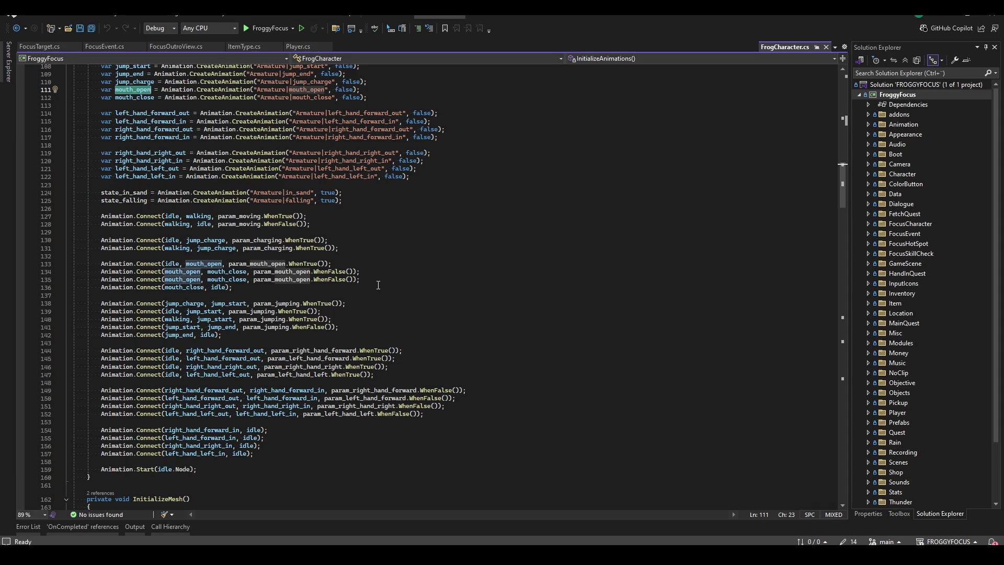
- Duplicate the idle→mouth_open Connect line for the new hand-out transitions
{"action": "left_click", "coordinate": [357, 263]}
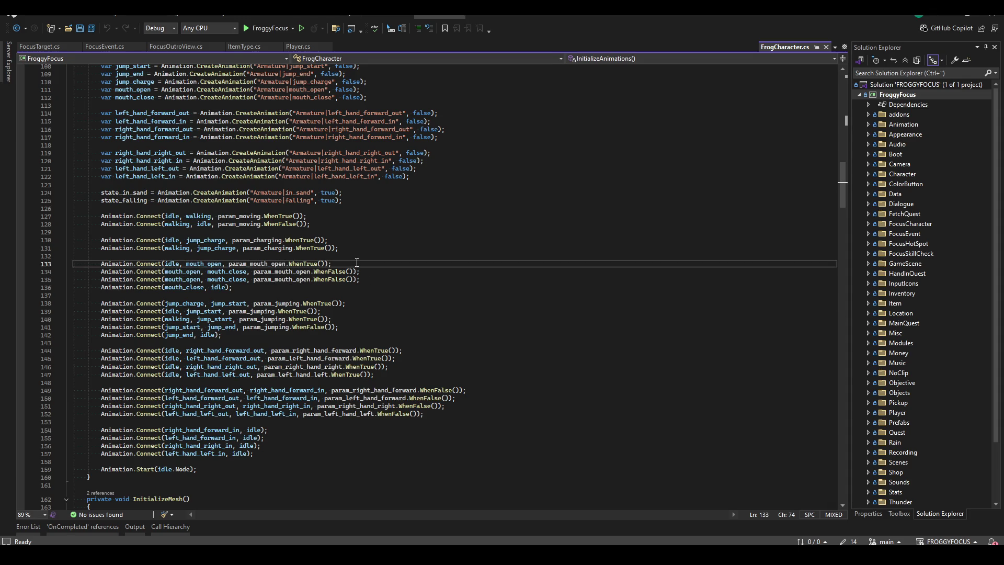
{"action": "key", "text": "ctrl+d"}
{"action": "key", "text": "ctrl+d"}
{"action": "left_click", "coordinate": [353, 265]}
{"action": "key", "text": "Down"}
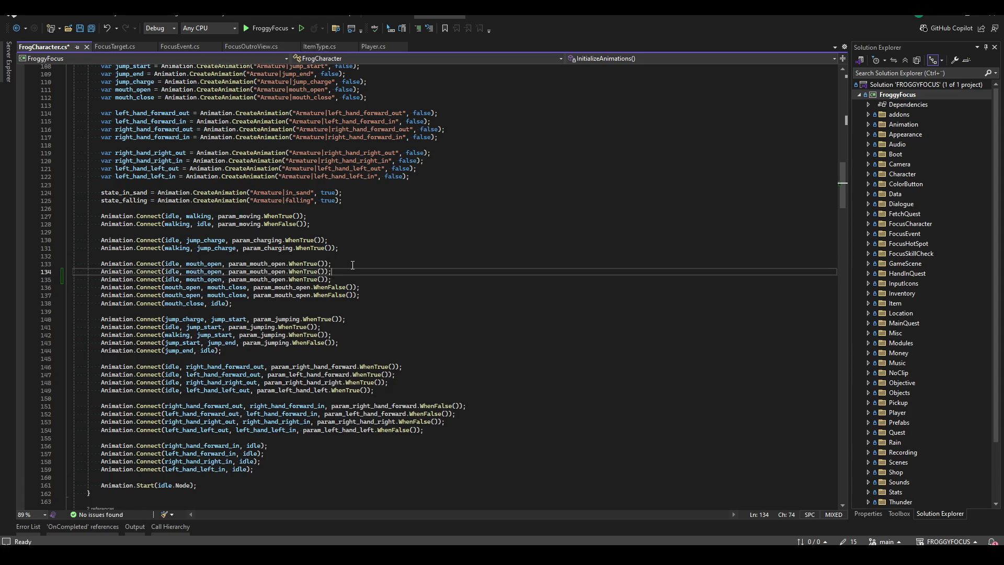
{"action": "left_click", "coordinate": [193, 225]}
{"action": "key", "text": "Down"}
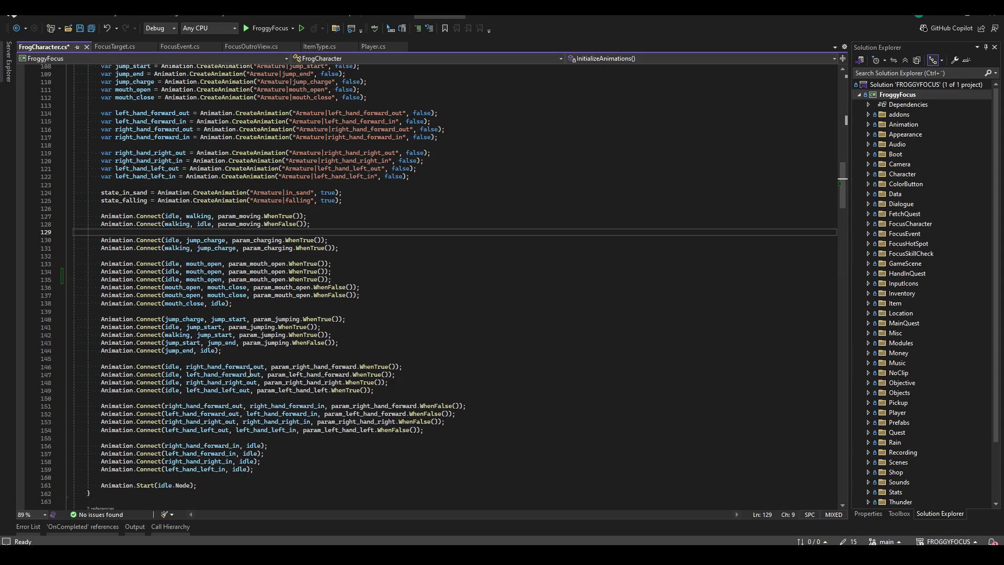
- Try pasting hand-out state names over mouth_open on the copied lines, then undo those mistaken edits
{"action": "left_click", "coordinate": [224, 367]}
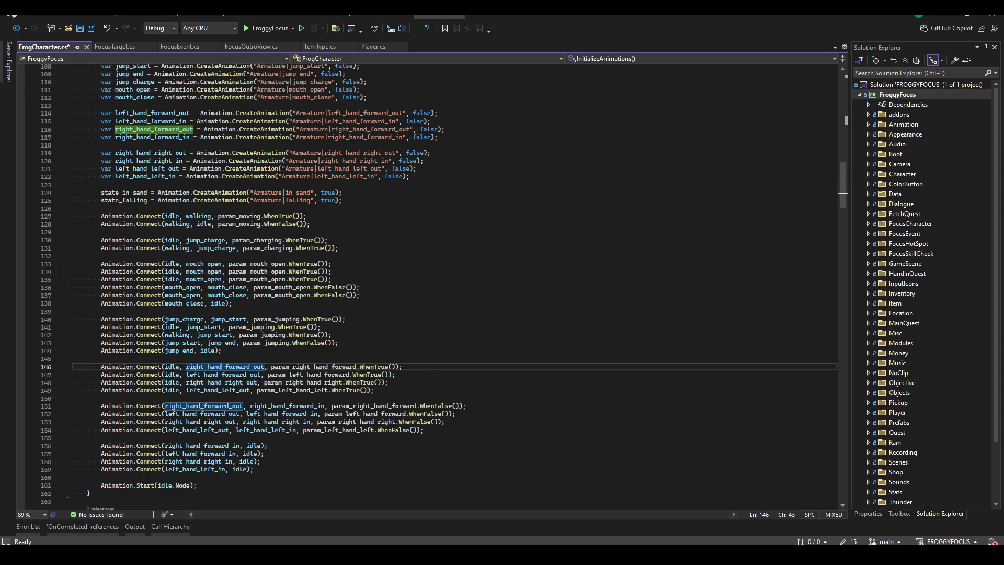
{"action": "double_click", "coordinate": [230, 368]}
{"action": "key", "text": "ctrl+c"}
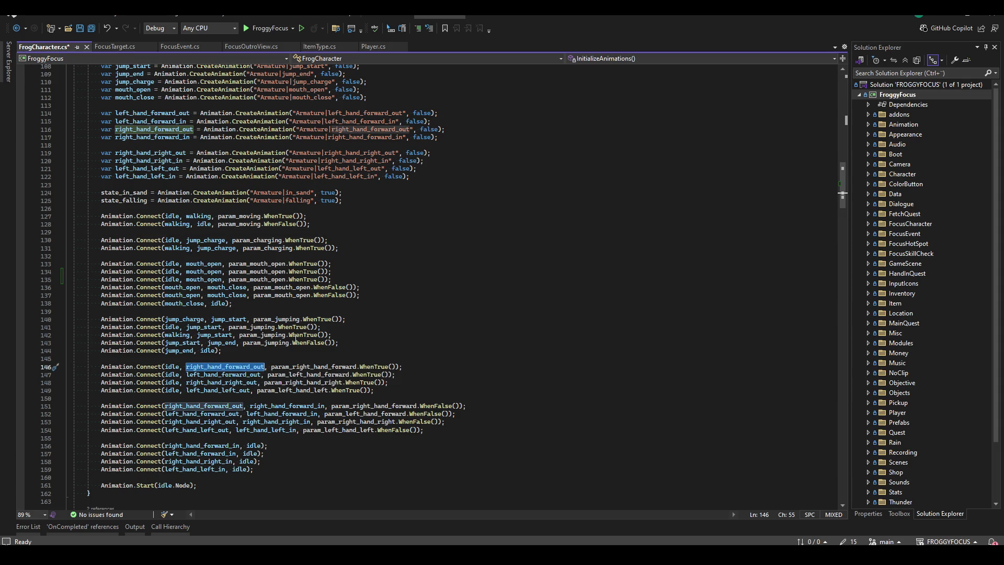
{"action": "left_click", "coordinate": [205, 271]}
{"action": "left_click", "coordinate": [227, 366]}
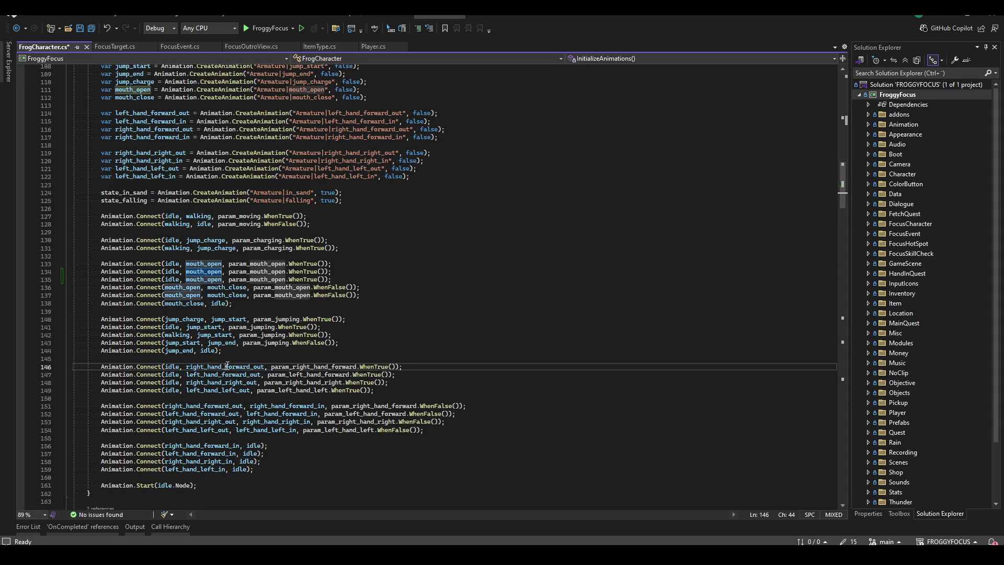
{"action": "left_click", "coordinate": [206, 277]}
{"action": "double_click", "coordinate": [204, 271]}
{"action": "key", "text": "ctrl+v"}
{"action": "type", "text": "left_hand_forward_out"}
{"action": "key", "text": "End"}
{"action": "key", "text": "ctrl+d"}
{"action": "key", "text": "ctrl+d"}
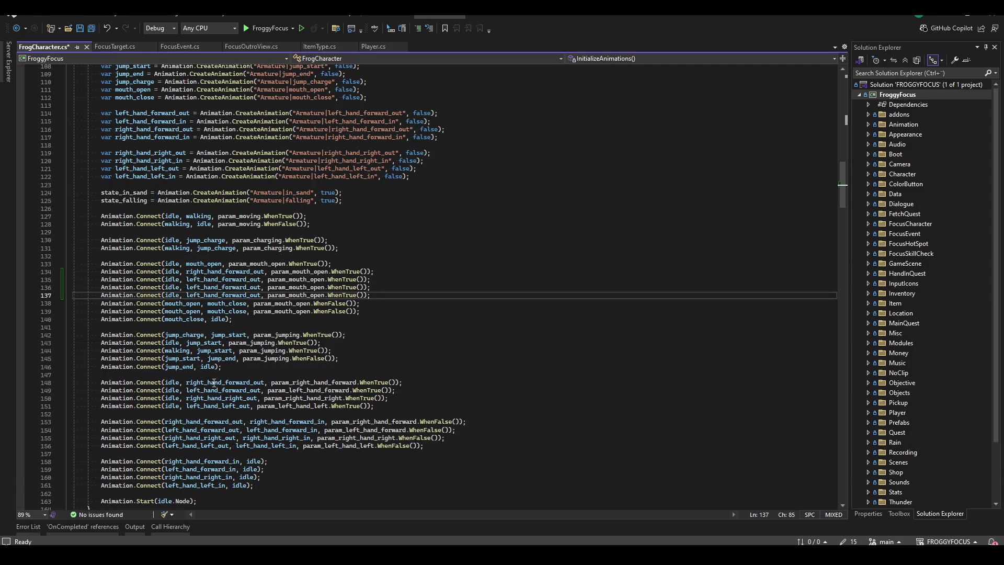
{"action": "double_click", "coordinate": [211, 399]}
{"action": "left_click", "coordinate": [207, 288]}
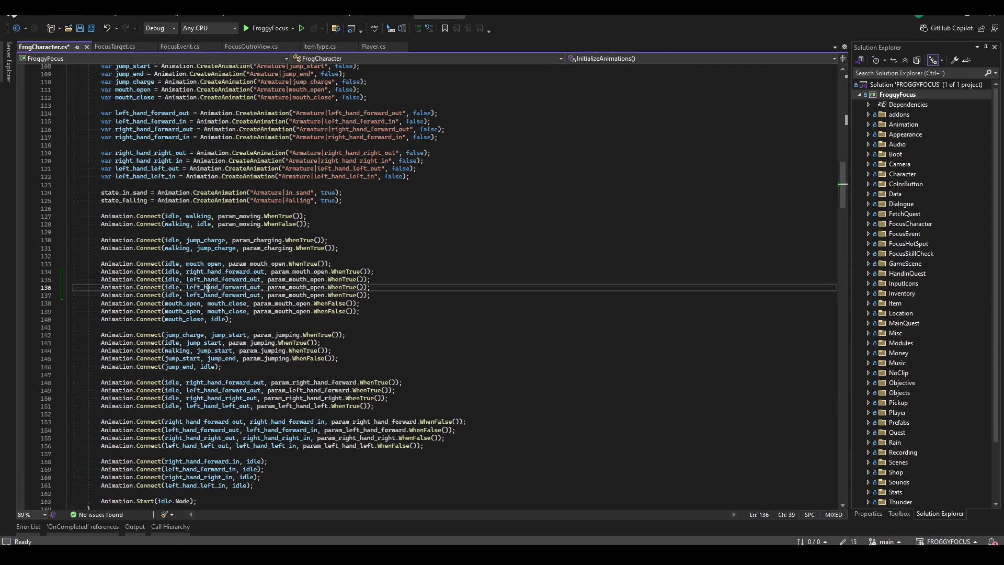
{"action": "key", "text": "ctrl+z"}
{"action": "key", "text": "ctrl+z"}
{"action": "key", "text": "ctrl+z"}
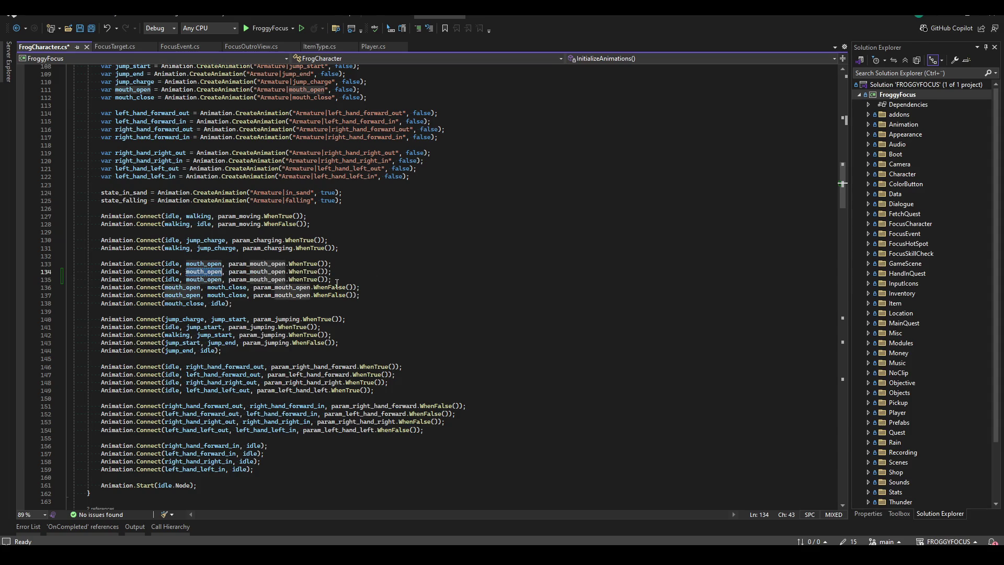
- Replace idle with right_hand_forward_out and left_hand_forward_out on lines 134 and 135
{"action": "double_click", "coordinate": [209, 367]}
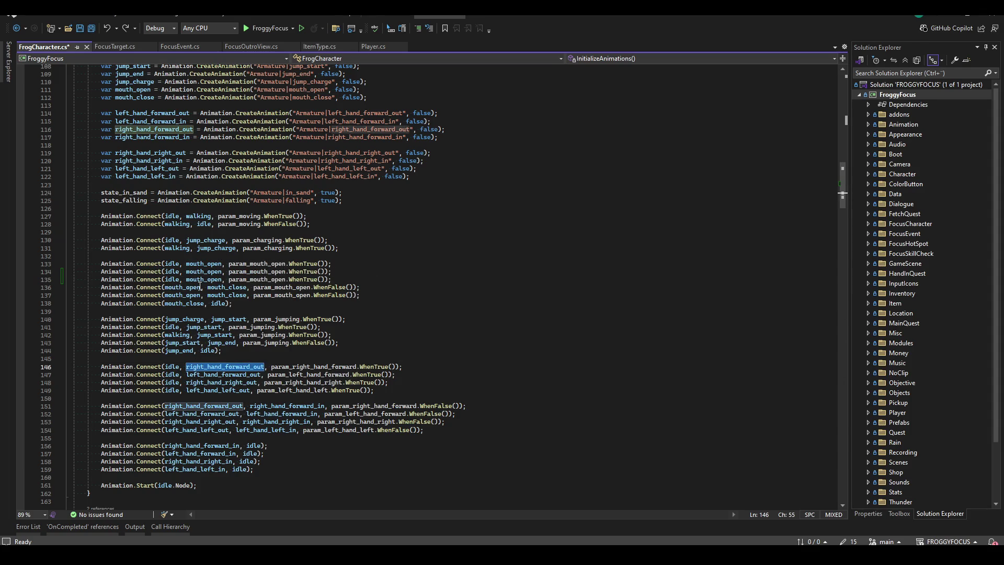
{"action": "key", "text": "ctrl+c"}
{"action": "double_click", "coordinate": [173, 272]}
{"action": "key", "text": "ctrl+v"}
{"action": "double_click", "coordinate": [223, 374]}
{"action": "key", "text": "ctrl+c"}
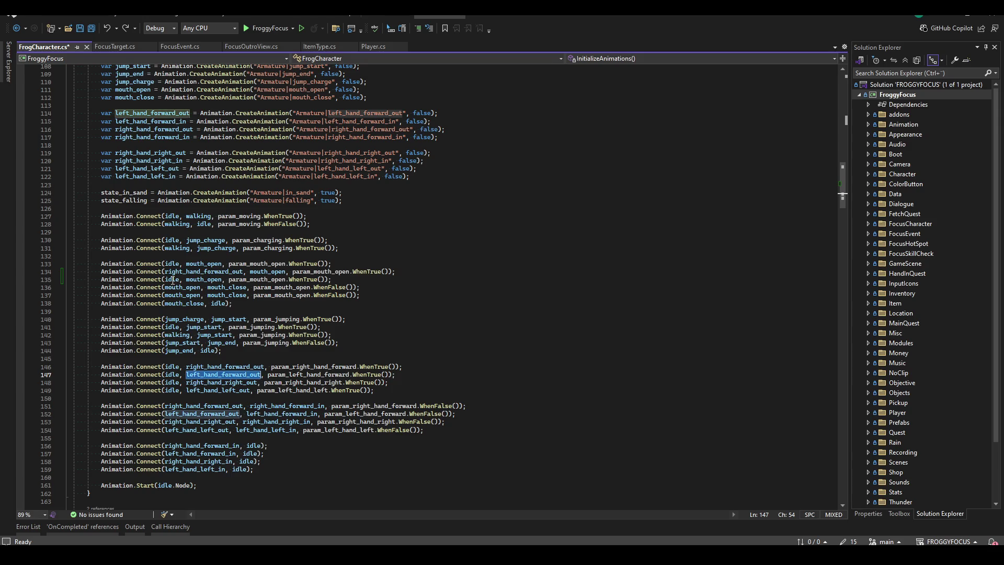
{"action": "double_click", "coordinate": [173, 280]}
{"action": "key", "text": "ctrl+v"}
- Add connections from right_hand_right_out and left_hand_left_out to mouth_open on lines 136–137
{"action": "key", "text": "ctrl+d"}
{"action": "key", "text": "ctrl+d"}
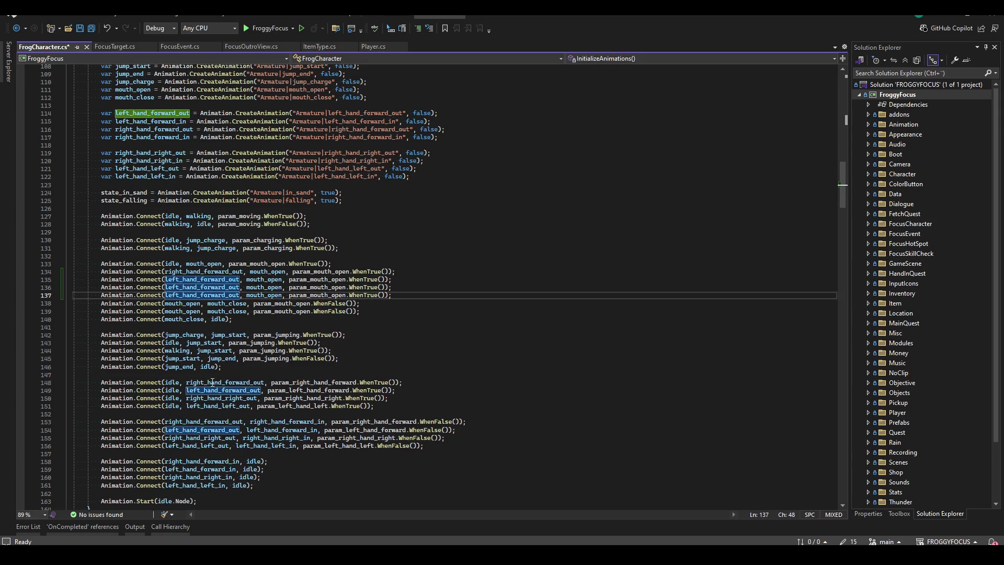
{"action": "double_click", "coordinate": [209, 398]}
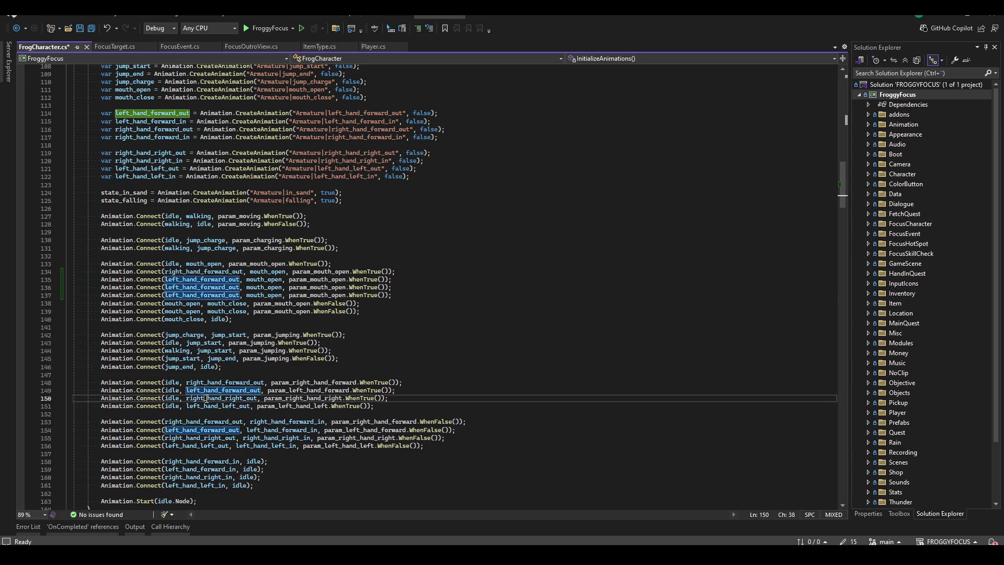
{"action": "key", "text": "ctrl+c"}
{"action": "double_click", "coordinate": [183, 287]}
{"action": "key", "text": "ctrl+v"}
{"action": "double_click", "coordinate": [217, 406]}
{"action": "key", "text": "ctrl+c"}
{"action": "double_click", "coordinate": [202, 295]}
{"action": "key", "text": "ctrl+v"}
- Save FrogCharacter.cs and build the project
{"action": "key", "text": "ctrl+s"}
{"action": "scroll", "coordinate": [218, 410], "scroll_direction": "down", "scroll_amount": 1}
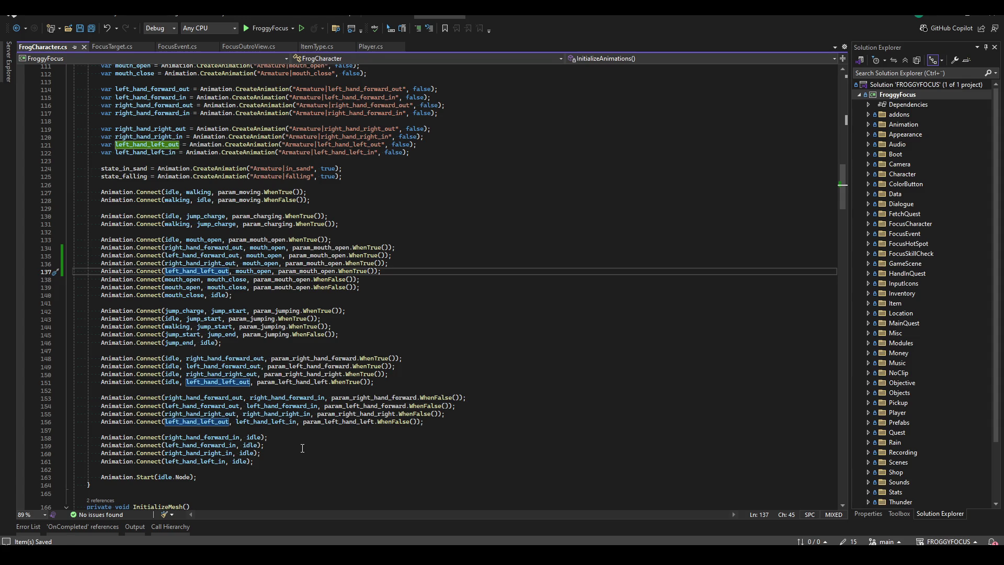
{"action": "scroll", "coordinate": [302, 449], "scroll_direction": "up", "scroll_amount": 3}
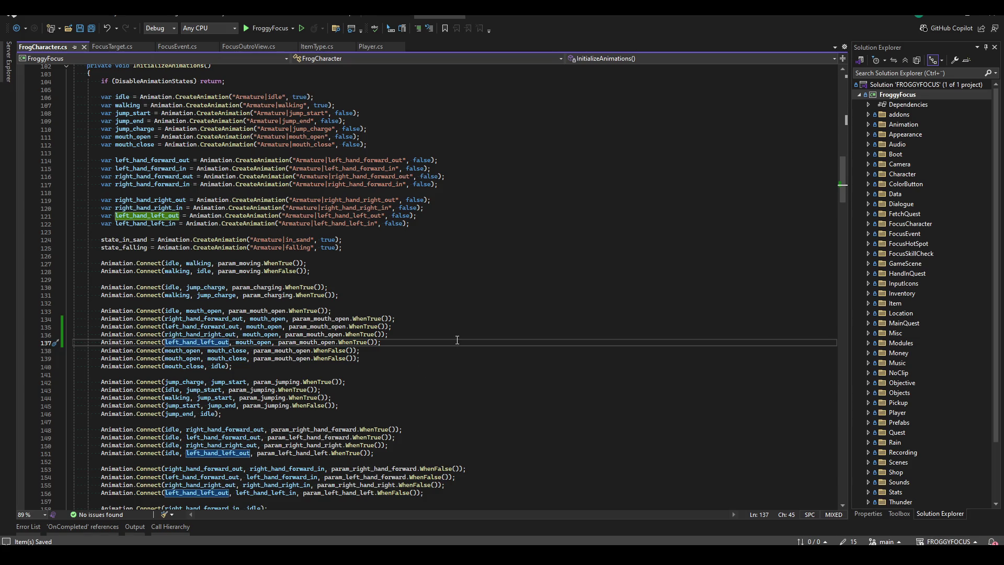
{"action": "left_click", "coordinate": [459, 318]}
{"action": "key", "text": "ctrl+shift+b"}
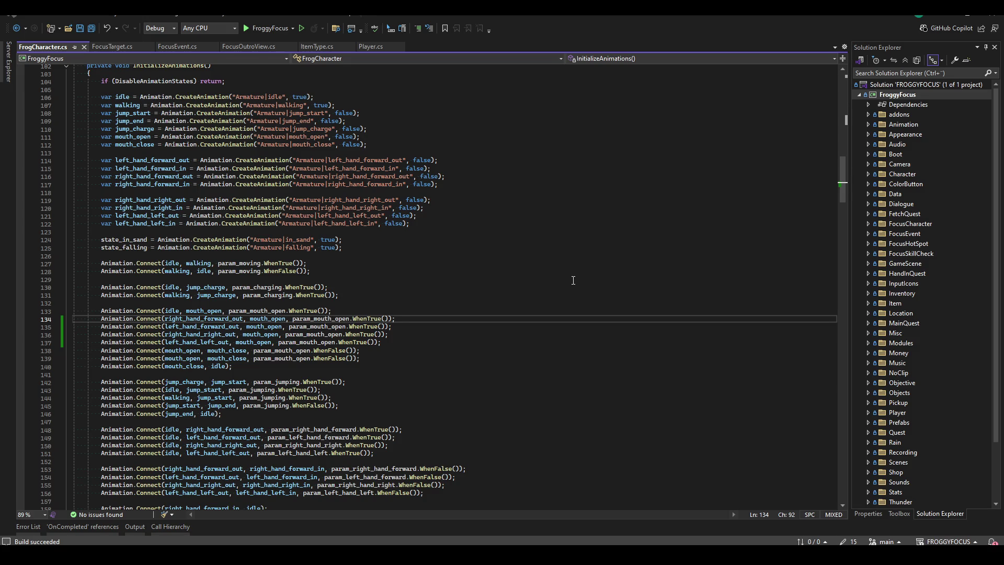
{"action": "key", "text": "alt+Tab"}
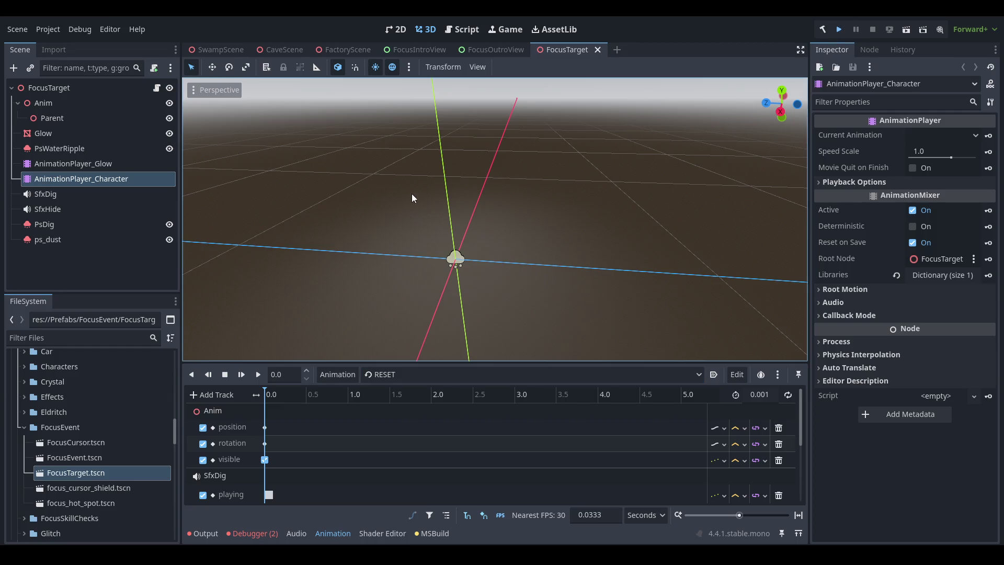
- Run FroggyFocus from Godot, open the F1 debug menu, then stop the game
{"action": "key", "text": "alt+b"}
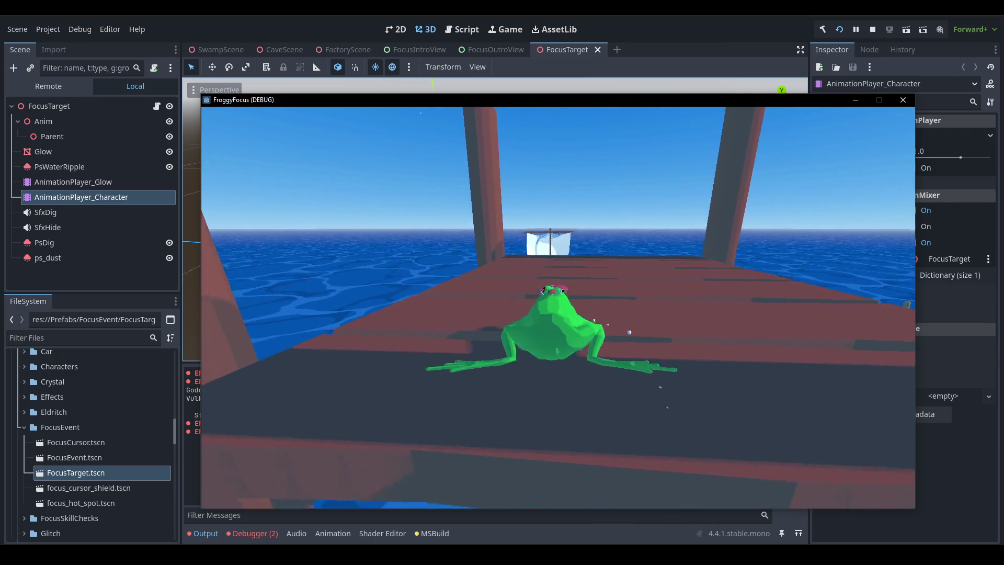
{"action": "key", "text": "F1"}
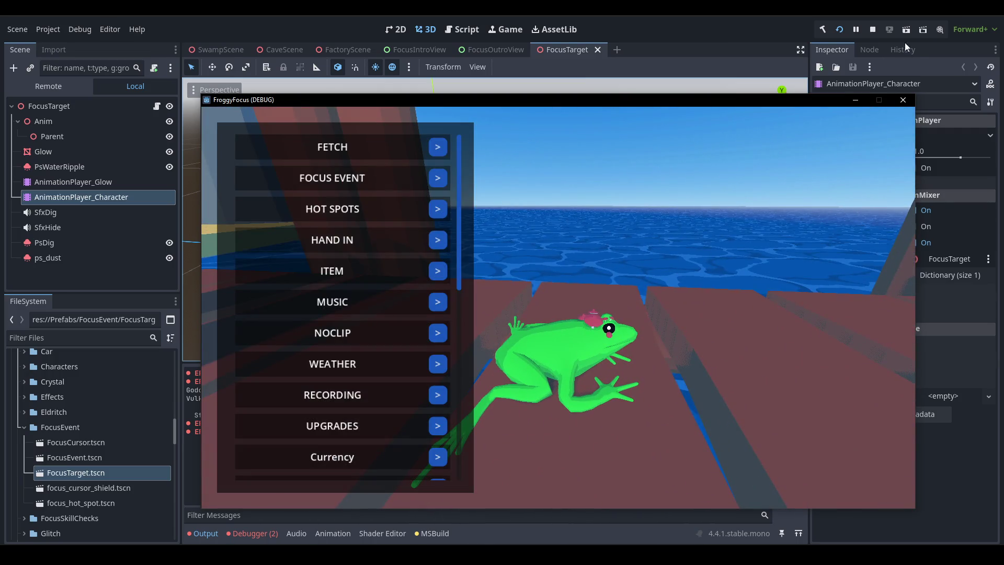
{"action": "left_click", "coordinate": [873, 29]}
{"action": "key", "text": "alt+Tab"}
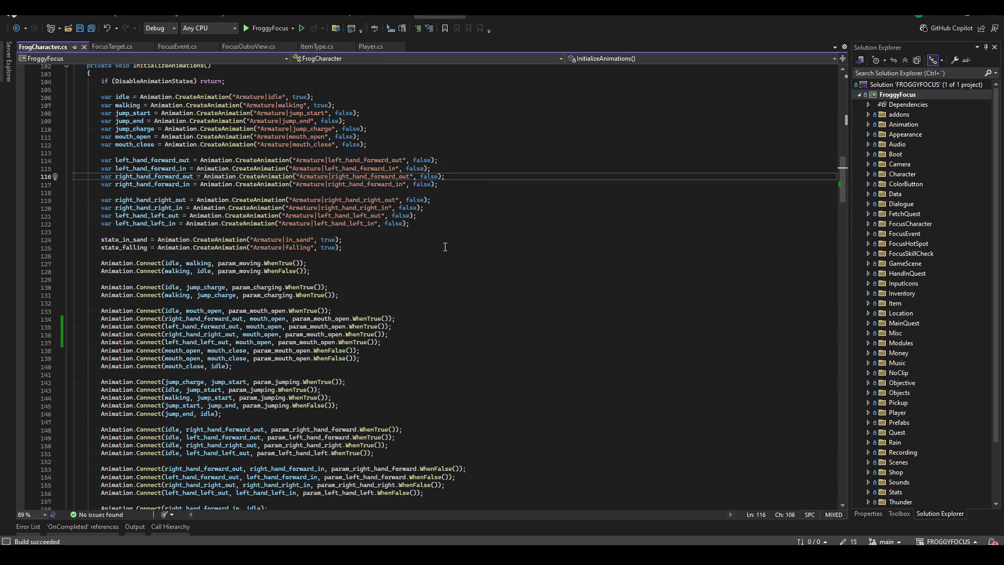
- Review FrogCharacter.cs's private fields, then close its tab so FocusEvent.cs shows
{"action": "scroll", "coordinate": [402, 262], "scroll_direction": "up", "scroll_amount": 13}
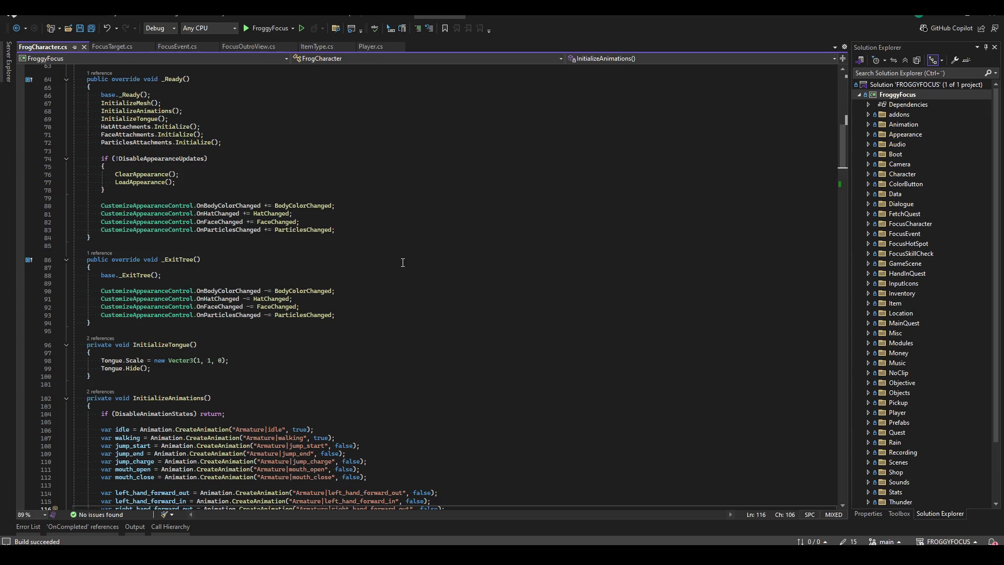
{"action": "scroll", "coordinate": [402, 263], "scroll_direction": "up", "scroll_amount": 11}
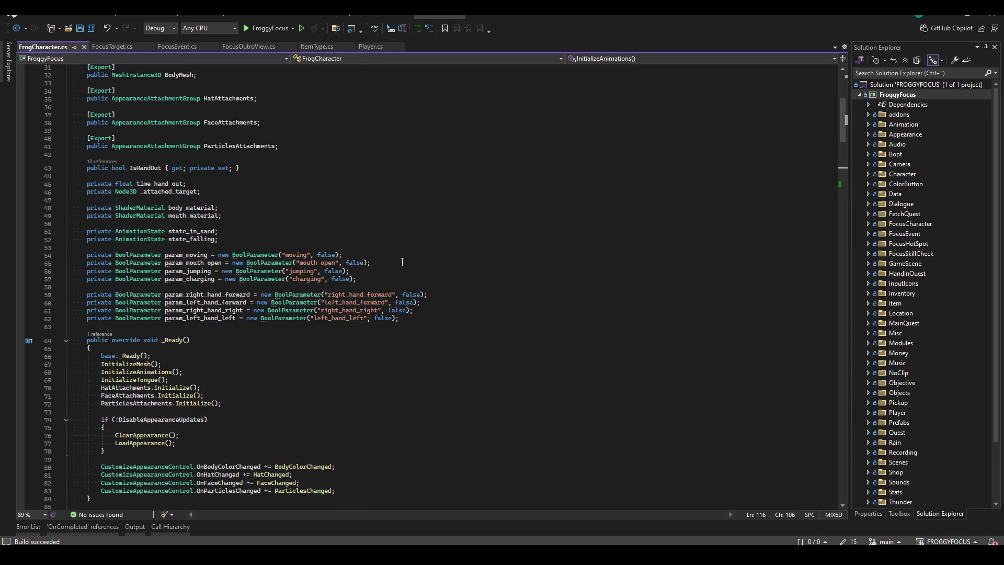
{"action": "left_click", "coordinate": [403, 256]}
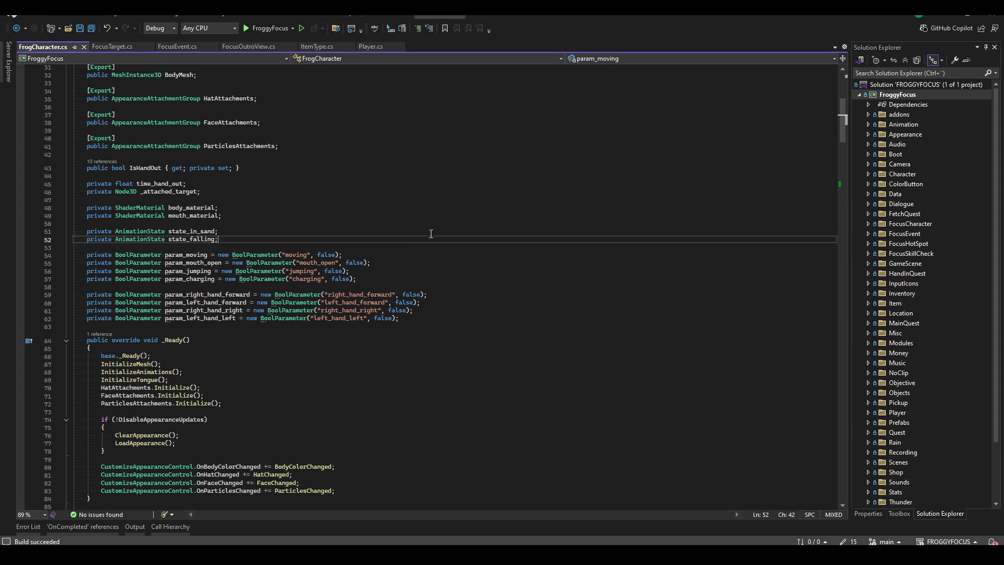
{"action": "left_click", "coordinate": [492, 223]}
{"action": "left_click", "coordinate": [505, 208]}
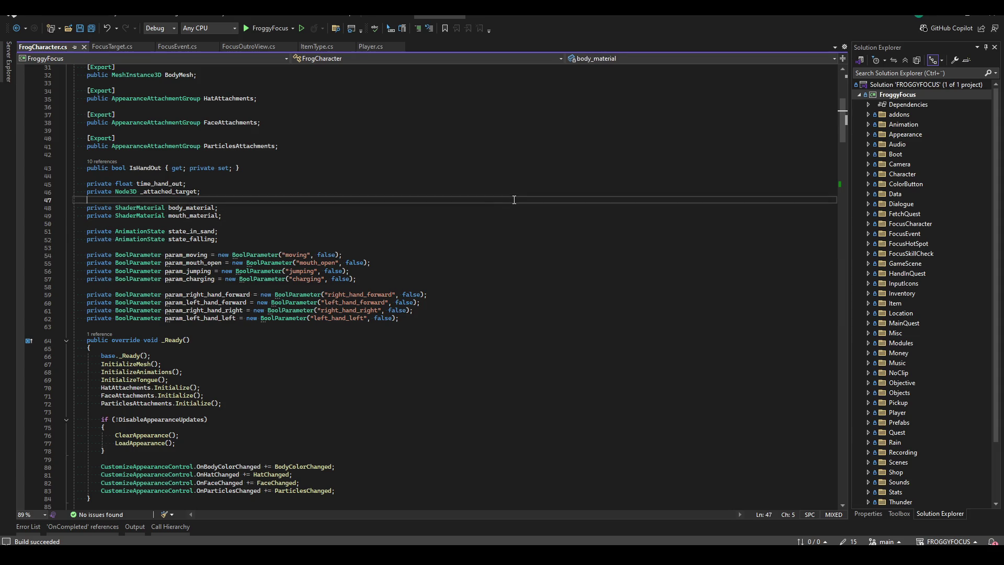
{"action": "left_click", "coordinate": [500, 216]}
{"action": "left_click", "coordinate": [500, 224]}
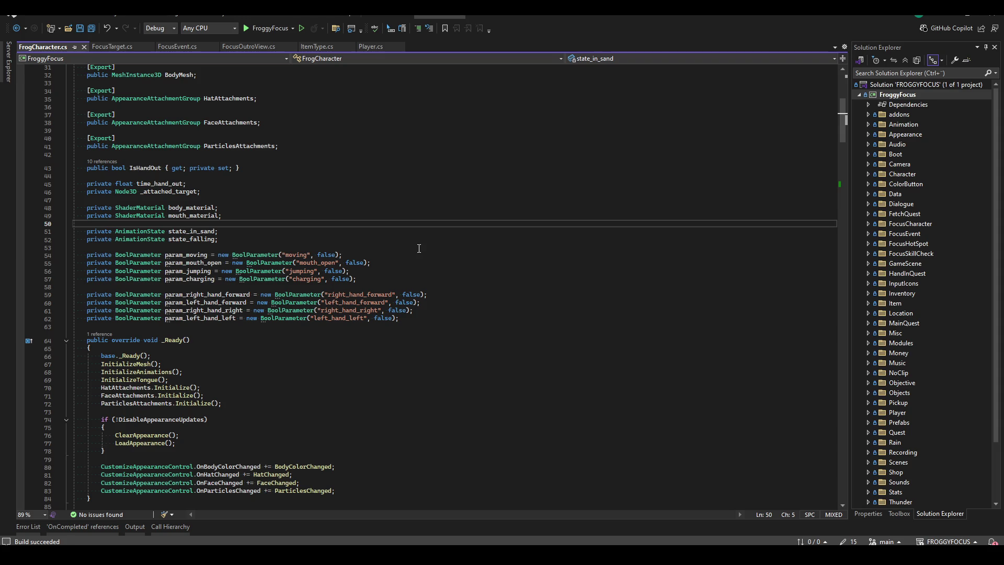
{"action": "left_click", "coordinate": [405, 256]}
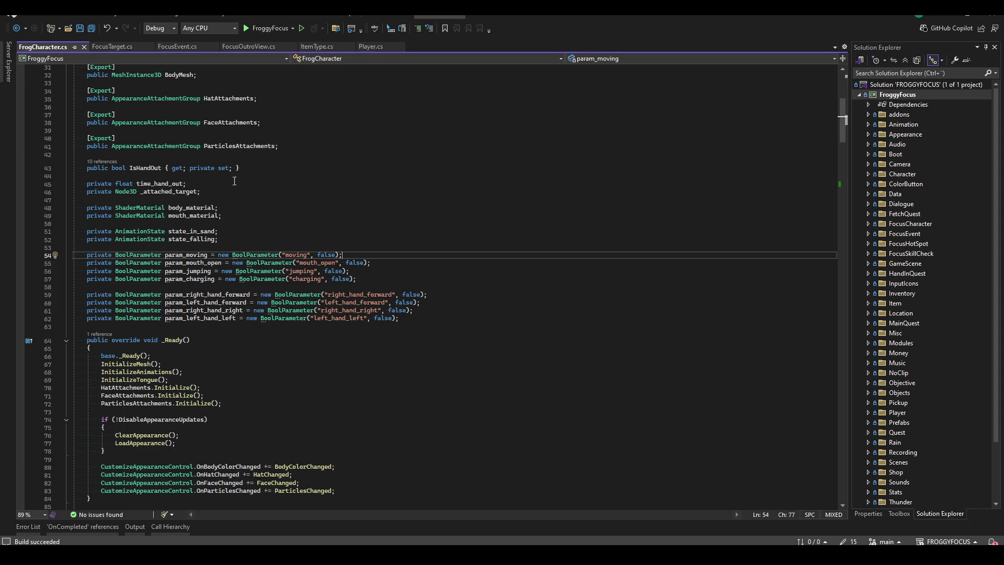
{"action": "middle_click", "coordinate": [32, 49]}
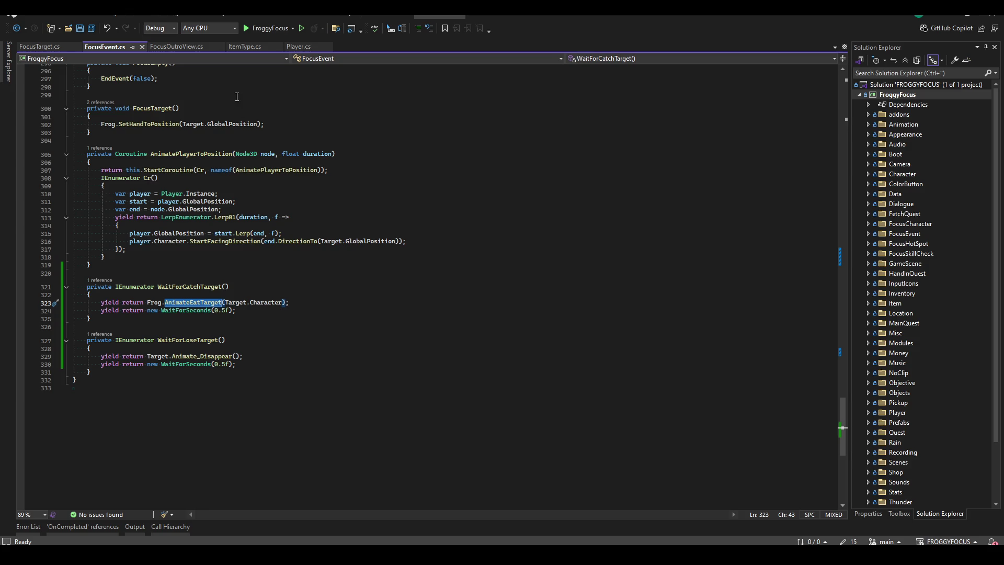
- Close FocusTarget.cs, delete the commented-out Eat target lines in EndEvent, and save FocusEvent.cs
{"action": "left_click", "coordinate": [33, 47]}
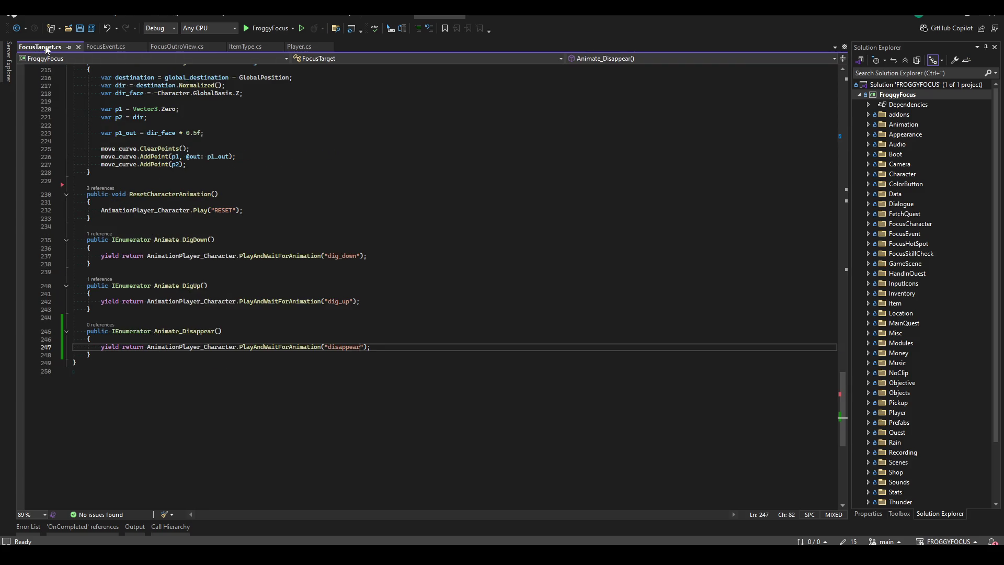
{"action": "middle_click", "coordinate": [45, 48]}
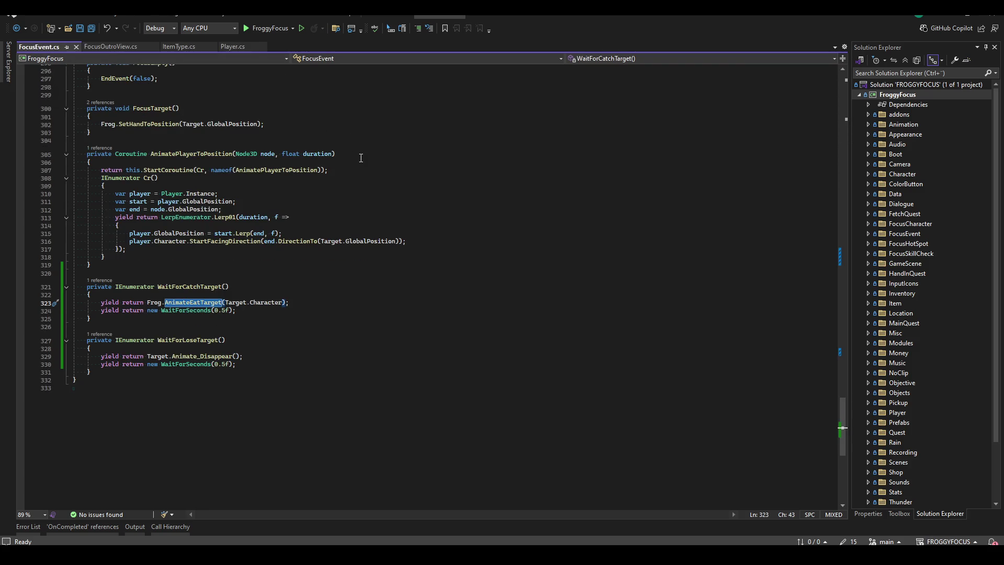
{"action": "left_click", "coordinate": [108, 48]}
{"action": "left_click", "coordinate": [39, 47]}
{"action": "scroll", "coordinate": [359, 318], "scroll_direction": "up", "scroll_amount": 20}
{"action": "scroll", "coordinate": [359, 318], "scroll_direction": "up", "scroll_amount": 12}
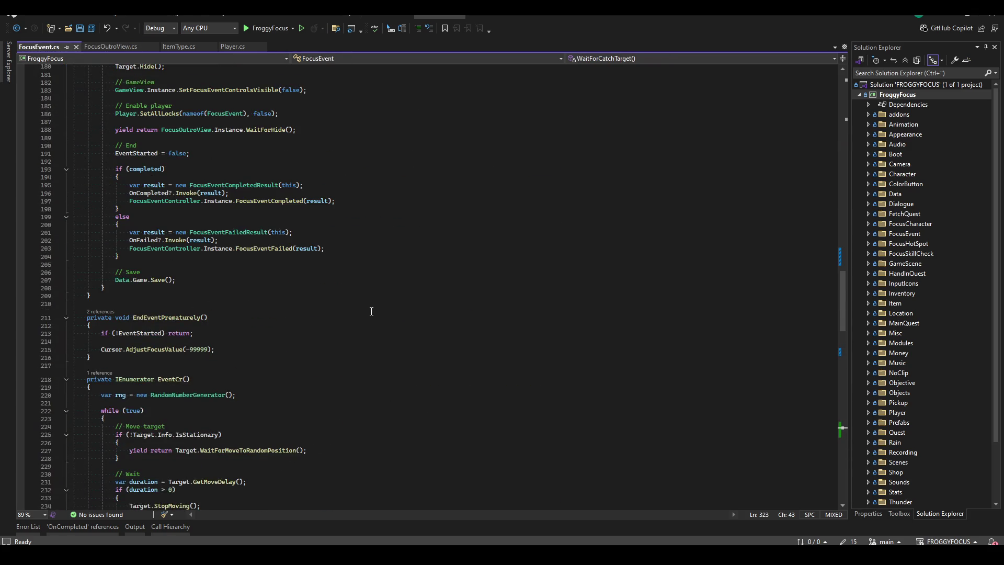
{"action": "scroll", "coordinate": [372, 311], "scroll_direction": "up", "scroll_amount": 13}
{"action": "left_click", "coordinate": [187, 146]}
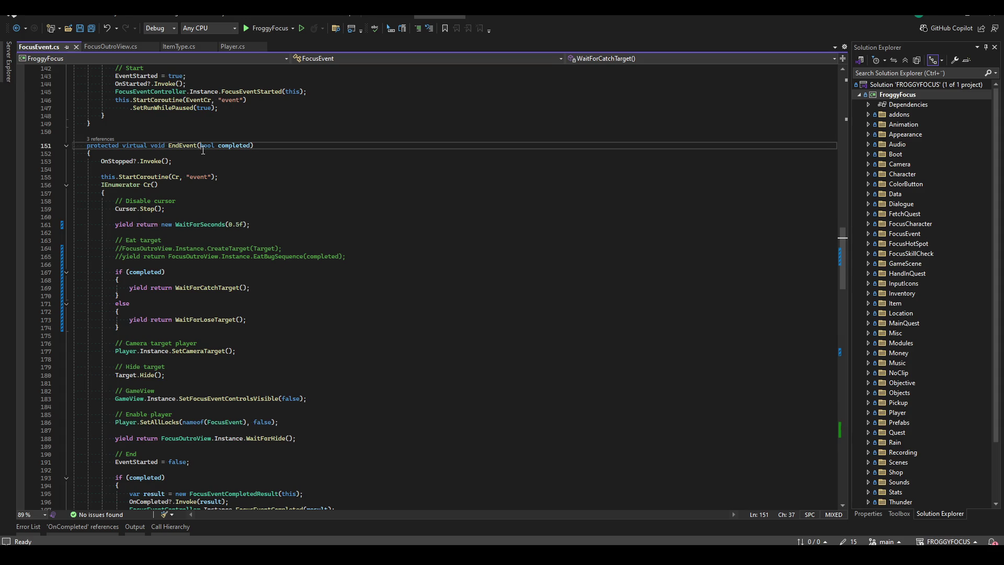
{"action": "left_click_drag", "start_coordinate": [312, 265], "coordinate": [67, 244]}
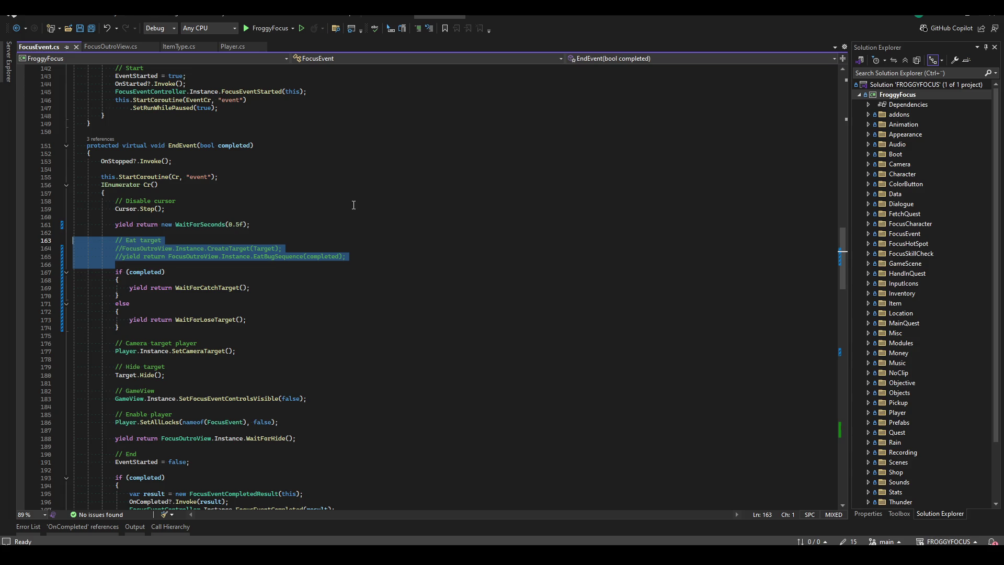
{"action": "key", "text": "BackSpace"}
{"action": "key", "text": "BackSpace"}
{"action": "key", "text": "ctrl+s"}
- Cut the WaitForSeconds(0.5f) line before the completed check and build the project
{"action": "left_click", "coordinate": [259, 226]}
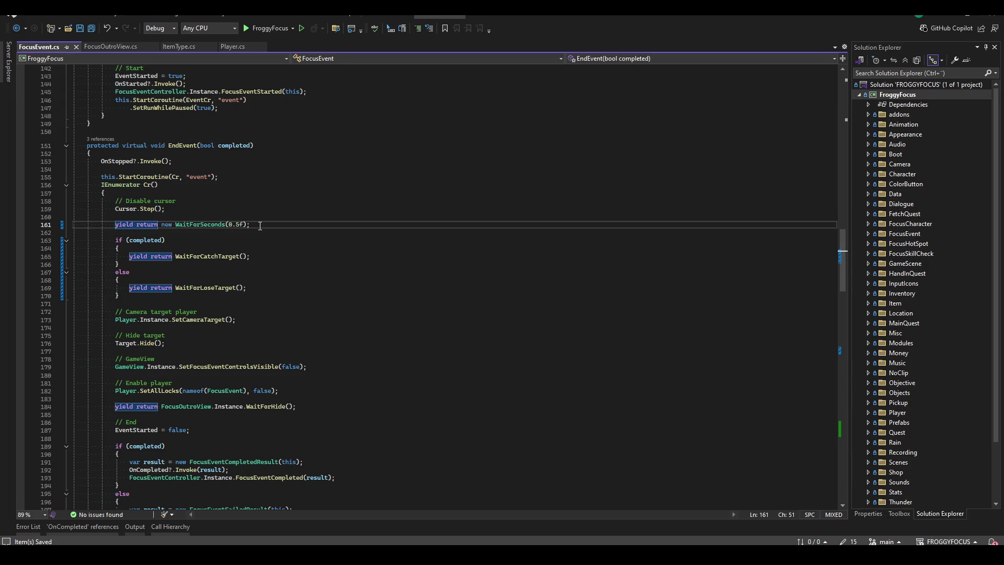
{"action": "key", "text": "ctrl+x"}
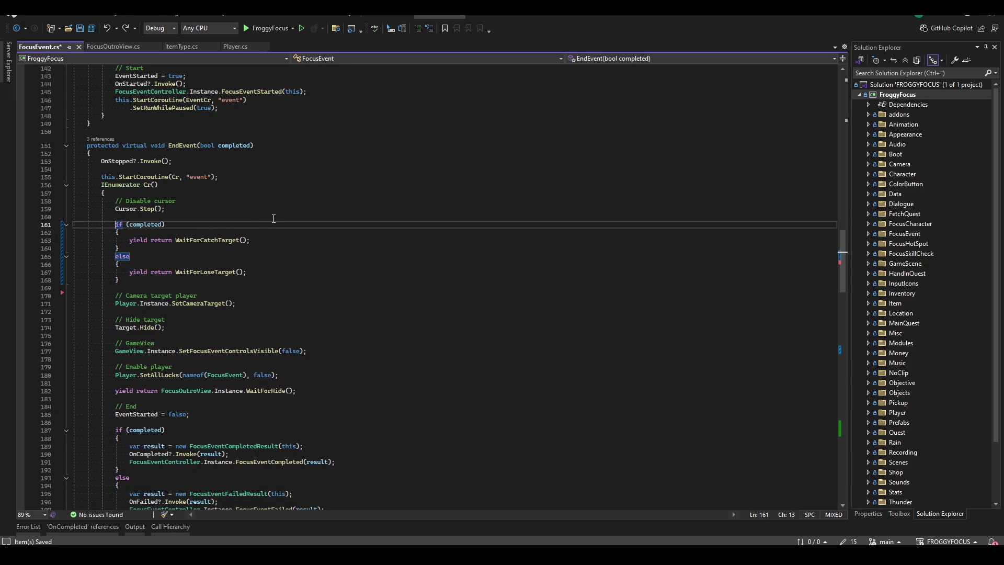
{"action": "left_click", "coordinate": [293, 231]}
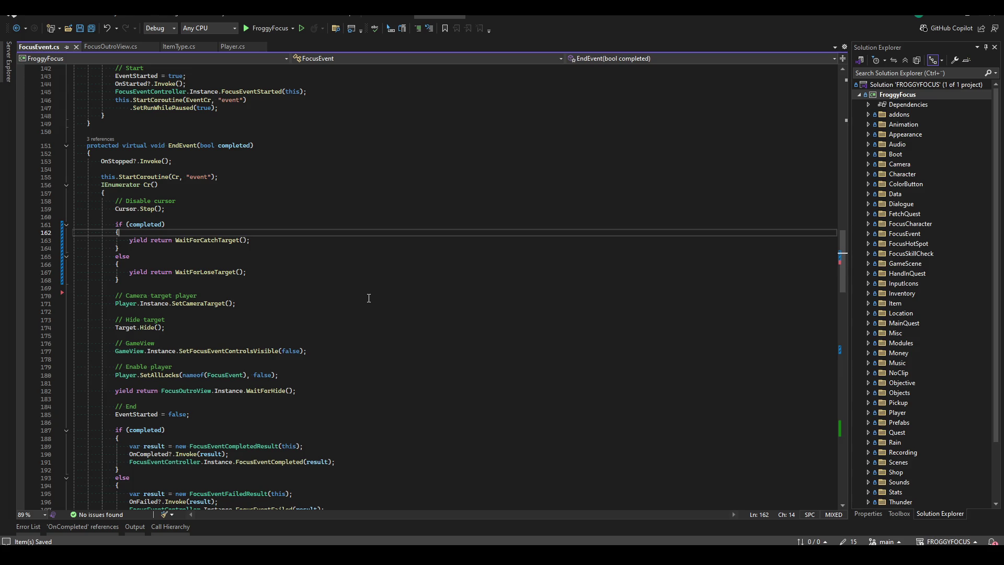
{"action": "left_click", "coordinate": [409, 240]}
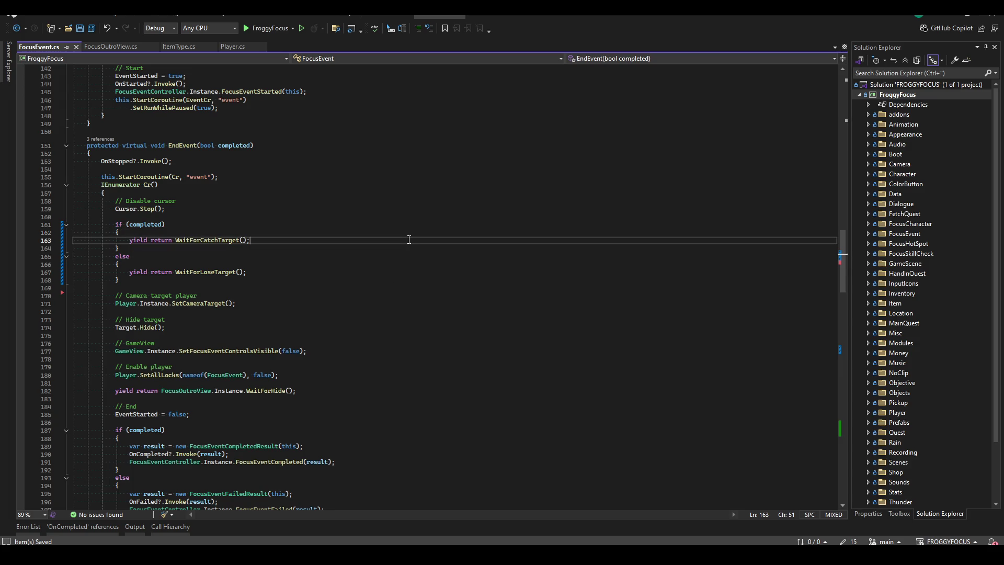
{"action": "left_click", "coordinate": [380, 209]}
{"action": "left_click", "coordinate": [378, 296]}
{"action": "scroll", "coordinate": [363, 314], "scroll_direction": "down", "scroll_amount": 20}
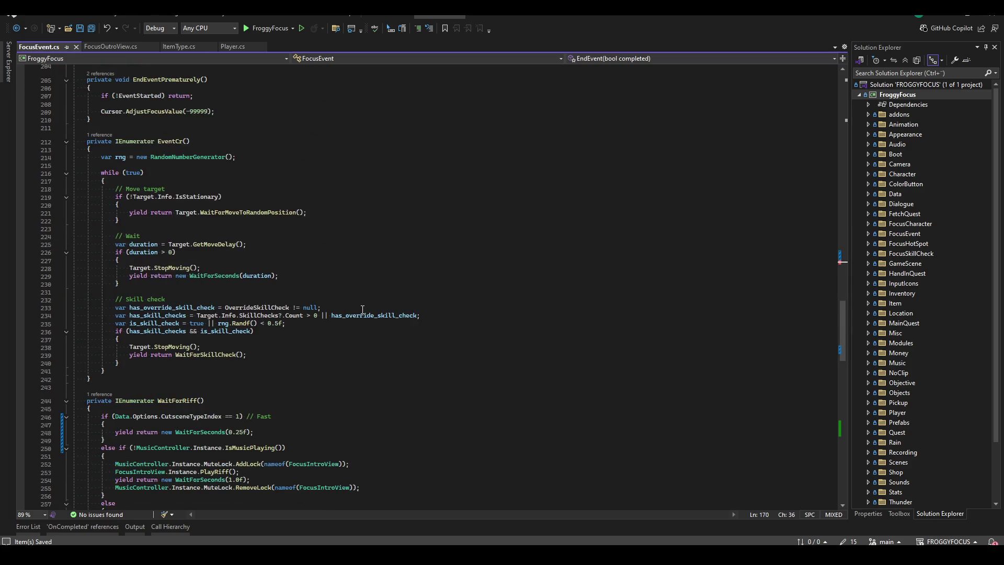
{"action": "scroll", "coordinate": [360, 302], "scroll_direction": "down", "scroll_amount": 7}
{"action": "left_click", "coordinate": [405, 239]}
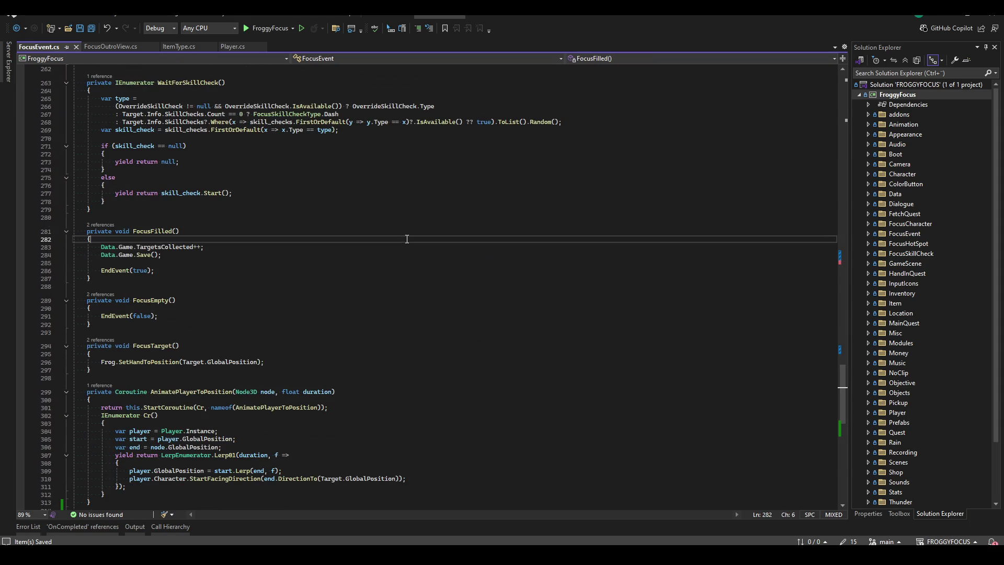
{"action": "key", "text": "ctrl+shift+b"}
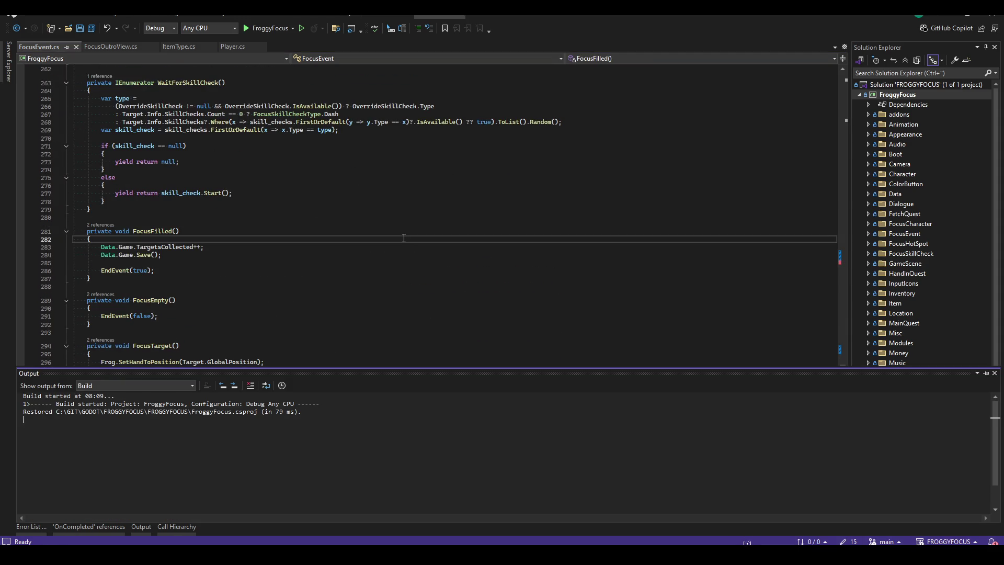
- Run the game with F5, continue the saved game to test the focus event, then stop with F8
{"action": "left_click", "coordinate": [380, 206]}
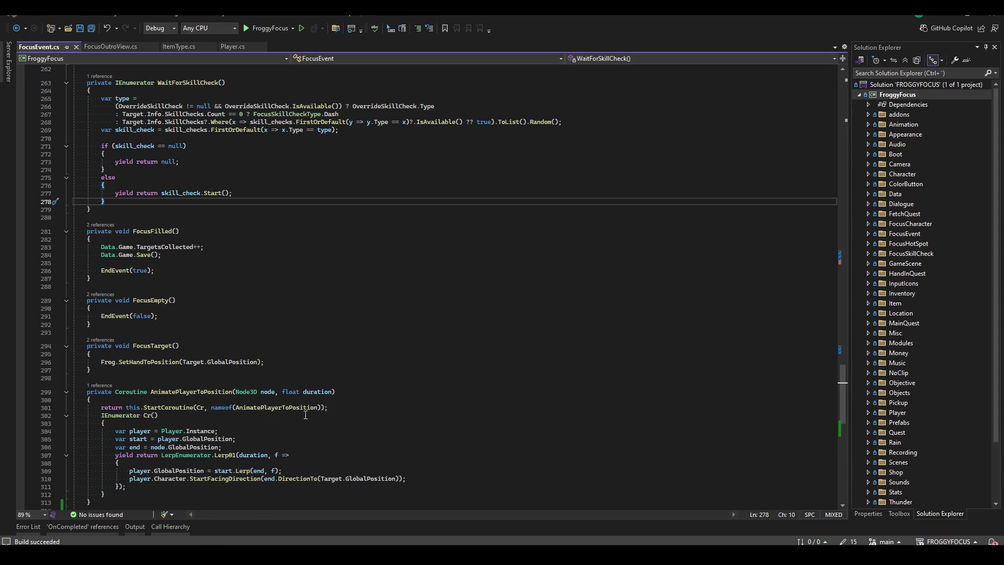
{"action": "key", "text": "alt+Tab"}
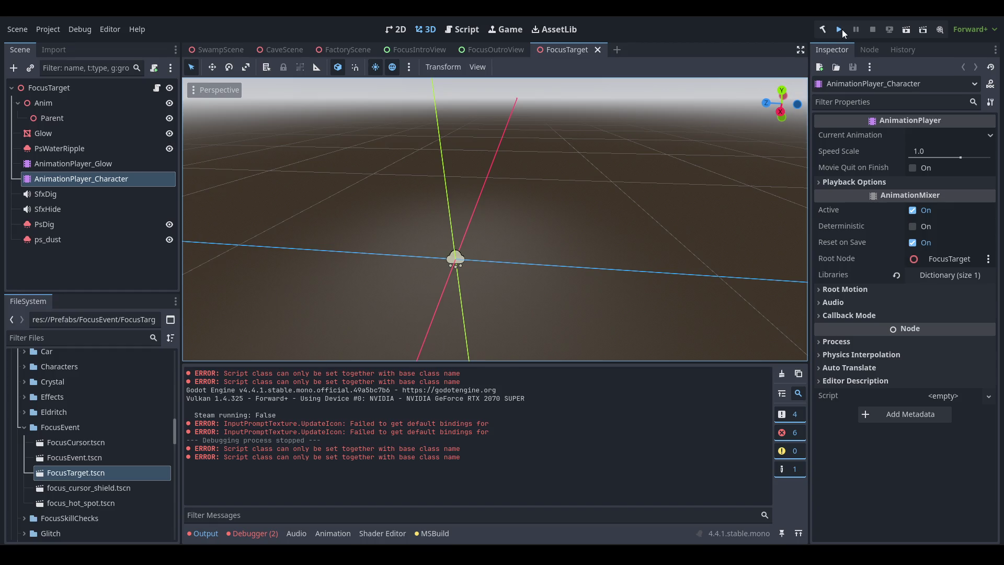
{"action": "key", "text": "F5"}
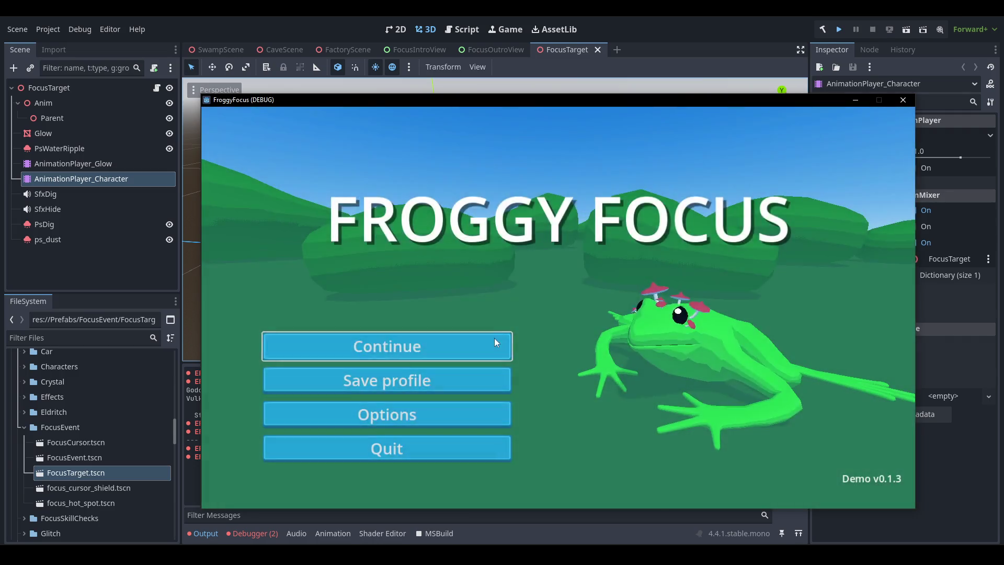
{"action": "left_click", "coordinate": [494, 338]}
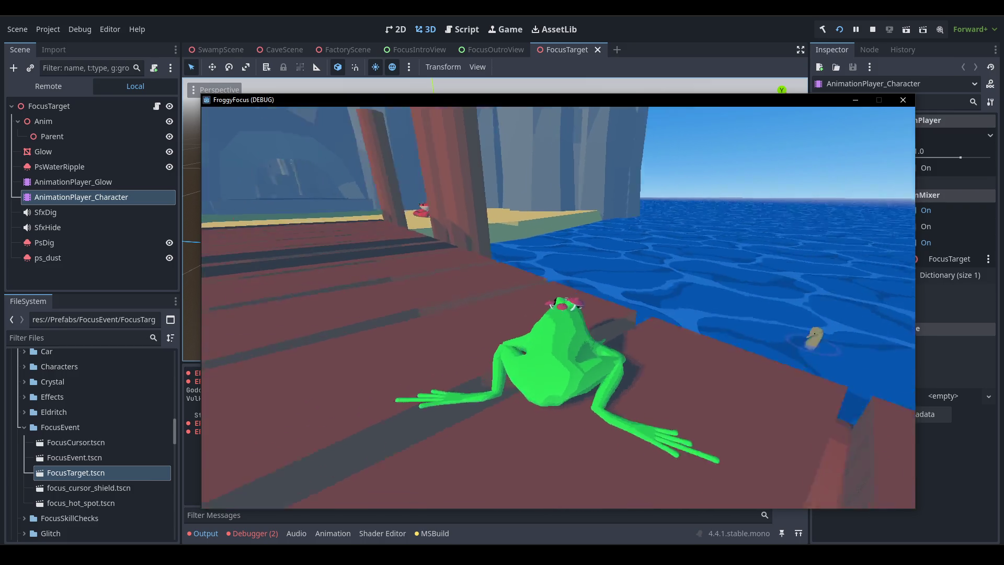
{"action": "key", "text": "Escape"}
{"action": "key", "text": "F8"}
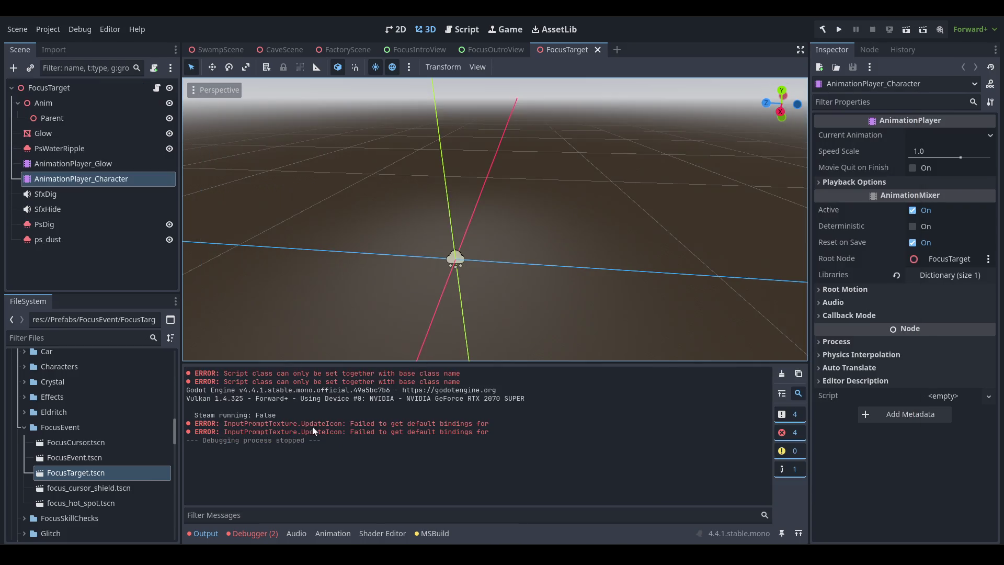
- Change WaitForLoseTarget's WaitForSeconds from 0.5f to 0.25f and save FocusEvent.cs
{"action": "key", "text": "alt+Tab"}
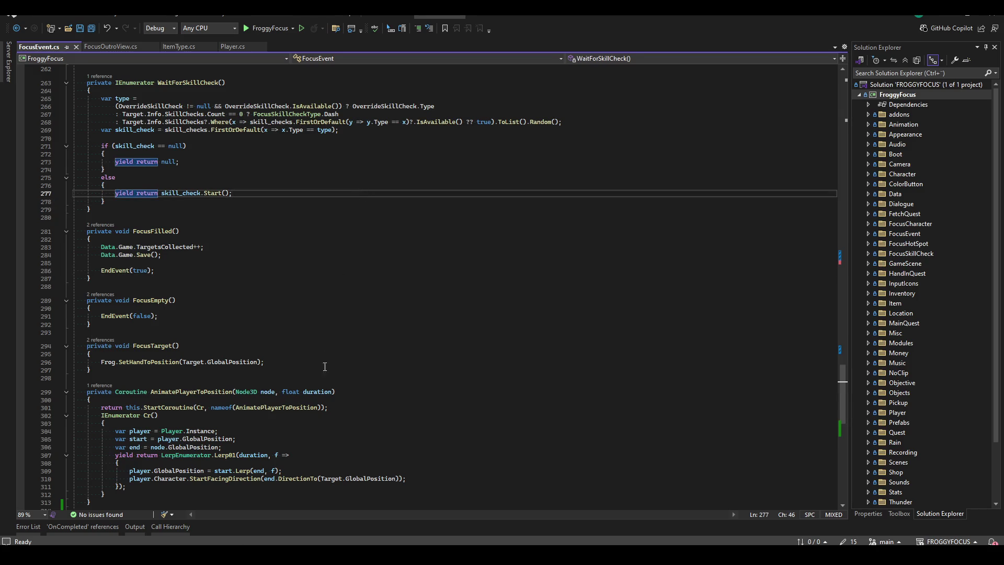
{"action": "scroll", "coordinate": [325, 366], "scroll_direction": "down", "scroll_amount": 10}
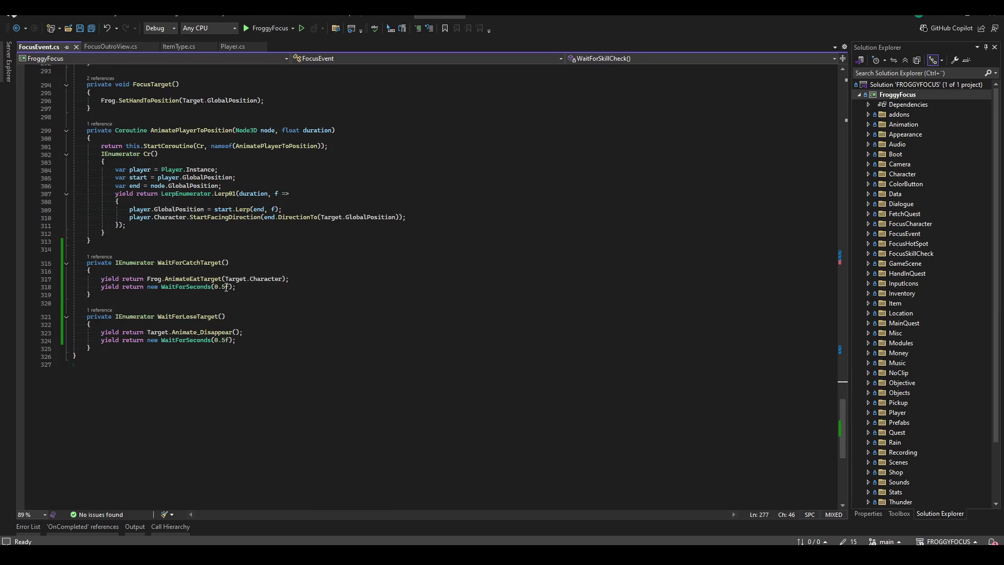
{"action": "left_click", "coordinate": [226, 340]}
{"action": "key", "text": "BackSpace"}
{"action": "type", "text": "25"}
{"action": "key", "text": "ctrl+s"}
{"action": "left_click", "coordinate": [299, 286]}
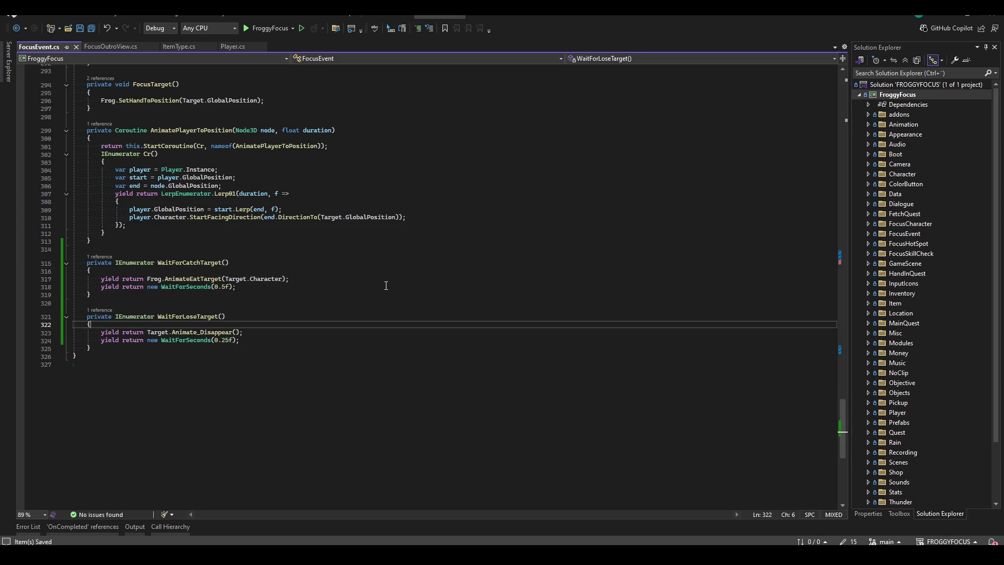
{"action": "left_click", "coordinate": [318, 341]}
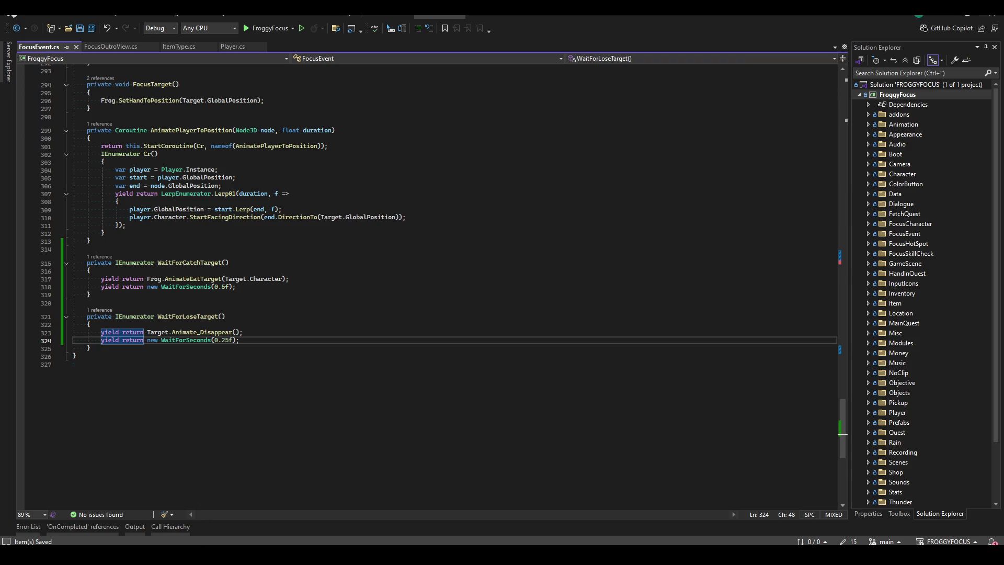
{"action": "key", "text": "alt+Tab"}
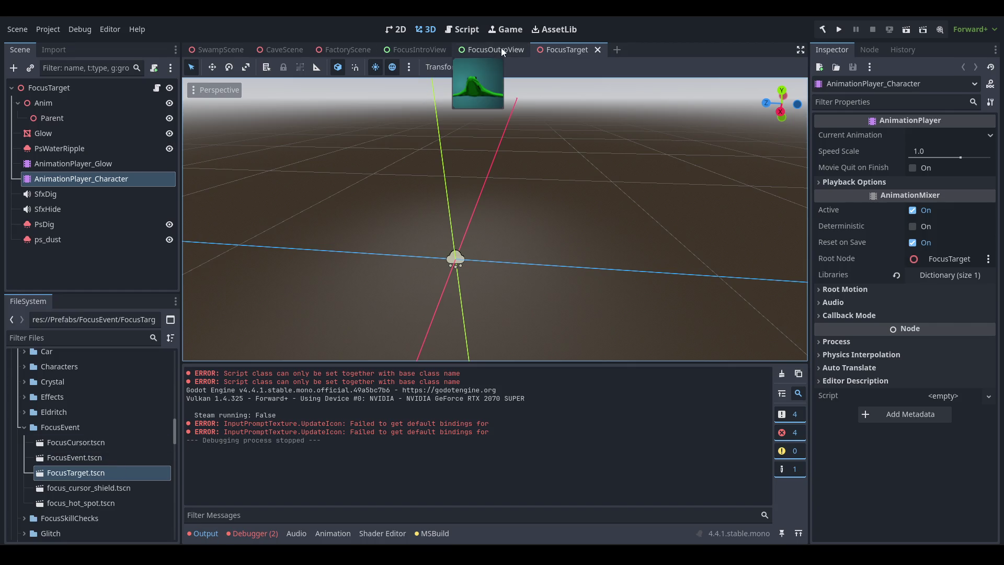
- Set the disappear animation's length to 0.25 and replay it to preview the dust puff
{"action": "left_click", "coordinate": [123, 178]}
{"action": "left_click", "coordinate": [403, 374]}
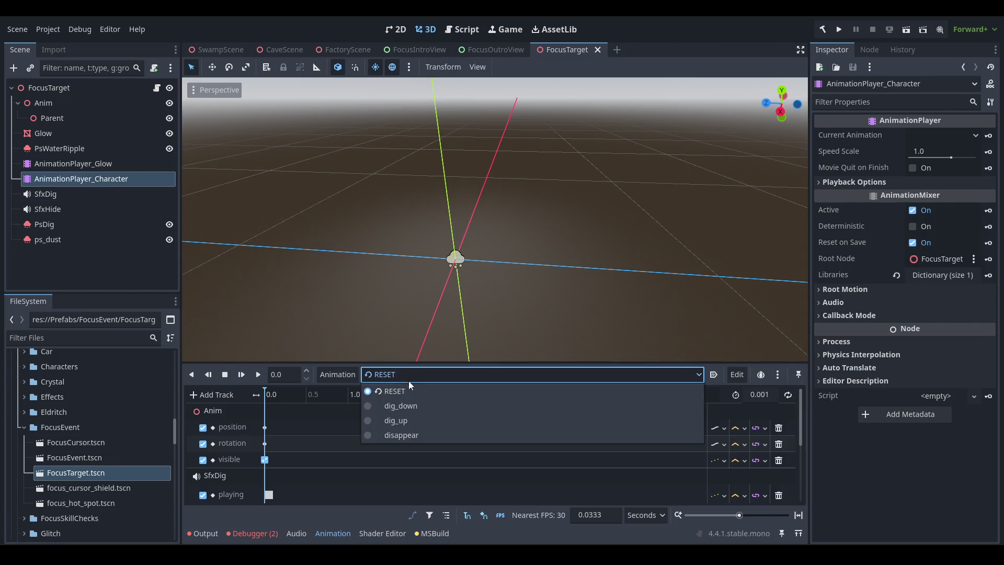
{"action": "left_click", "coordinate": [447, 439]}
{"action": "left_click", "coordinate": [258, 374]}
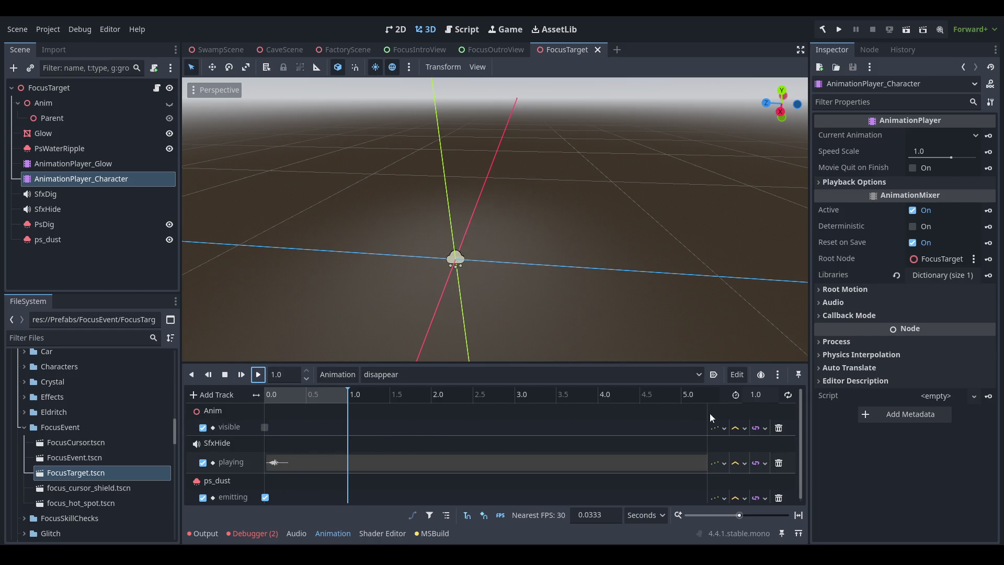
{"action": "type", "text": "0.25"}
{"action": "key", "text": "Return"}
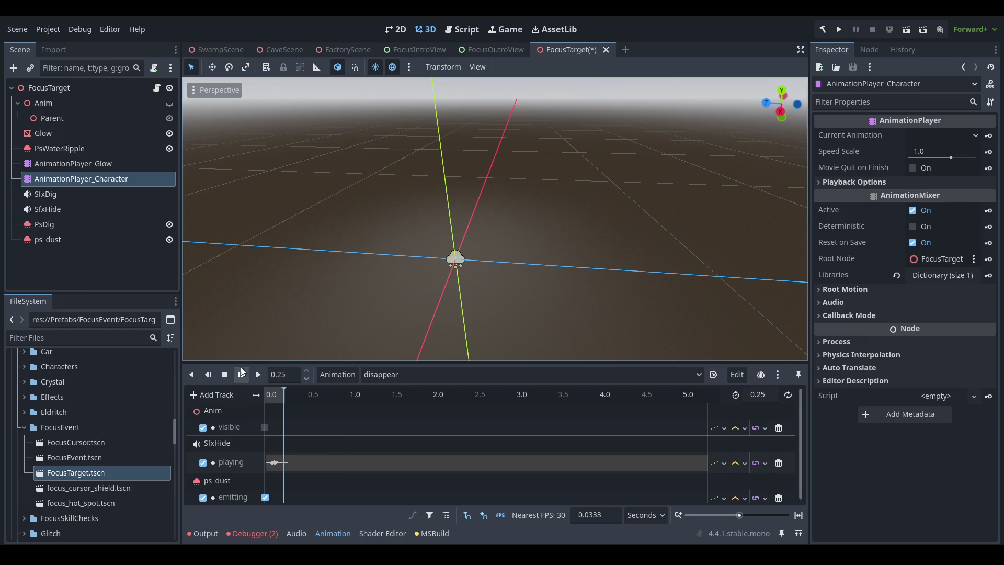
{"action": "left_click", "coordinate": [262, 380]}
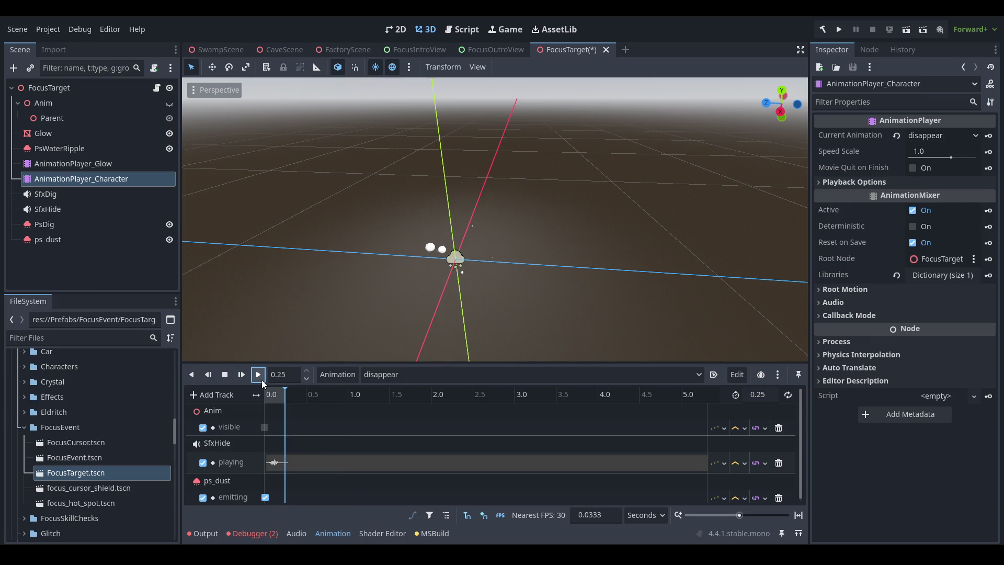
- Retype the WaitForLoseTarget wait value in FocusEvent.cs, then select the ps_dust particles in Godot
{"action": "key", "text": "alt+Tab"}
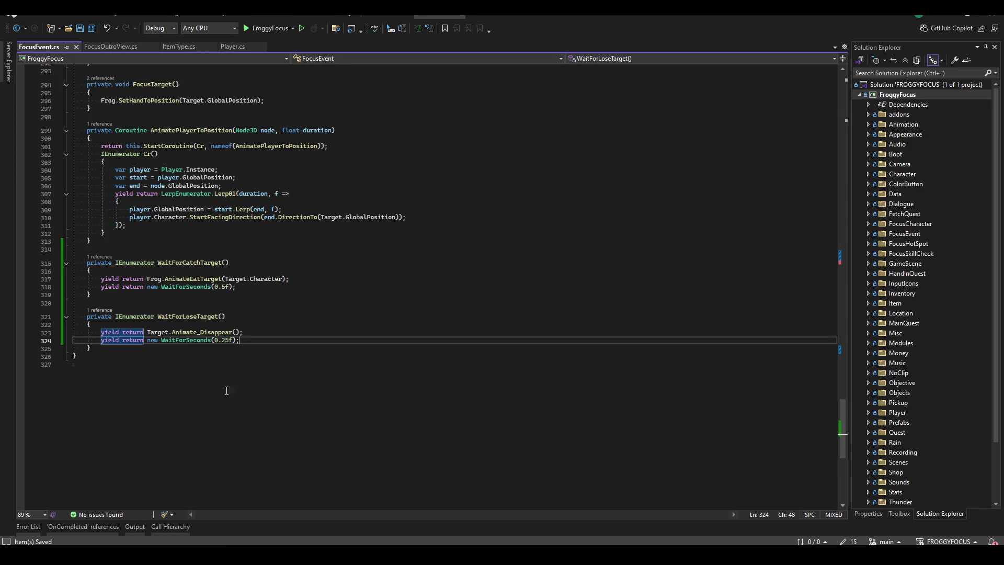
{"action": "key", "text": "BackSpace"}
{"action": "key", "text": "BackSpace"}
{"action": "type", "text": "5"}
{"action": "left_click", "coordinate": [417, 294]}
{"action": "left_click", "coordinate": [293, 333]}
{"action": "key", "text": "alt+Tab"}
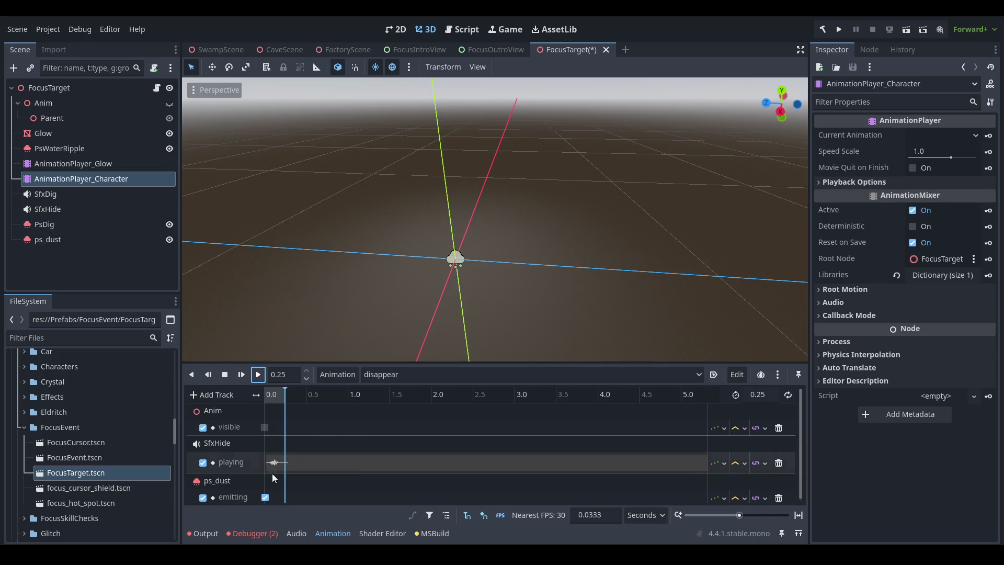
{"action": "left_click", "coordinate": [92, 210]}
{"action": "left_click", "coordinate": [67, 239]}
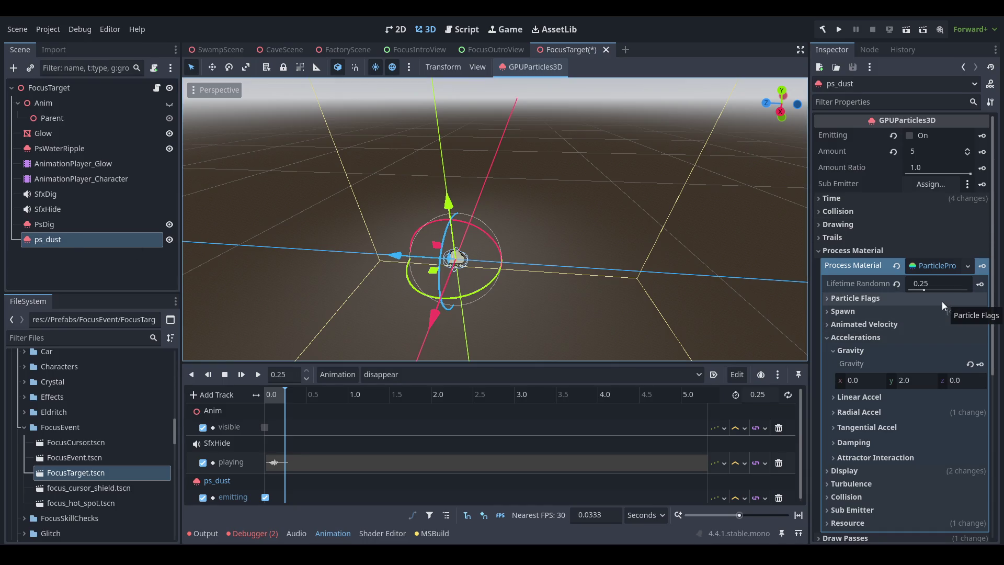
- Collapse gravity and set the particle Scale range to 0.2 minimum and 0.4 maximum
{"action": "scroll", "coordinate": [943, 301], "scroll_direction": "down", "scroll_amount": 2}
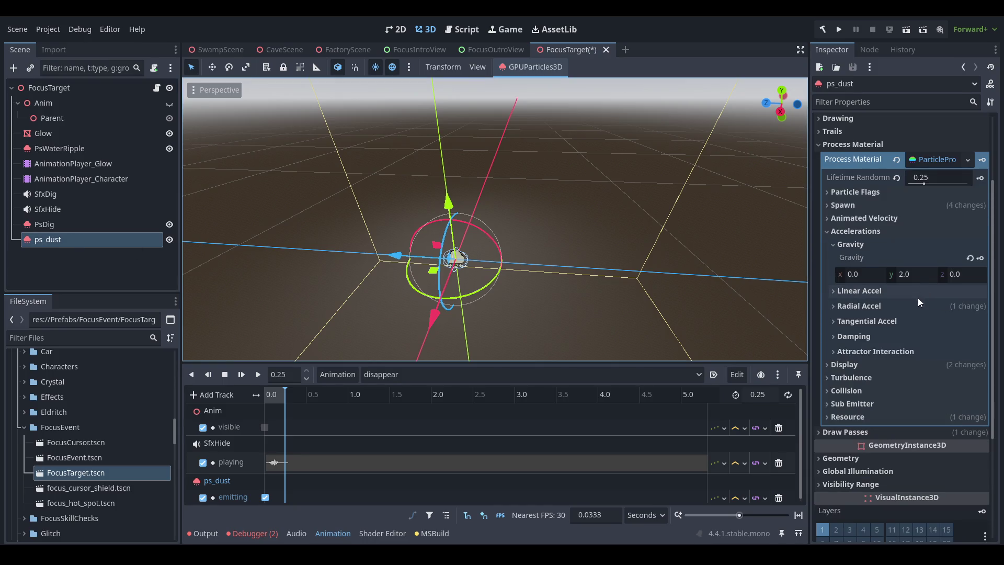
{"action": "left_click", "coordinate": [872, 246]}
{"action": "left_click", "coordinate": [869, 336]}
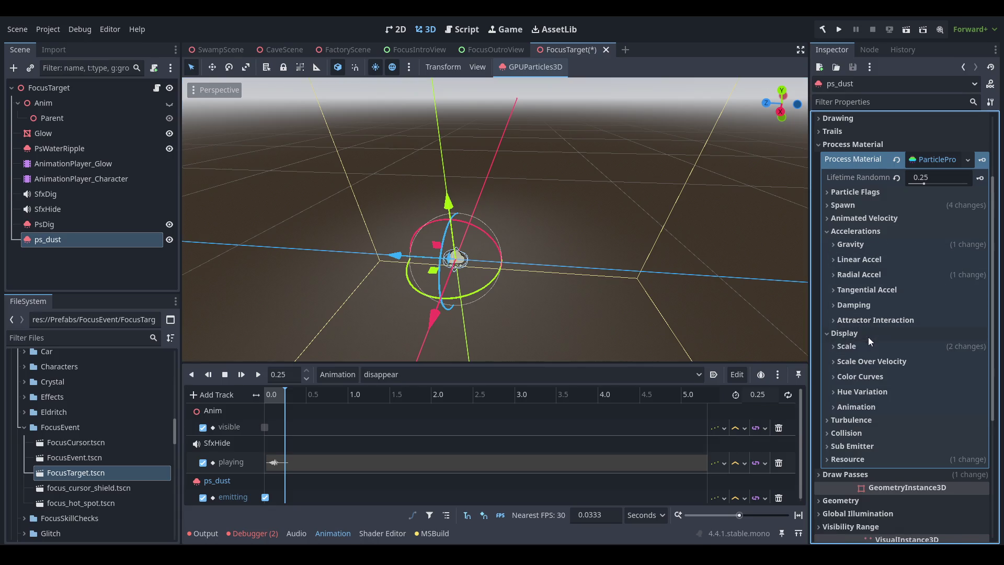
{"action": "left_click", "coordinate": [898, 348]}
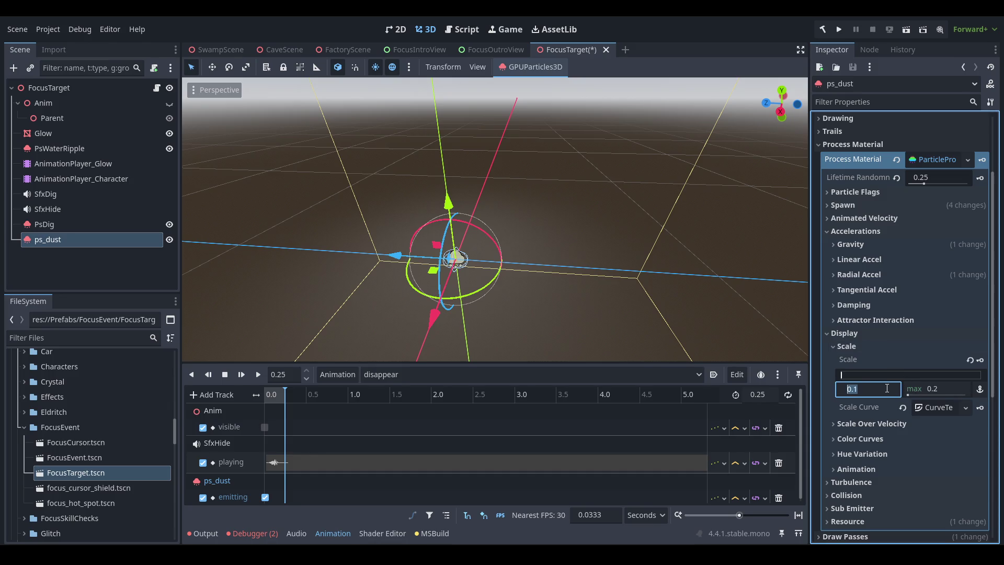
{"action": "key", "text": "Tab"}
{"action": "type", "text": "0.4"}
- Toggle One Shot on and back off, then enable Emitting to preview the dust
{"action": "scroll", "coordinate": [819, 276], "scroll_direction": "up", "scroll_amount": 5}
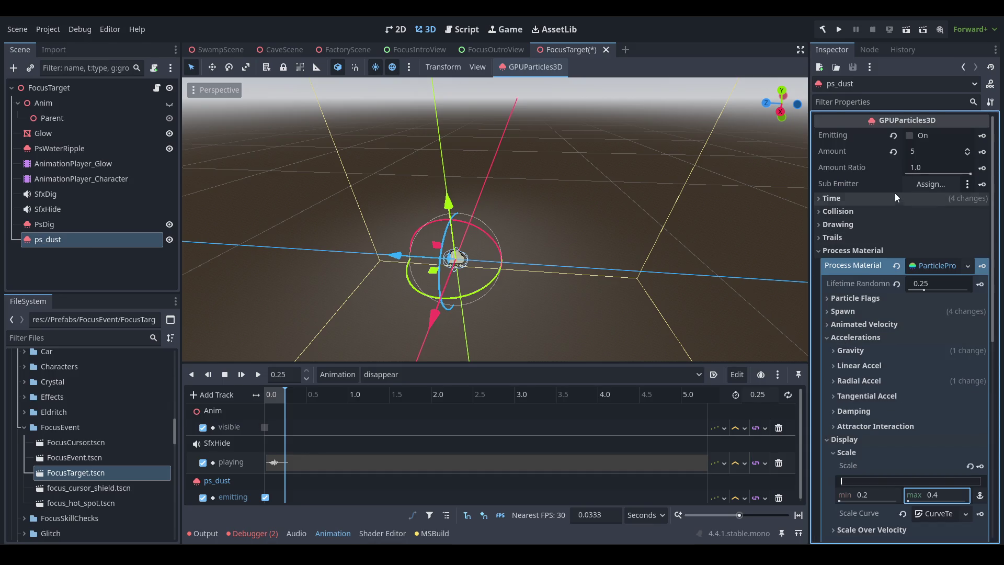
{"action": "left_click", "coordinate": [847, 204]}
{"action": "left_click", "coordinate": [928, 253]}
{"action": "left_click", "coordinate": [929, 253]}
{"action": "left_click", "coordinate": [940, 136]}
{"action": "scroll", "coordinate": [585, 231], "scroll_direction": "up", "scroll_amount": 3}
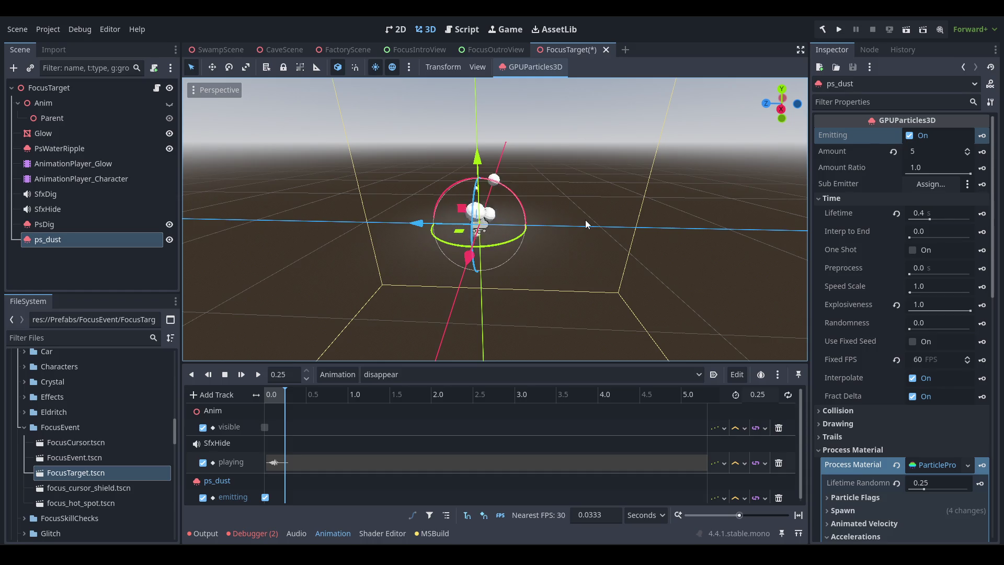
{"action": "mouse_move", "coordinate": [585, 218]}
{"action": "left_mouse_down"}
{"action": "mouse_move", "coordinate": [695, 220]}
{"action": "mouse_move", "coordinate": [603, 227]}
{"action": "left_mouse_up"}
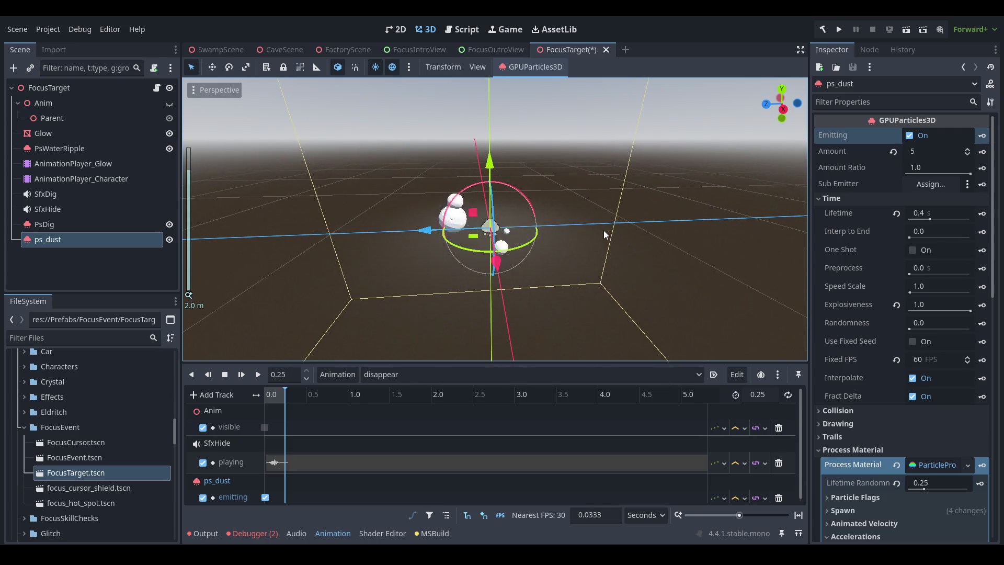
{"action": "scroll", "coordinate": [905, 361], "scroll_direction": "down", "scroll_amount": 4}
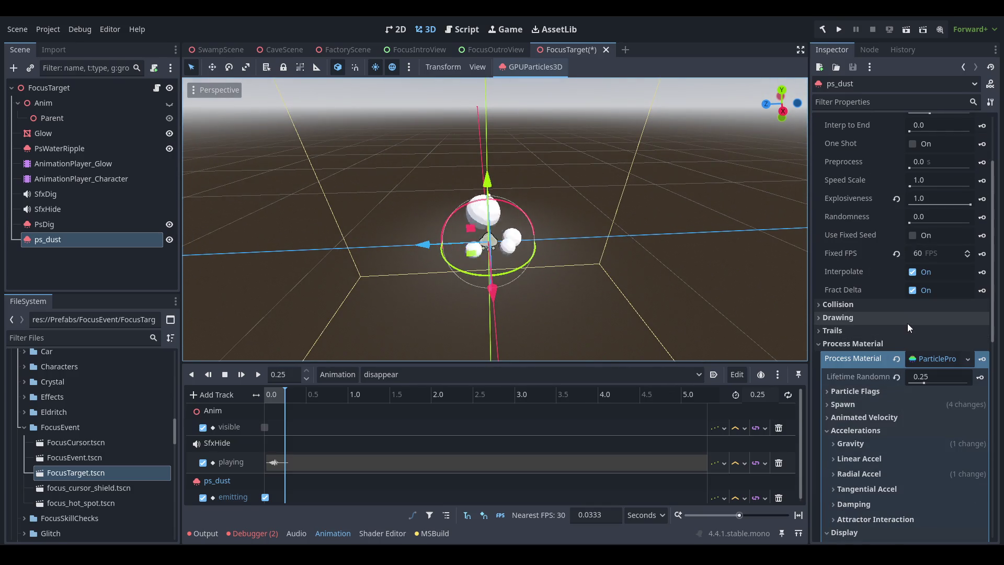
- Set the Process Material's vertical gravity to 4
{"action": "left_click", "coordinate": [884, 444]}
{"action": "left_click", "coordinate": [918, 474]}
{"action": "type", "text": "4"}
{"action": "key", "text": "Return"}
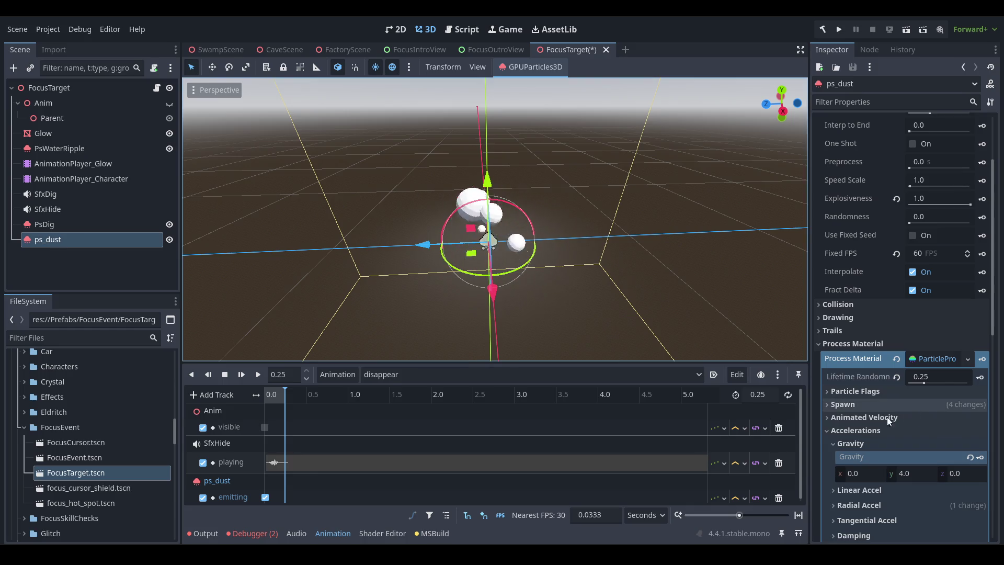
- Set Spawn > Velocity initial velocity to a 0.5 minimum and 2 maximum
{"action": "scroll", "coordinate": [877, 435], "scroll_direction": "down", "scroll_amount": 3}
{"action": "left_click", "coordinate": [869, 283]}
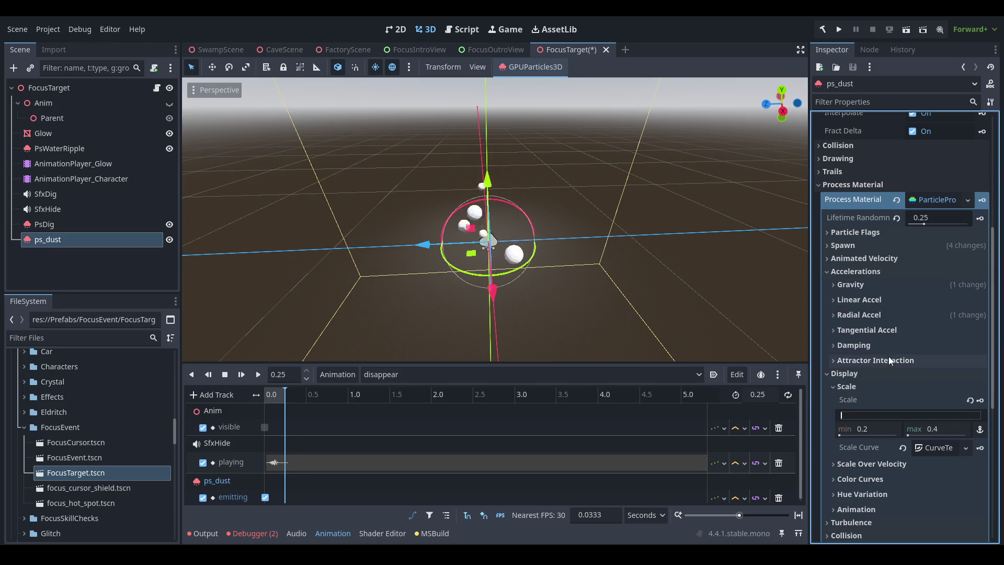
{"action": "left_click", "coordinate": [871, 249]}
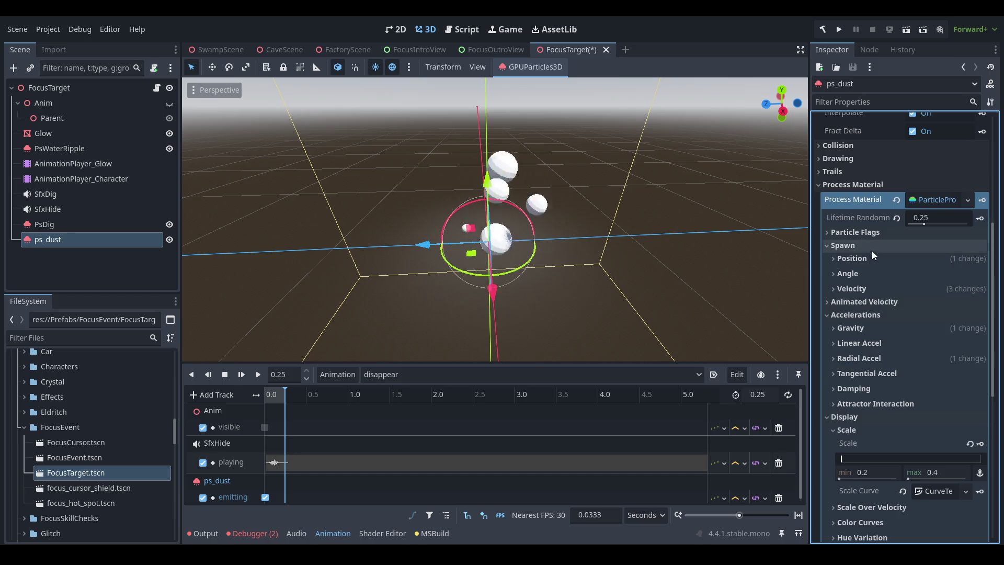
{"action": "left_click", "coordinate": [867, 288]}
{"action": "left_click", "coordinate": [890, 455]}
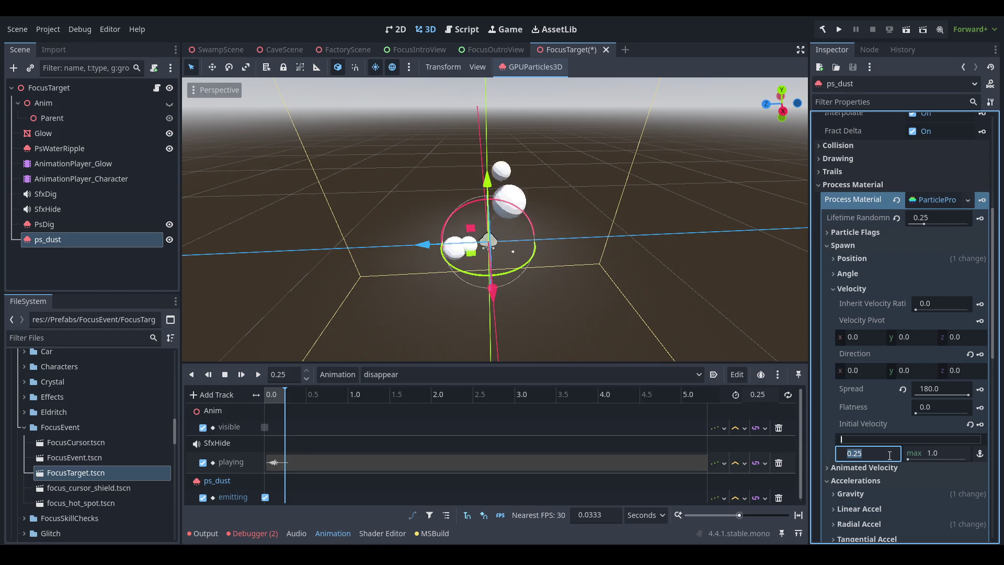
{"action": "type", "text": "0.5"}
{"action": "key", "text": "Tab"}
{"action": "type", "text": "2"}
{"action": "key", "text": "Return"}
- Adjust initial velocity so the minimum is 1.0 and the maximum is 2.0
{"action": "scroll", "coordinate": [551, 226], "scroll_direction": "down", "scroll_amount": 2}
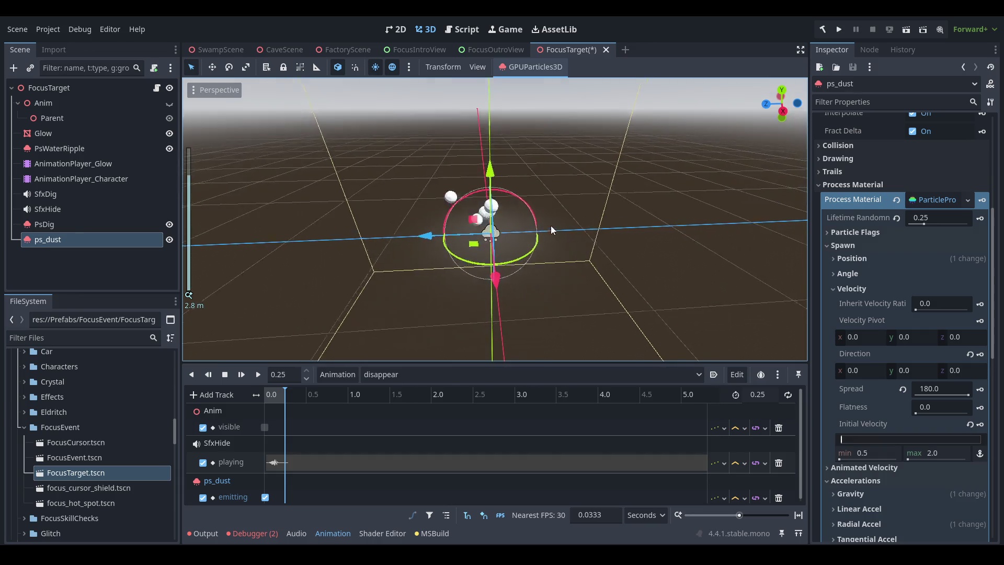
{"action": "scroll", "coordinate": [551, 225], "scroll_direction": "up", "scroll_amount": 2}
{"action": "left_click", "coordinate": [952, 454]}
{"action": "type", "text": "1"}
{"action": "key", "text": "Return"}
{"action": "left_click", "coordinate": [884, 452]}
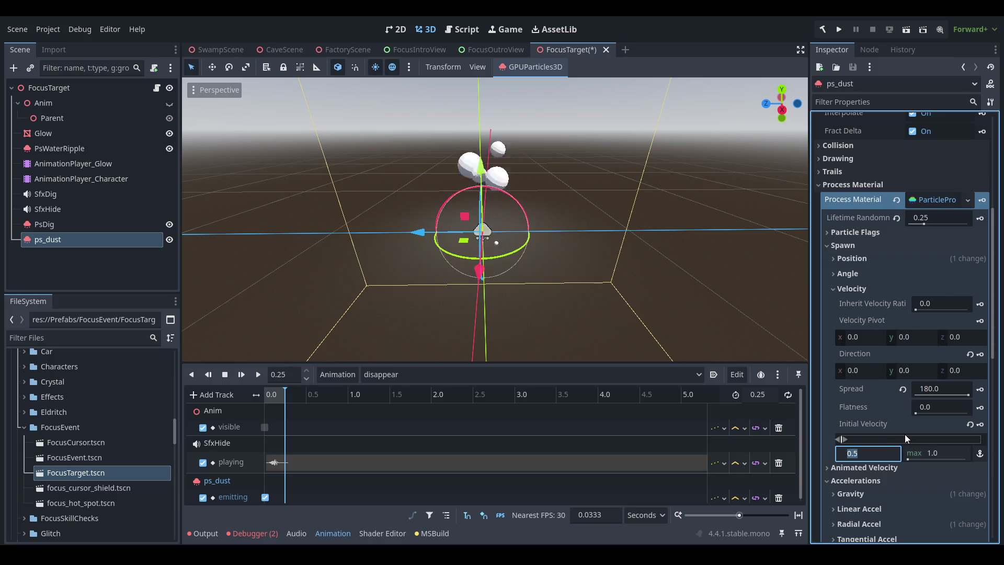
{"action": "type", "text": "1"}
{"action": "key", "text": "Return"}
{"action": "mouse_move", "coordinate": [587, 225]}
{"action": "left_mouse_down"}
{"action": "mouse_move", "coordinate": [596, 269]}
{"action": "mouse_move", "coordinate": [591, 250]}
{"action": "left_mouse_up"}
{"action": "left_click", "coordinate": [947, 453]}
{"action": "type", "text": "2"}
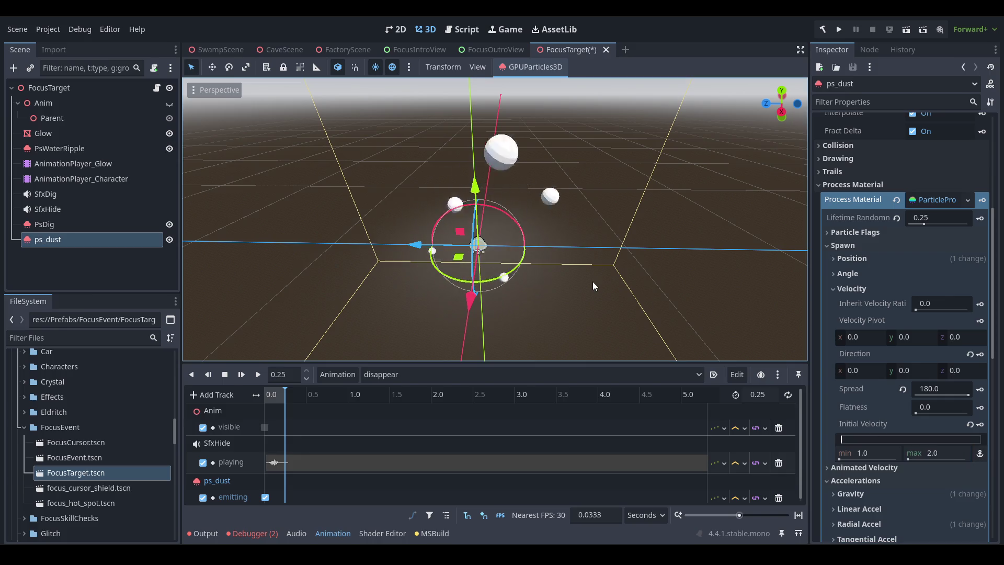
{"action": "scroll", "coordinate": [906, 356], "scroll_direction": "down", "scroll_amount": 3}
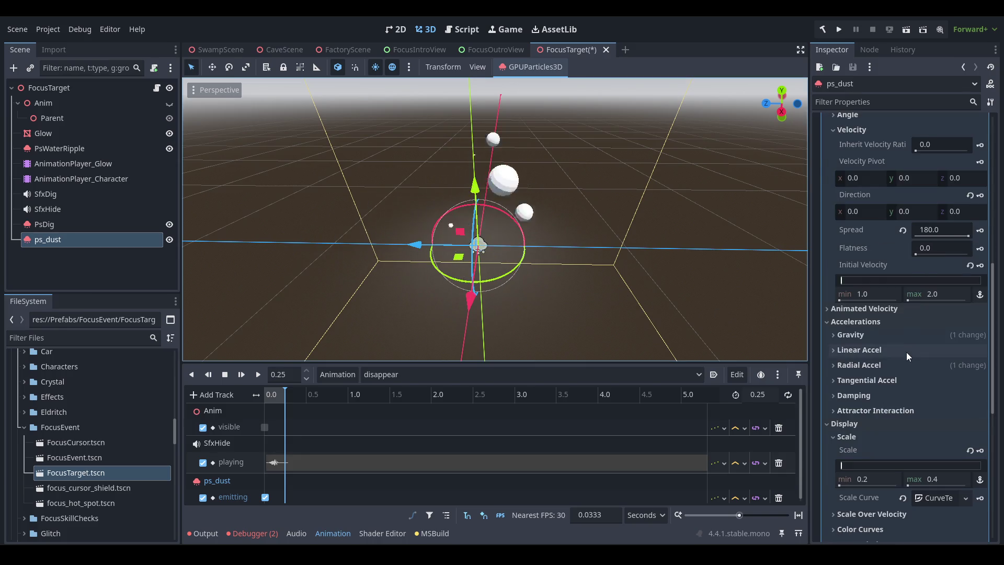
- Open the Damping settings and enter 15 as the minimum damping
{"action": "left_click", "coordinate": [876, 313]}
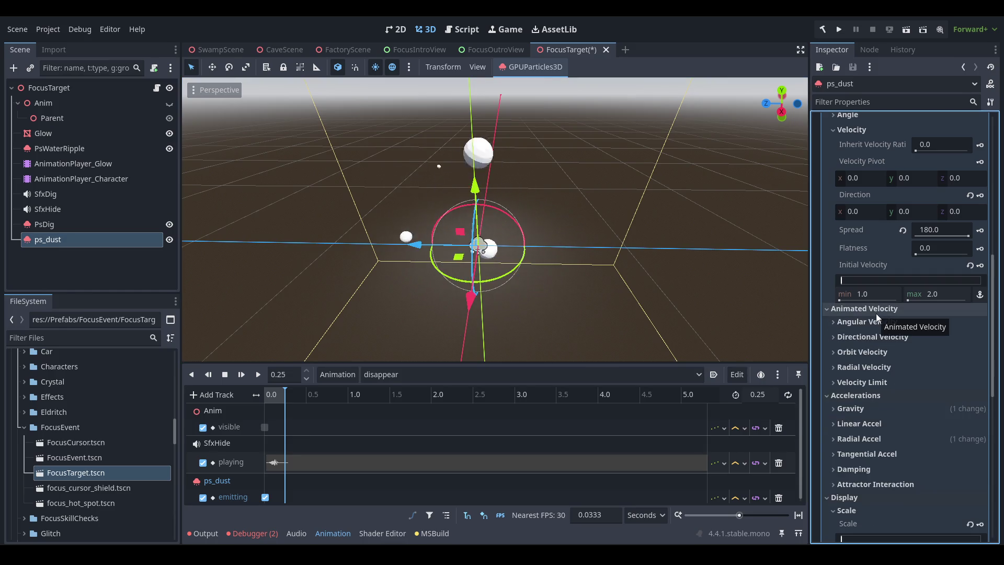
{"action": "left_click", "coordinate": [877, 312]}
{"action": "left_click", "coordinate": [892, 396]}
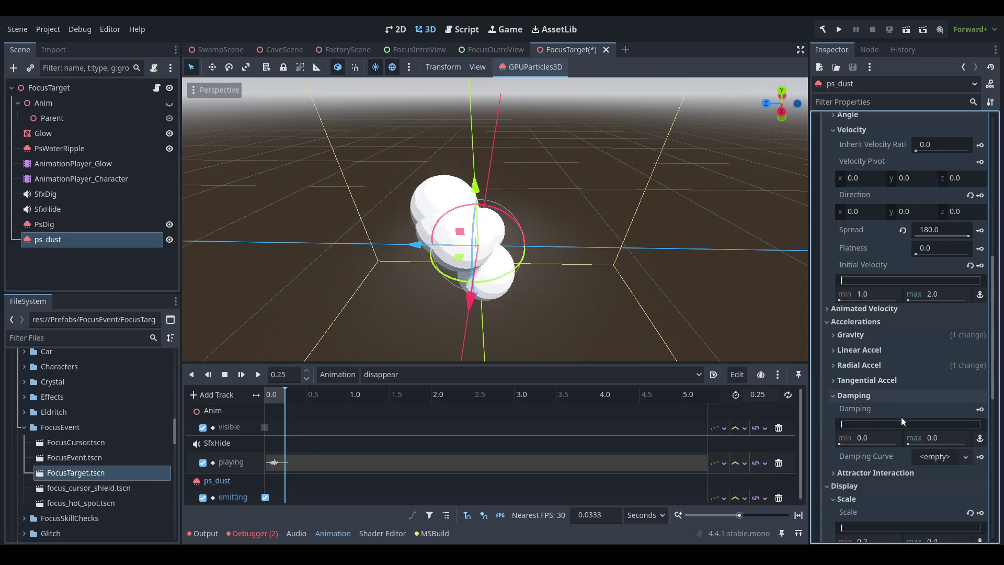
{"action": "left_click", "coordinate": [941, 458]}
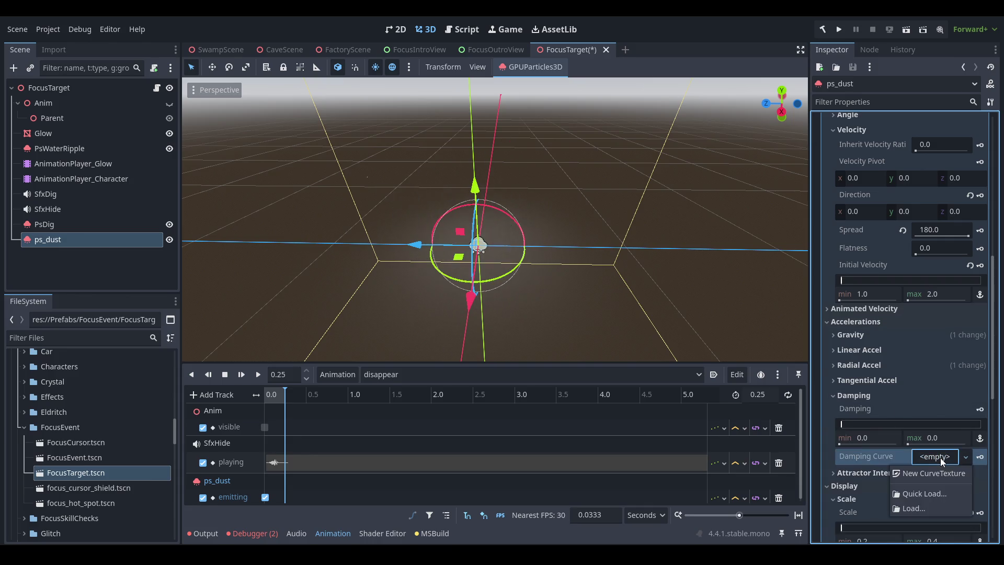
{"action": "left_click", "coordinate": [884, 437]}
{"action": "type", "text": "5"}
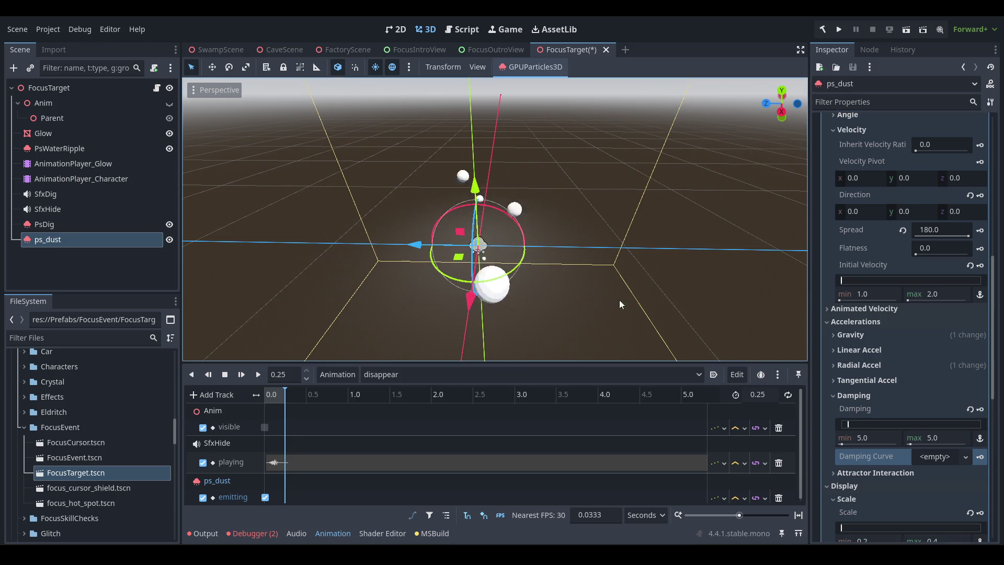
{"action": "left_click", "coordinate": [873, 292]}
{"action": "left_click", "coordinate": [960, 296]}
{"action": "type", "text": "4"}
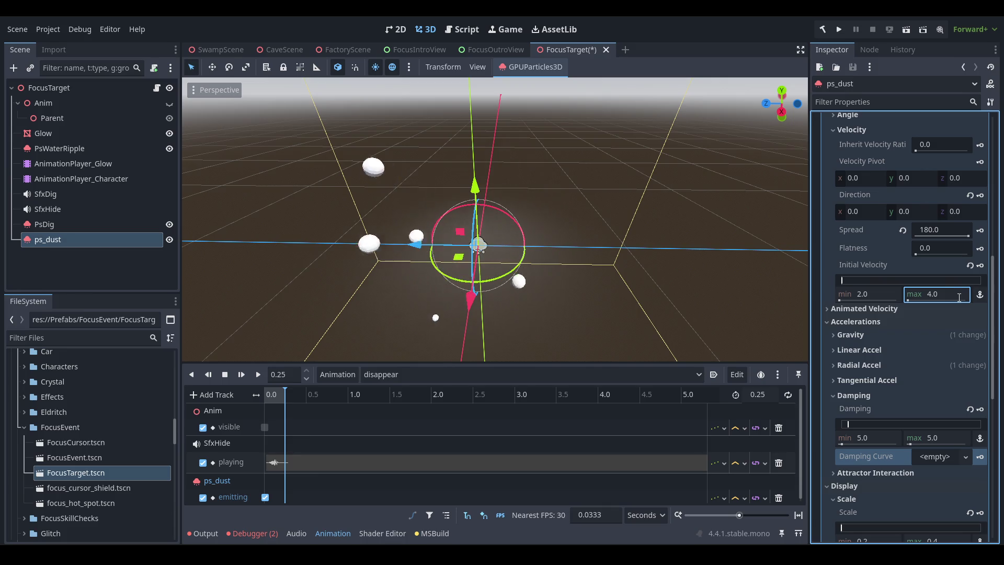
{"action": "left_click", "coordinate": [872, 437]}
{"action": "type", "text": "15"}
{"action": "key", "text": "Return"}
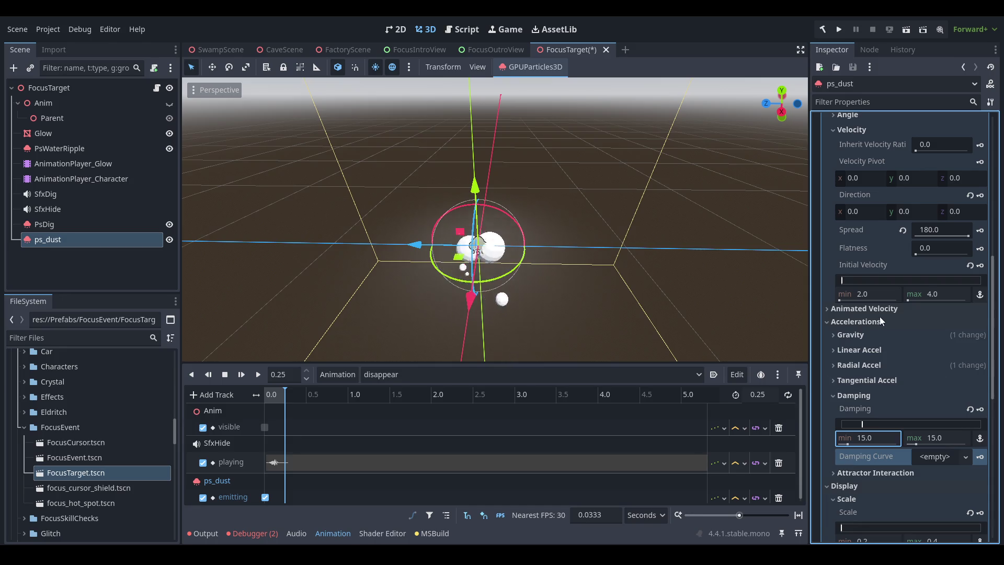
- Set maximum initial velocity to 3 and maximum damping to 10
{"action": "left_click", "coordinate": [949, 293]}
{"action": "type", "text": "3"}
{"action": "key", "text": "Return"}
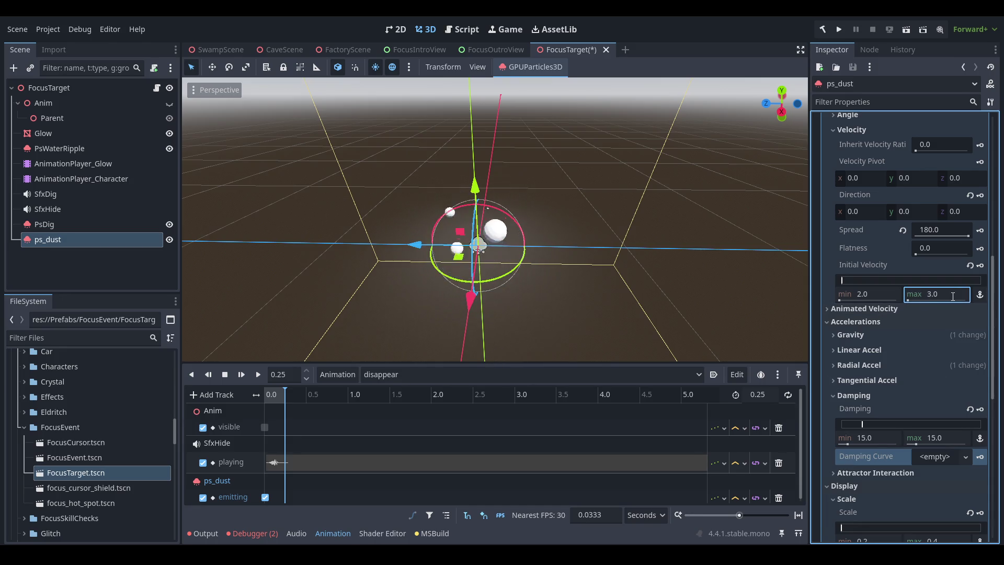
{"action": "left_click", "coordinate": [947, 437]}
{"action": "type", "text": "10"}
{"action": "key", "text": "Return"}
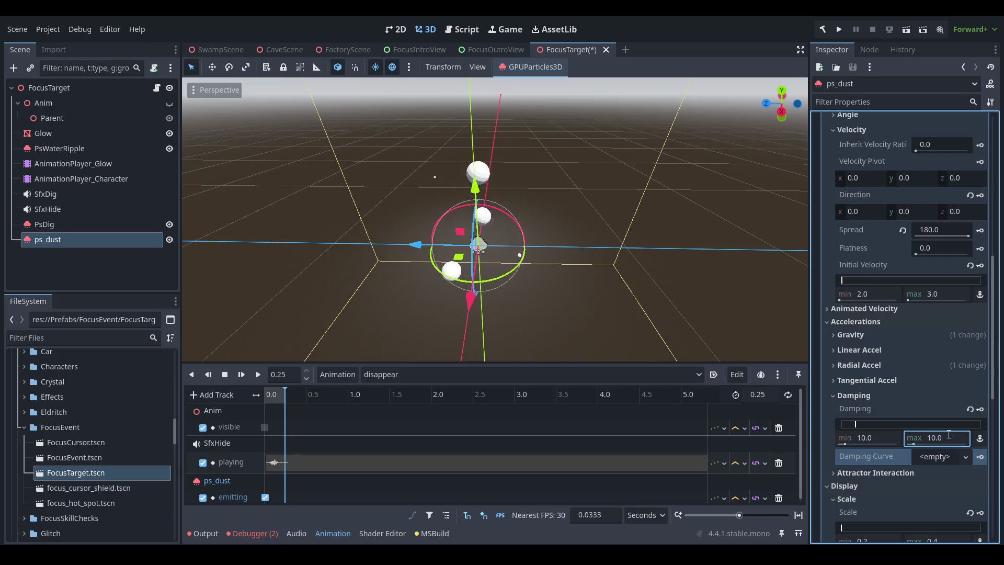
- Raise the GPUParticles3D Amount from 5 to 10
{"action": "scroll", "coordinate": [574, 230], "scroll_direction": "up", "scroll_amount": 3}
{"action": "mouse_move", "coordinate": [575, 230]}
{"action": "left_mouse_down"}
{"action": "mouse_move", "coordinate": [734, 241]}
{"action": "mouse_move", "coordinate": [586, 240]}
{"action": "mouse_move", "coordinate": [814, 271]}
{"action": "left_mouse_up"}
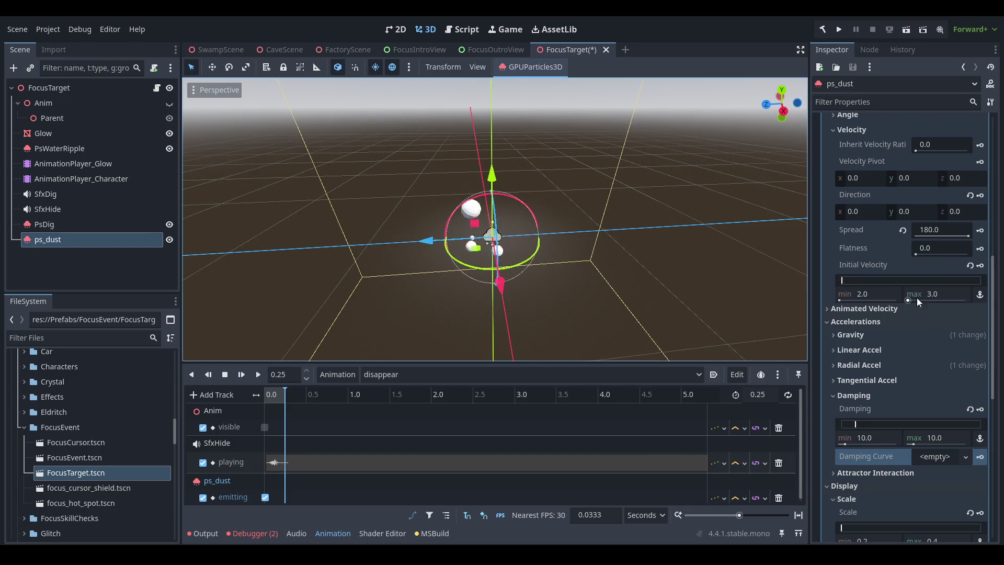
{"action": "scroll", "coordinate": [917, 297], "scroll_direction": "up", "scroll_amount": 10}
{"action": "double_click", "coordinate": [929, 151]}
{"action": "type", "text": "5"}
{"action": "key", "text": "BackSpace"}
{"action": "type", "text": "10"}
{"action": "key", "text": "Return"}
{"action": "mouse_move", "coordinate": [683, 208]}
{"action": "left_mouse_down"}
{"action": "mouse_move", "coordinate": [647, 213]}
{"action": "mouse_move", "coordinate": [734, 217]}
{"action": "left_mouse_up"}
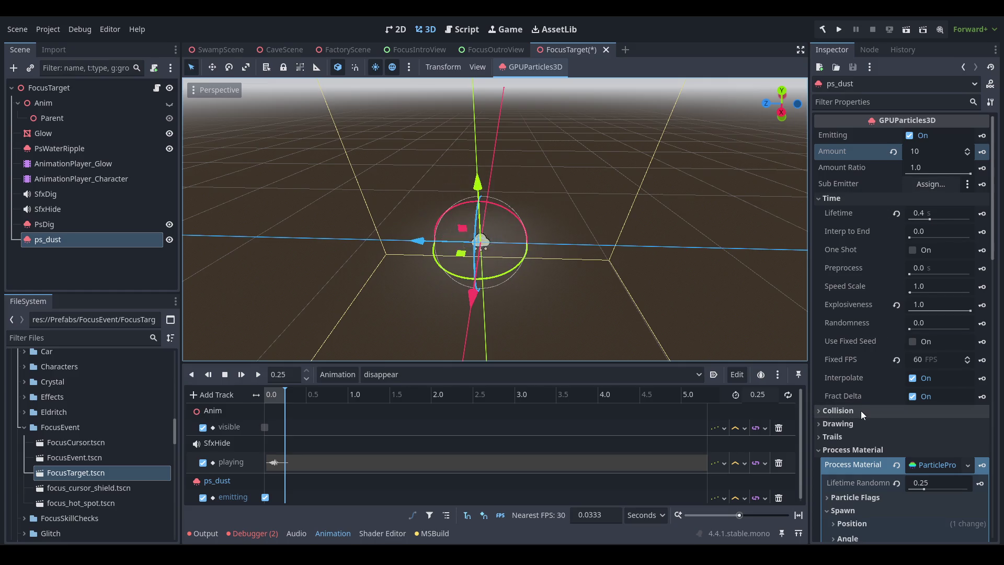
- Set the Process Material's Lifetime Randomness to 0.7
{"action": "scroll", "coordinate": [891, 451], "scroll_direction": "down", "scroll_amount": 2}
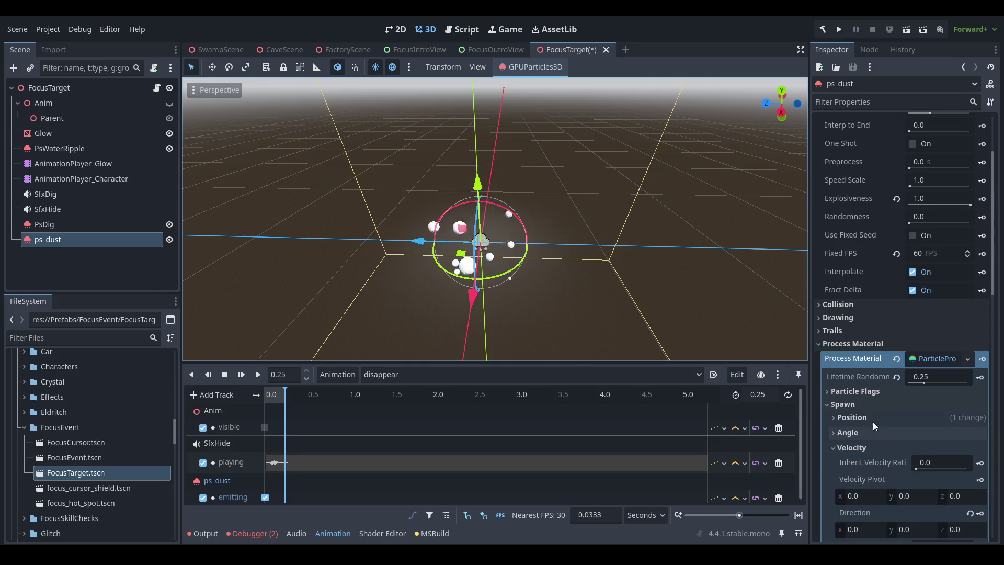
{"action": "left_click", "coordinate": [937, 375]}
{"action": "type", "text": "1.0"}
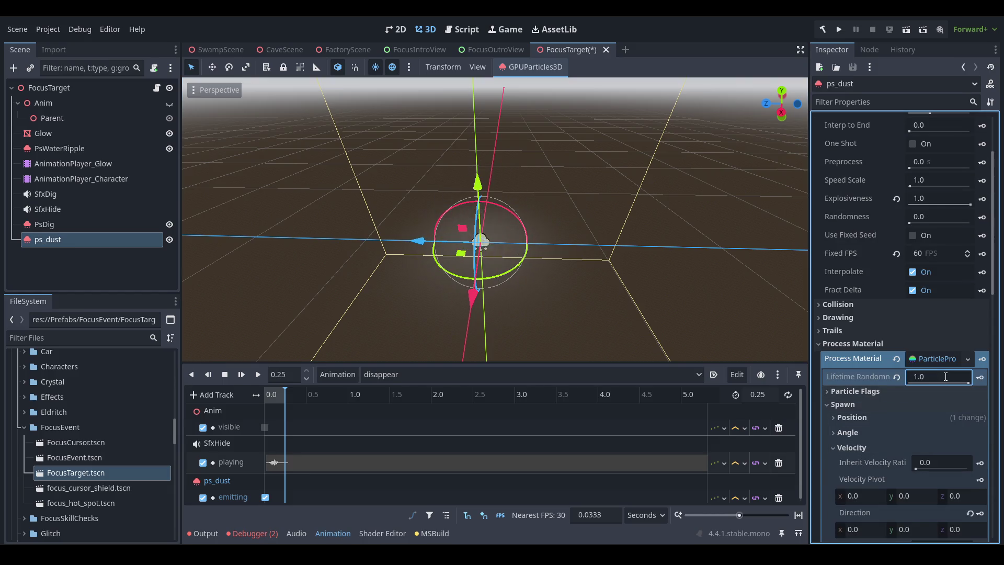
{"action": "key", "text": "ctrl+a"}
{"action": "type", "text": "0.5"}
{"action": "key", "text": "Return"}
{"action": "type", "text": "0.7"}
{"action": "mouse_move", "coordinate": [562, 224]}
{"action": "left_mouse_down"}
{"action": "mouse_move", "coordinate": [526, 218]}
{"action": "mouse_move", "coordinate": [676, 202]}
{"action": "mouse_move", "coordinate": [519, 205]}
{"action": "mouse_move", "coordinate": [564, 221]}
{"action": "left_mouse_up"}
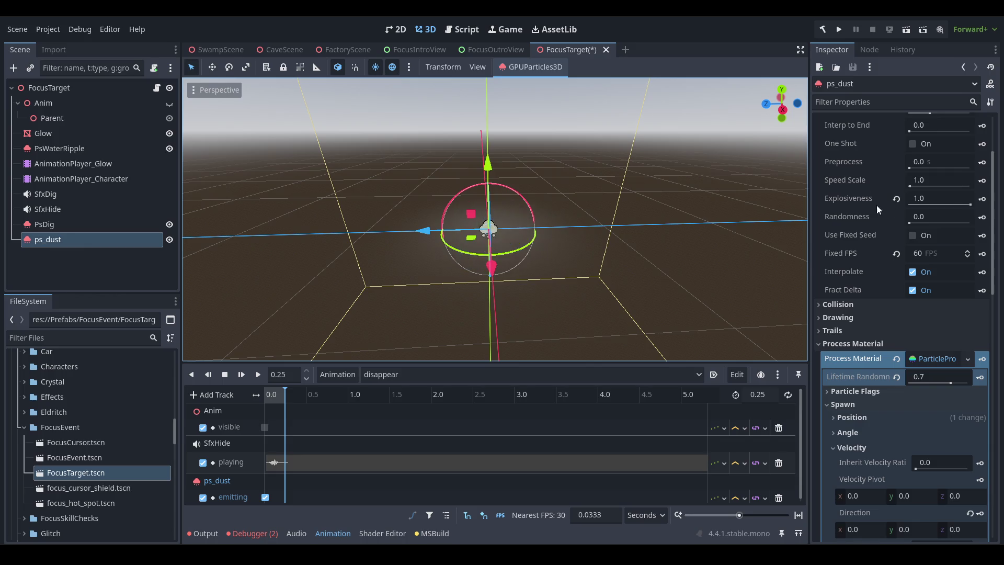
- Try an Explosiveness of 0.5, then settle on 0.8
{"action": "left_click", "coordinate": [950, 201]}
{"action": "type", "text": "0.5"}
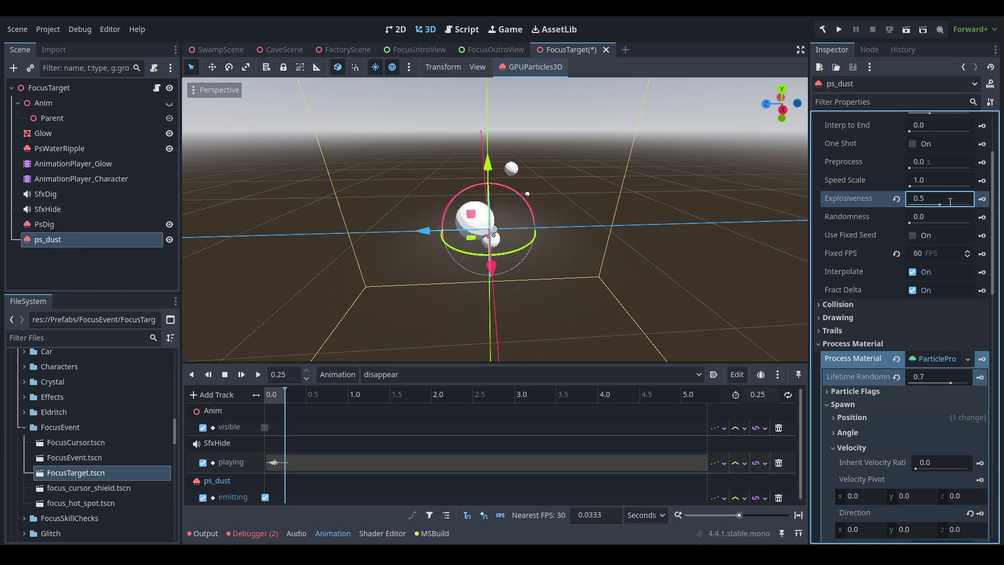
{"action": "type", "text": "0.7"}
{"action": "key", "text": "Return"}
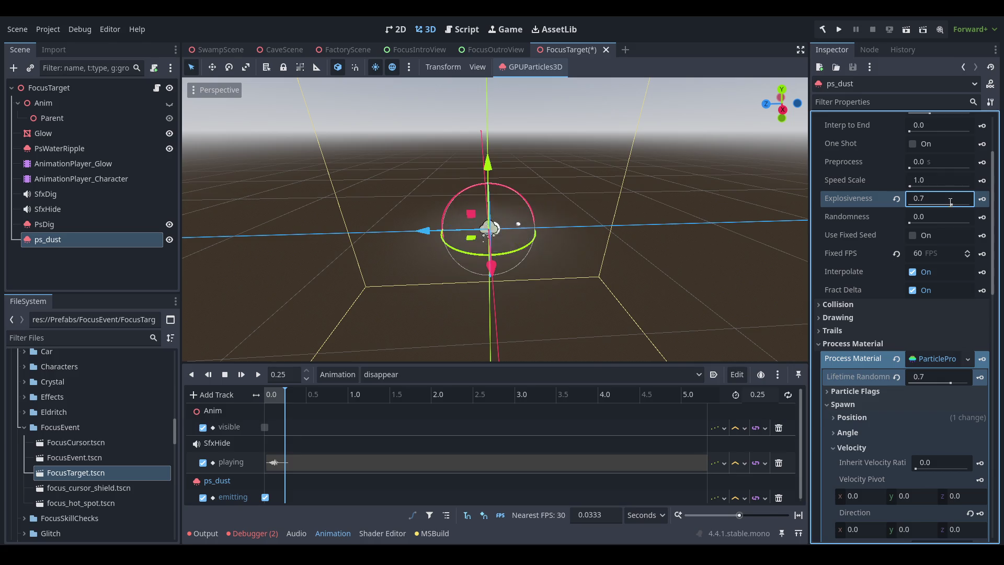
{"action": "left_click_drag", "start_coordinate": [631, 198], "coordinate": [642, 234]}
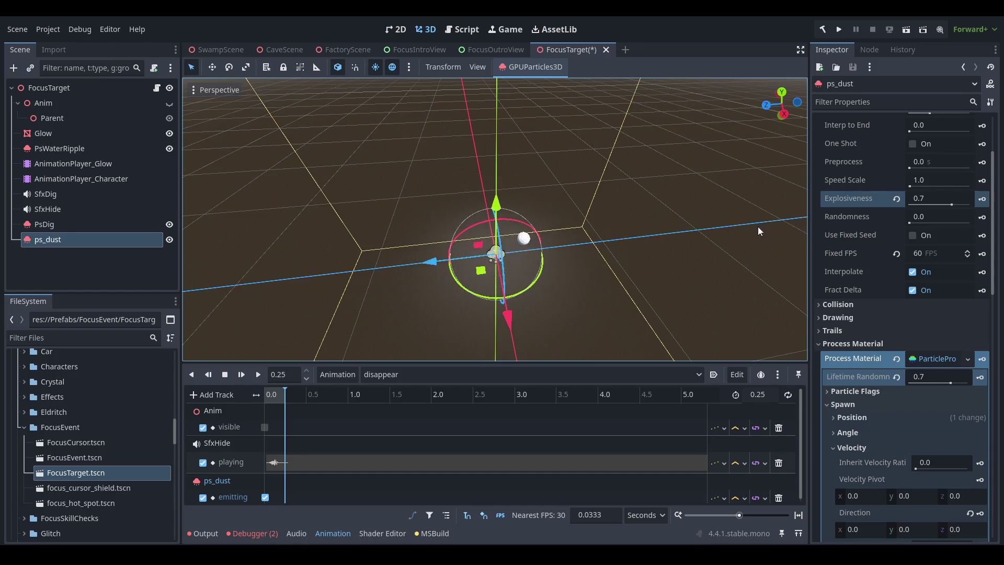
{"action": "left_click", "coordinate": [937, 198]}
{"action": "type", "text": "0.8"}
{"action": "key", "text": "Return"}
{"action": "mouse_move", "coordinate": [555, 265]}
{"action": "left_mouse_down"}
{"action": "mouse_move", "coordinate": [544, 202]}
{"action": "mouse_move", "coordinate": [541, 217]}
{"action": "left_mouse_up"}
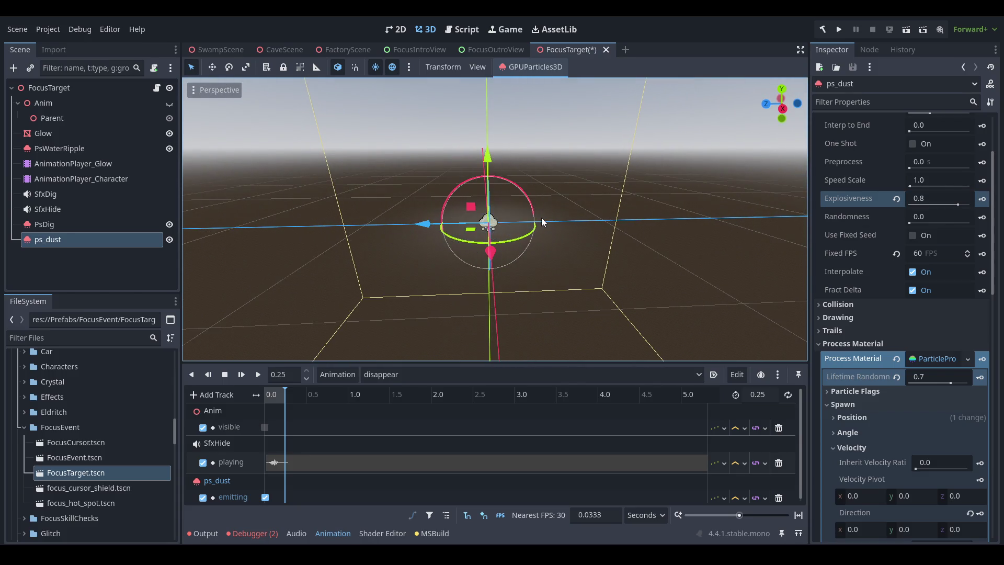
{"action": "scroll", "coordinate": [889, 343], "scroll_direction": "down", "scroll_amount": 5}
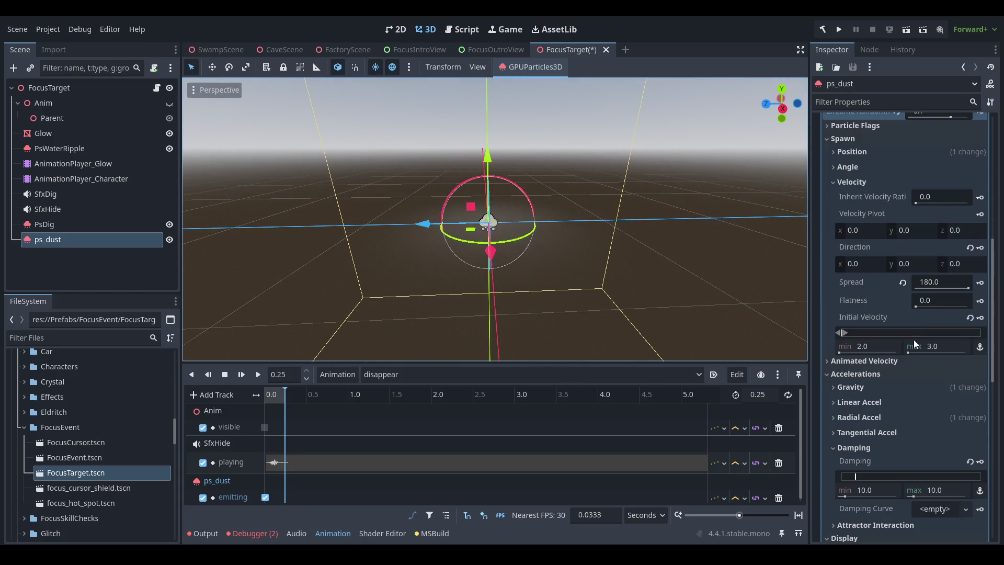
- Raise the particles' vertical gravity to 8
{"action": "left_click", "coordinate": [885, 393]}
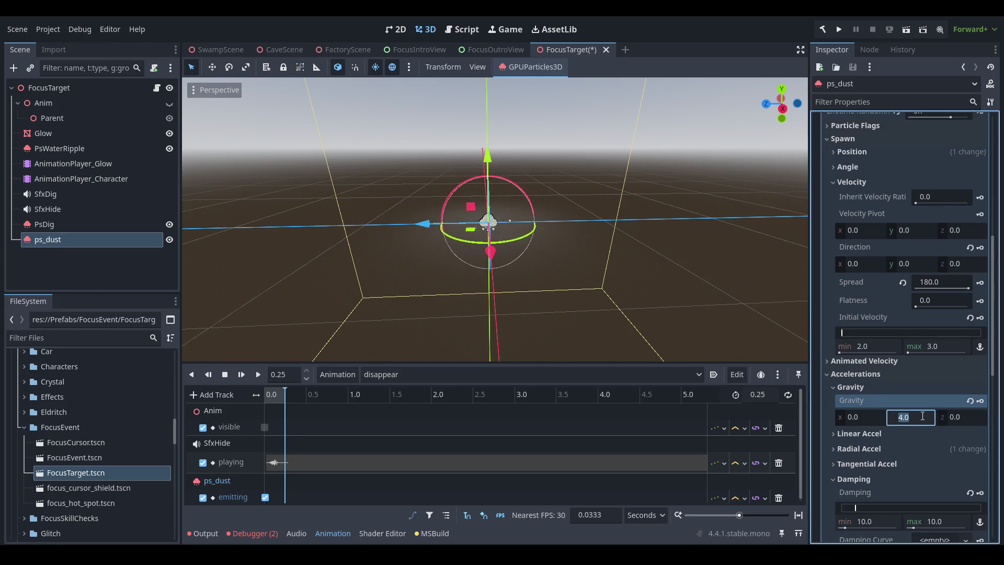
{"action": "type", "text": "10"}
{"action": "mouse_move", "coordinate": [696, 314]}
{"action": "left_mouse_down"}
{"action": "mouse_move", "coordinate": [605, 275]}
{"action": "mouse_move", "coordinate": [626, 283]}
{"action": "mouse_move", "coordinate": [649, 275]}
{"action": "left_mouse_up"}
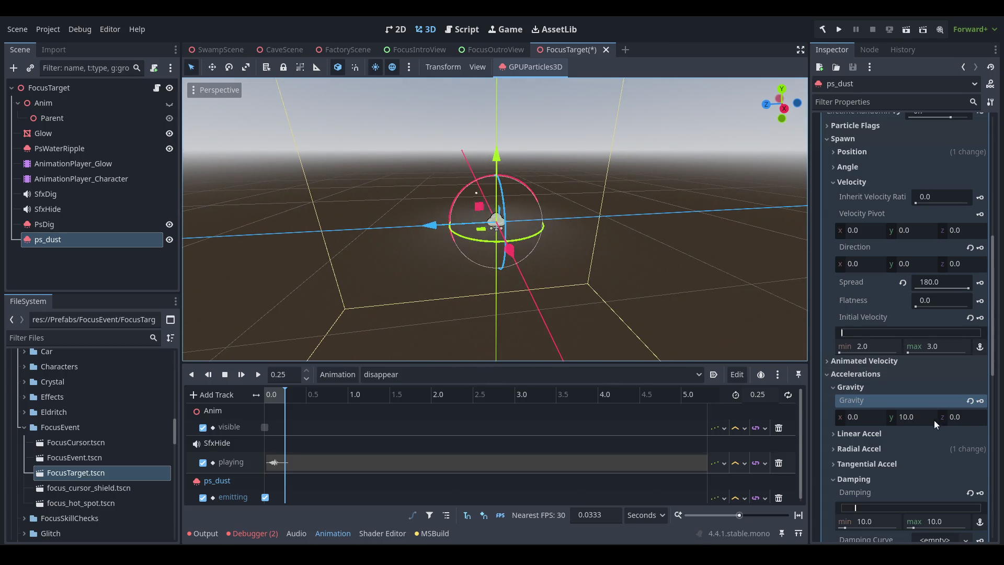
{"action": "left_click", "coordinate": [924, 421]}
{"action": "type", "text": "8"}
{"action": "key", "text": "Return"}
{"action": "mouse_move", "coordinate": [544, 187]}
{"action": "left_mouse_down"}
{"action": "mouse_move", "coordinate": [394, 205]}
{"action": "mouse_move", "coordinate": [603, 212]}
{"action": "left_mouse_up"}
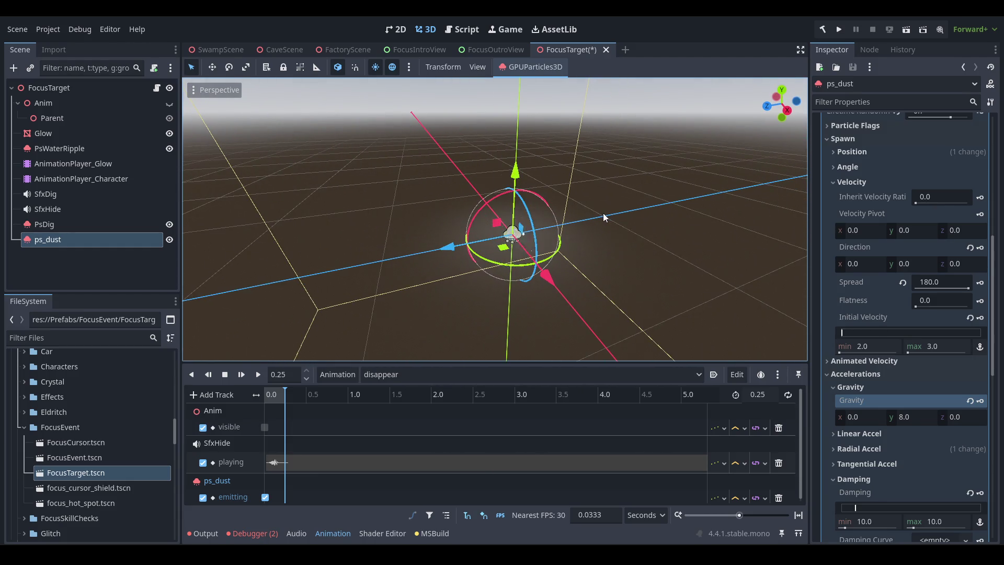
- Enable One Shot and trigger the dust burst twice to preview it
{"action": "scroll", "coordinate": [931, 318], "scroll_direction": "up", "scroll_amount": 10}
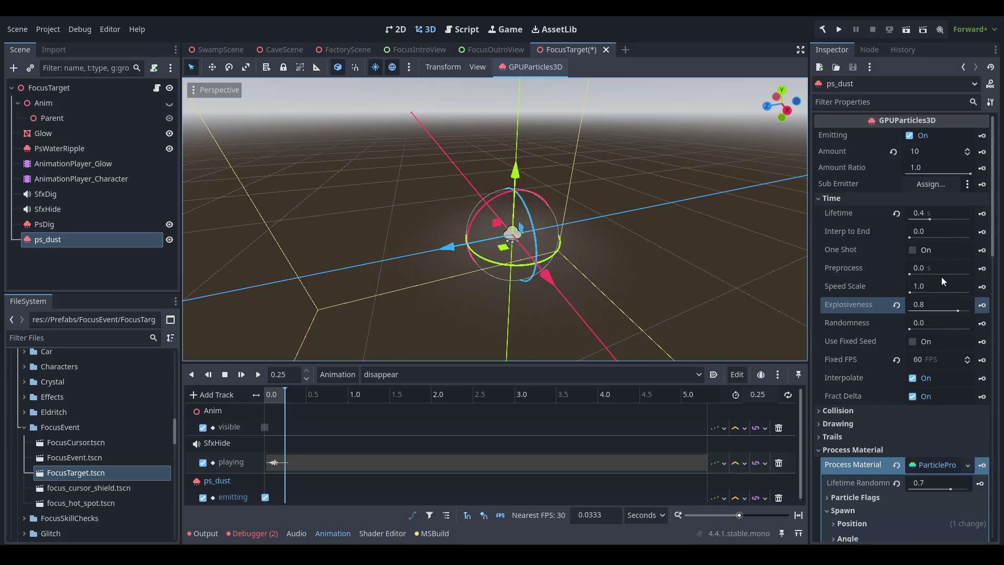
{"action": "left_click", "coordinate": [940, 250]}
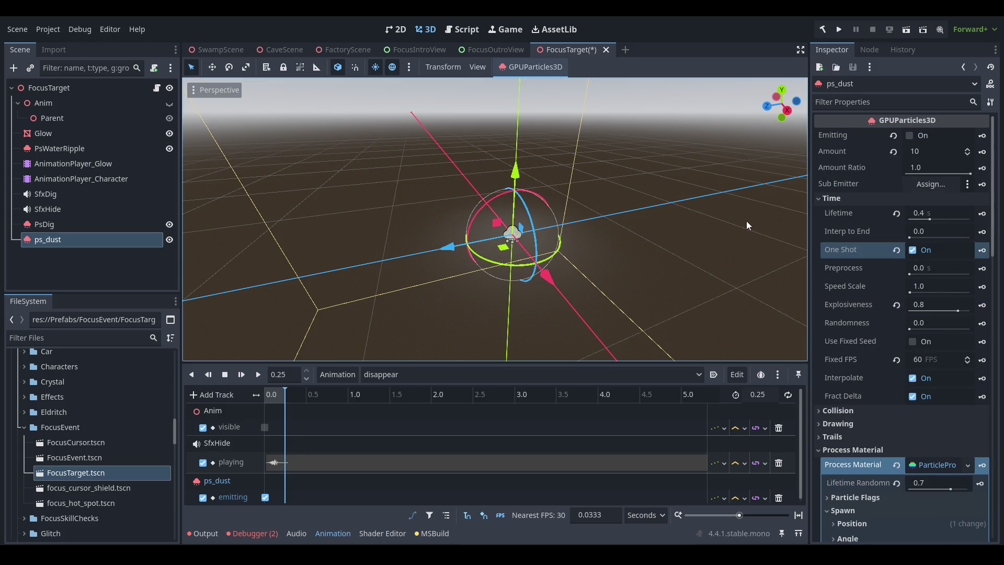
{"action": "left_click", "coordinate": [930, 136]}
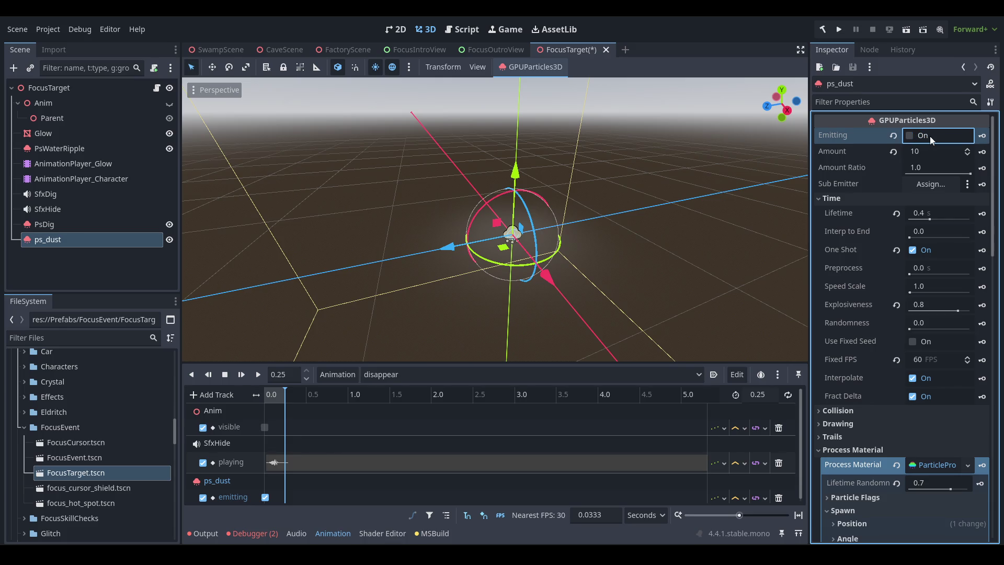
{"action": "left_click", "coordinate": [929, 136]}
- Browse the Spawn groups, hiding velocity and showing the emission position settings
{"action": "scroll", "coordinate": [961, 280], "scroll_direction": "down", "scroll_amount": 10}
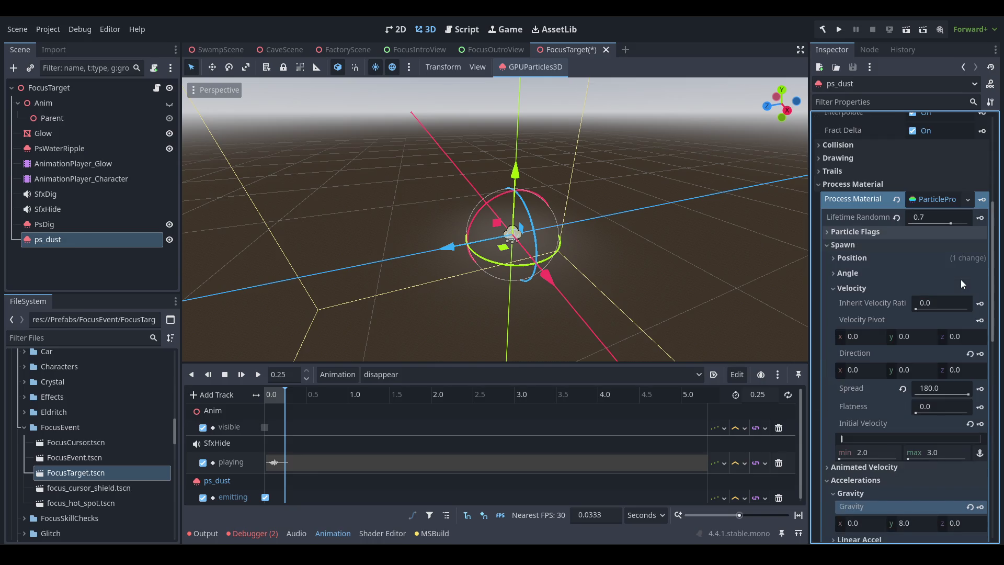
{"action": "scroll", "coordinate": [945, 329], "scroll_direction": "down", "scroll_amount": 4}
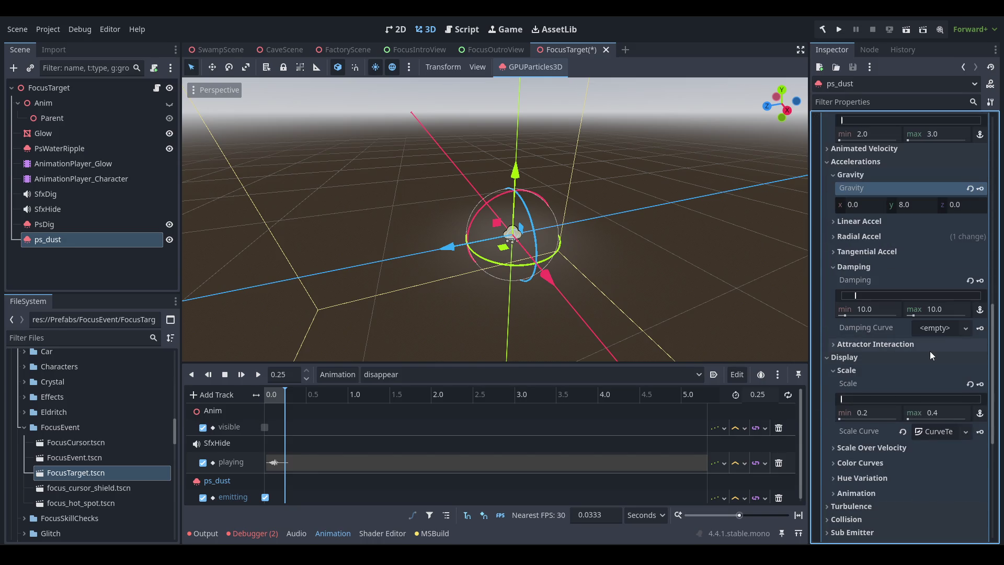
{"action": "scroll", "coordinate": [931, 341], "scroll_direction": "up", "scroll_amount": 3}
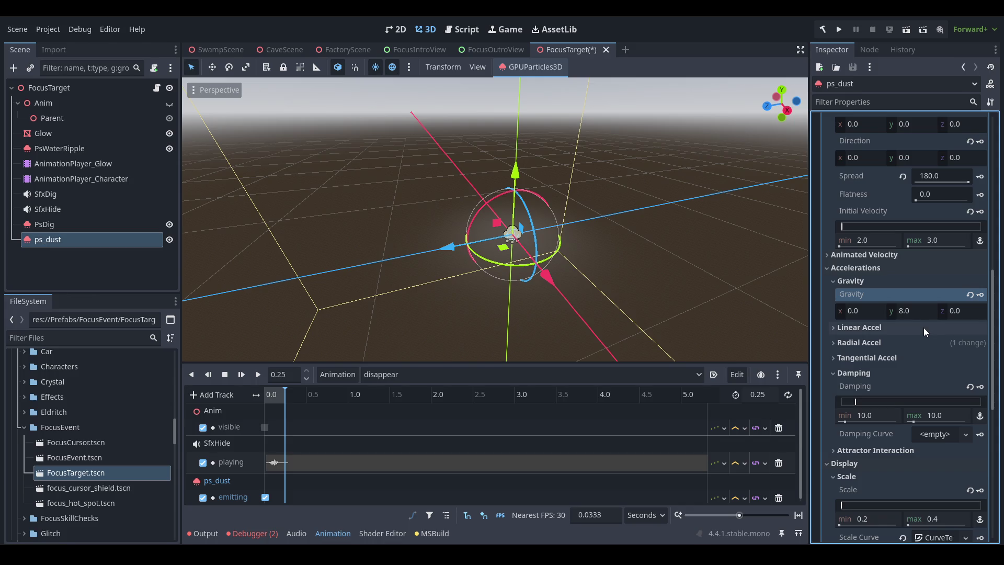
{"action": "scroll", "coordinate": [923, 327], "scroll_direction": "down", "scroll_amount": 3}
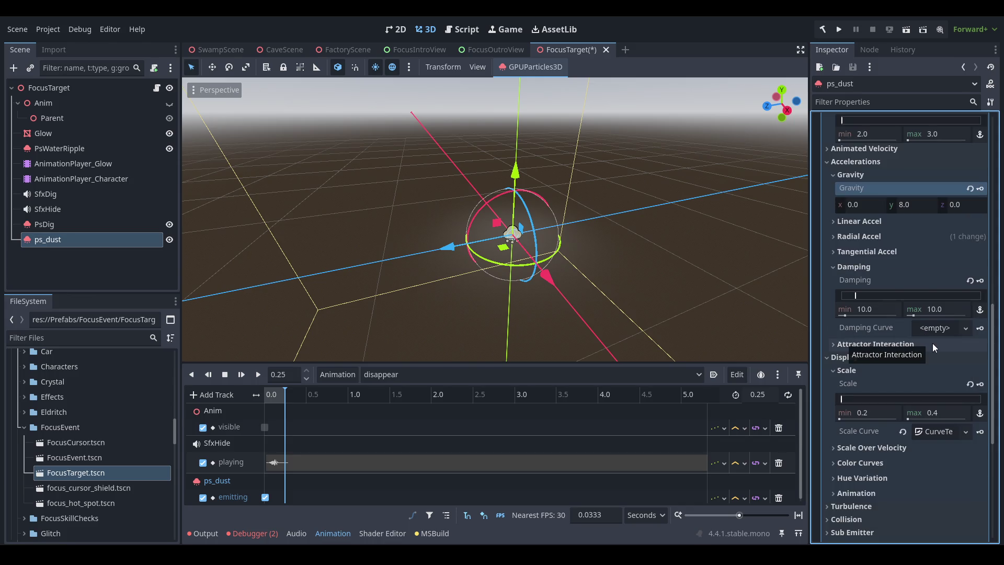
{"action": "scroll", "coordinate": [934, 343], "scroll_direction": "down", "scroll_amount": 3}
{"action": "scroll", "coordinate": [933, 343], "scroll_direction": "up", "scroll_amount": 10}
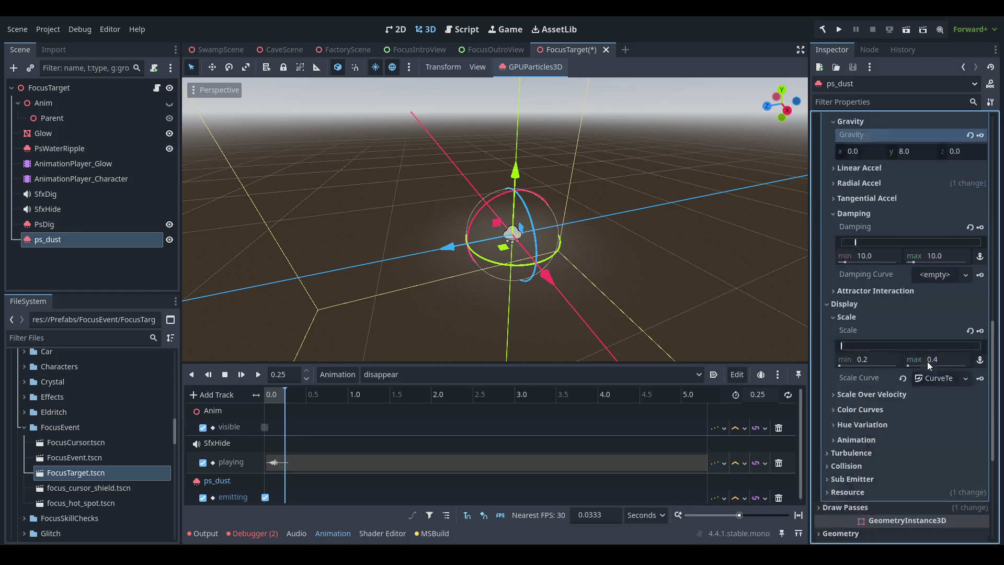
{"action": "scroll", "coordinate": [930, 353], "scroll_direction": "up", "scroll_amount": 3}
{"action": "left_click", "coordinate": [860, 300]}
{"action": "left_click", "coordinate": [873, 302]}
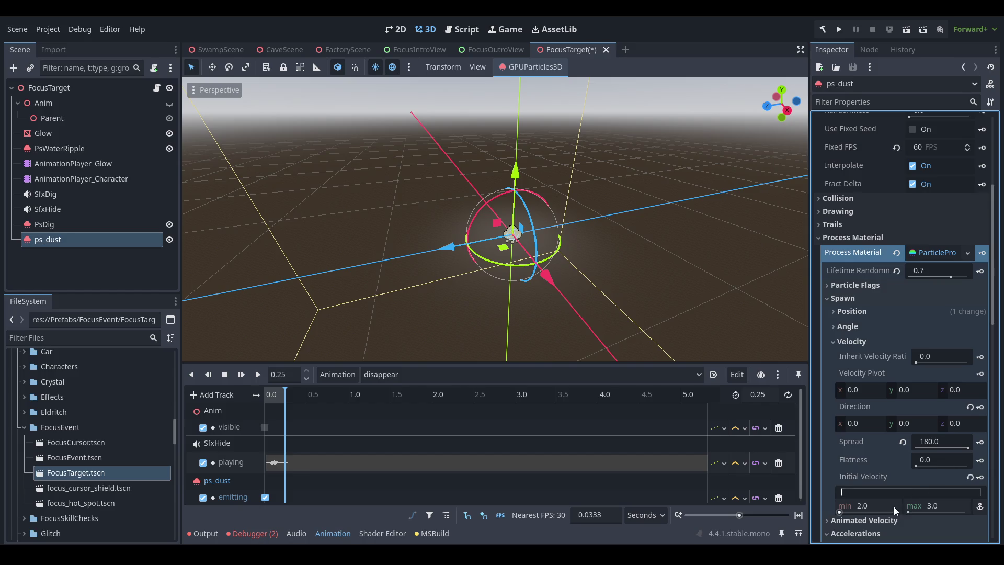
{"action": "left_click", "coordinate": [849, 342]}
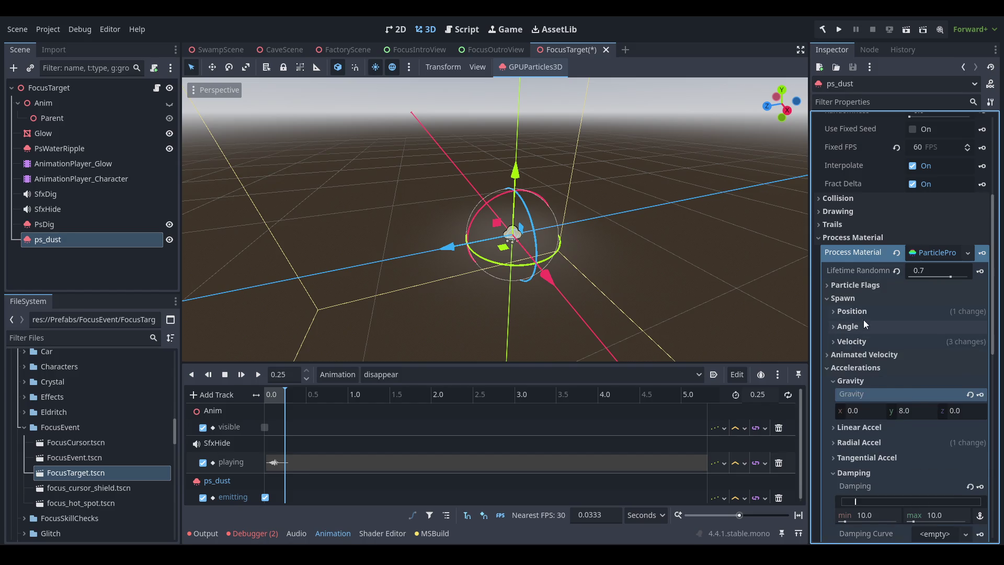
{"action": "left_click", "coordinate": [857, 313]}
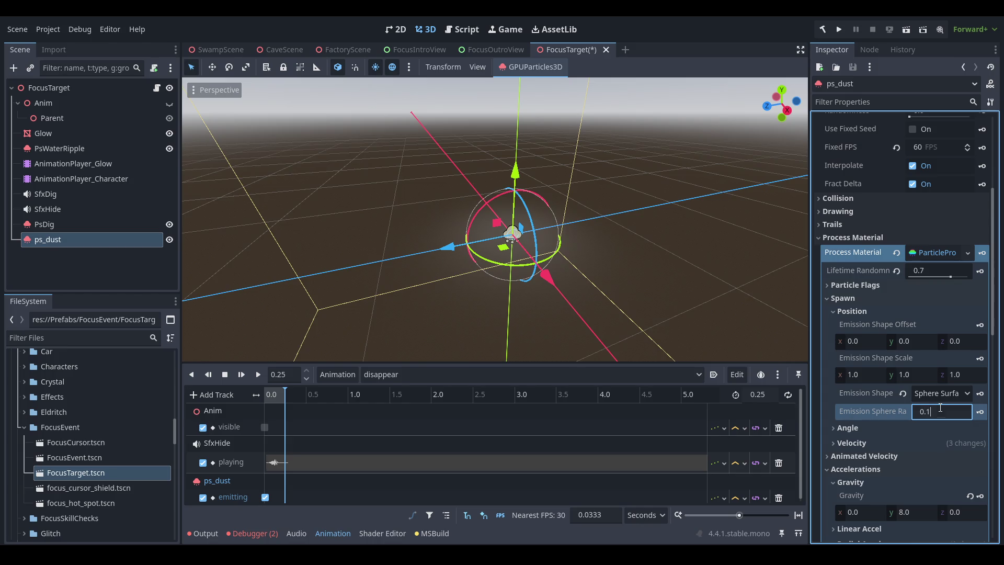
{"action": "scroll", "coordinate": [901, 218], "scroll_direction": "up", "scroll_amount": 5}
- Disable One Shot, emit continuously, and set Lifetime Randomness to 0.2
{"action": "left_click", "coordinate": [933, 243]}
{"action": "left_click", "coordinate": [934, 140]}
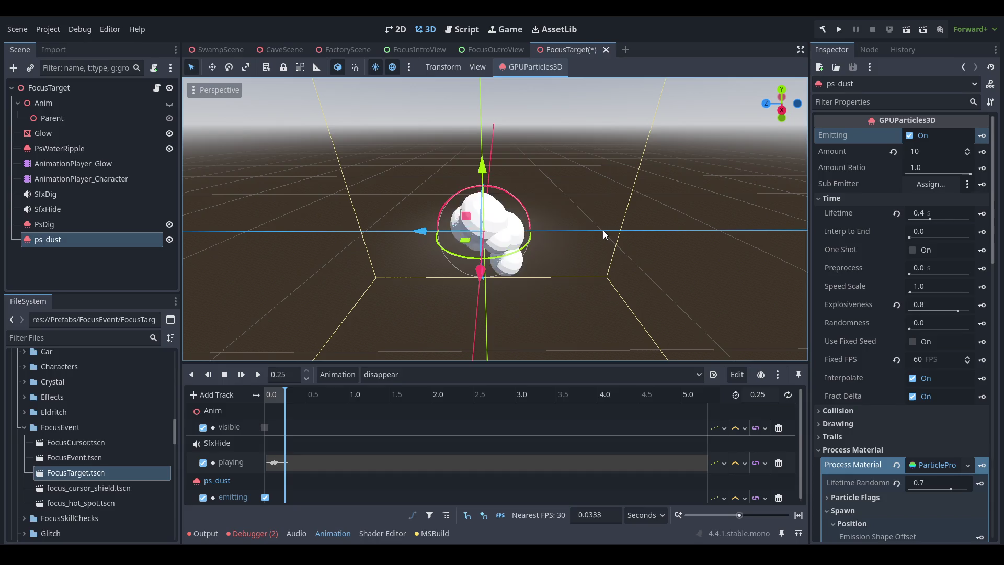
{"action": "mouse_move", "coordinate": [604, 230]}
{"action": "left_mouse_down"}
{"action": "mouse_move", "coordinate": [647, 308]}
{"action": "mouse_move", "coordinate": [619, 255]}
{"action": "mouse_move", "coordinate": [639, 234]}
{"action": "left_mouse_up"}
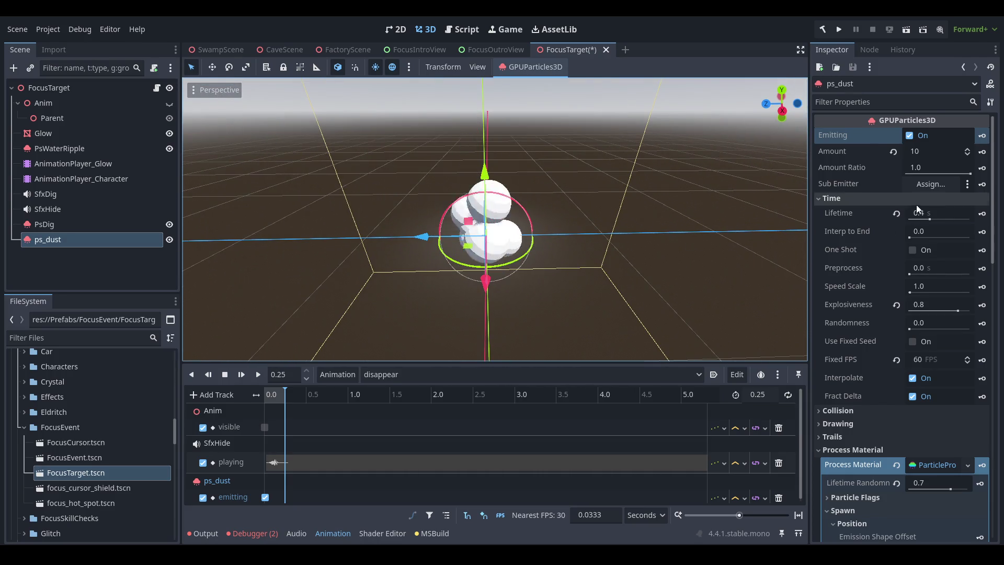
{"action": "left_click", "coordinate": [957, 484]}
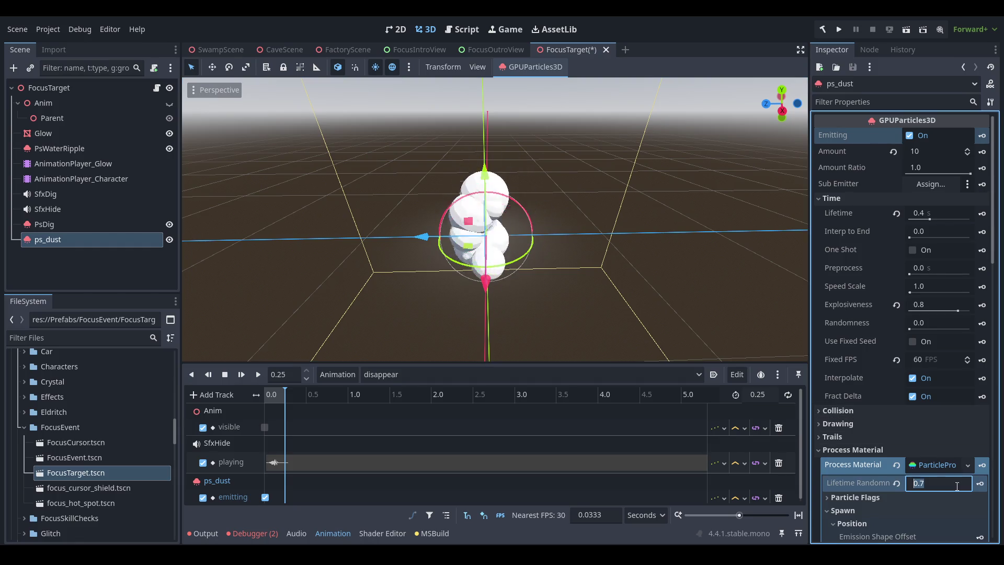
{"action": "type", "text": "0.2"}
{"action": "mouse_move", "coordinate": [730, 330]}
{"action": "left_mouse_down"}
{"action": "mouse_move", "coordinate": [573, 257]}
{"action": "mouse_move", "coordinate": [623, 249]}
{"action": "mouse_move", "coordinate": [556, 272]}
{"action": "left_mouse_up"}
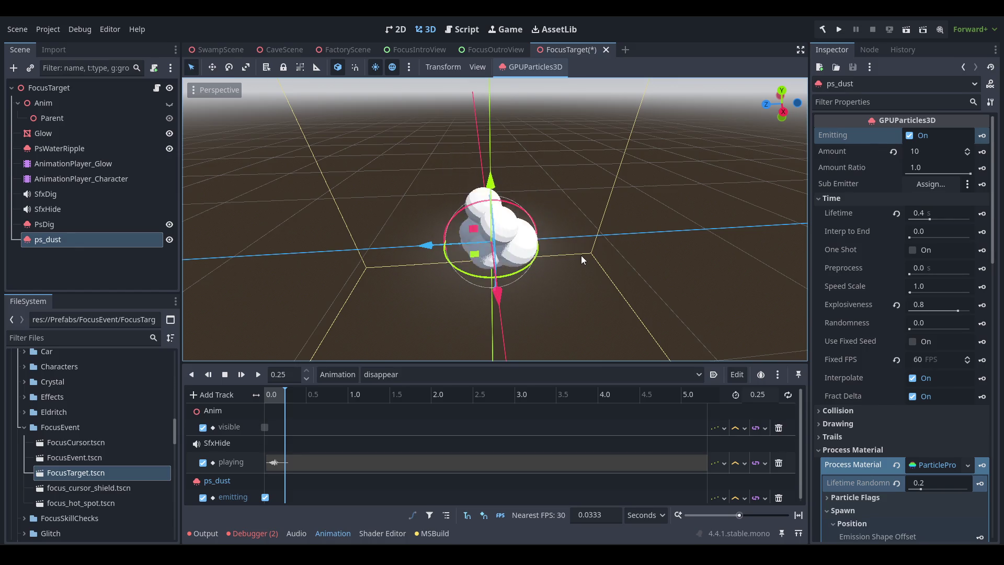
{"action": "mouse_move", "coordinate": [582, 255]}
{"action": "left_mouse_down"}
{"action": "mouse_move", "coordinate": [762, 240]}
{"action": "mouse_move", "coordinate": [563, 229]}
{"action": "mouse_move", "coordinate": [569, 258]}
{"action": "mouse_move", "coordinate": [605, 253]}
{"action": "mouse_move", "coordinate": [633, 304]}
{"action": "mouse_move", "coordinate": [586, 351]}
{"action": "mouse_move", "coordinate": [582, 82]}
{"action": "mouse_move", "coordinate": [569, 343]}
{"action": "mouse_move", "coordinate": [557, 266]}
{"action": "left_mouse_up"}
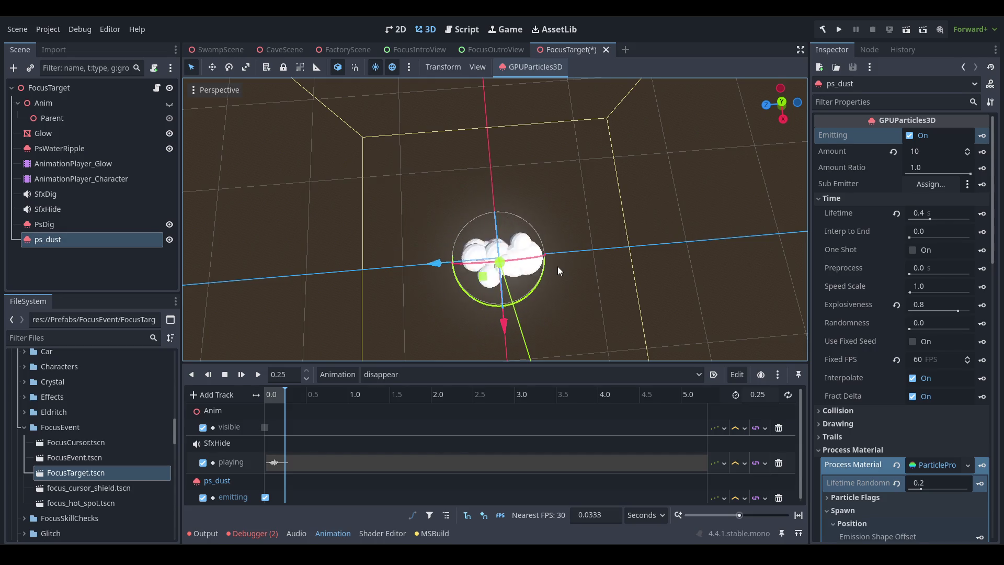
{"action": "mouse_move", "coordinate": [545, 271]}
{"action": "left_mouse_down"}
{"action": "mouse_move", "coordinate": [584, 217]}
{"action": "mouse_move", "coordinate": [560, 171]}
{"action": "left_mouse_up"}
- Re-enable One Shot, save FocusTarget, play the disappear animation, and launch the game
{"action": "left_click", "coordinate": [930, 251]}
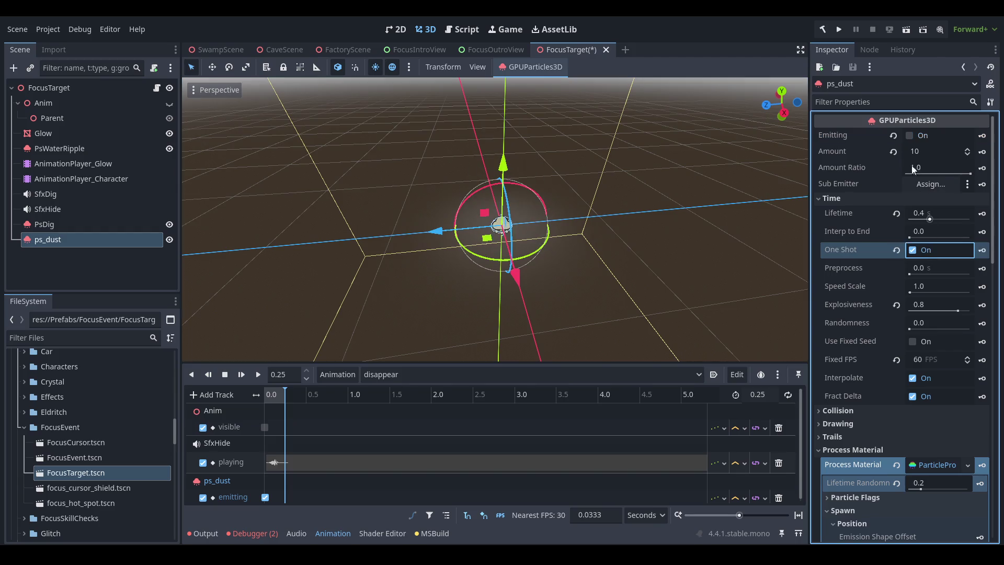
{"action": "key", "text": "ctrl+s"}
{"action": "left_click_drag", "start_coordinate": [476, 172], "coordinate": [496, 179]}
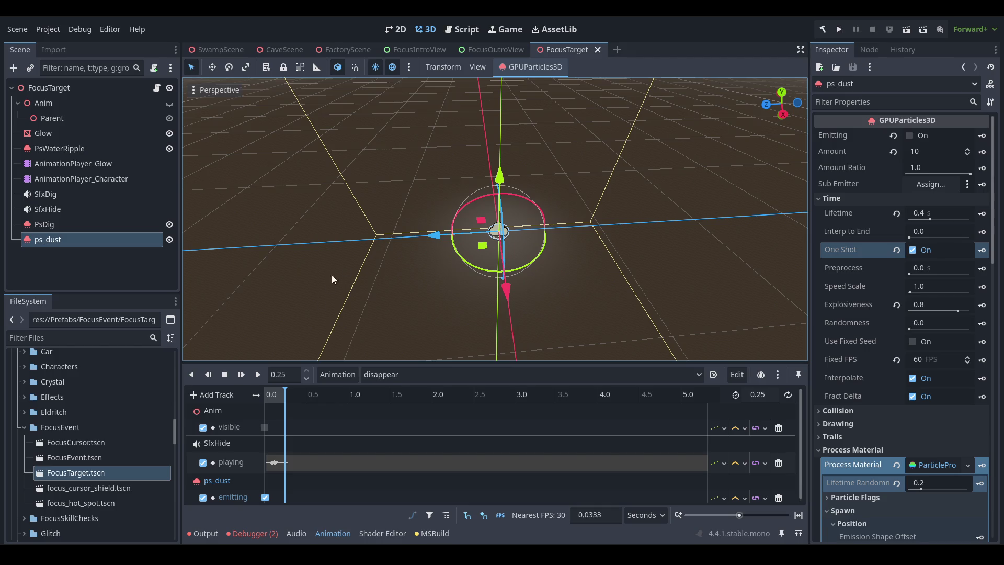
{"action": "left_click", "coordinate": [259, 374]}
{"action": "left_click", "coordinate": [259, 374]}
{"action": "key", "text": "F5"}
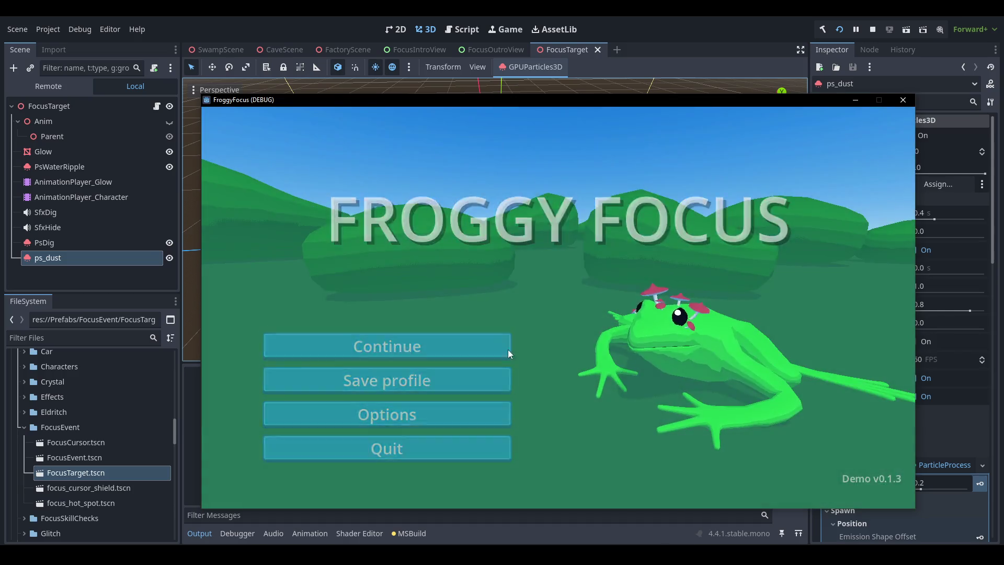
- Continue into the saved game, then stop the debug run
{"action": "left_click", "coordinate": [507, 349]}
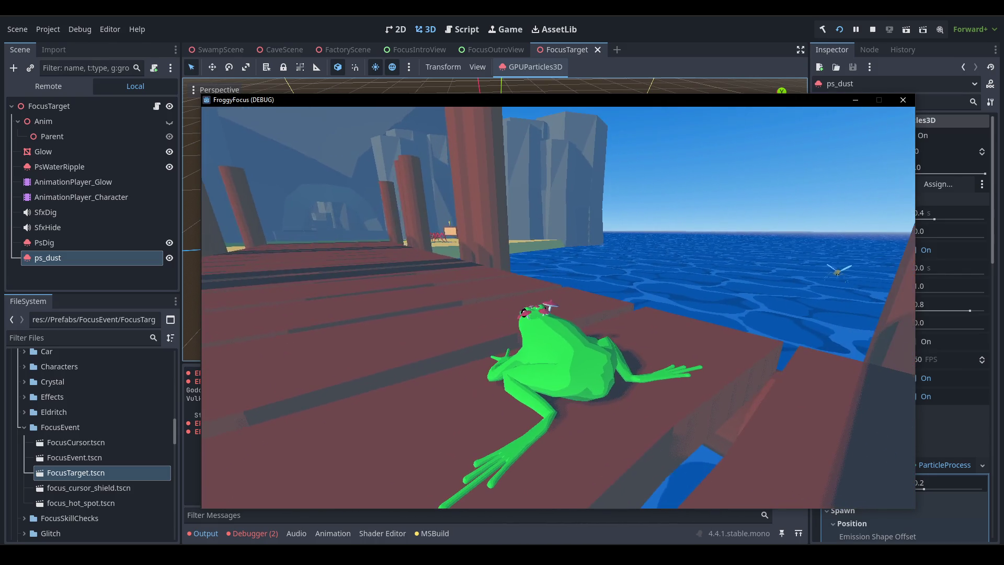
{"action": "left_click", "coordinate": [873, 29]}
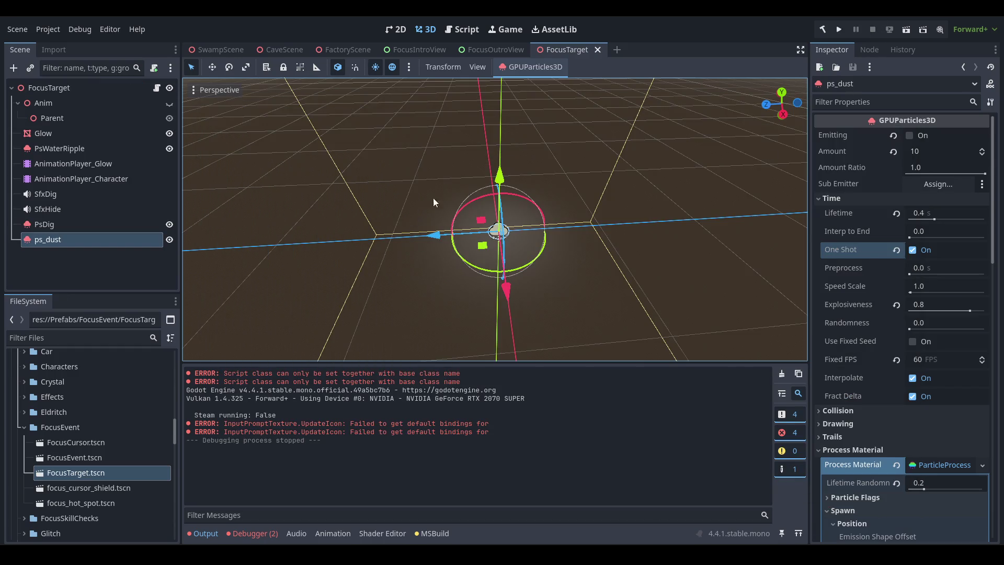
- Select ps_dust under FocusTarget, rename it PsTargetDisappear, and save with Ctrl+S
{"action": "left_click", "coordinate": [140, 86]}
{"action": "mouse_move", "coordinate": [225, 126]}
{"action": "left_mouse_down"}
{"action": "mouse_move", "coordinate": [300, 159]}
{"action": "mouse_move", "coordinate": [500, 180]}
{"action": "mouse_move", "coordinate": [539, 209]}
{"action": "mouse_move", "coordinate": [620, 209]}
{"action": "mouse_move", "coordinate": [415, 174]}
{"action": "mouse_move", "coordinate": [431, 183]}
{"action": "mouse_move", "coordinate": [668, 162]}
{"action": "mouse_move", "coordinate": [457, 168]}
{"action": "mouse_move", "coordinate": [451, 158]}
{"action": "mouse_move", "coordinate": [636, 158]}
{"action": "mouse_move", "coordinate": [643, 130]}
{"action": "mouse_move", "coordinate": [460, 153]}
{"action": "mouse_move", "coordinate": [434, 187]}
{"action": "left_mouse_up"}
{"action": "left_click", "coordinate": [117, 241]}
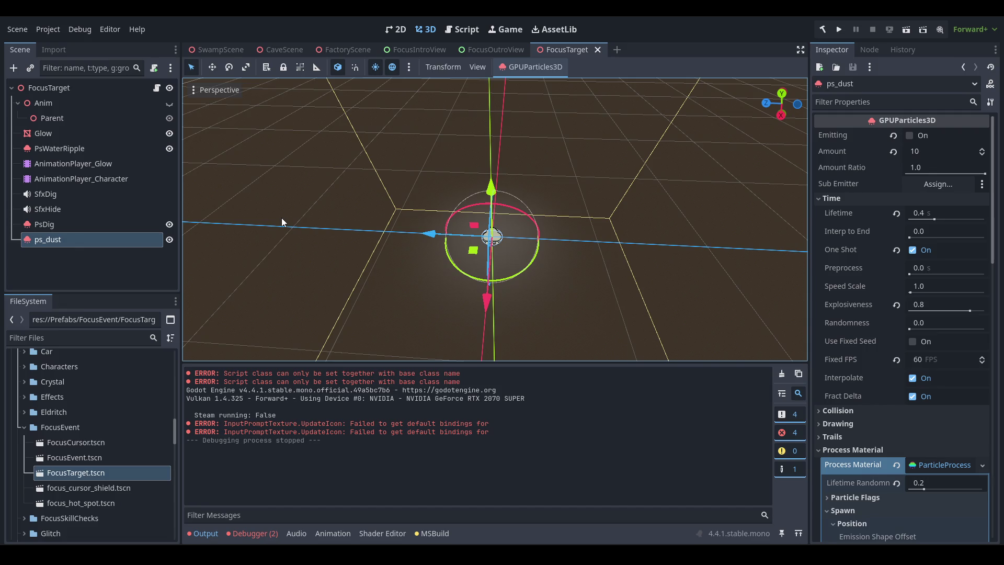
{"action": "mouse_move", "coordinate": [437, 214]}
{"action": "left_mouse_down"}
{"action": "mouse_move", "coordinate": [465, 190]}
{"action": "mouse_move", "coordinate": [444, 189]}
{"action": "mouse_move", "coordinate": [438, 210]}
{"action": "left_mouse_up"}
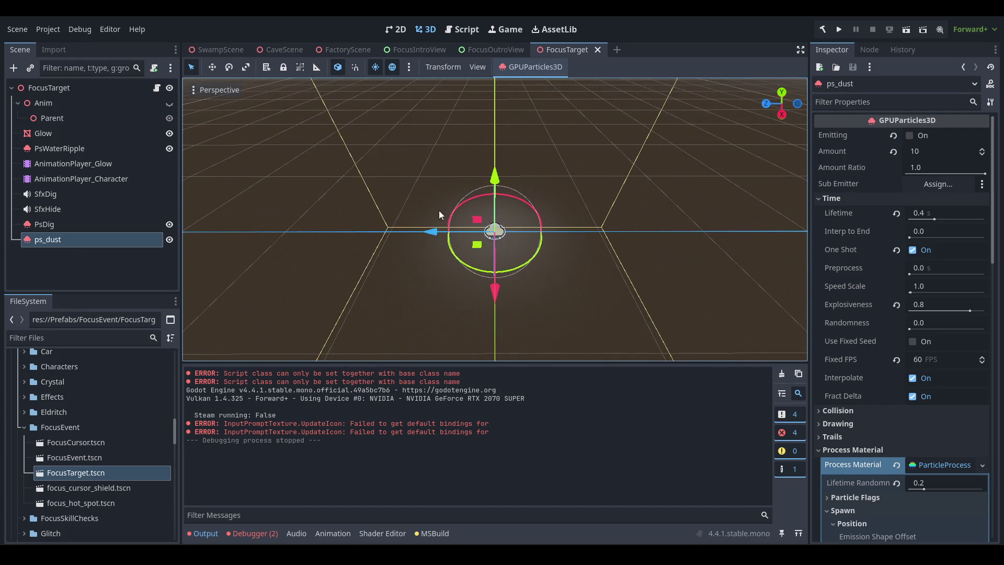
{"action": "double_click", "coordinate": [108, 427]}
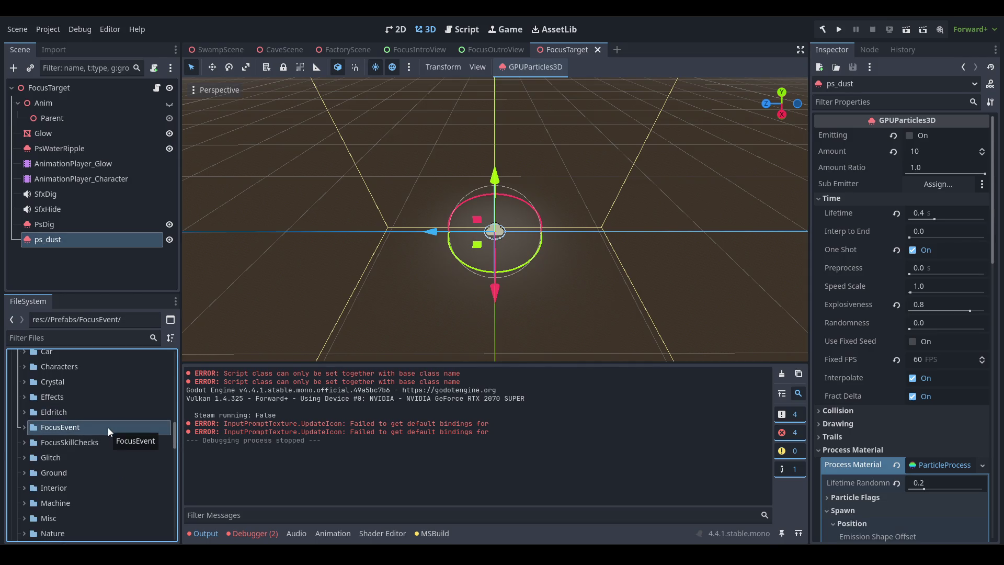
{"action": "left_click", "coordinate": [102, 240]}
{"action": "type", "text": "Ps"}
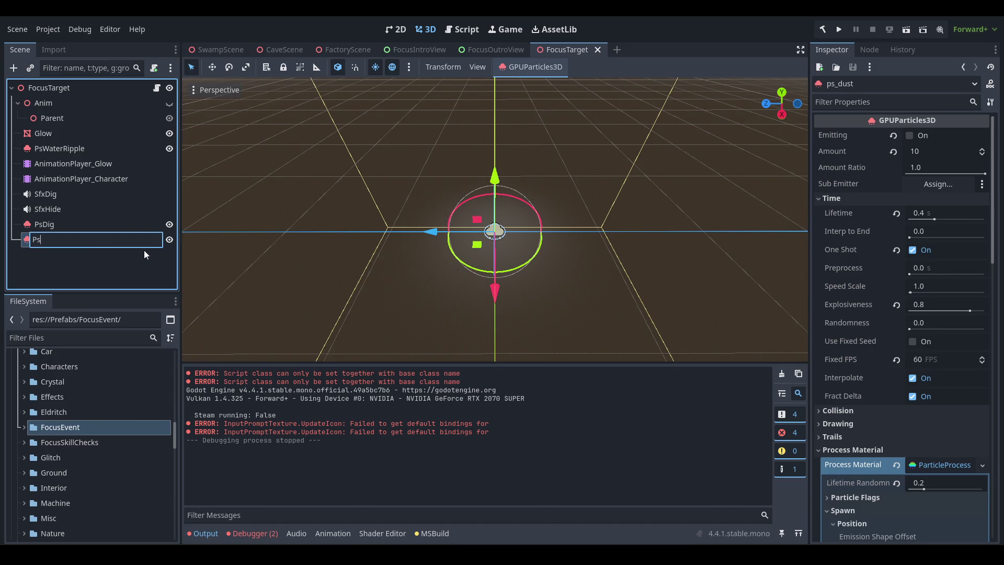
{"action": "type", "text": "TargetDisappear"}
{"action": "key", "text": "Return"}
{"action": "key", "text": "ctrl+s"}
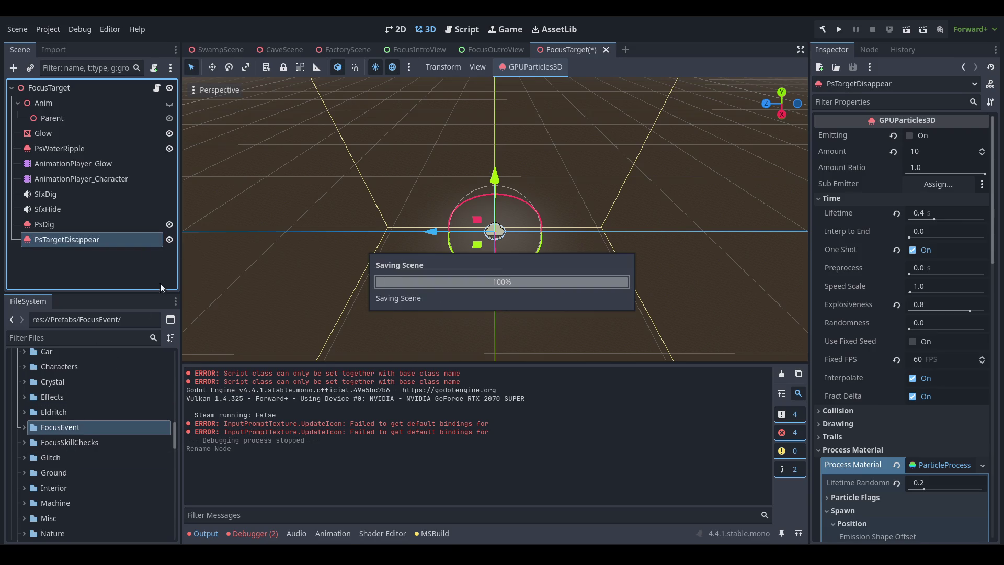
{"action": "left_click", "coordinate": [106, 183]}
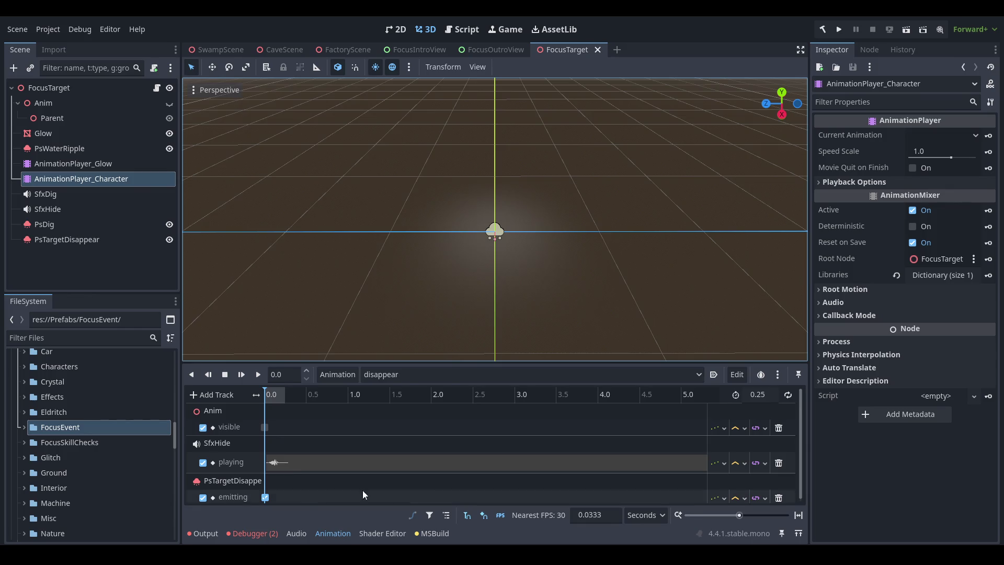
- Delete the particles' emitting animation track and select the PsTargetDisappear particle node
{"action": "left_click", "coordinate": [779, 497]}
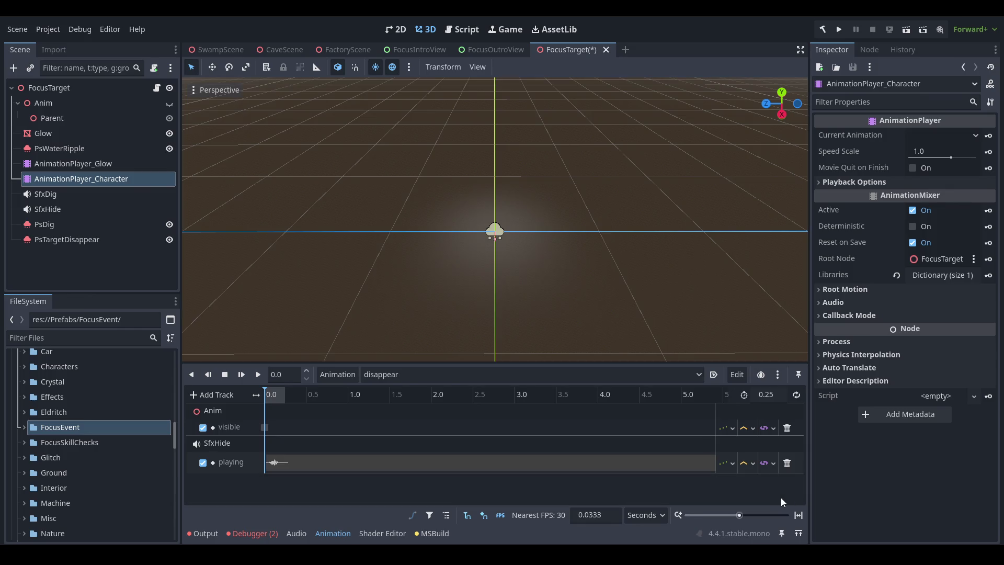
{"action": "left_click", "coordinate": [78, 242]}
{"action": "scroll", "coordinate": [106, 433], "scroll_direction": "down", "scroll_amount": 5}
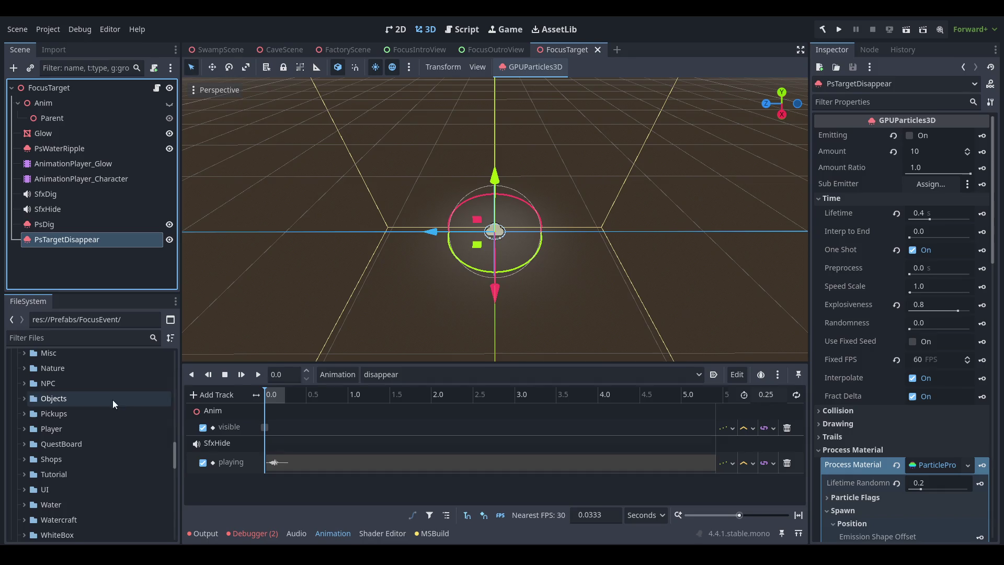
{"action": "scroll", "coordinate": [92, 386], "scroll_direction": "down", "scroll_amount": 3}
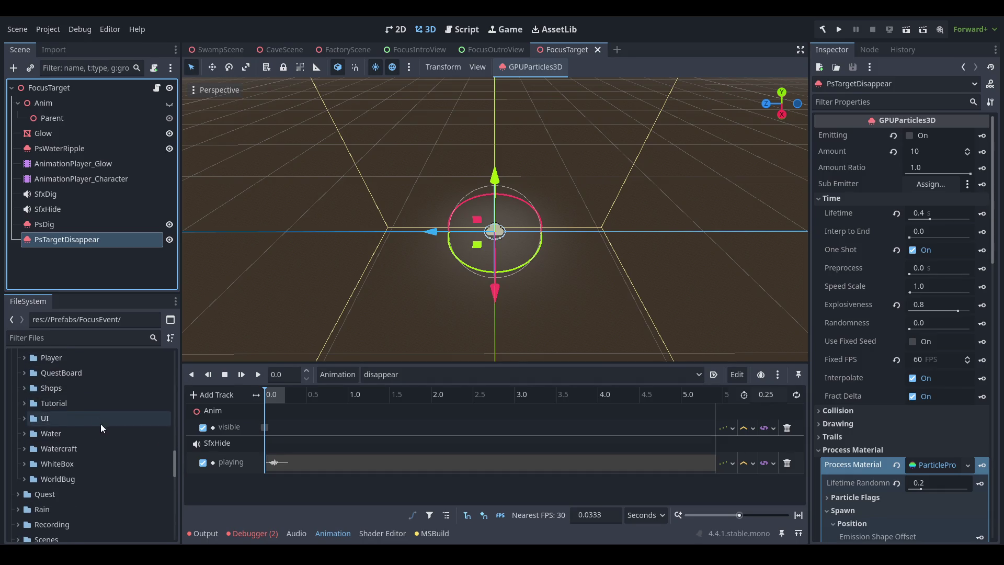
{"action": "scroll", "coordinate": [98, 420], "scroll_direction": "up", "scroll_amount": 8}
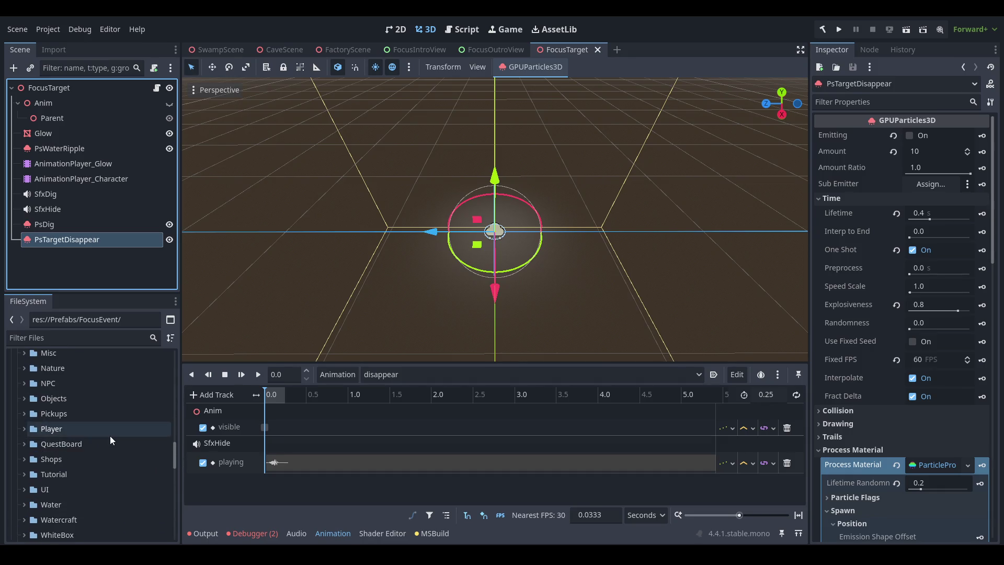
{"action": "scroll", "coordinate": [134, 441], "scroll_direction": "down", "scroll_amount": 18}
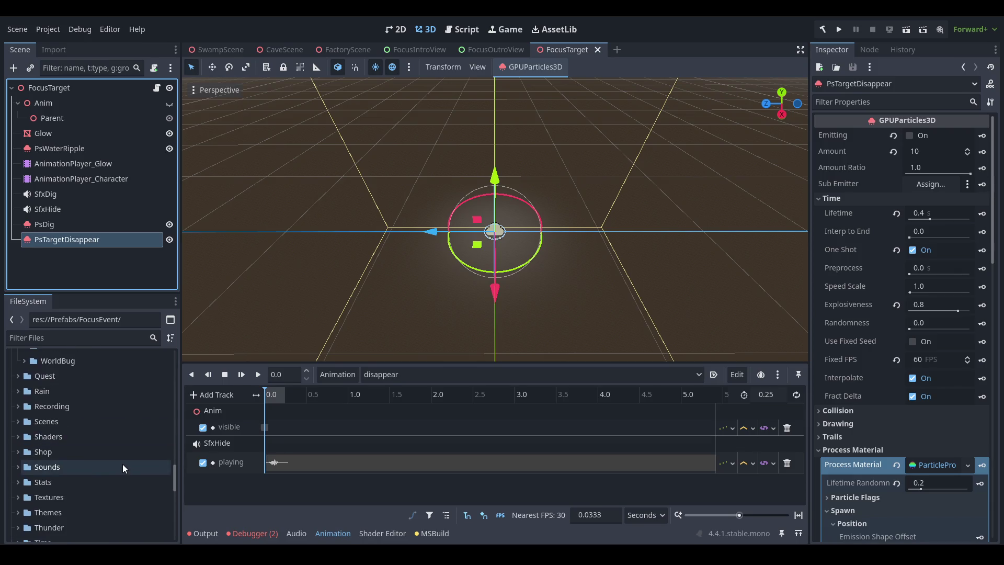
{"action": "double_click", "coordinate": [101, 455]}
{"action": "scroll", "coordinate": [114, 447], "scroll_direction": "up", "scroll_amount": 5}
{"action": "scroll", "coordinate": [89, 426], "scroll_direction": "up", "scroll_amount": 5}
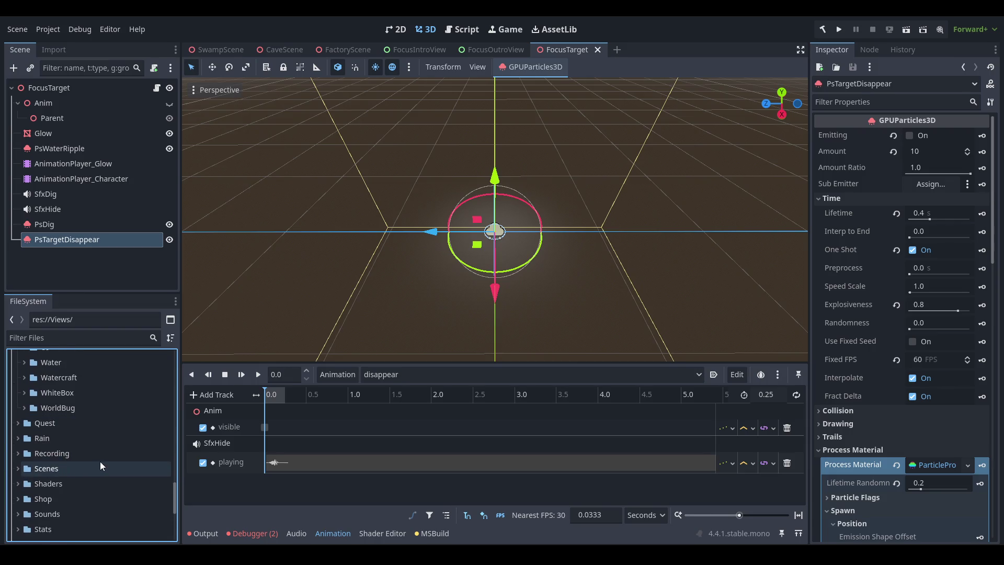
{"action": "left_click", "coordinate": [103, 226]}
{"action": "left_click", "coordinate": [96, 240]}
- Add a Node3D child under FocusTarget and move the particle node into it
{"action": "left_click", "coordinate": [95, 87]}
{"action": "key", "text": "ctrl+a"}
{"action": "type", "text": "node3d"}
{"action": "key", "text": "Return"}
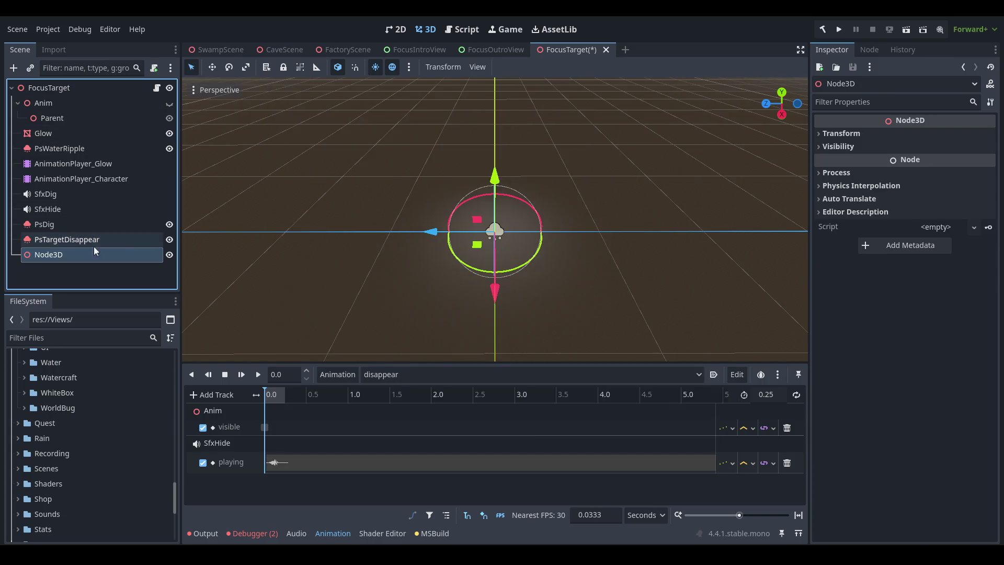
{"action": "left_click", "coordinate": [84, 241]}
{"action": "left_click", "coordinate": [93, 250]}
{"action": "left_click_drag", "start_coordinate": [103, 237], "coordinate": [90, 254]}
- Rename the Node3D to PsTargetDisappear and the particle node to smoke
{"action": "double_click", "coordinate": [87, 243]}
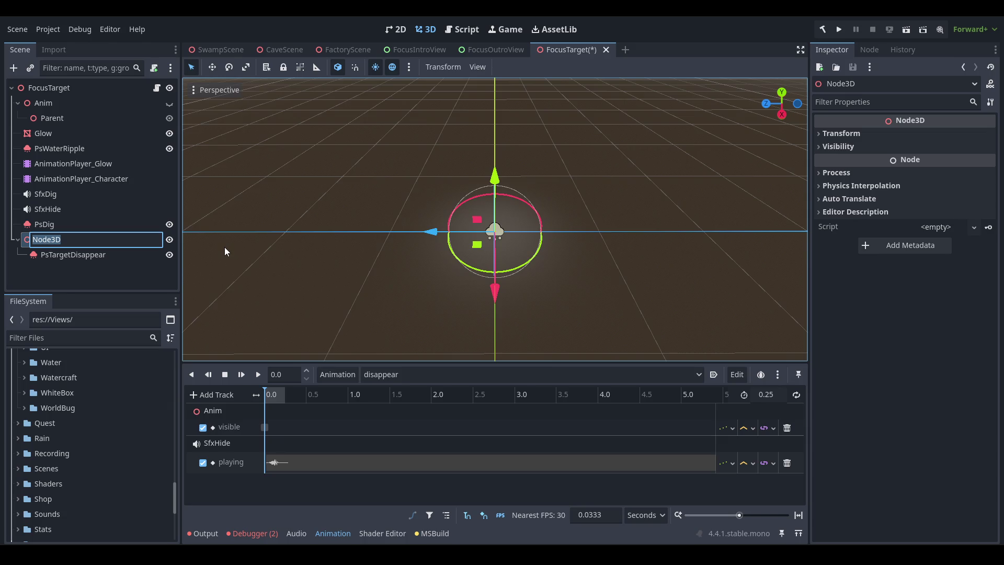
{"action": "type", "text": "PsT"}
{"action": "type", "text": "argetDisappear"}
{"action": "key", "text": "Return"}
{"action": "left_click", "coordinate": [133, 260]}
{"action": "left_click", "coordinate": [132, 260]}
{"action": "type", "text": "GpuParticleSystem"}
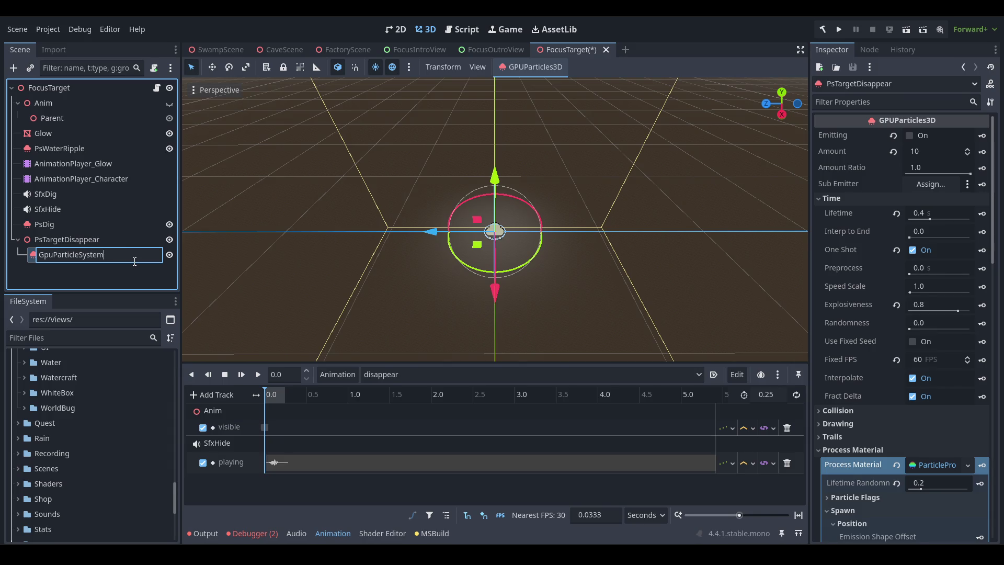
{"action": "type", "text": "3D"}
{"action": "key", "text": "Return"}
{"action": "left_click", "coordinate": [94, 254]}
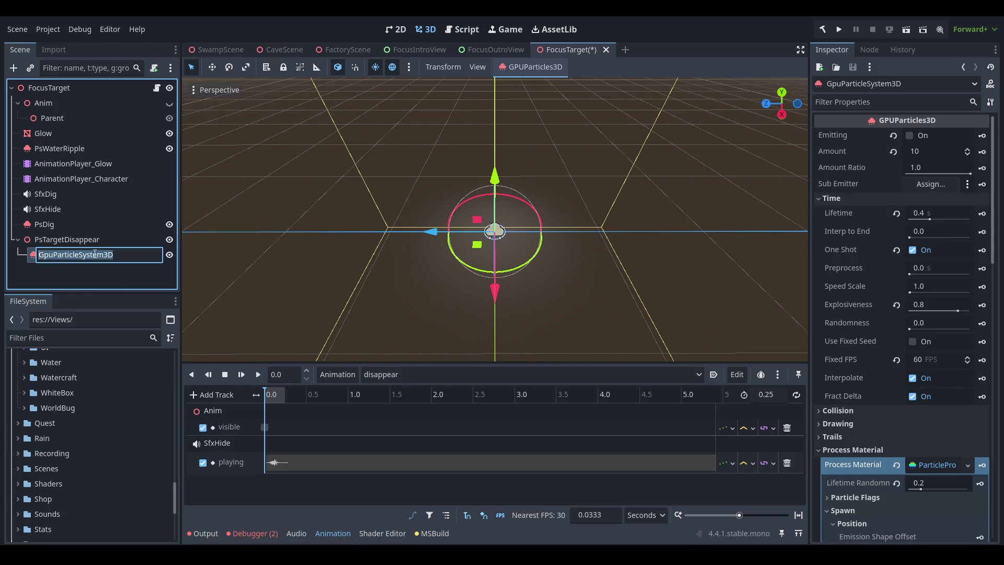
{"action": "type", "text": "smoke"}
{"action": "key", "text": "Return"}
{"action": "left_click", "coordinate": [128, 242]}
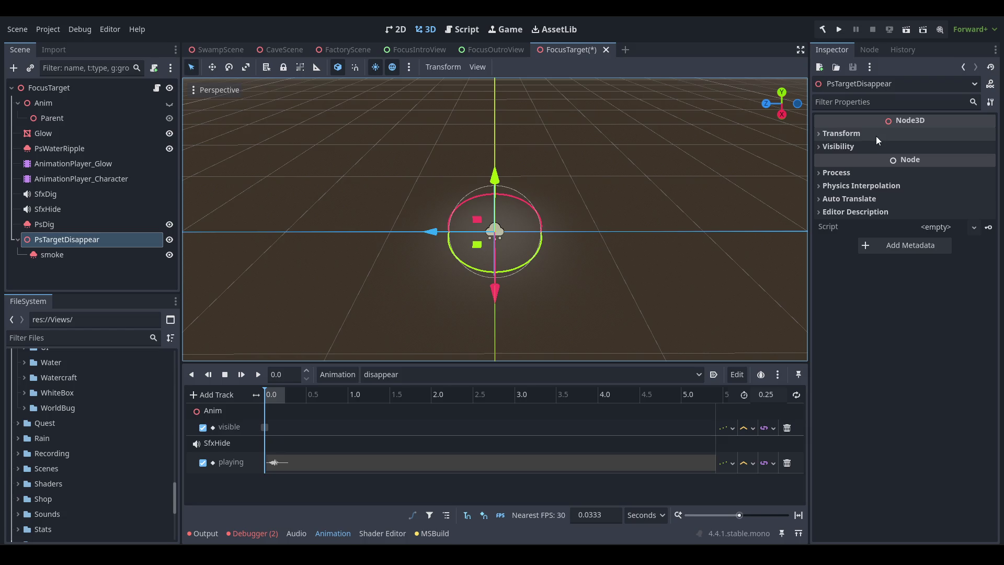
- Attach the existing ParticleEffectGroup script to PsTargetDisappear
{"action": "left_click", "coordinate": [964, 226]}
{"action": "left_click", "coordinate": [963, 274]}
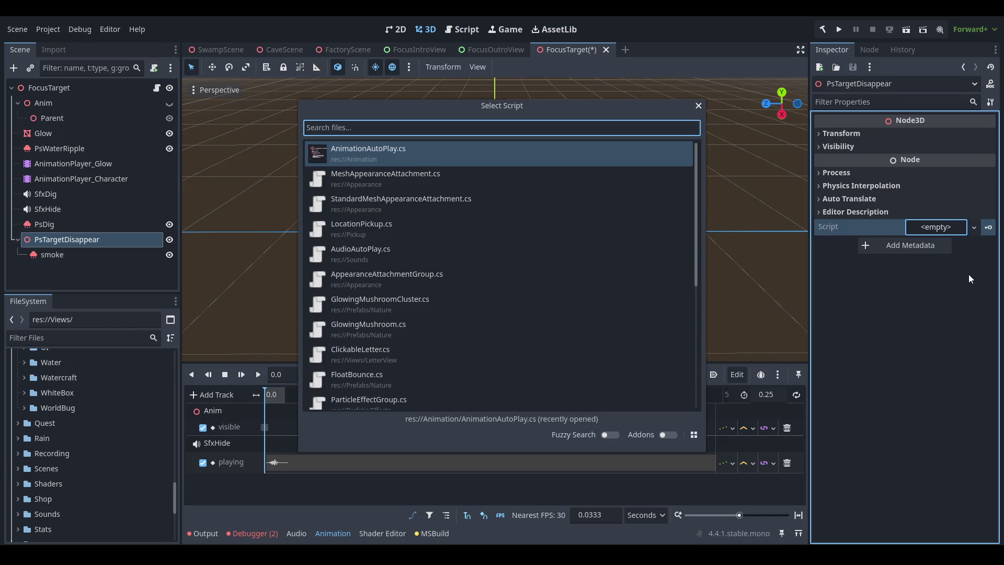
{"action": "type", "text": "particle"}
{"action": "key", "text": "Return"}
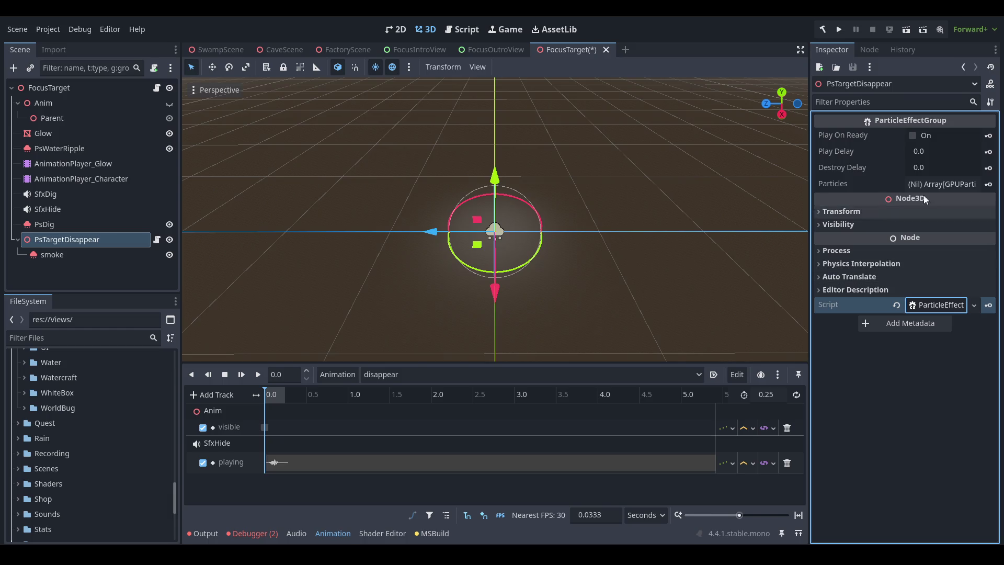
- Add smoke to the Particles list, enable Play On Ready, set Destroy Delay to 1.0
{"action": "left_click", "coordinate": [941, 183]}
{"action": "left_click", "coordinate": [910, 221]}
{"action": "mouse_move", "coordinate": [57, 255]}
{"action": "left_mouse_down"}
{"action": "mouse_move", "coordinate": [307, 337]}
{"action": "mouse_move", "coordinate": [926, 225]}
{"action": "left_mouse_up"}
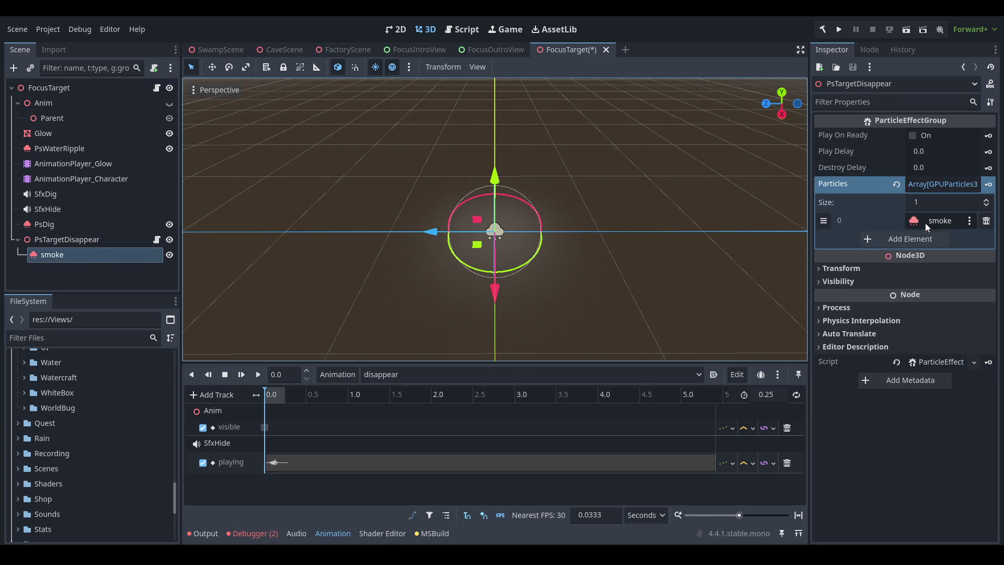
{"action": "left_click", "coordinate": [944, 135]}
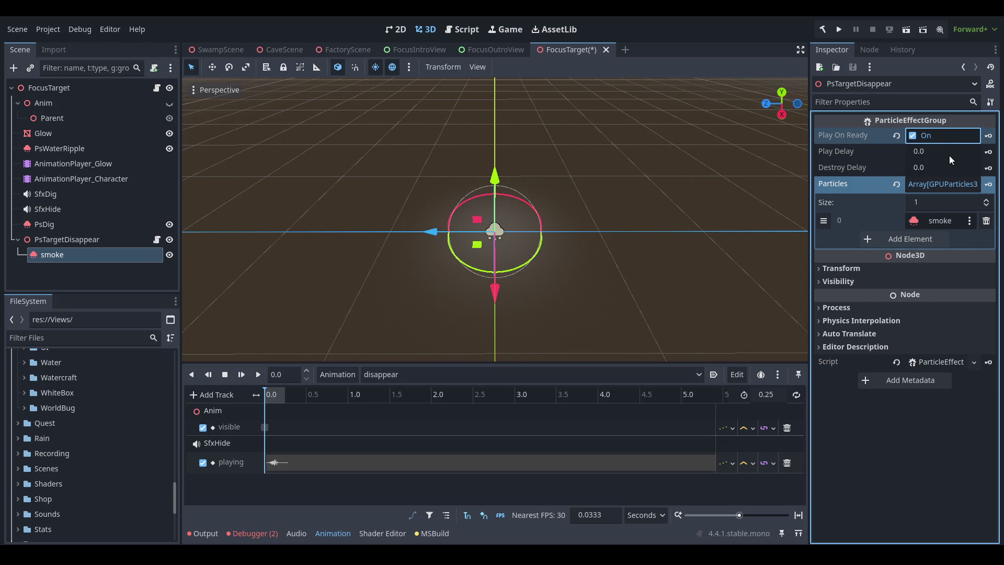
{"action": "left_click", "coordinate": [941, 169]}
{"action": "type", "text": "1"}
{"action": "key", "text": "Return"}
{"action": "key", "text": "ctrl+s"}
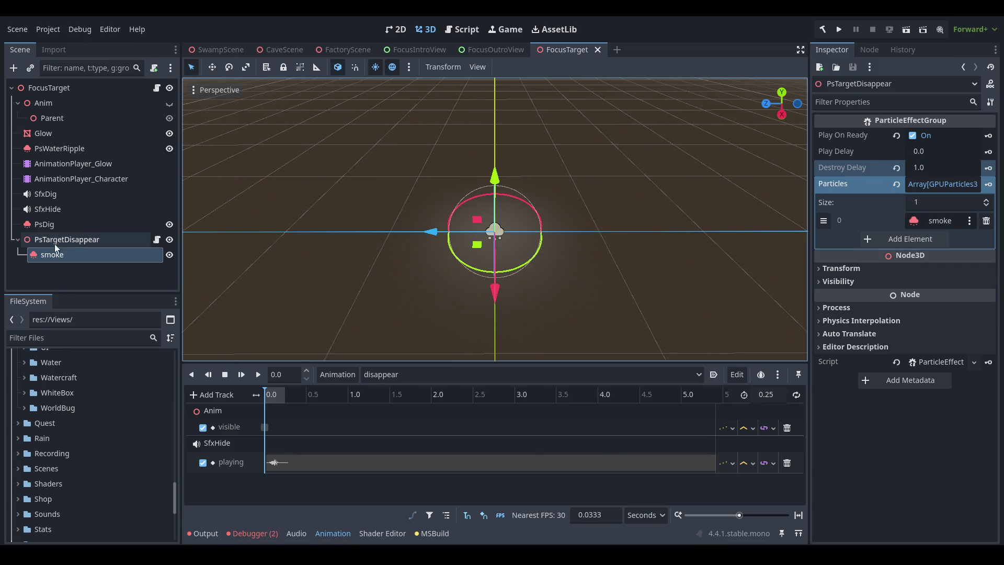
- Save the PsTargetDisappear branch as ps_target_disappear.tscn in the Prefabs/Effects folder
{"action": "left_click", "coordinate": [54, 244]}
{"action": "scroll", "coordinate": [92, 443], "scroll_direction": "up", "scroll_amount": 10}
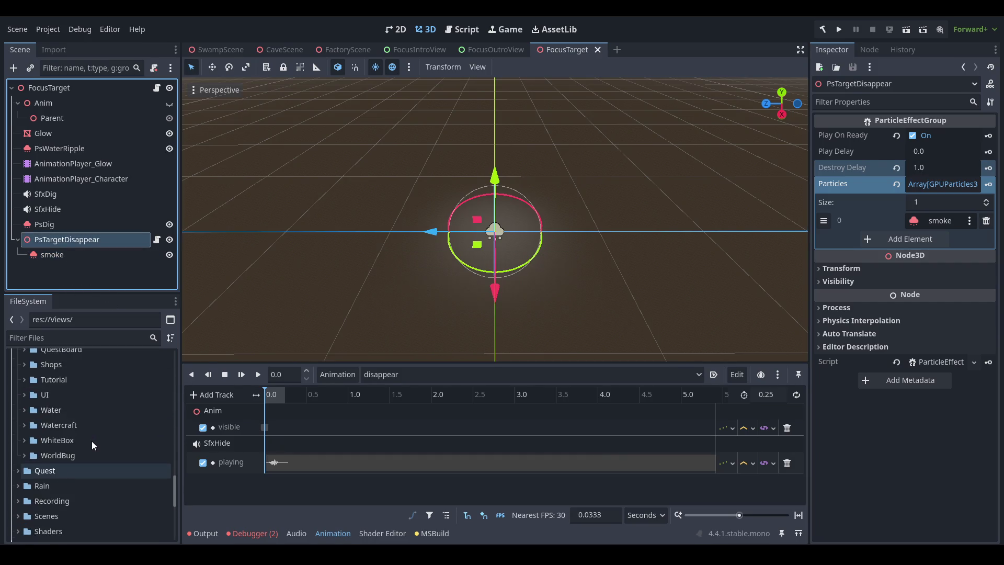
{"action": "scroll", "coordinate": [82, 419], "scroll_direction": "up", "scroll_amount": 2}
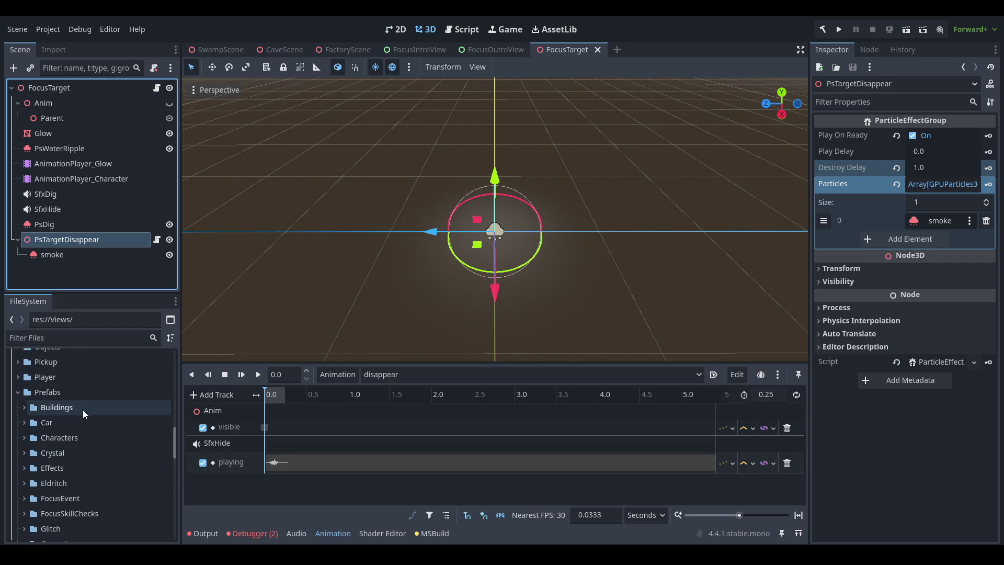
{"action": "scroll", "coordinate": [83, 410], "scroll_direction": "down", "scroll_amount": 5}
{"action": "scroll", "coordinate": [87, 408], "scroll_direction": "up", "scroll_amount": 3}
{"action": "double_click", "coordinate": [87, 372]}
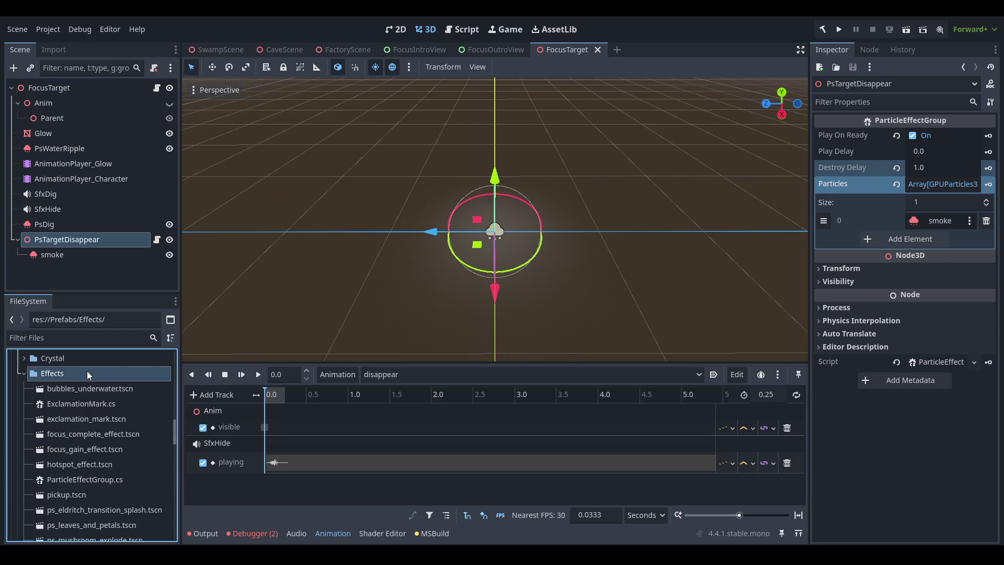
{"action": "mouse_move", "coordinate": [76, 238]}
{"action": "left_mouse_down"}
{"action": "mouse_move", "coordinate": [95, 315]}
{"action": "mouse_move", "coordinate": [70, 388]}
{"action": "mouse_move", "coordinate": [147, 397]}
{"action": "left_mouse_up"}
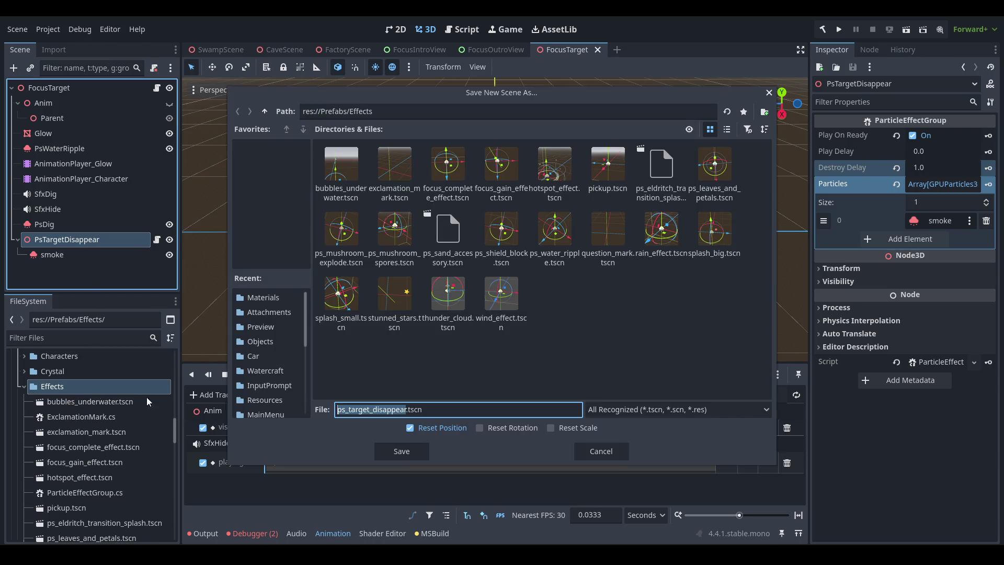
{"action": "left_click", "coordinate": [410, 453]}
- Delete the PsTargetDisappear node from FocusTarget and open FocusTarget's script
{"action": "right_click", "coordinate": [72, 239]}
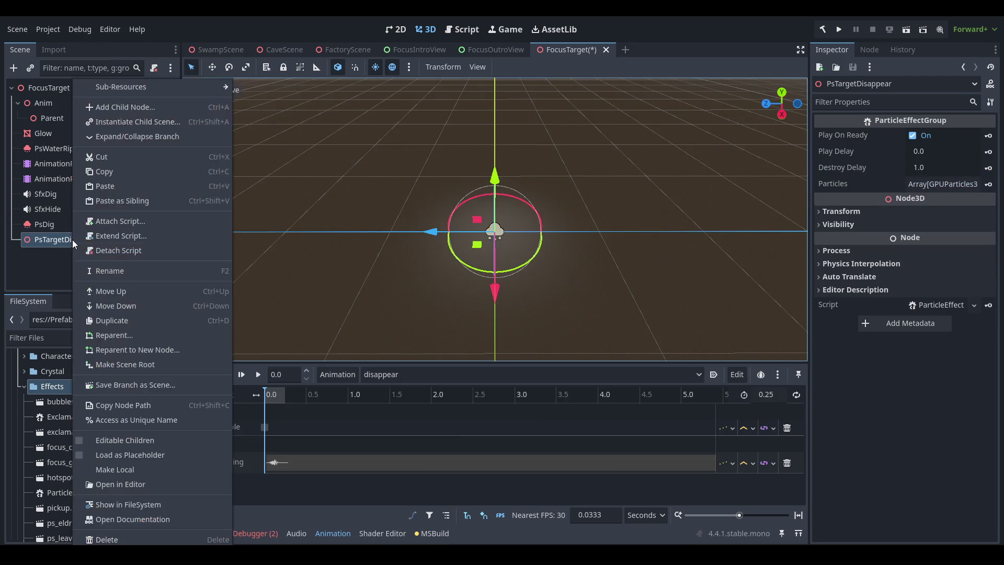
{"action": "key", "text": "Delete"}
{"action": "left_click", "coordinate": [474, 296]}
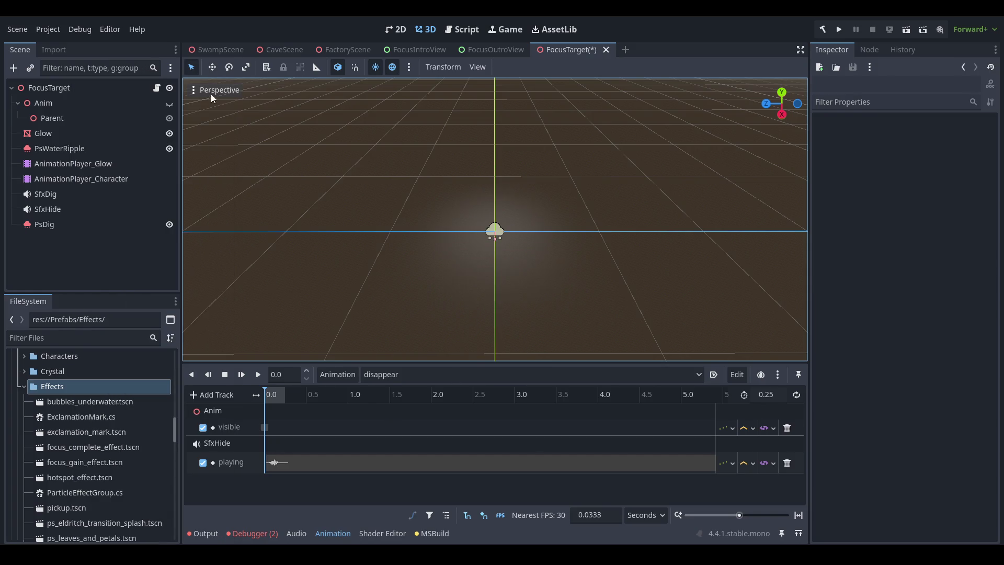
{"action": "left_click", "coordinate": [155, 90]}
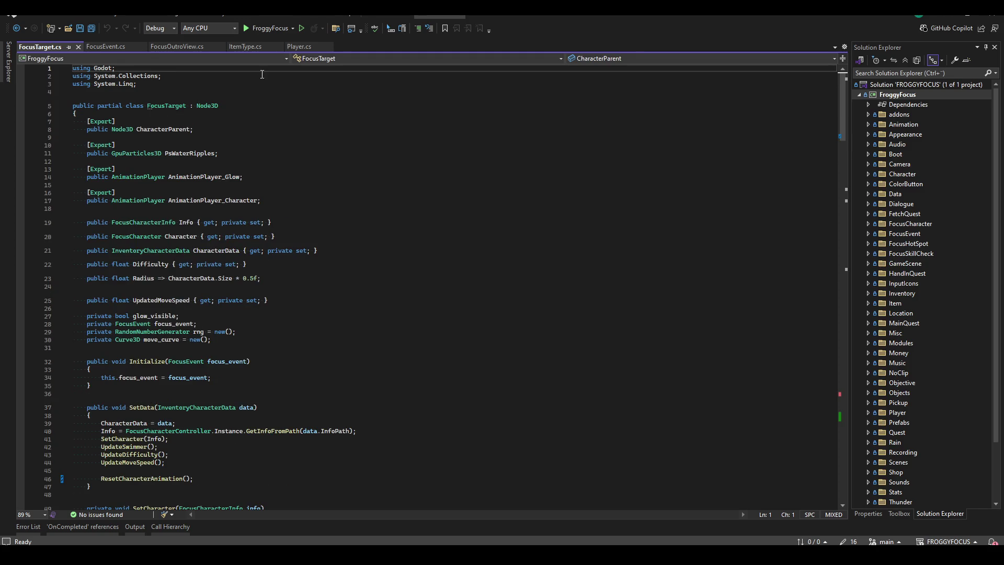
- Declare 'public ParticleEffectGroup SmokeDisappearEffect;' after the AnimationPlayer_Character field
{"action": "left_click", "coordinate": [316, 195]}
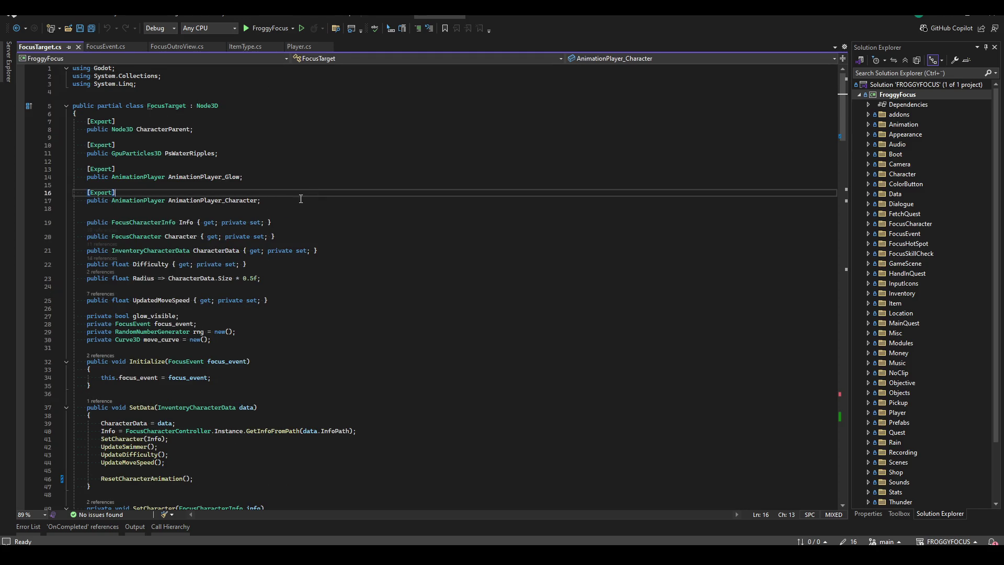
{"action": "left_click", "coordinate": [267, 202]}
{"action": "key", "text": "Return"}
{"action": "key", "text": "Return"}
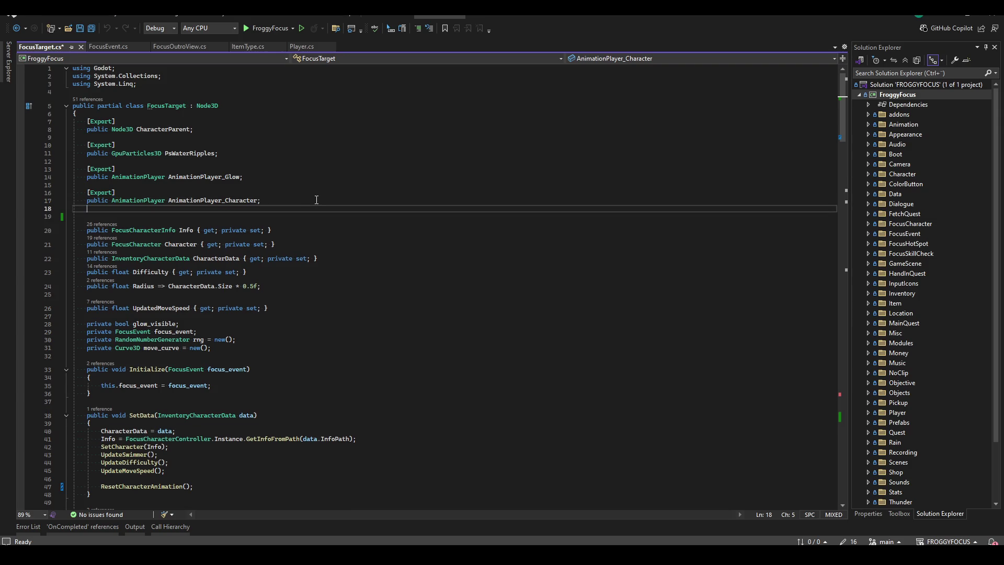
{"action": "type", "text": "public "}
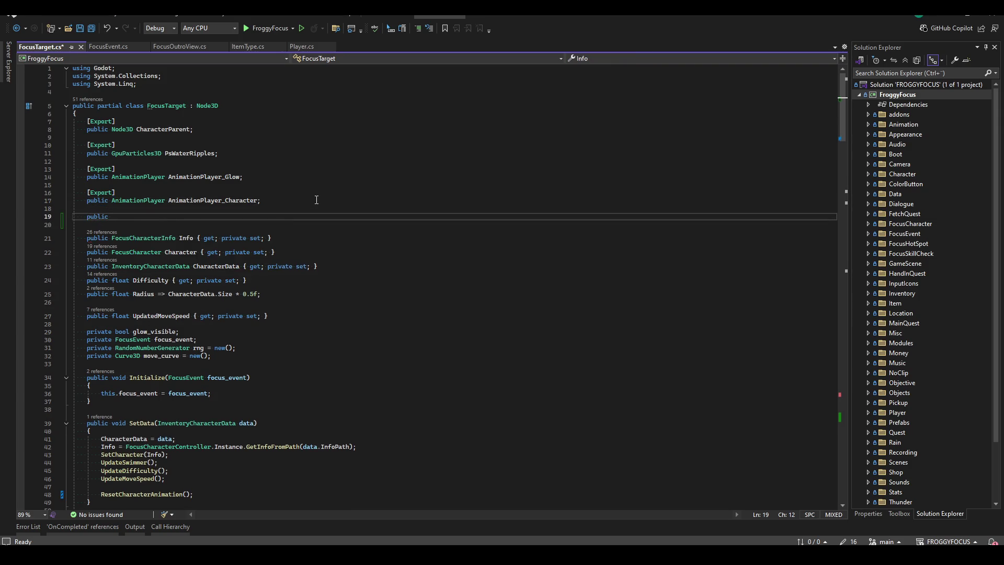
{"action": "type", "text": "ParticleEffectGroup"}
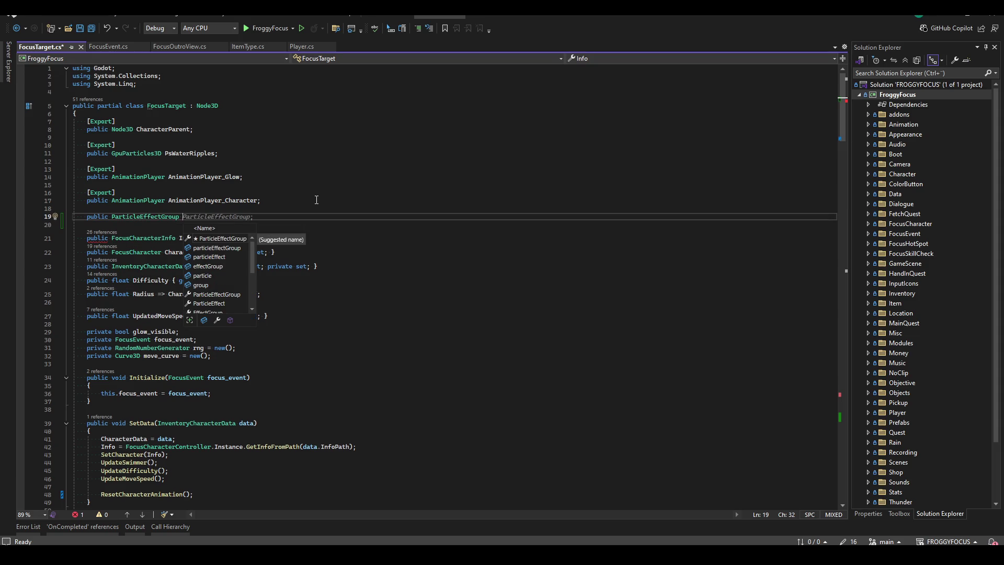
{"action": "type", "text": " PsSmoke"}
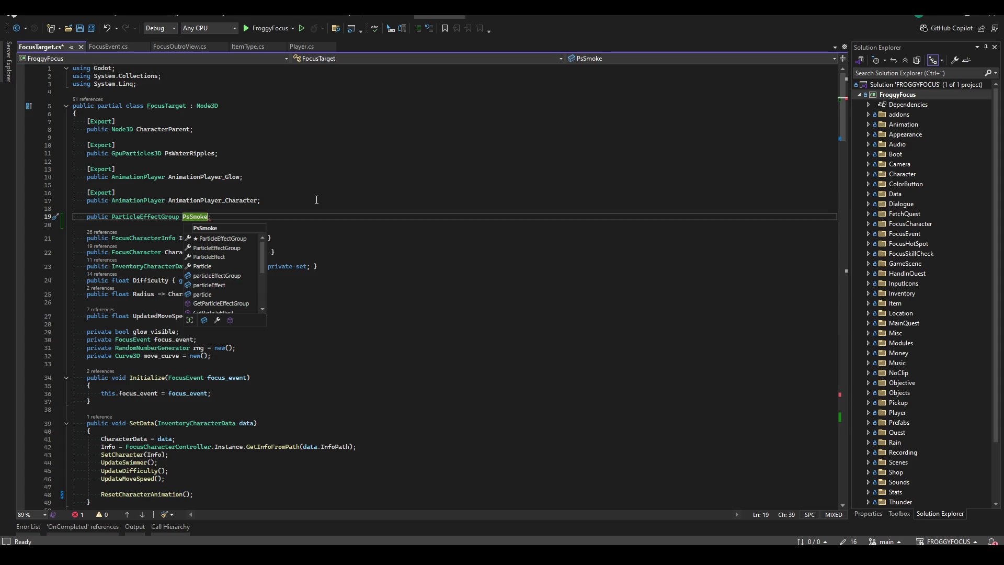
{"action": "key", "text": "ctrl+BackSpace"}
{"action": "type", "text": "Sm"}
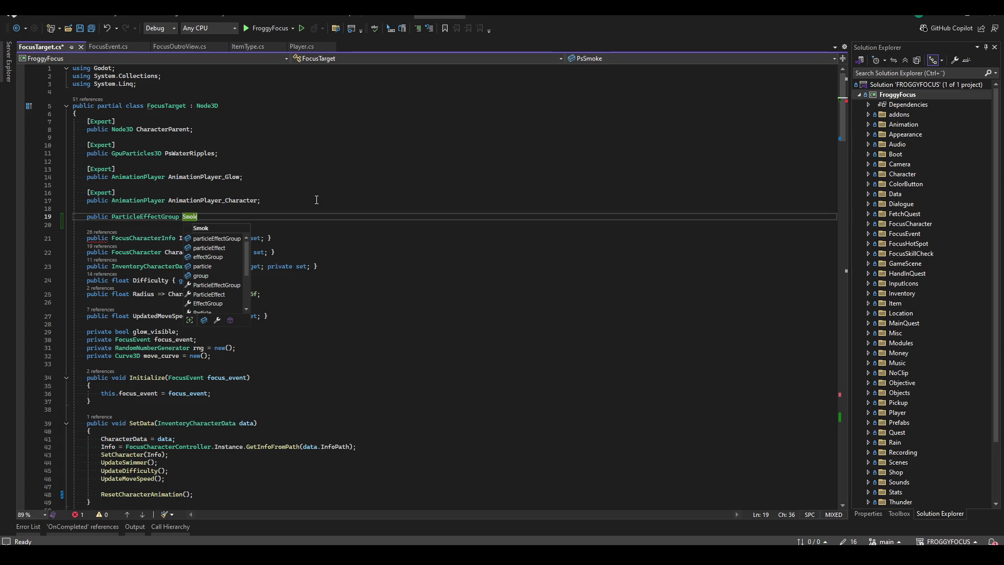
{"action": "key", "text": "ctrl+BackSpace"}
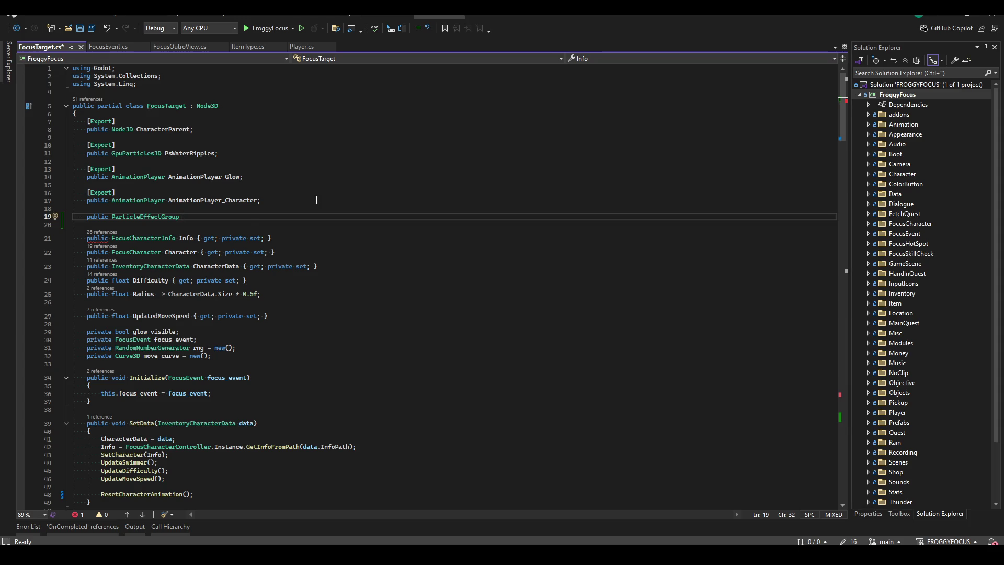
{"action": "type", "text": "Di"}
{"action": "key", "text": "ctrl+BackSpace"}
{"action": "type", "text": "SmokeDisappearEffect;"}
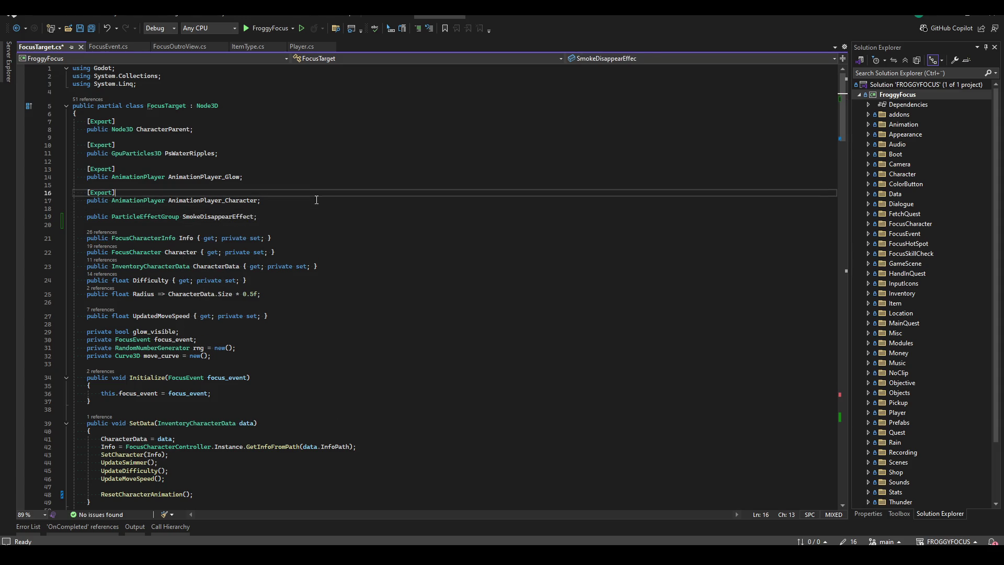
- Mark the SmokeDisappearEffect field with [Export] and save FocusTarget.cs
{"action": "key", "text": "ctrl+Return"}
{"action": "type", "text": "[Export]"}
{"action": "key", "text": "ctrl+s"}
{"action": "scroll", "coordinate": [231, 310], "scroll_direction": "down", "scroll_amount": 20}
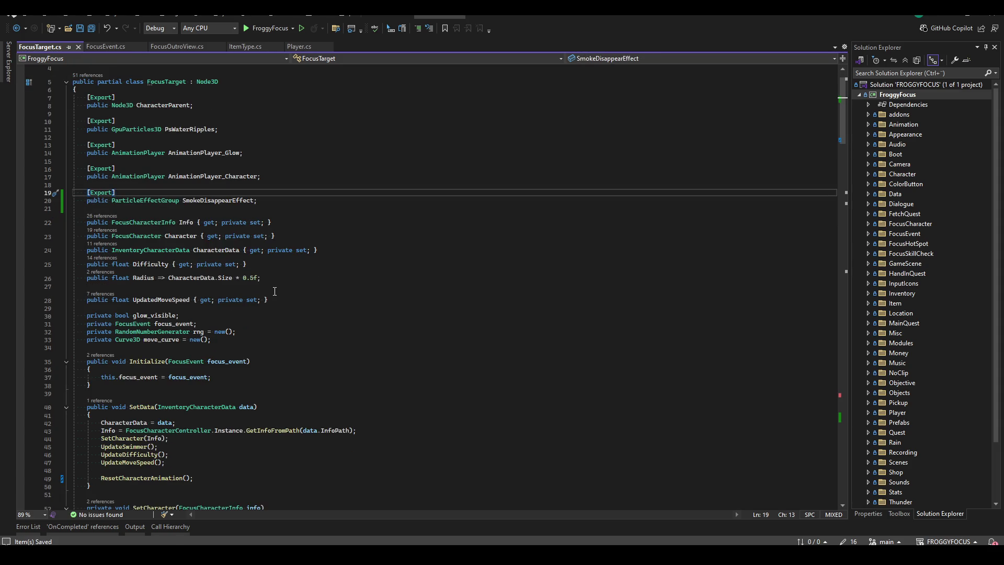
{"action": "scroll", "coordinate": [249, 251], "scroll_direction": "down", "scroll_amount": 20}
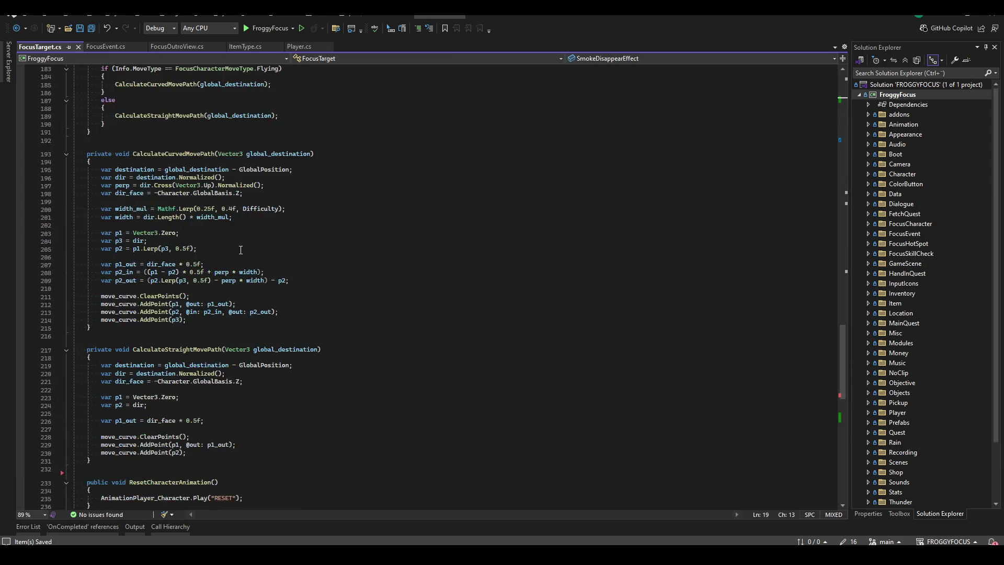
{"action": "left_click", "coordinate": [303, 399]}
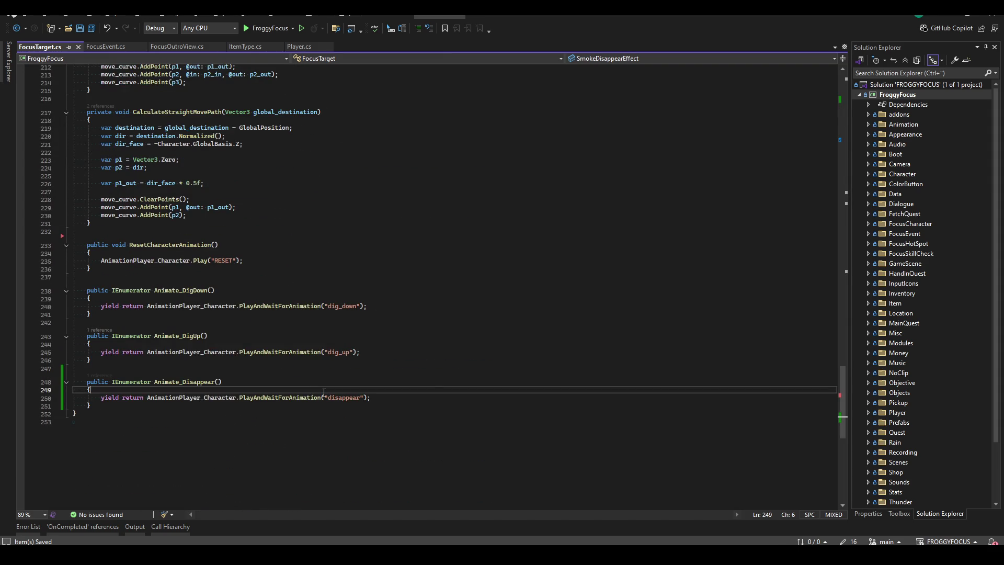
- Start Animate_Disappear with ParticleEffectGroup.Instantiate(SmokeDisappearEffect, GetParent()); and save
{"action": "key", "text": "ctrl+Return"}
{"action": "type", "text": "SmokeDisa"}
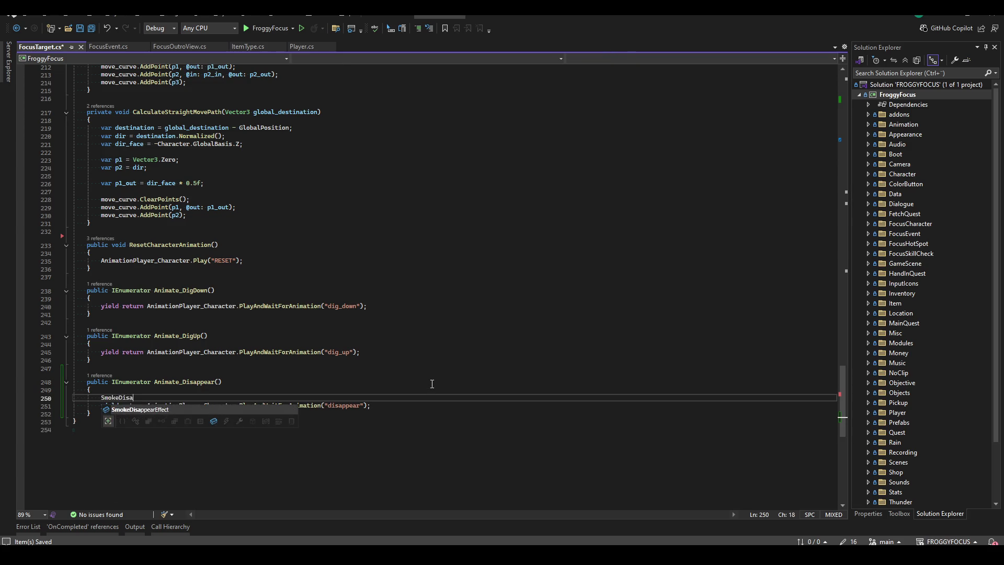
{"action": "key", "text": "Tab"}
{"action": "type", "text": "."}
{"action": "type", "text": "GetInst"}
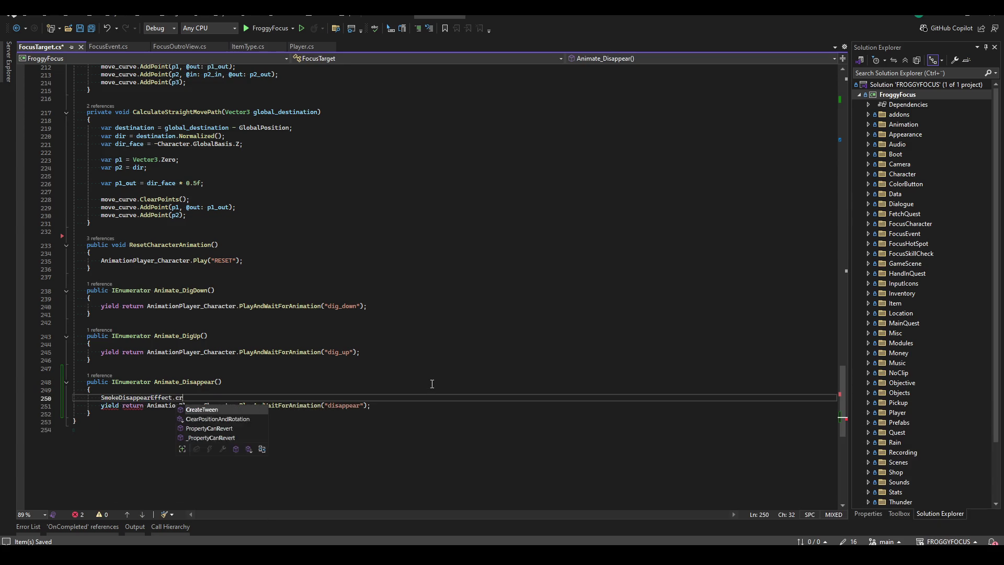
{"action": "key", "text": "BackSpace"}
{"action": "key", "text": "BackSpace"}
{"action": "key", "text": "BackSpace"}
{"action": "type", "text": "Inst"}
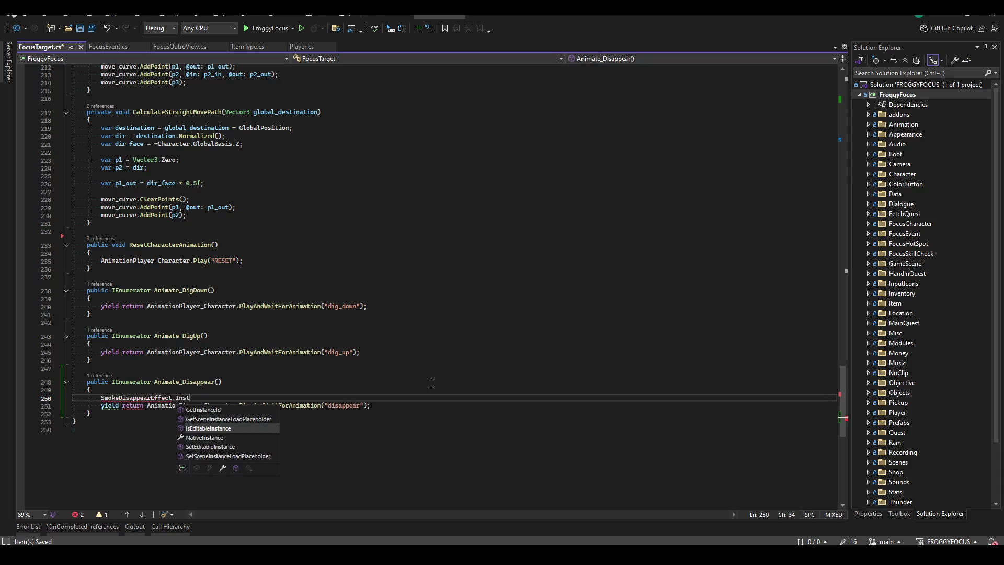
{"action": "key", "text": "Escape"}
{"action": "key", "text": "ctrl+BackSpace"}
{"action": "key", "text": "ctrl+BackSpace"}
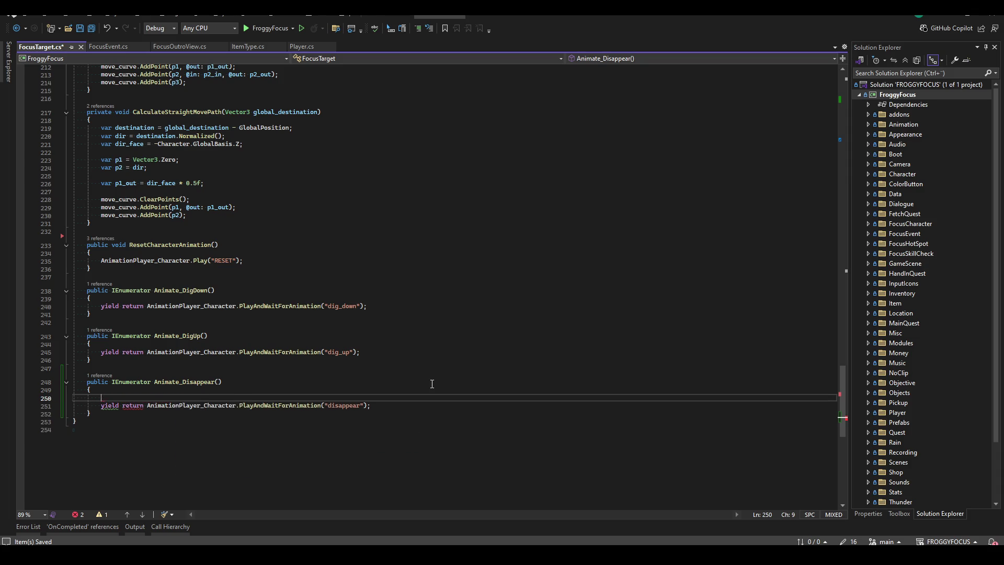
{"action": "type", "text": "Pari.Inst"}
{"action": "type", "text": "("}
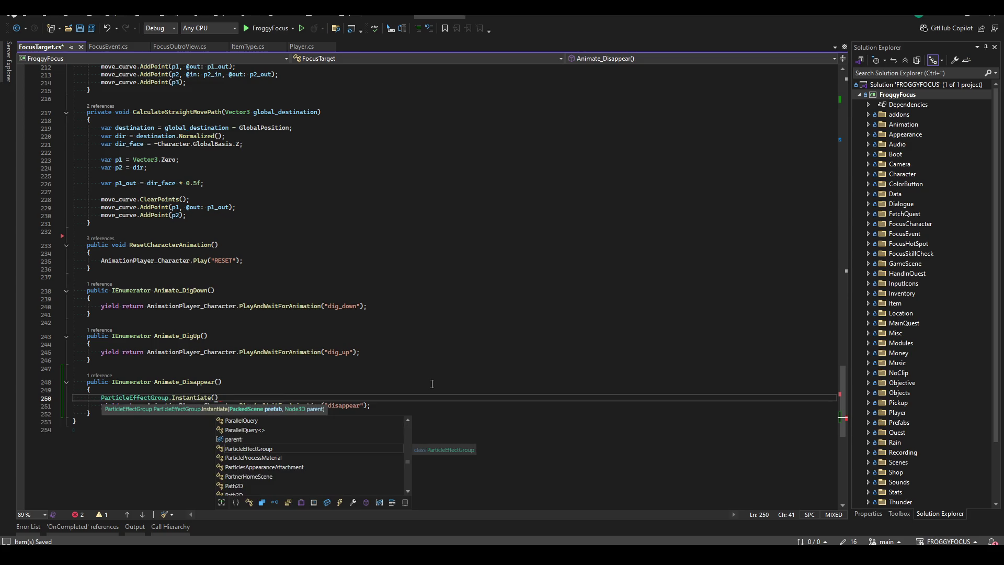
{"action": "type", "text": "Smoke"}
{"action": "key", "text": "Tab"}
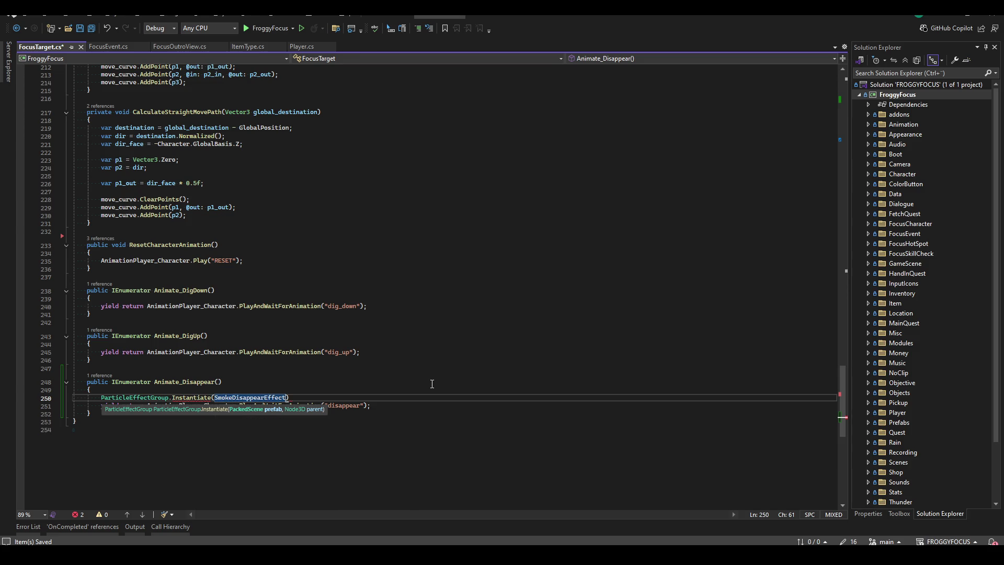
{"action": "type", "text": ","}
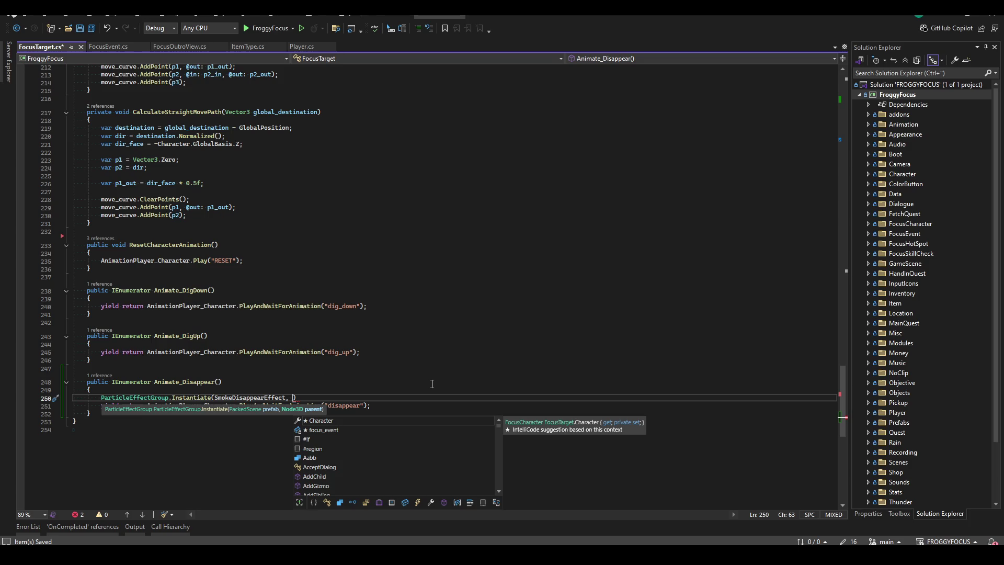
{"action": "type", "text": "GetPar"}
{"action": "key", "text": "Tab"}
{"action": "type", "text": ")"}
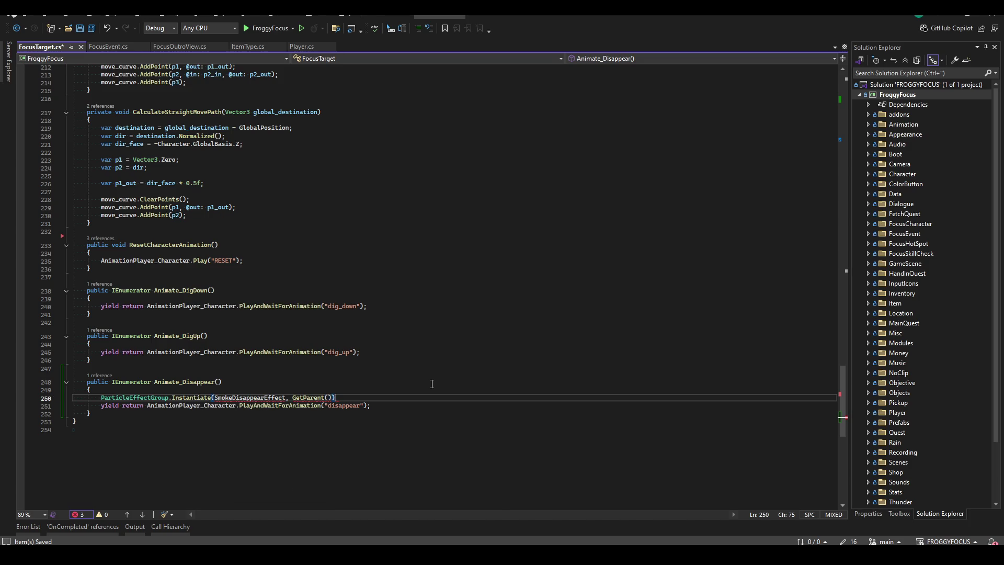
{"action": "type", "text": ";"}
{"action": "key", "text": "ctrl+s"}
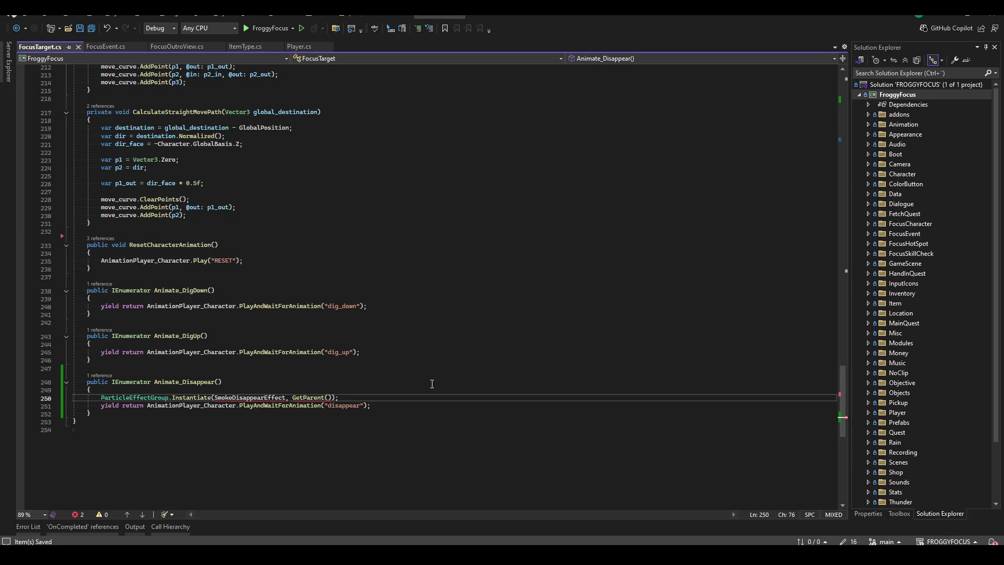
- Change the SmokeDisappearEffect field's type from ParticleEffectGroup to PackedScene
{"action": "left_click", "coordinate": [440, 370]}
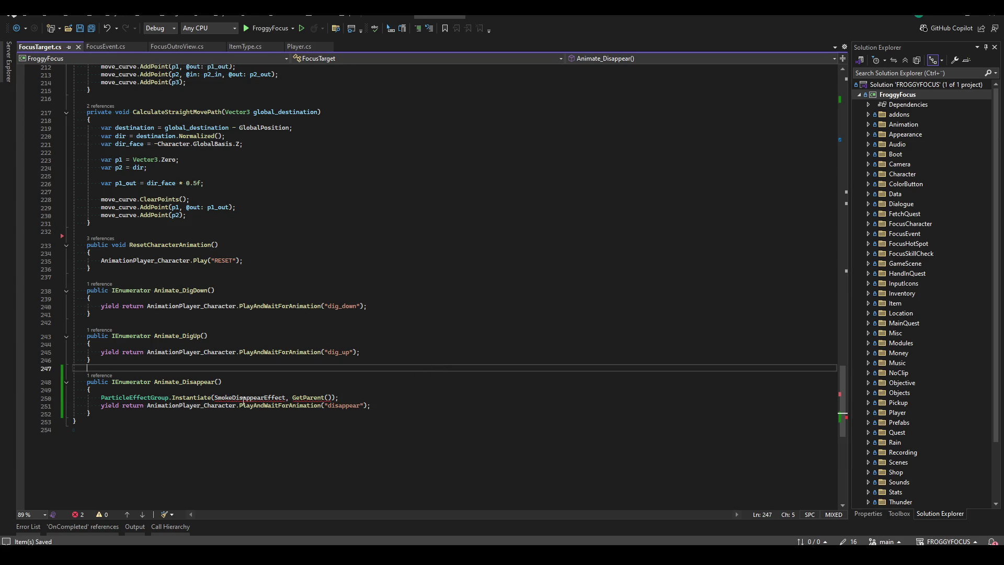
{"action": "mouse_move", "coordinate": [241, 400]}
{"action": "mouse_move", "coordinate": [180, 399]}
{"action": "key", "text": "ctrl+Home"}
{"action": "left_click", "coordinate": [154, 224]}
{"action": "double_click", "coordinate": [154, 225]}
{"action": "type", "text": "Pack"}
{"action": "key", "text": "Tab"}
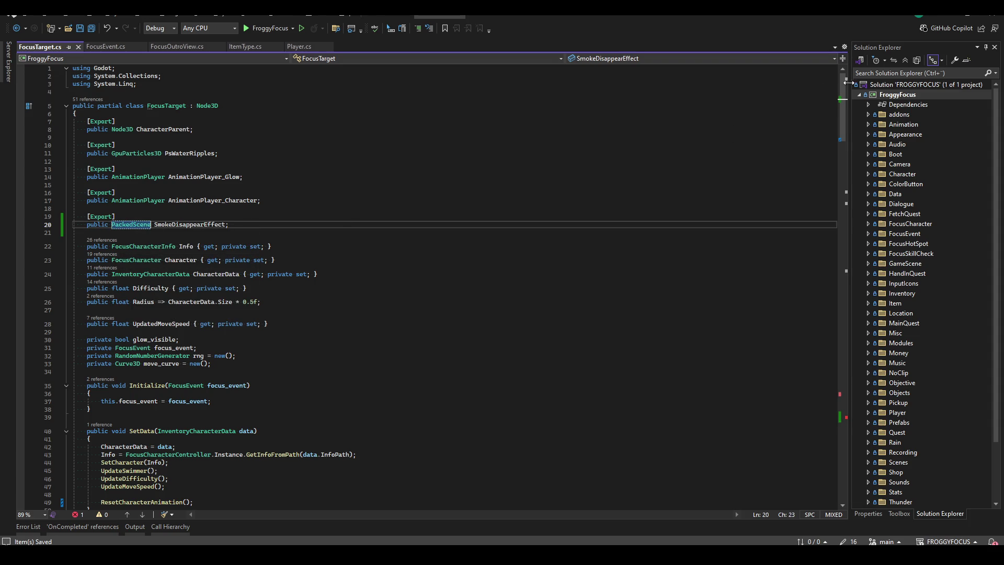
- Replace GetParent() with GetParentNode3D() in the Instantiate call and save
{"action": "scroll", "coordinate": [470, 236], "scroll_direction": "down", "scroll_amount": 20}
{"action": "left_click", "coordinate": [419, 295]}
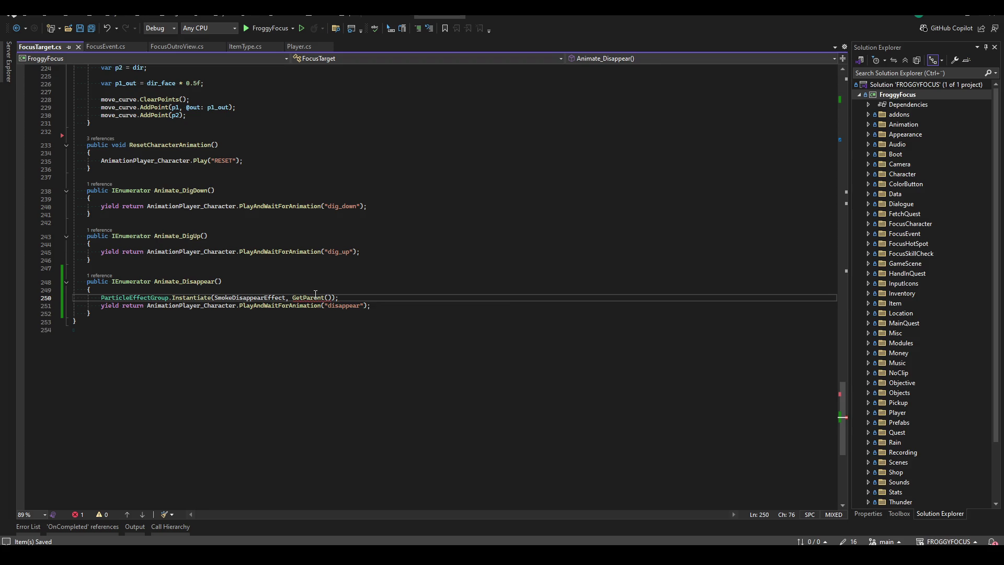
{"action": "mouse_move", "coordinate": [197, 300]}
{"action": "mouse_move", "coordinate": [325, 297]}
{"action": "key", "text": "Left"}
{"action": "key", "text": "BackSpace"}
{"action": "key", "text": "BackSpace"}
{"action": "key", "text": "BackSpace"}
{"action": "type", "text": "Pa"}
{"action": "key", "text": "Down"}
{"action": "key", "text": "Tab"}
{"action": "key", "text": "ctrl+s"}
- Store the result in var ps, set ps.GlobalPosition = GlobalPosition; and add ps.Play();
{"action": "type", "text": "var ps ="}
{"action": "key", "text": "Return"}
{"action": "key", "text": "Return"}
{"action": "key", "text": "Up"}
{"action": "type", "text": "s."}
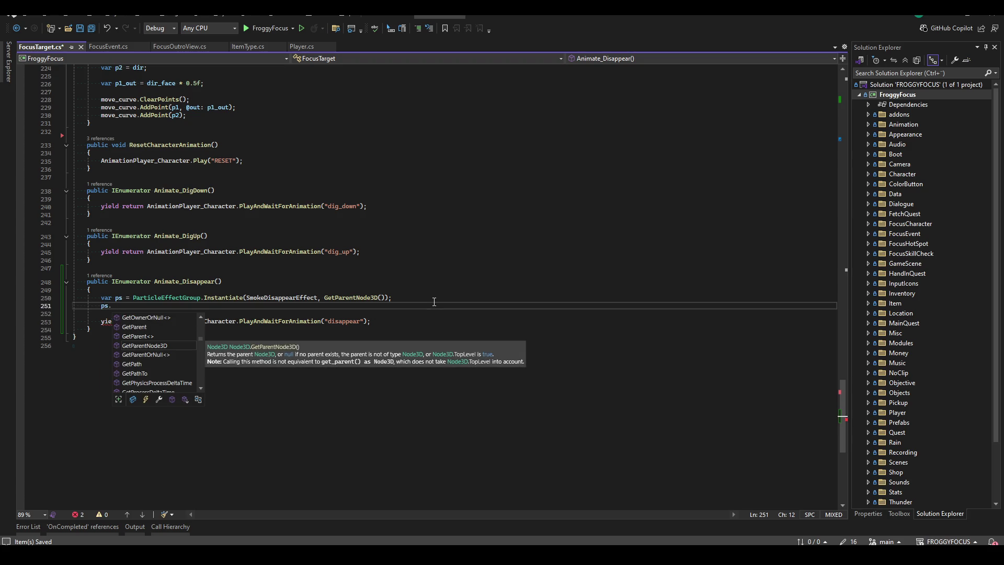
{"action": "type", "text": "GlobalPosition = "}
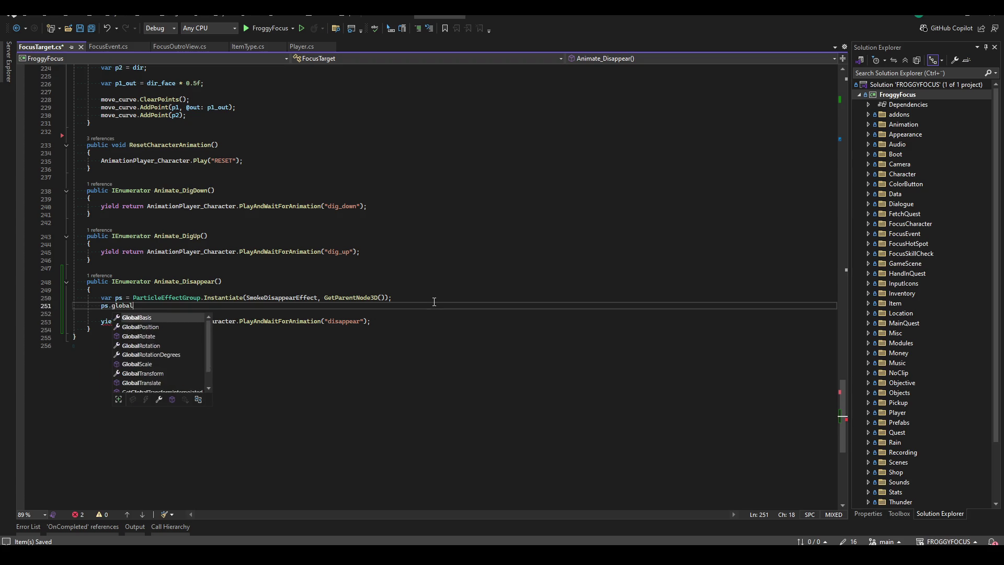
{"action": "type", "text": "GlobalPosition;"}
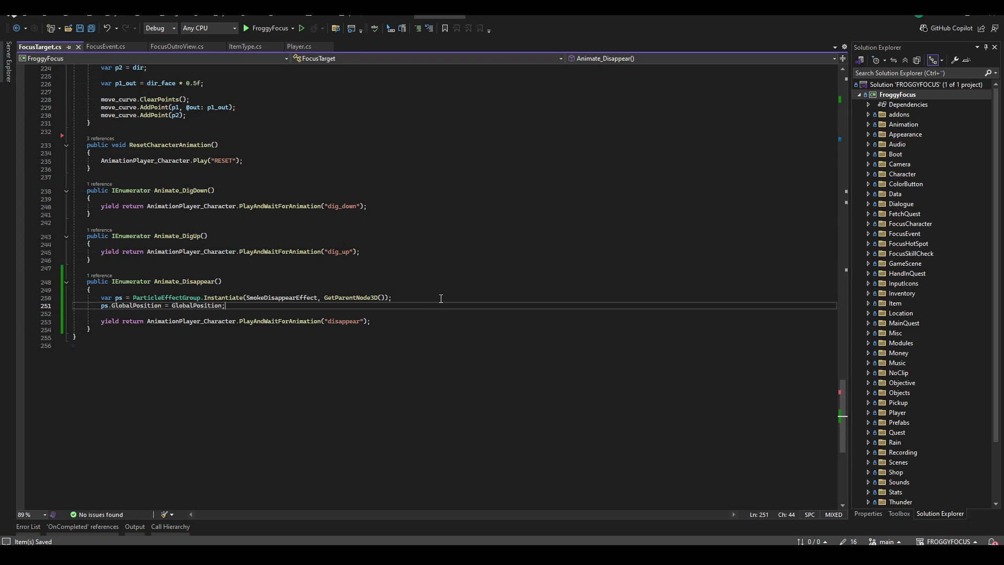
{"action": "key", "text": "Return"}
{"action": "type", "text": "ps.Play();"}
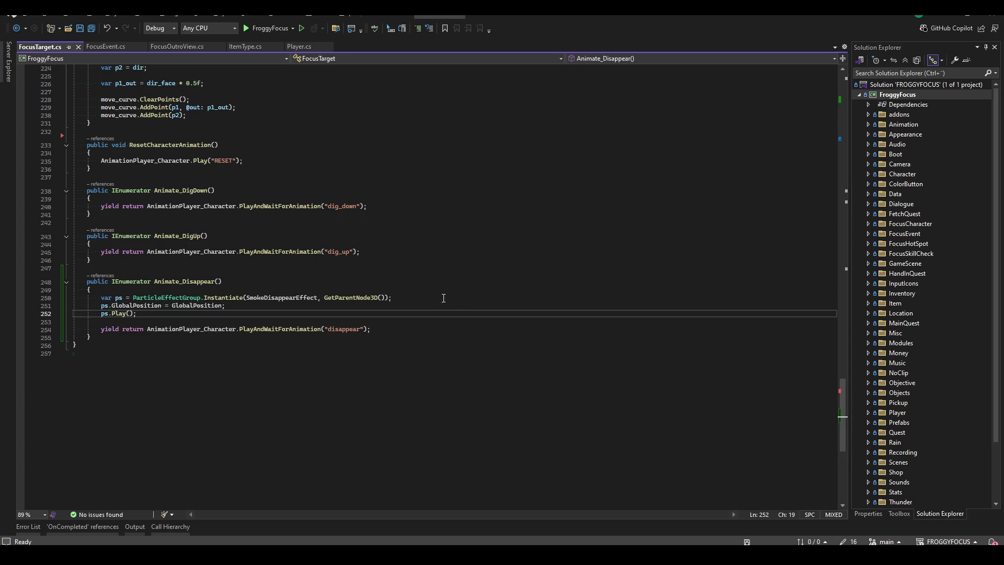
{"action": "key", "text": "alt+Tab"}
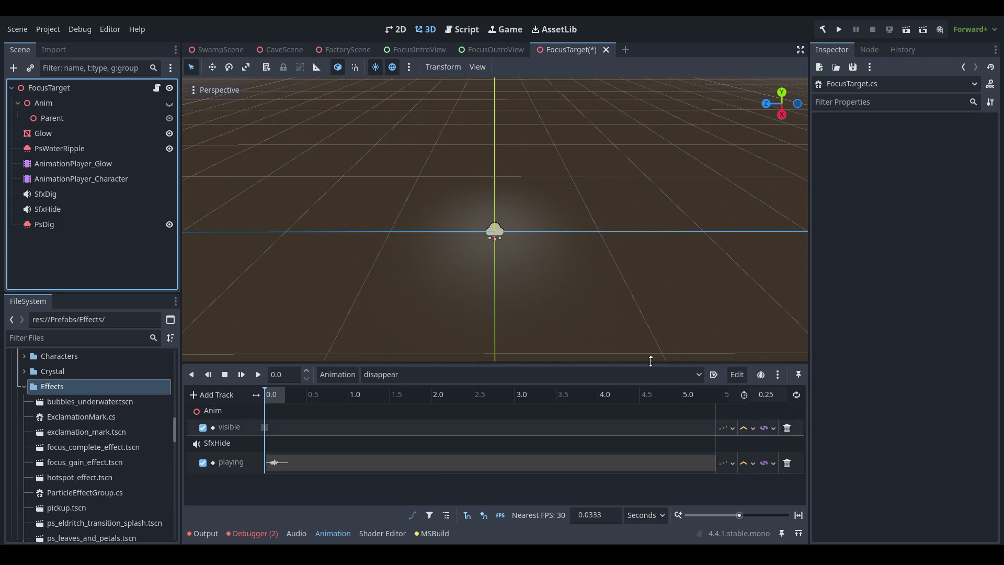
- Untick Play On Ready in ps_target_disappear.tscn, save it, close it and save FocusTarget
{"action": "scroll", "coordinate": [117, 438], "scroll_direction": "down", "scroll_amount": 3}
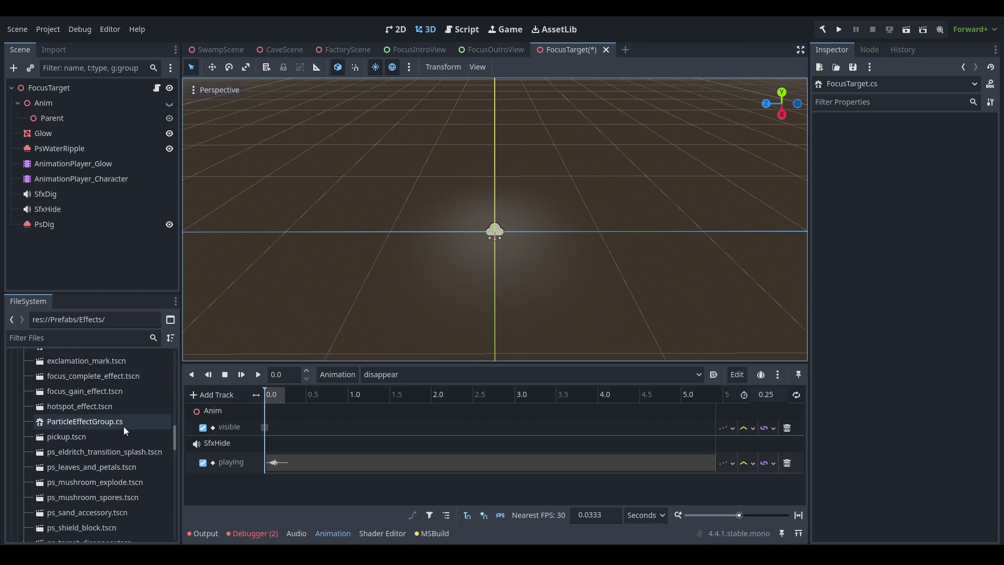
{"action": "scroll", "coordinate": [135, 450], "scroll_direction": "down", "scroll_amount": 2}
{"action": "scroll", "coordinate": [134, 450], "scroll_direction": "down", "scroll_amount": 1}
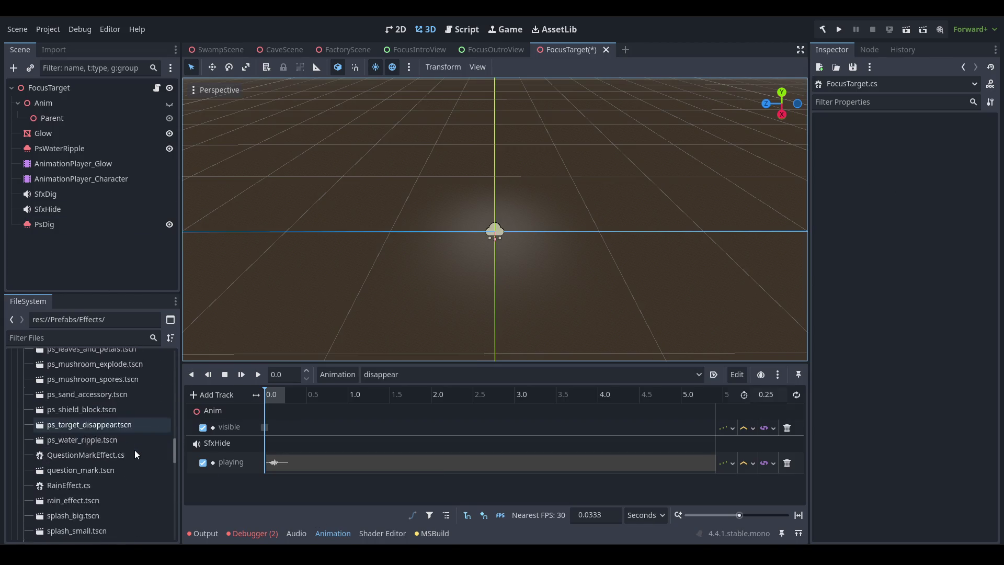
{"action": "double_click", "coordinate": [134, 421]}
{"action": "left_click", "coordinate": [119, 90]}
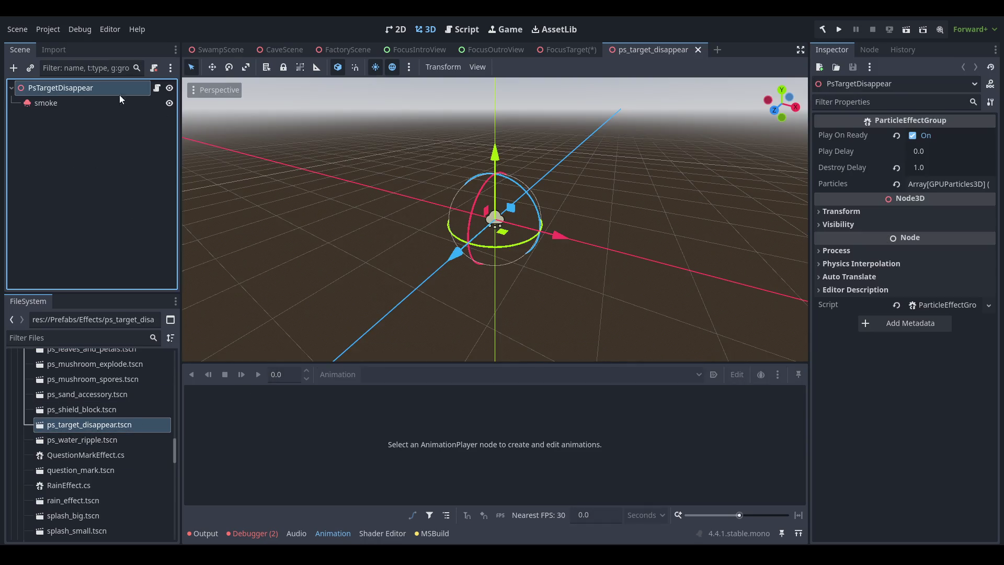
{"action": "left_click", "coordinate": [942, 135]}
{"action": "key", "text": "ctrl+s"}
{"action": "middle_click", "coordinate": [644, 46]}
{"action": "key", "text": "ctrl+s"}
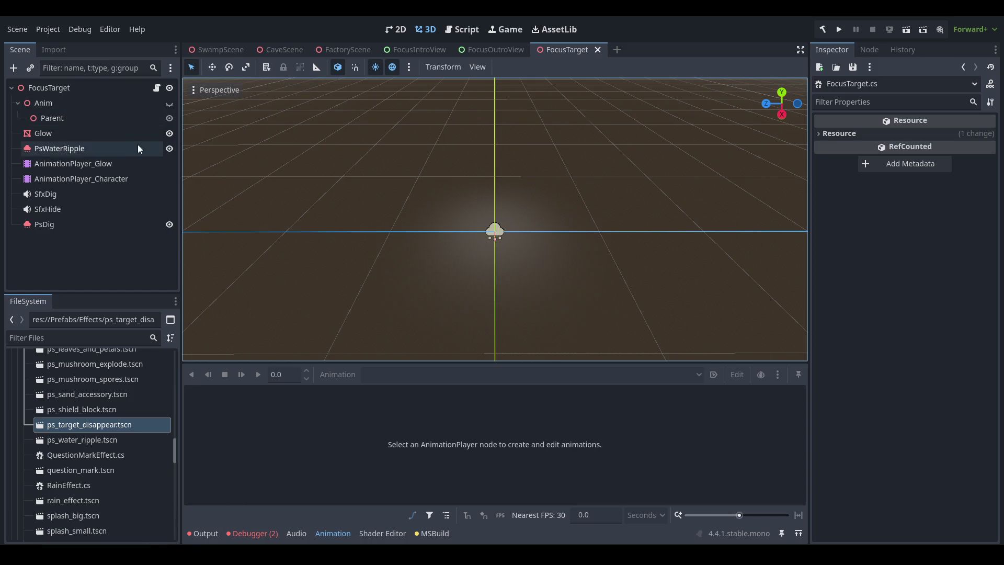
{"action": "left_click", "coordinate": [118, 92]}
{"action": "key", "text": "alt+Tab"}
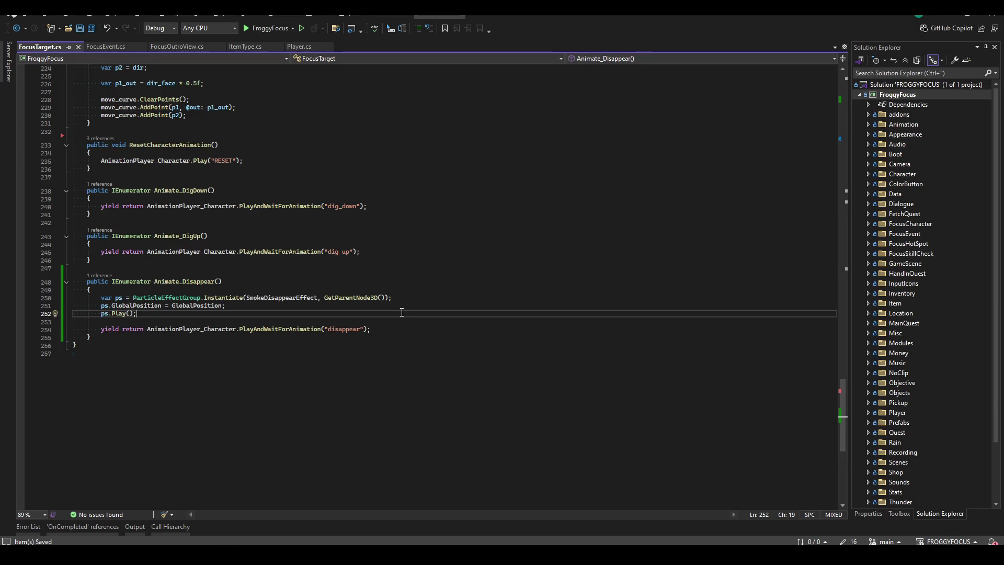
- Build the FroggyFocus solution with Ctrl+Shift+B, hide the Output pane and return to Godot
{"action": "key", "text": "ctrl+shift+b"}
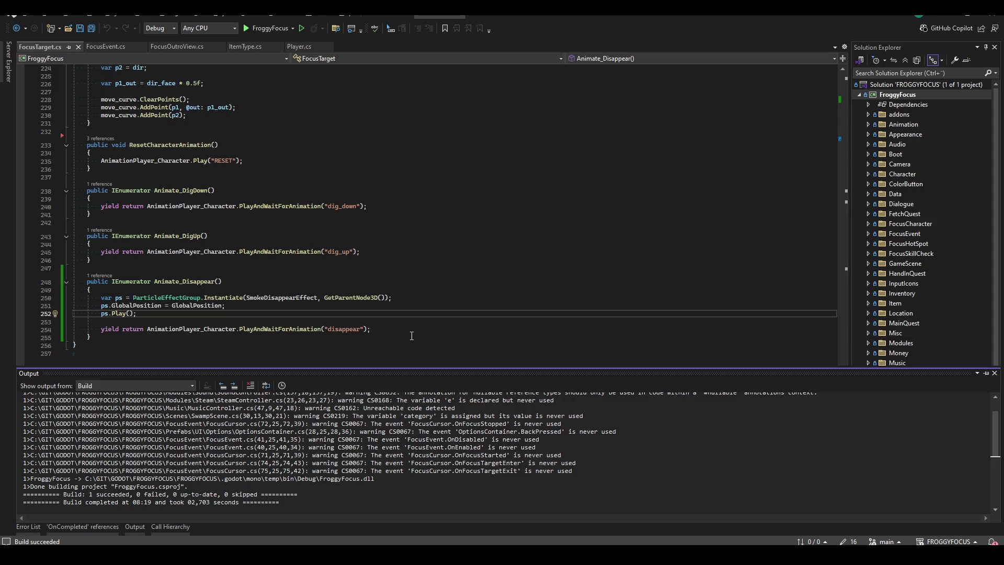
{"action": "left_click", "coordinate": [447, 290]}
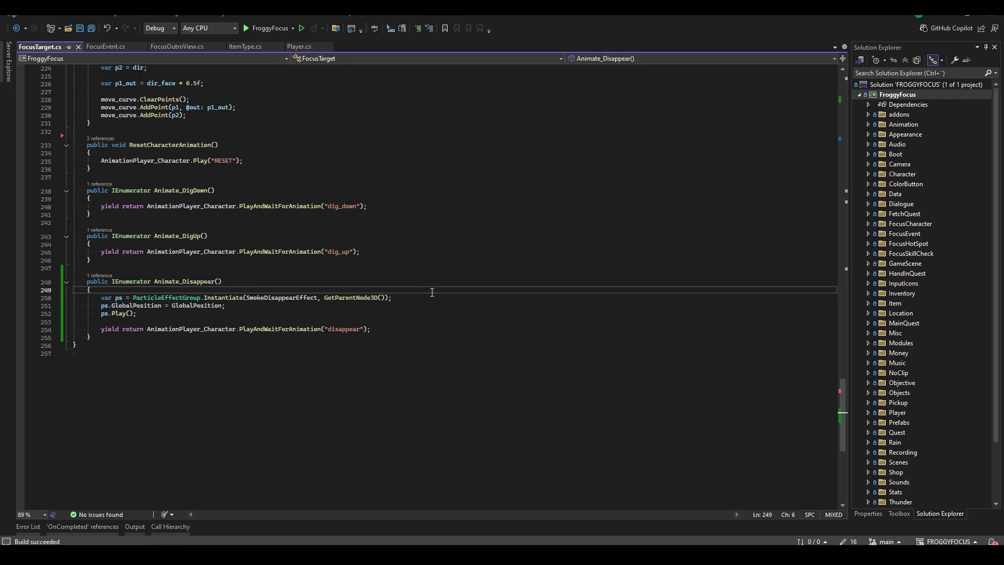
{"action": "key", "text": "alt+Tab"}
{"action": "left_click", "coordinate": [85, 118]}
- Quick-load ps_target_disappear.tscn into FocusTarget's Smoke Disappear Effect and save the scene
{"action": "left_click", "coordinate": [96, 92]}
{"action": "left_click", "coordinate": [936, 200]}
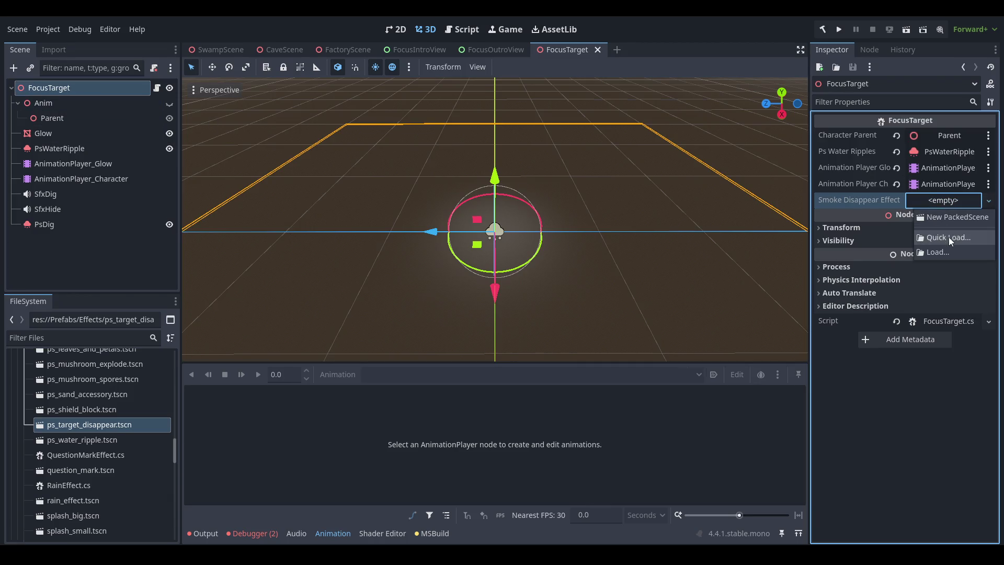
{"action": "left_click", "coordinate": [949, 238]}
{"action": "type", "text": "smo"}
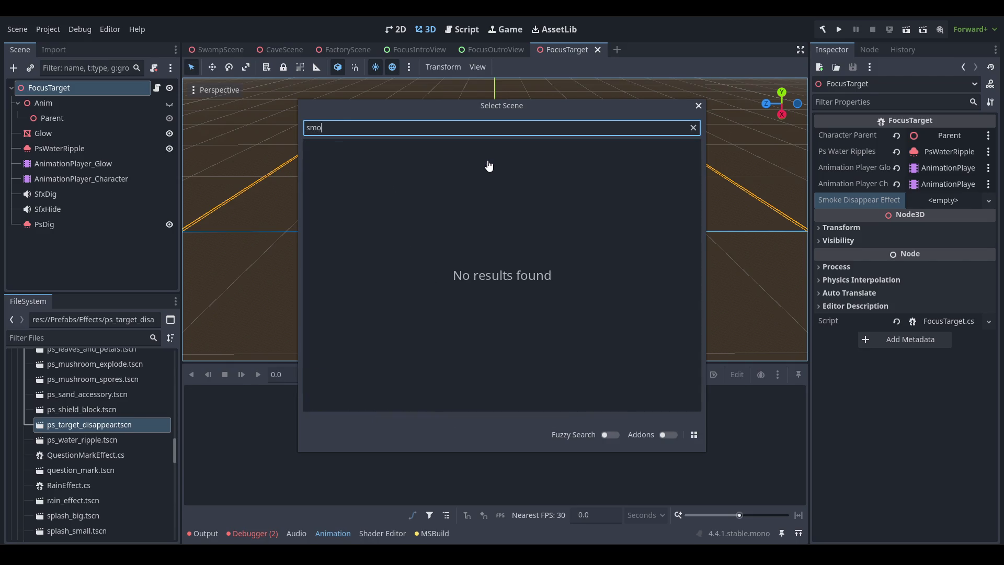
{"action": "key", "text": "BackSpace"}
{"action": "type", "text": "target"}
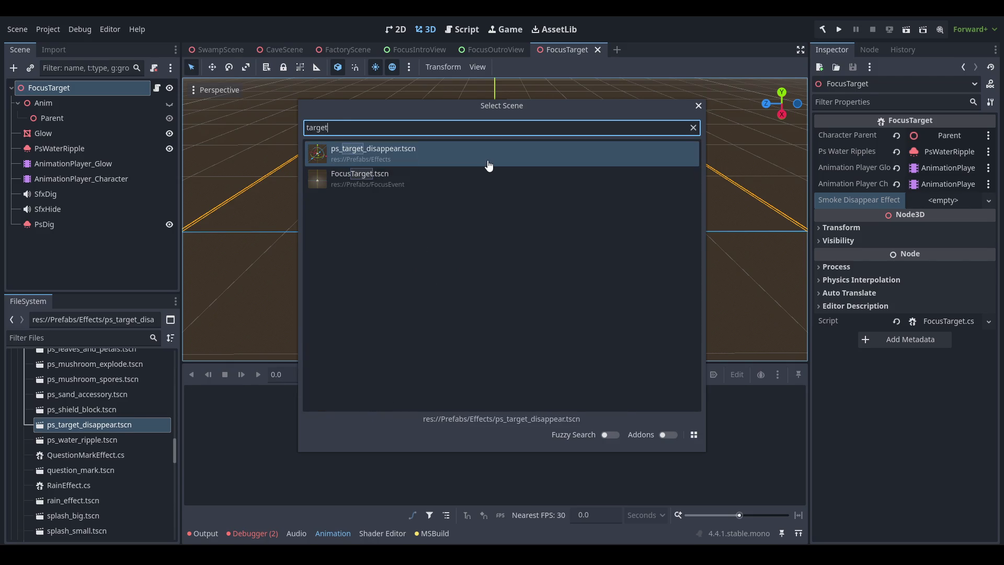
{"action": "key", "text": "Return"}
{"action": "key", "text": "ctrl+s"}
- Orbit the view to check the target, then launch the game with F5
{"action": "mouse_move", "coordinate": [527, 135]}
{"action": "left_mouse_down"}
{"action": "mouse_move", "coordinate": [530, 180]}
{"action": "mouse_move", "coordinate": [407, 231]}
{"action": "left_mouse_up"}
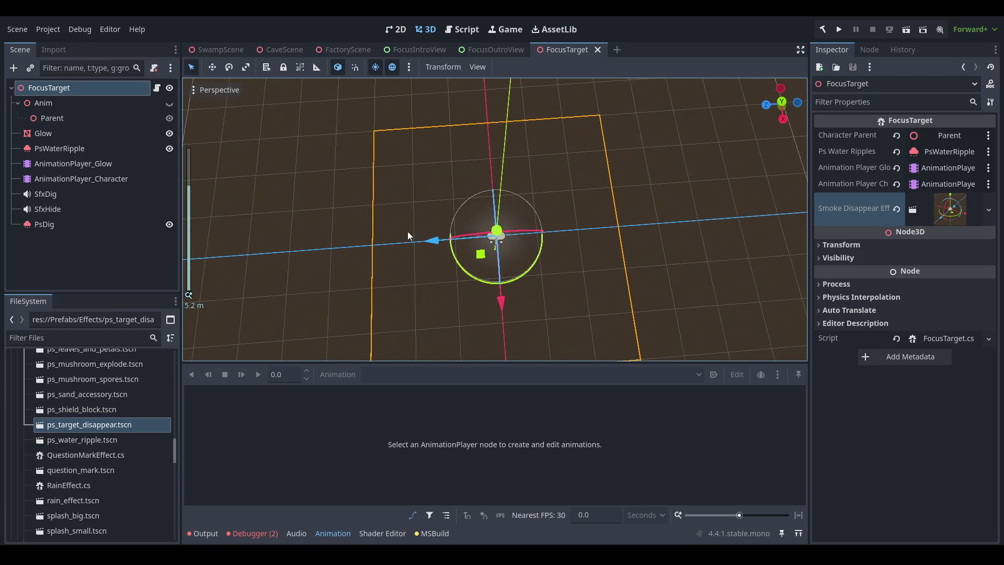
{"action": "left_click_drag", "start_coordinate": [687, 174], "coordinate": [538, 132]}
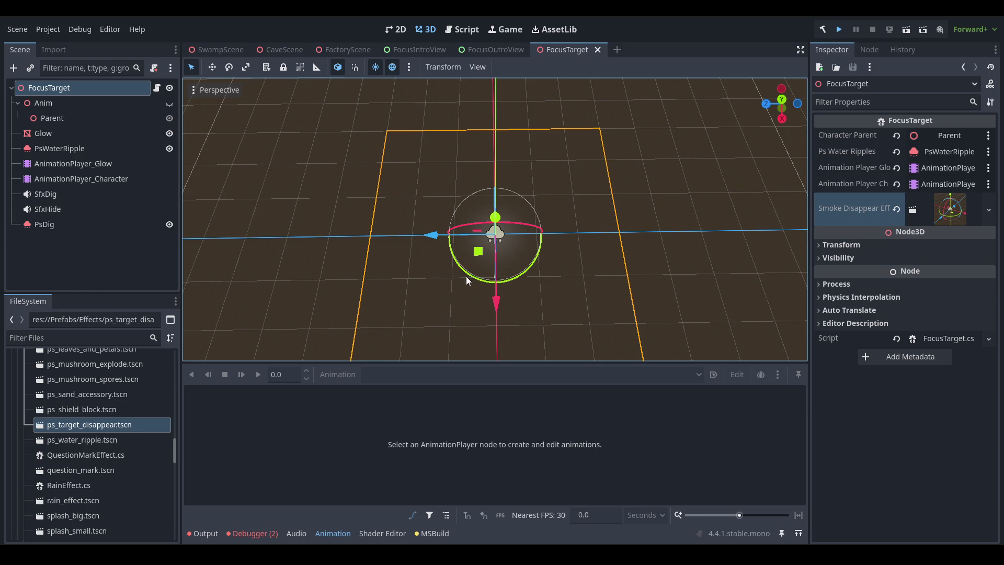
{"action": "key", "text": "F5"}
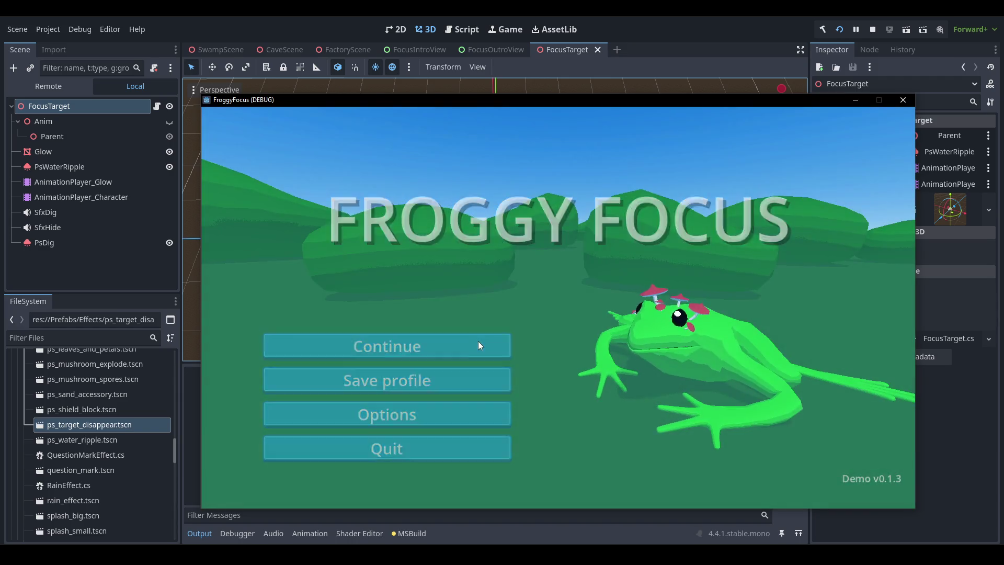
- Continue the saved game, then focus on and catch the bee to watch it disappear
{"action": "left_click", "coordinate": [478, 341]}
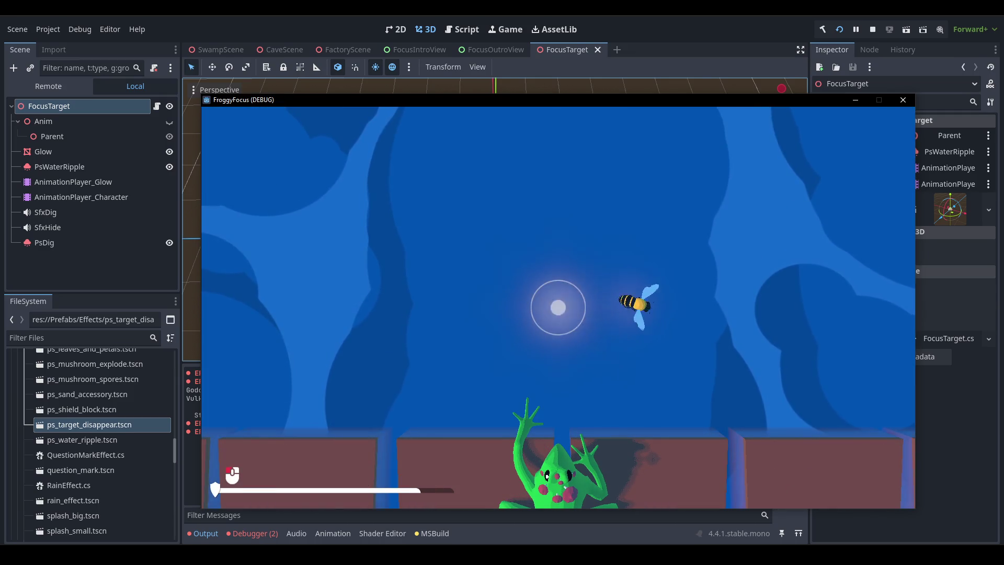
{"action": "left_click", "coordinate": [651, 304]}
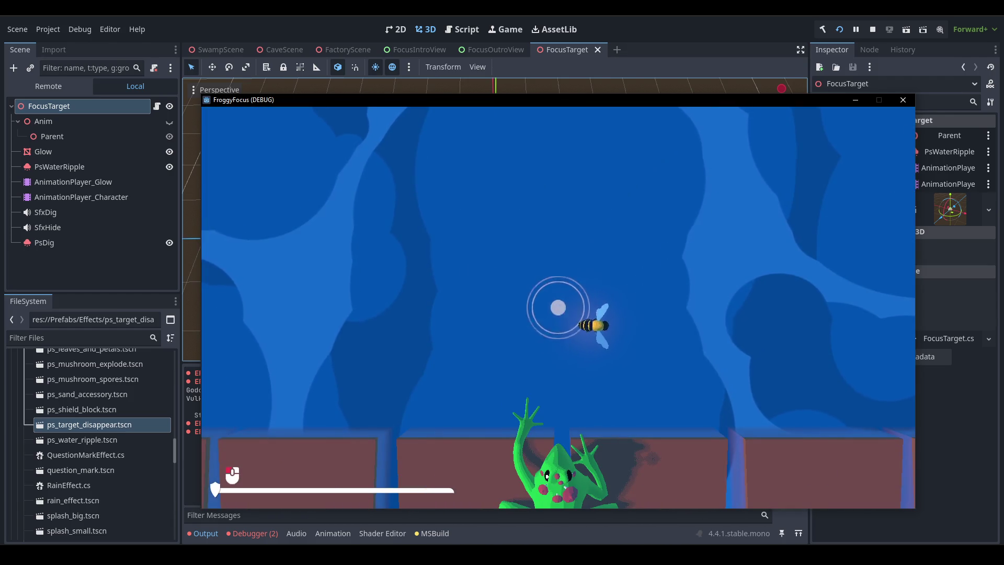
{"action": "left_click", "coordinate": [558, 307]}
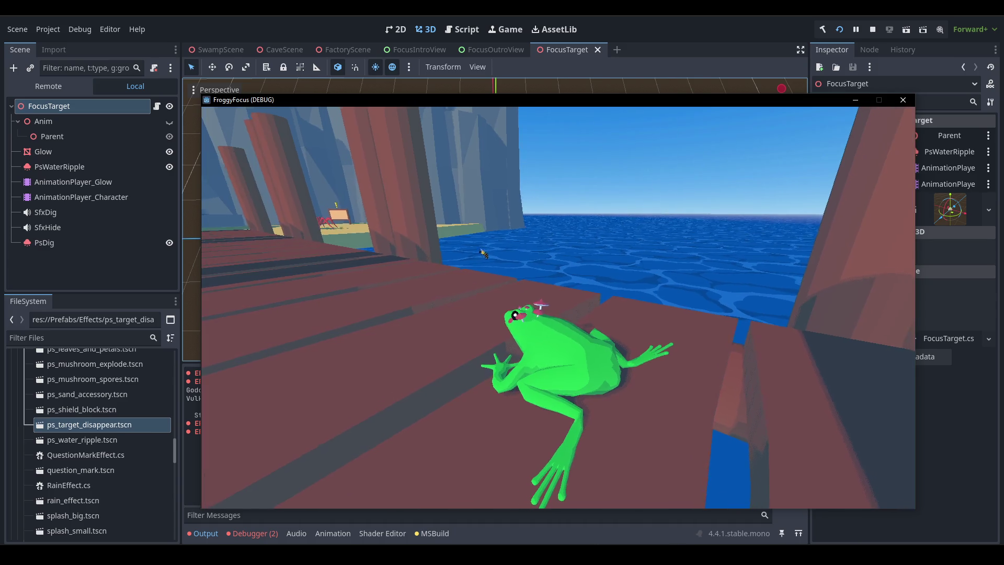
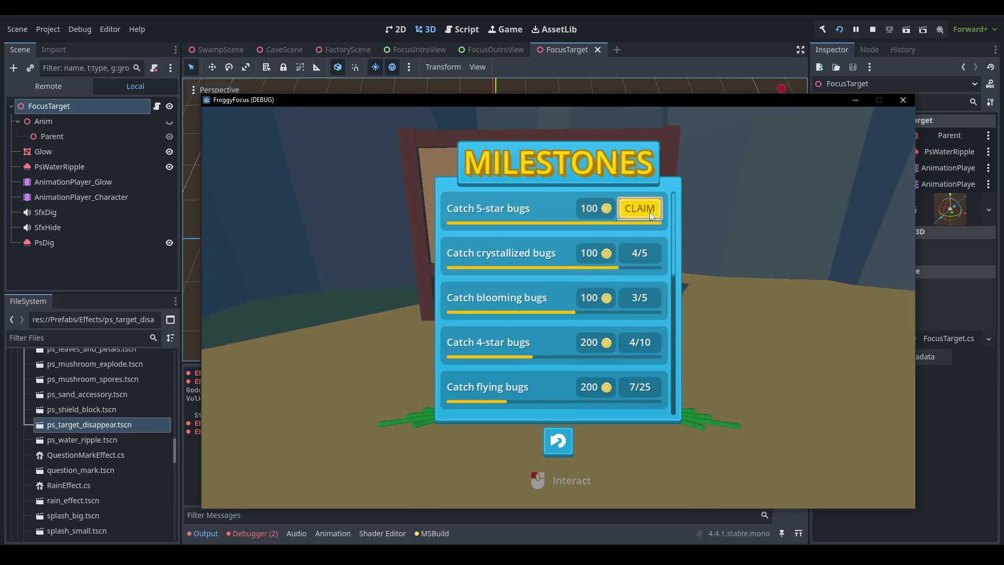
- Claim the milestone reward, then hop to the red crab and close its request
{"action": "left_click", "coordinate": [652, 216]}
{"action": "left_click", "coordinate": [558, 441]}
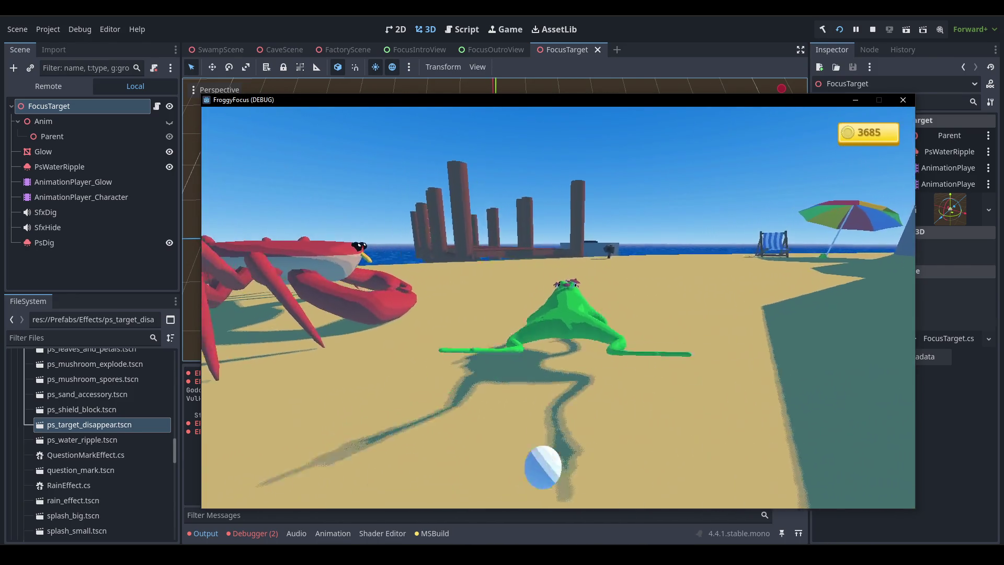
{"action": "key", "text": "e"}
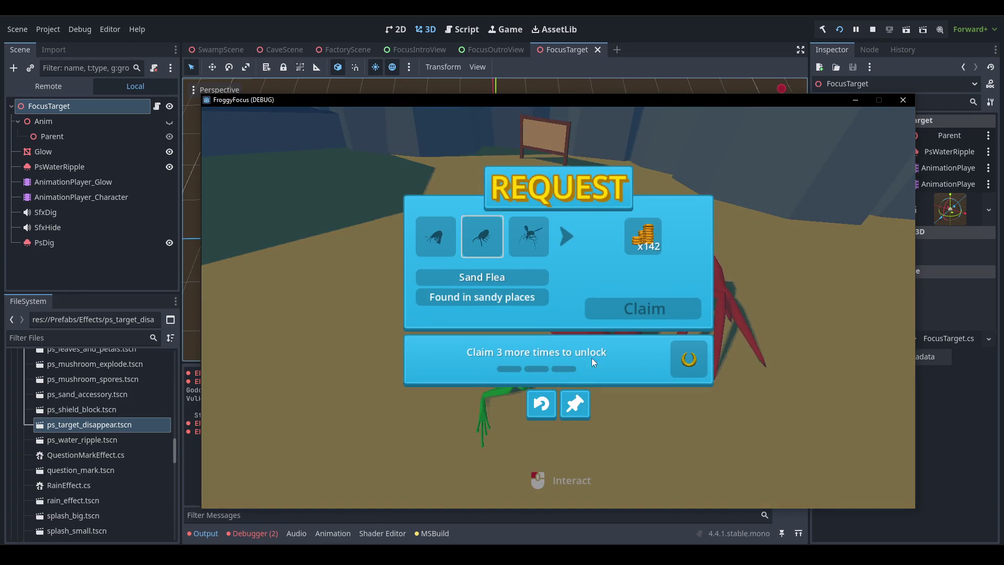
{"action": "left_click", "coordinate": [575, 404]}
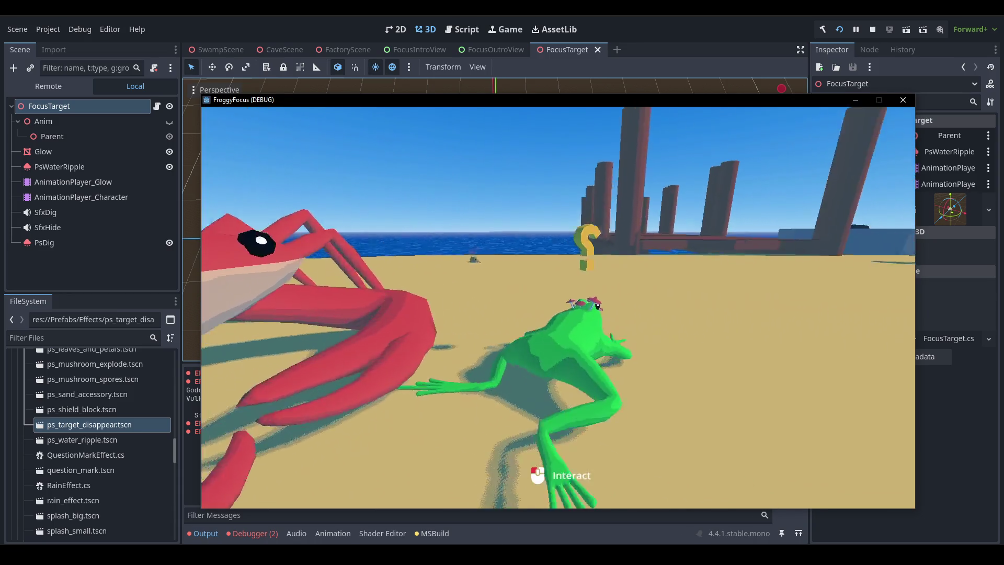
- Hop the frog across the dock onto the stump and open the mole's shop
{"action": "key", "text": "w"}
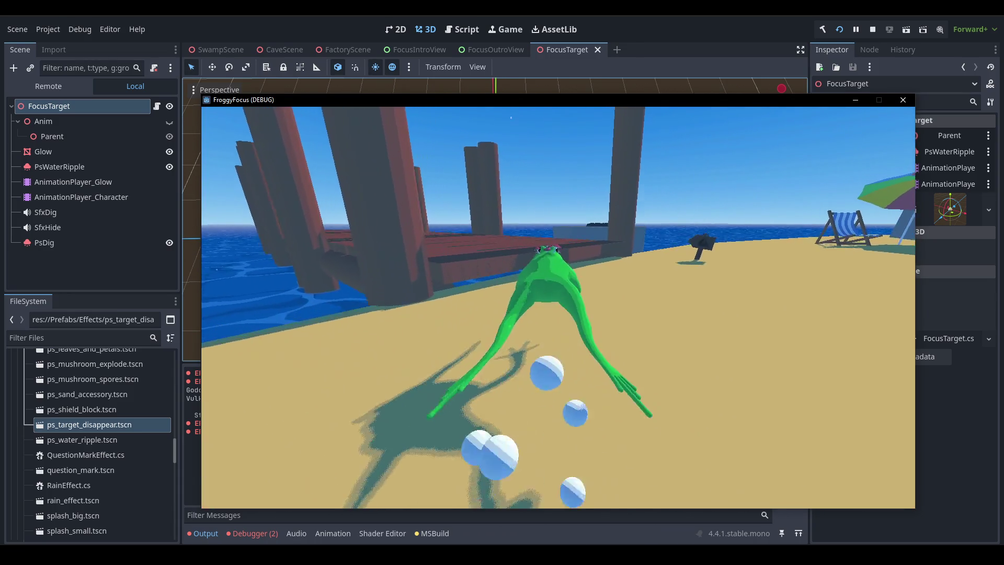
{"action": "key", "text": "d"}
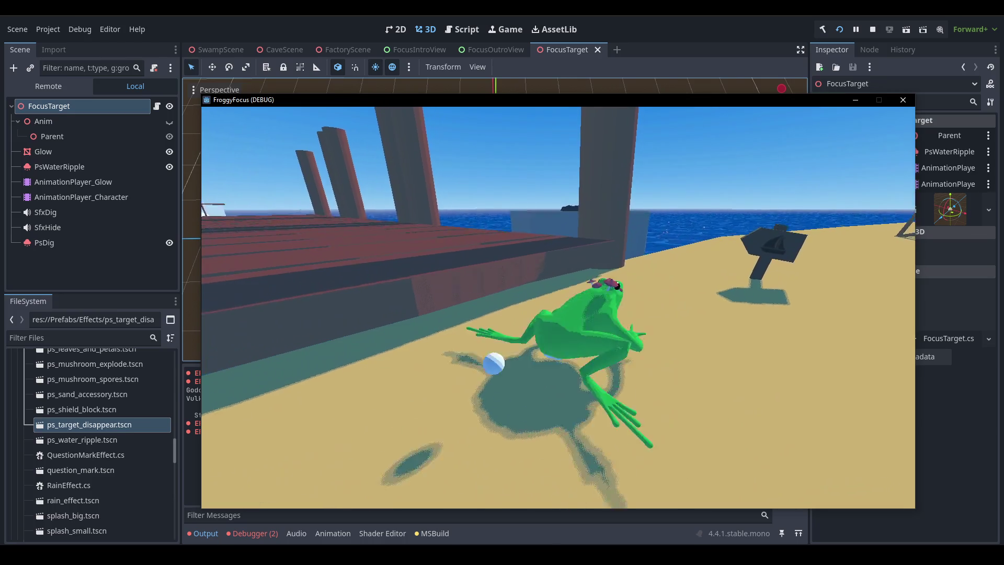
{"action": "key", "text": "a"}
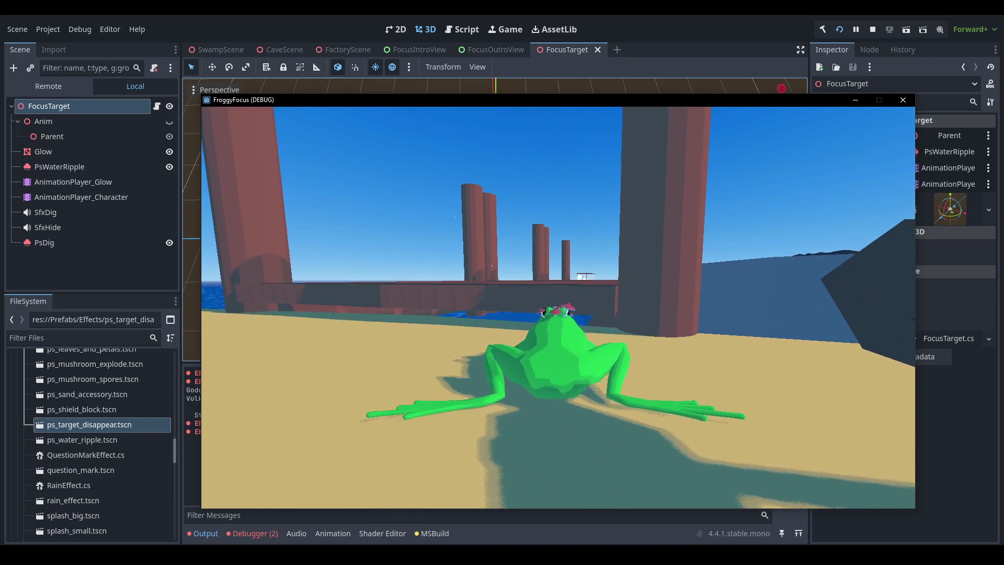
{"action": "key", "text": "w"}
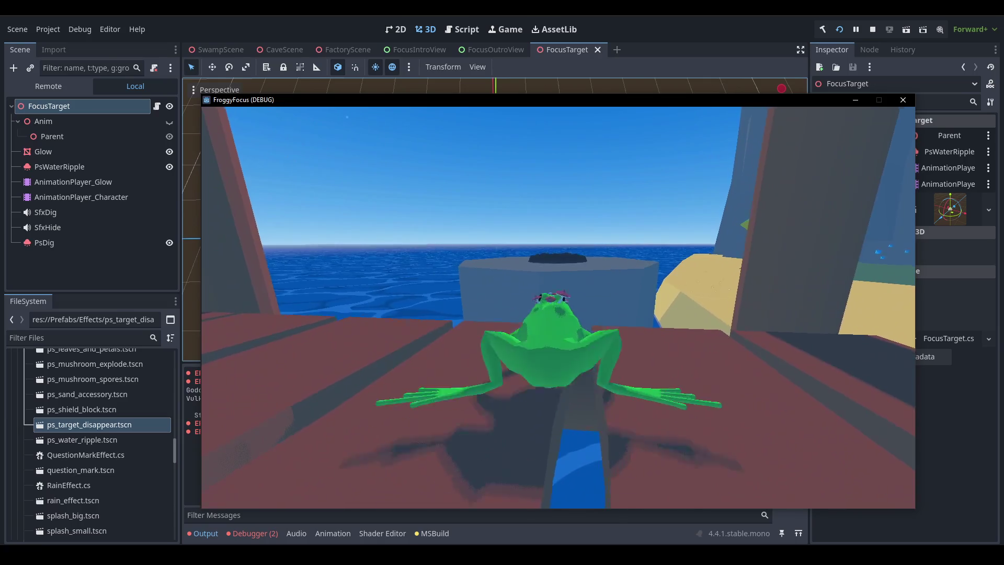
{"action": "key", "text": "w"}
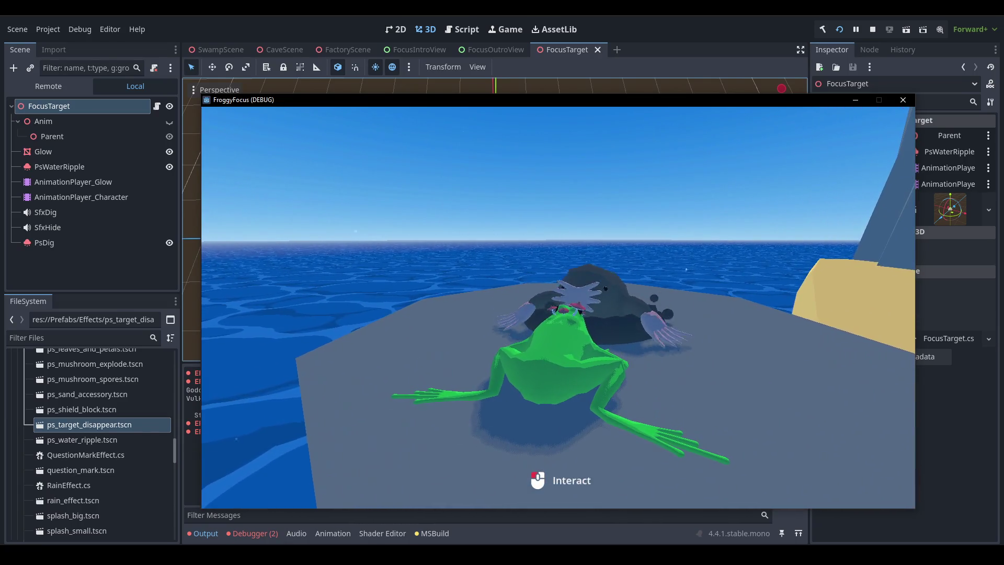
{"action": "left_click", "coordinate": [558, 308]}
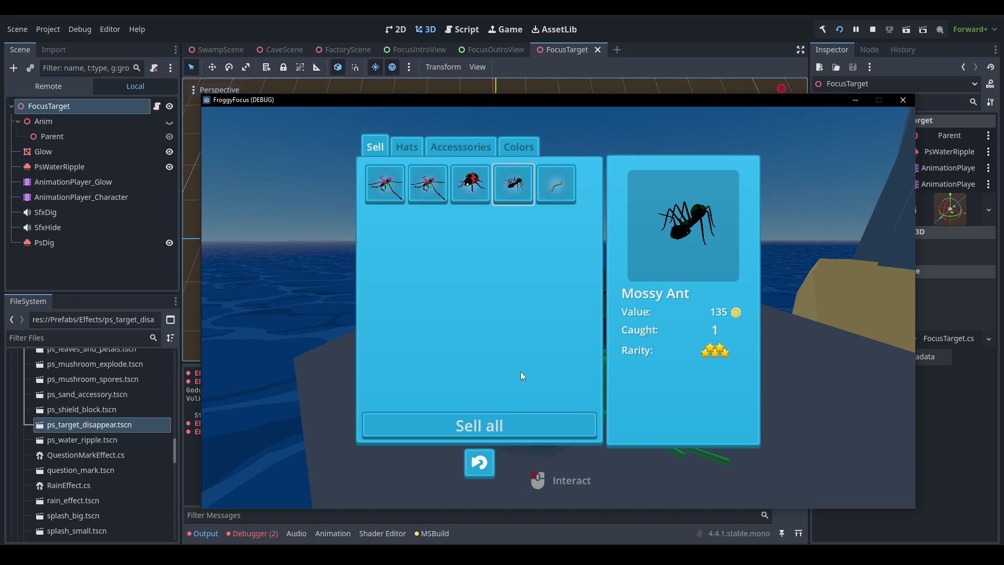
- Sell all caught bugs, then preview the Black colour and cancel without buying
{"action": "left_click", "coordinate": [518, 425]}
{"action": "left_click", "coordinate": [407, 147]}
{"action": "left_click", "coordinate": [447, 151]}
{"action": "left_click", "coordinate": [518, 153]}
{"action": "key", "text": "Right"}
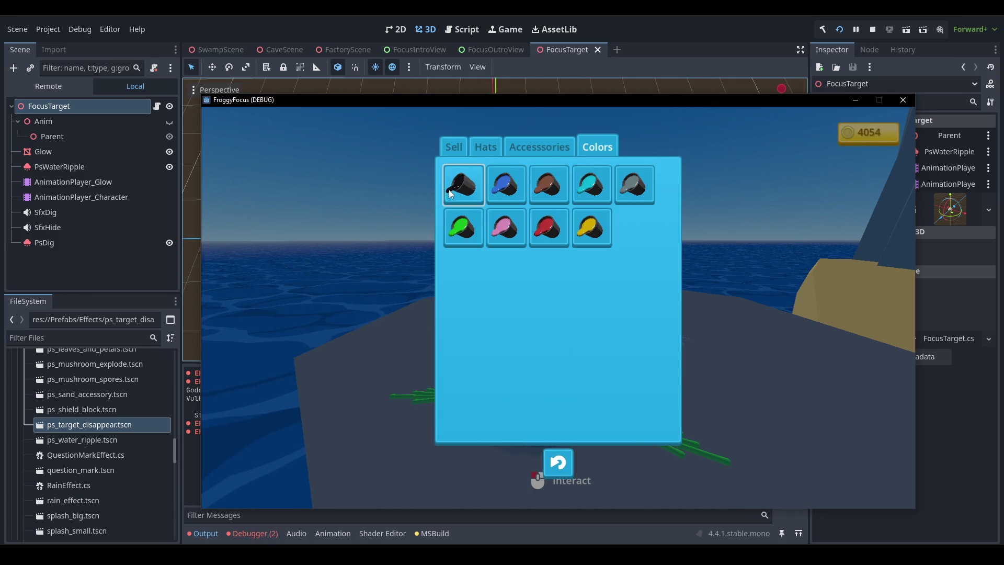
{"action": "left_click", "coordinate": [449, 194]}
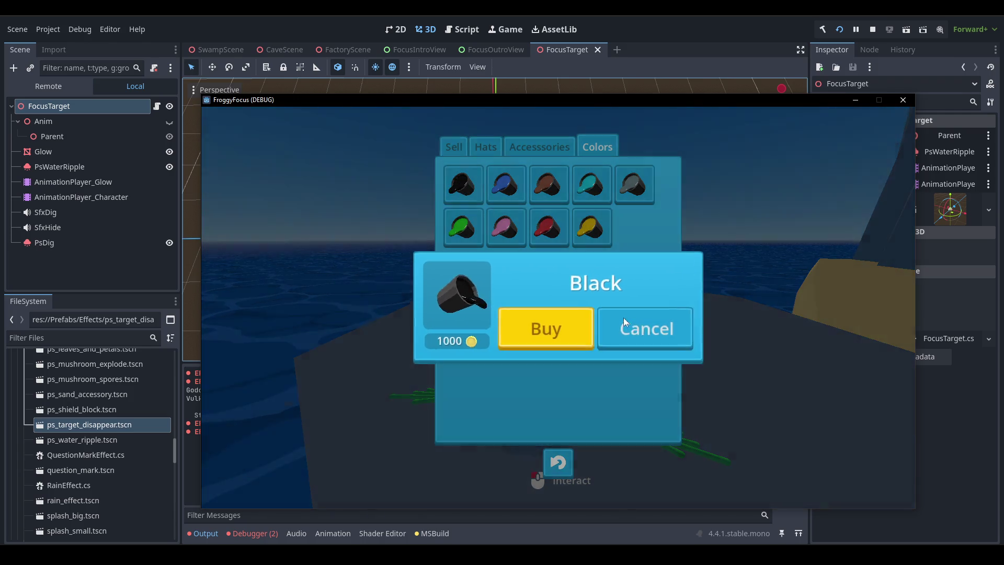
{"action": "left_click", "coordinate": [623, 318]}
- Leave the shop, pause and resume the game, then stop the test session
{"action": "left_click", "coordinate": [558, 471]}
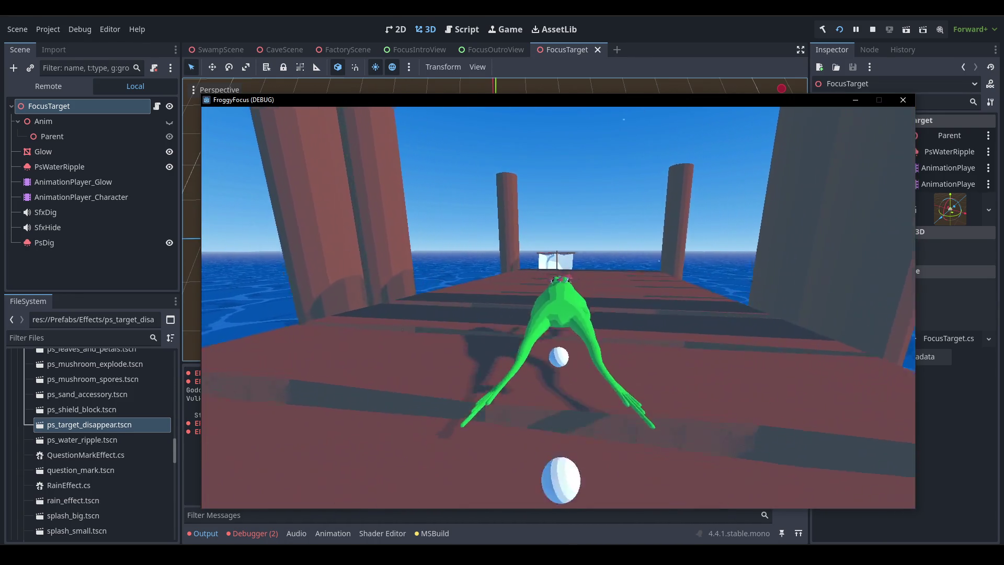
{"action": "key", "text": "Escape"}
{"action": "key", "text": "Escape"}
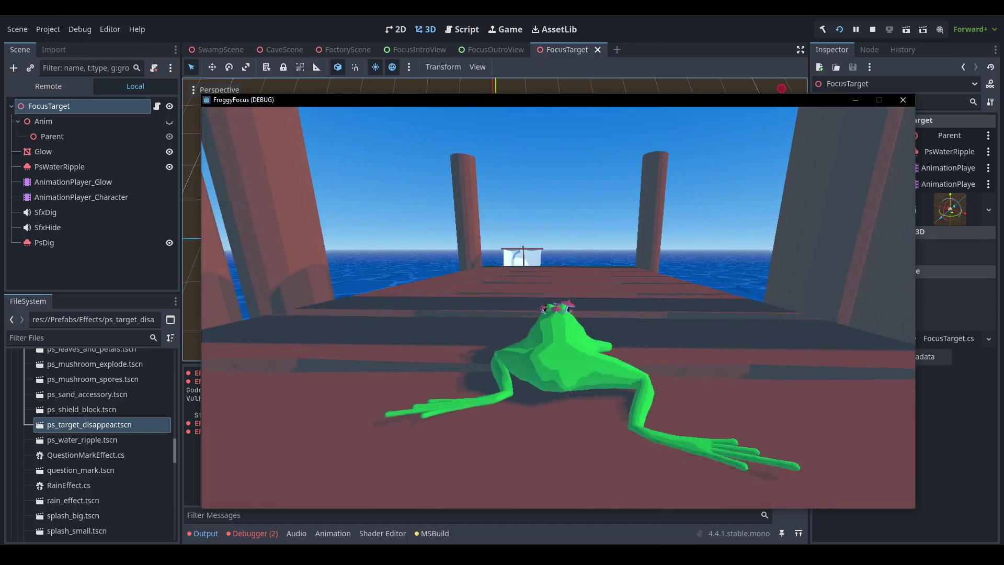
{"action": "key", "text": "Escape"}
{"action": "left_click", "coordinate": [873, 30]}
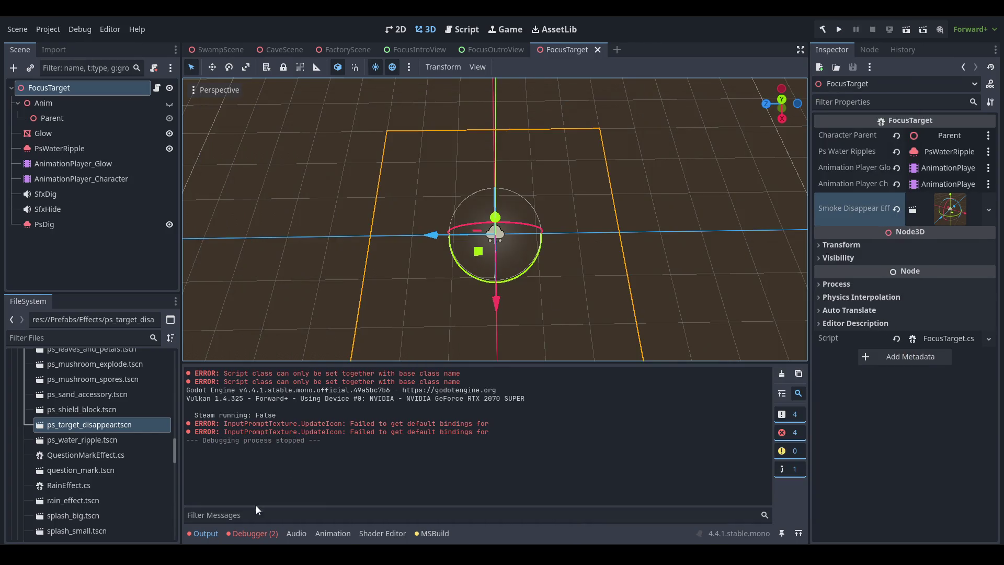
- Commit the 16 changed files to main with an 'updated intro and outro, and added fast cutscene option' summary about the intro and outro, and push to origin
{"action": "key", "text": "alt+Tab"}
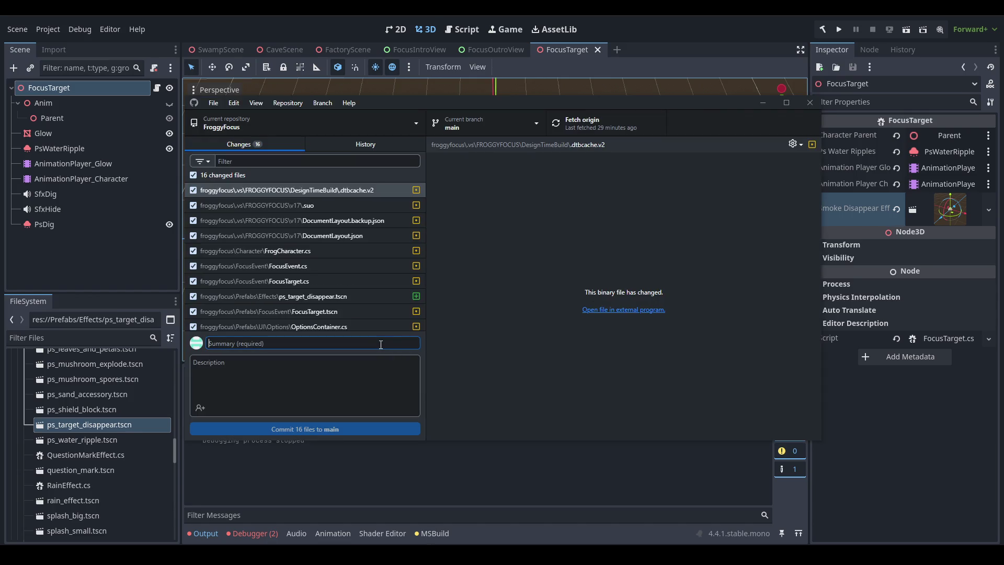
{"action": "type", "text": "updated intro and outro, and added fast cutscene option"}
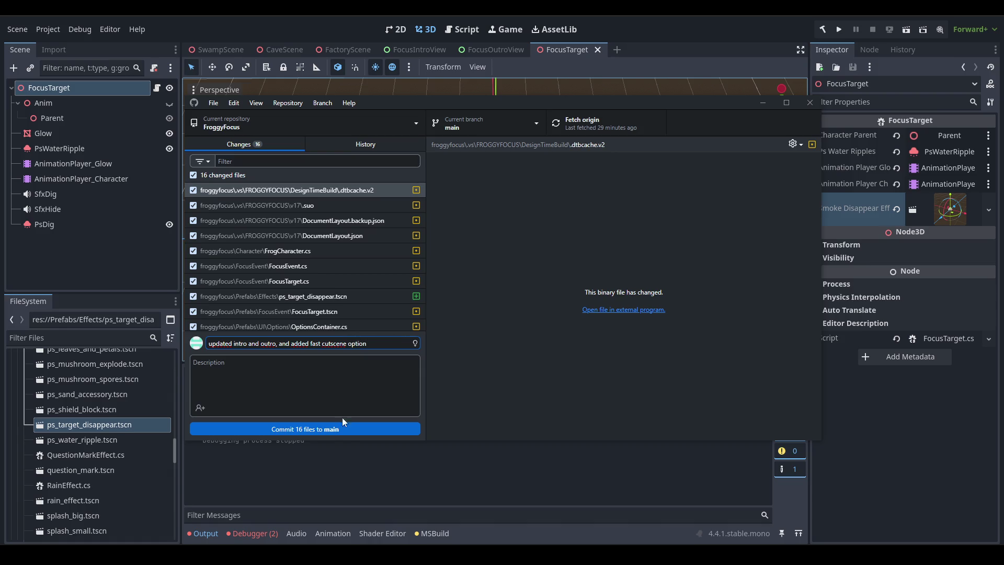
{"action": "left_click", "coordinate": [354, 430]}
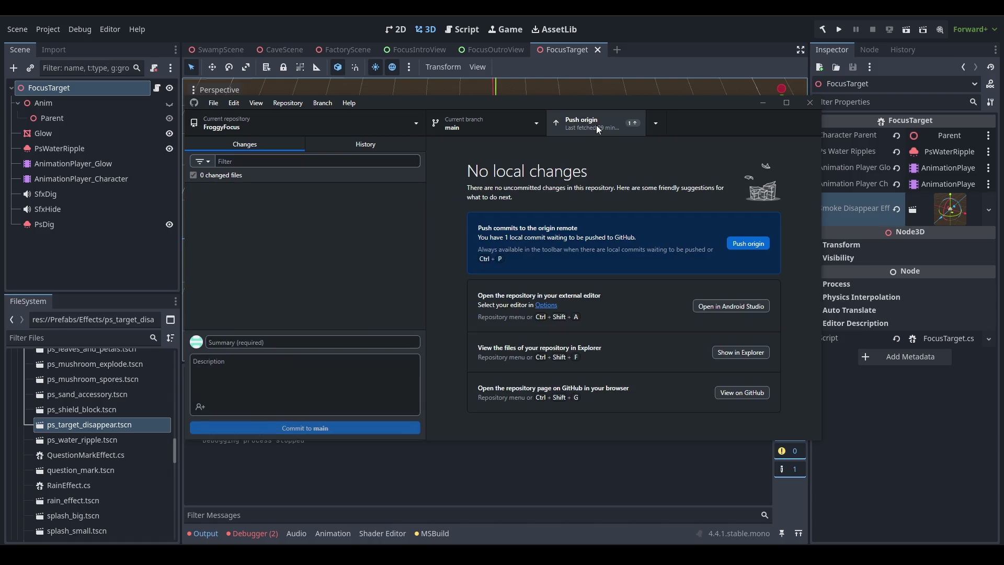
{"action": "left_click", "coordinate": [596, 124]}
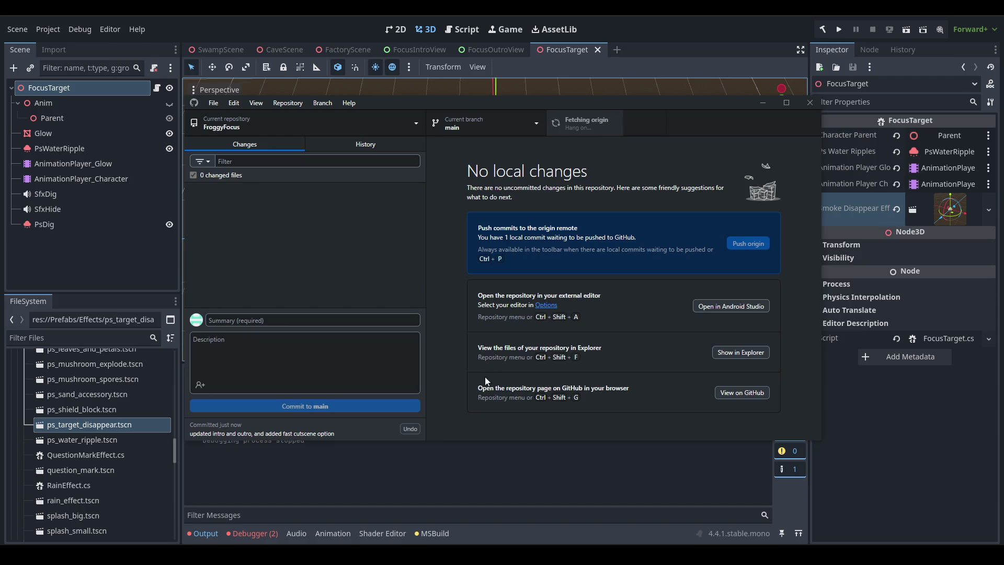
{"action": "left_click", "coordinate": [340, 468]}
{"action": "scroll", "coordinate": [118, 451], "scroll_direction": "up", "scroll_amount": 3}
- Collapse the Prefabs folder and close the FocusTarget scene tab
{"action": "scroll", "coordinate": [118, 451], "scroll_direction": "up", "scroll_amount": 3}
{"action": "double_click", "coordinate": [127, 425]}
{"action": "scroll", "coordinate": [124, 444], "scroll_direction": "up", "scroll_amount": 5}
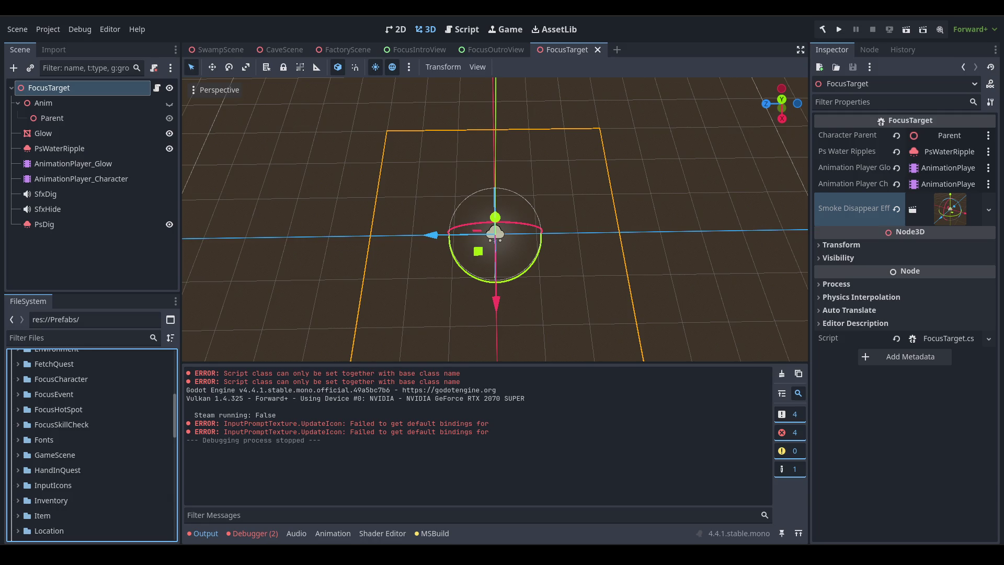
{"action": "scroll", "coordinate": [121, 439], "scroll_direction": "up", "scroll_amount": 3}
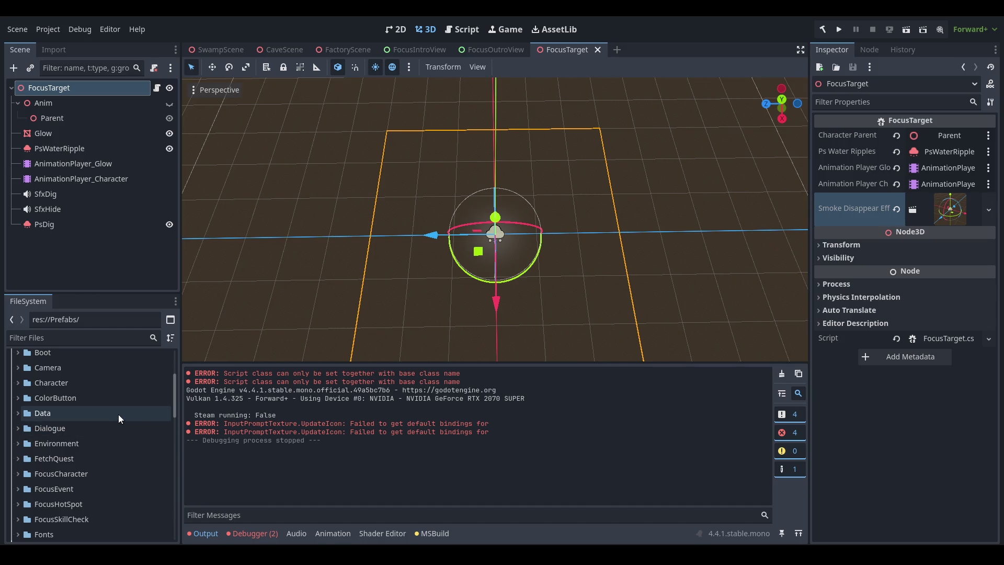
{"action": "middle_click", "coordinate": [552, 49]}
- Expand the Shop folder and select Color_Black.tres in the FileSystem
{"action": "scroll", "coordinate": [137, 462], "scroll_direction": "up", "scroll_amount": 5}
{"action": "scroll", "coordinate": [113, 433], "scroll_direction": "down", "scroll_amount": 4}
{"action": "scroll", "coordinate": [110, 438], "scroll_direction": "down", "scroll_amount": 10}
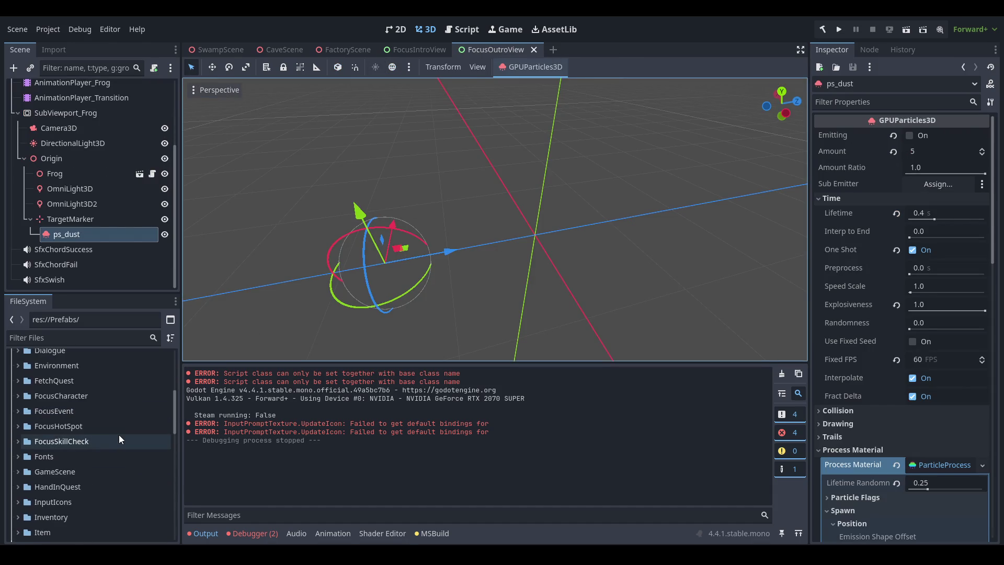
{"action": "scroll", "coordinate": [110, 443], "scroll_direction": "down", "scroll_amount": 2}
{"action": "double_click", "coordinate": [103, 446]}
{"action": "scroll", "coordinate": [102, 447], "scroll_direction": "down", "scroll_amount": 3}
{"action": "scroll", "coordinate": [110, 431], "scroll_direction": "down", "scroll_amount": 3}
{"action": "scroll", "coordinate": [118, 429], "scroll_direction": "up", "scroll_amount": 1}
{"action": "left_click", "coordinate": [127, 378]}
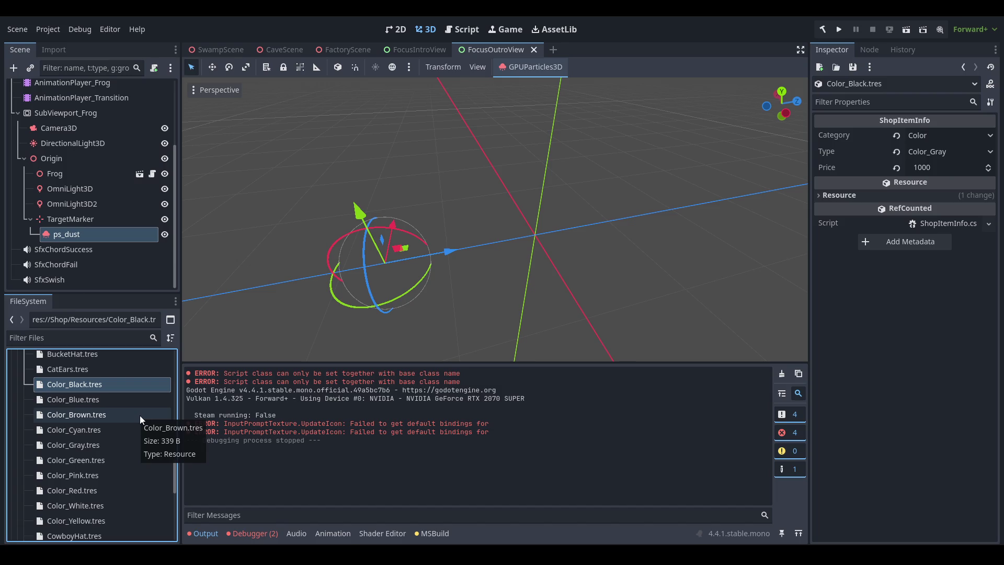
- Set Color_Black.tres's Type to Color_Black
{"action": "left_click", "coordinate": [937, 152]}
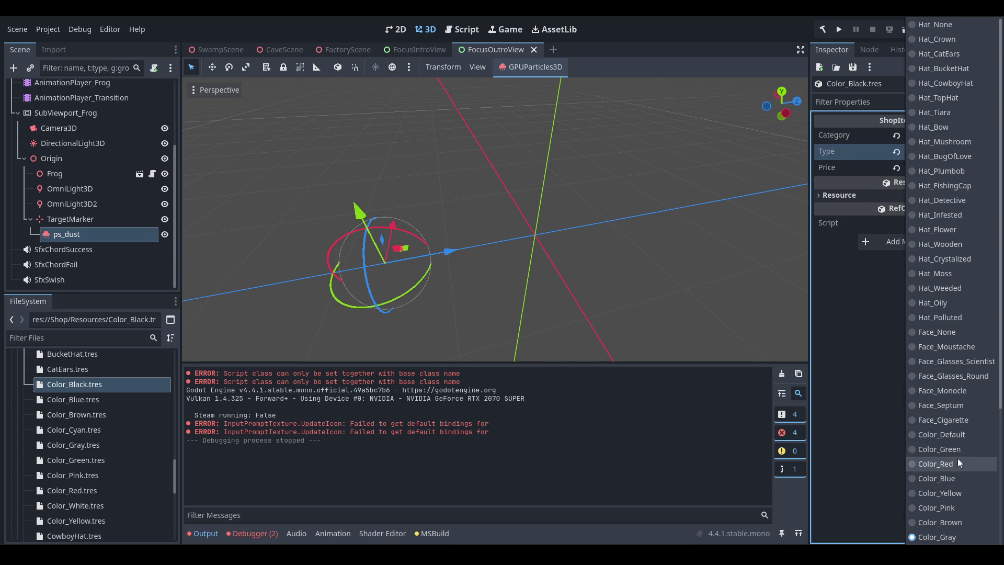
{"action": "scroll", "coordinate": [969, 434], "scroll_direction": "down", "scroll_amount": 3}
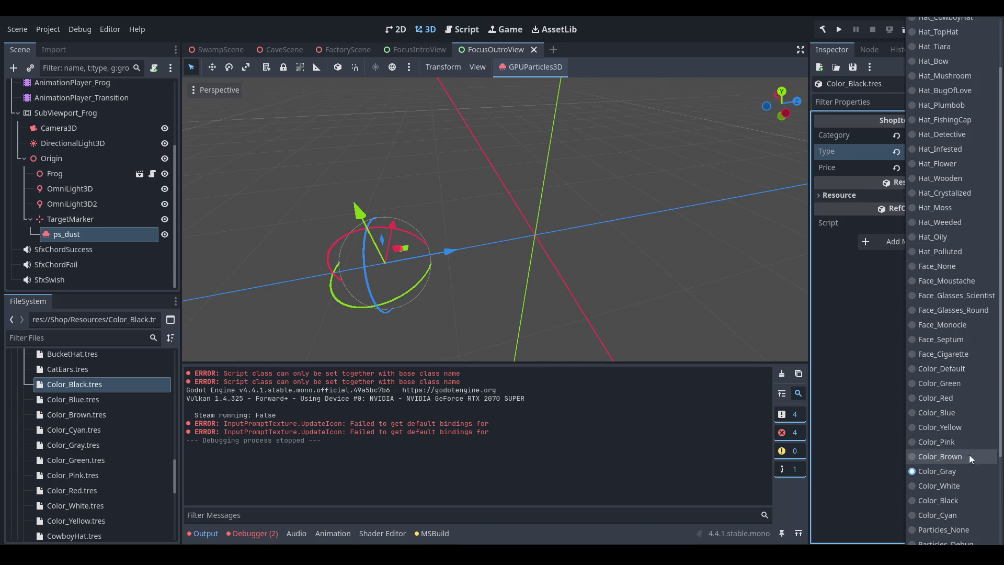
{"action": "left_click", "coordinate": [968, 496]}
- Compare the Type values of Color_Blue, Color_Gray, Color_Brown and Color_Black items
{"action": "left_click", "coordinate": [92, 398]}
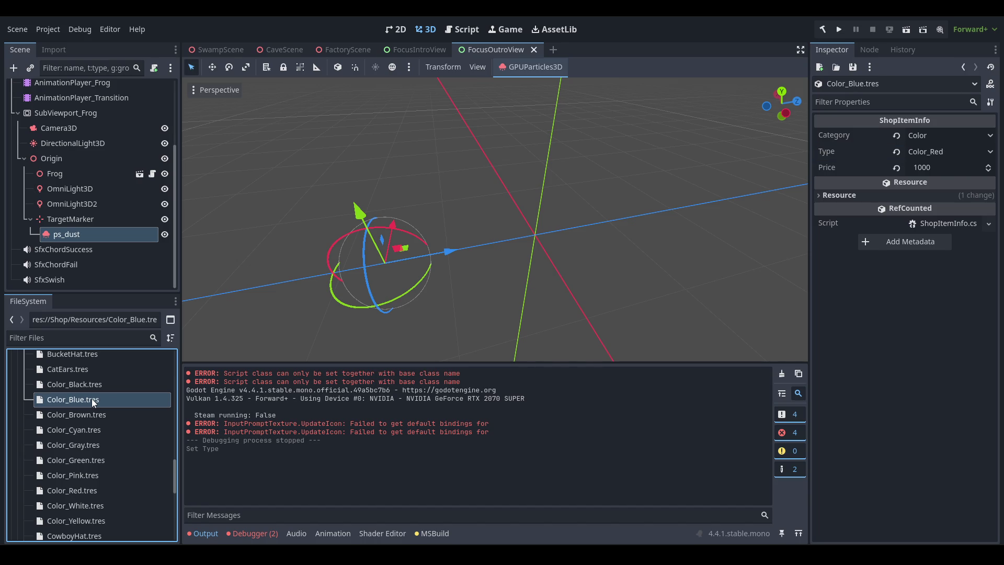
{"action": "scroll", "coordinate": [123, 510], "scroll_direction": "down", "scroll_amount": 1}
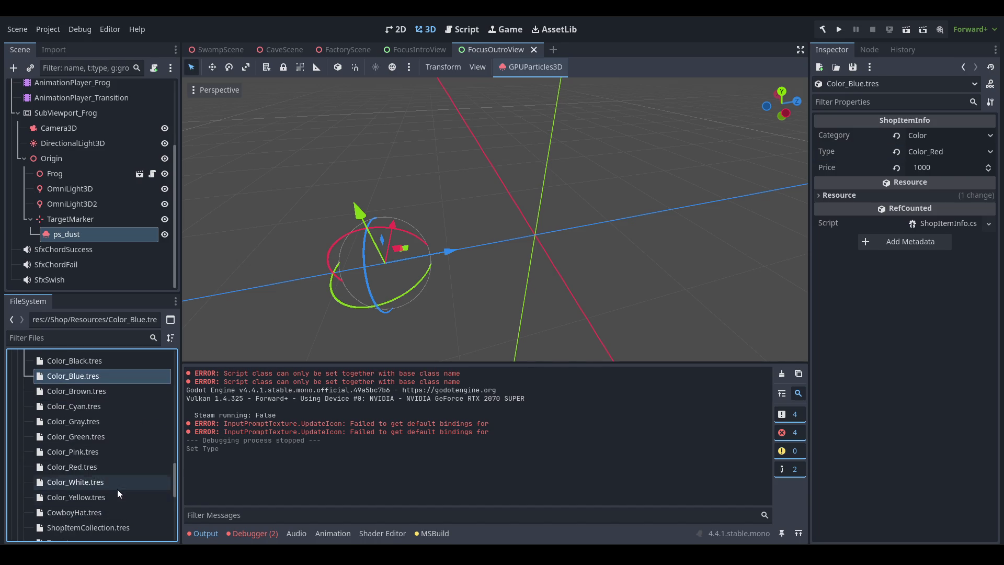
{"action": "left_click", "coordinate": [118, 424]}
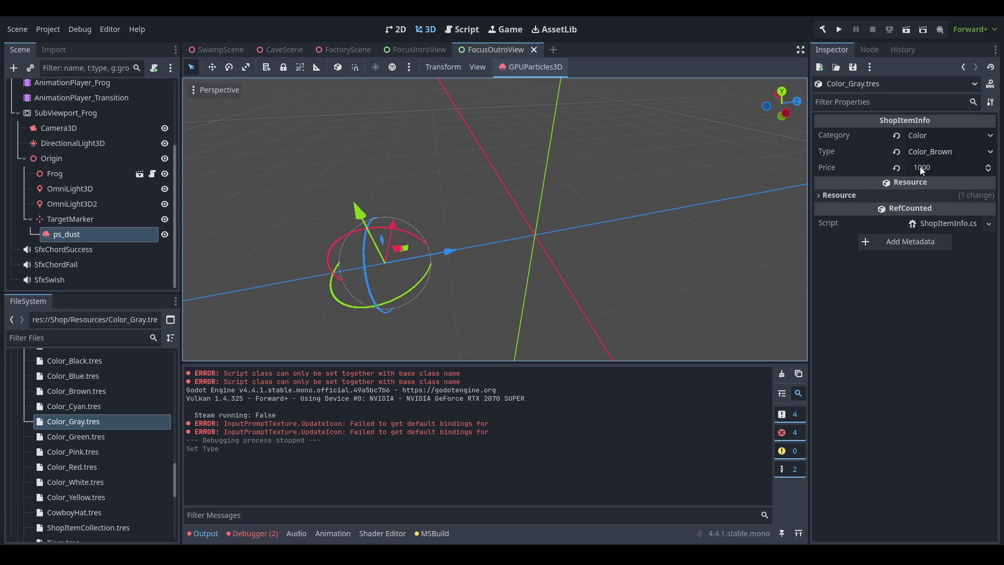
{"action": "left_click", "coordinate": [112, 395]}
{"action": "left_click", "coordinate": [115, 377]}
{"action": "scroll", "coordinate": [118, 388], "scroll_direction": "up", "scroll_amount": 1}
{"action": "left_click", "coordinate": [117, 382]}
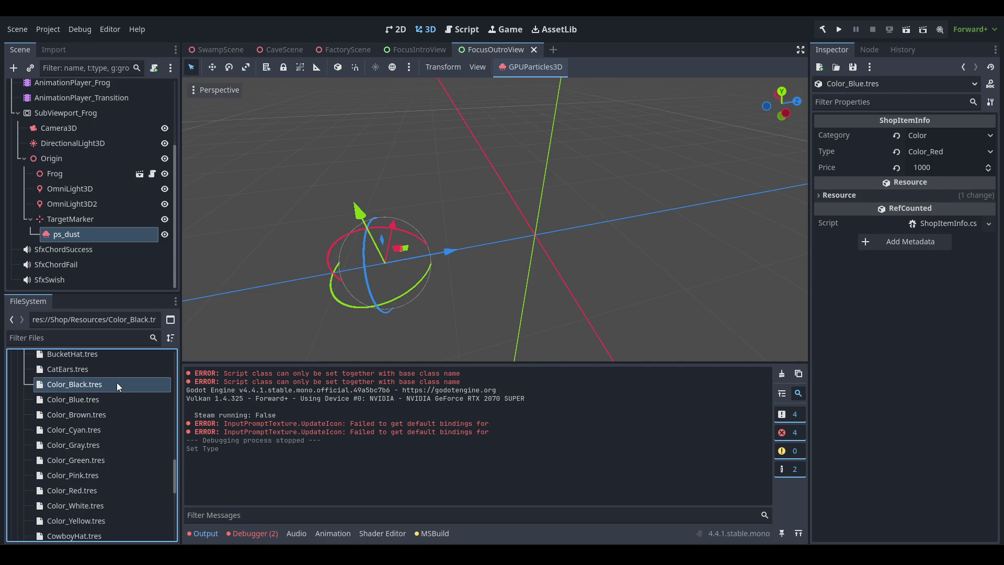
{"action": "left_click", "coordinate": [117, 395]}
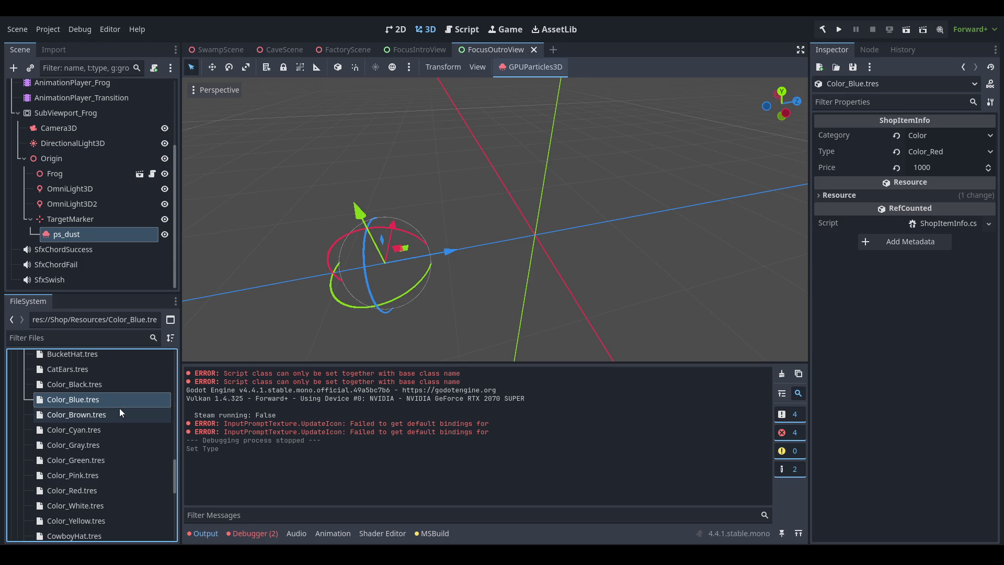
- Set Color_Blue.tres's Type to Color_Blue, keeping Category Color, then select Color_Black's Price field
{"action": "left_click", "coordinate": [951, 136]}
{"action": "left_click", "coordinate": [952, 152]}
{"action": "left_click", "coordinate": [952, 152]}
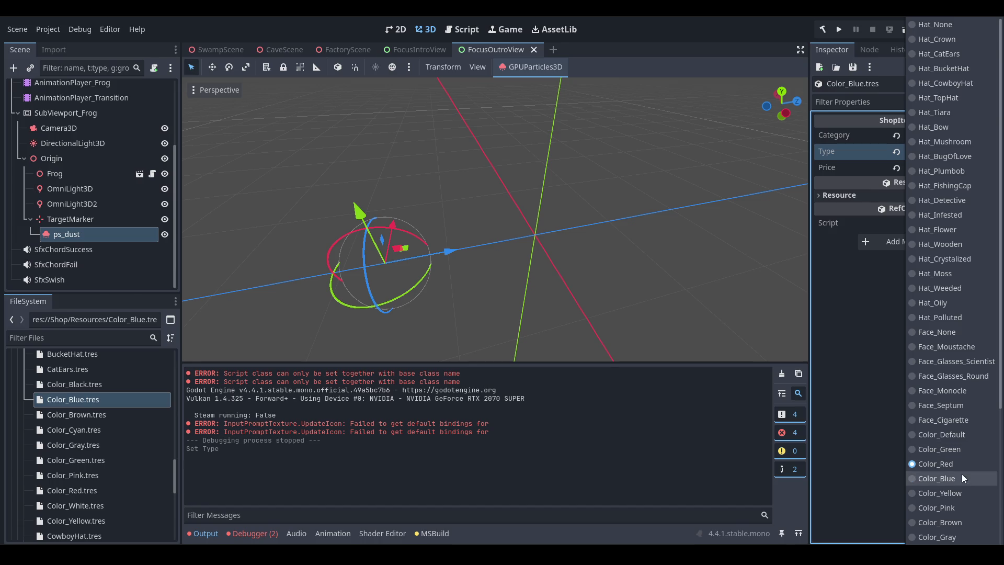
{"action": "left_click", "coordinate": [965, 467]}
{"action": "left_click", "coordinate": [967, 152]}
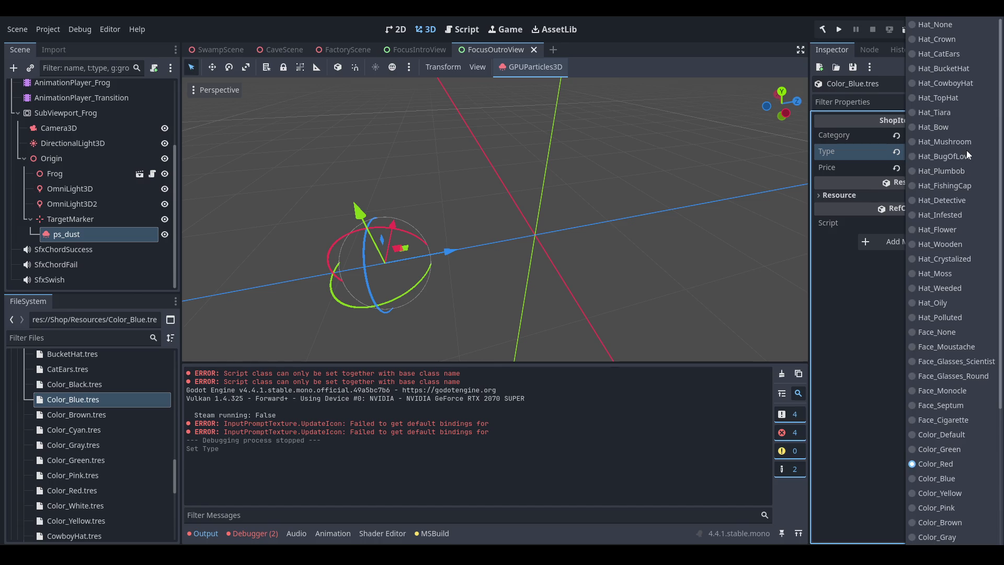
{"action": "left_click", "coordinate": [960, 480]}
{"action": "left_click", "coordinate": [106, 415]}
{"action": "left_click", "coordinate": [109, 388]}
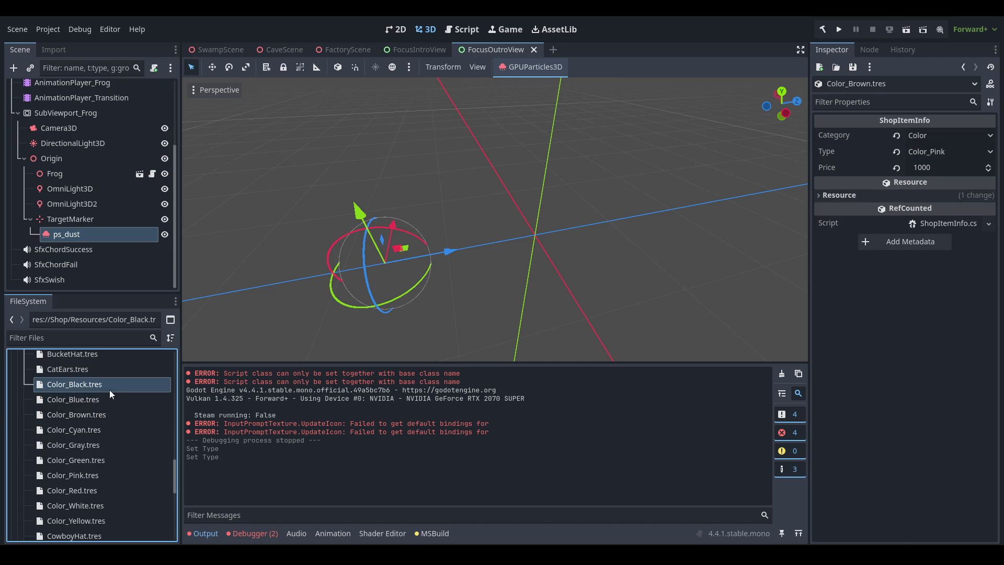
{"action": "left_click", "coordinate": [965, 165]}
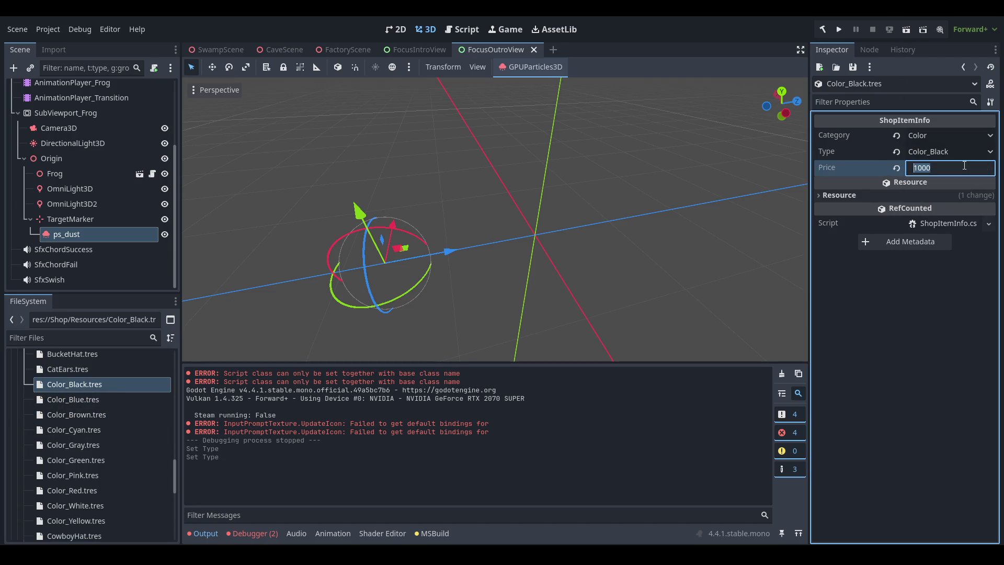
- Set the Color_Black and Color_Blue prices to 100
{"action": "type", "text": "100"}
{"action": "key", "text": "Return"}
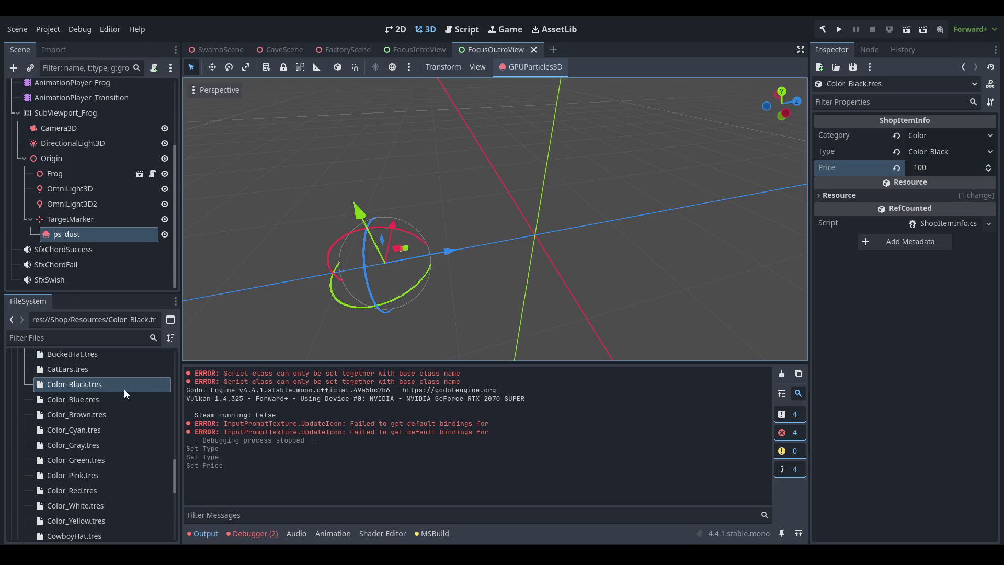
{"action": "left_click", "coordinate": [141, 399]}
{"action": "left_click", "coordinate": [941, 167]}
{"action": "type", "text": "100"}
{"action": "key", "text": "Return"}
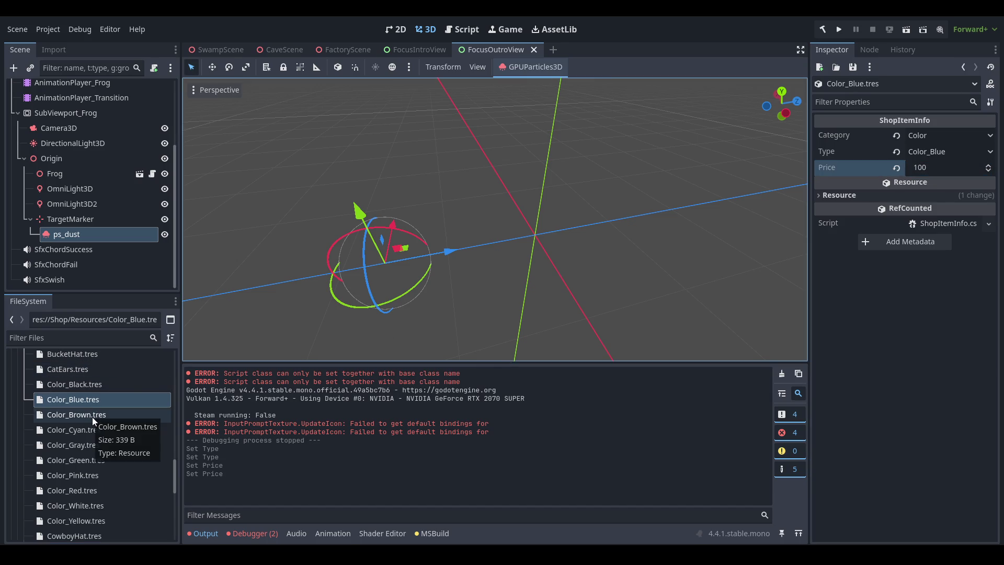
- Give Color_Brown a price of 100 and Type Color_Brown
{"action": "left_click", "coordinate": [92, 415]}
{"action": "left_click", "coordinate": [946, 167]}
{"action": "type", "text": "100"}
{"action": "key", "text": "Return"}
{"action": "left_click", "coordinate": [956, 153]}
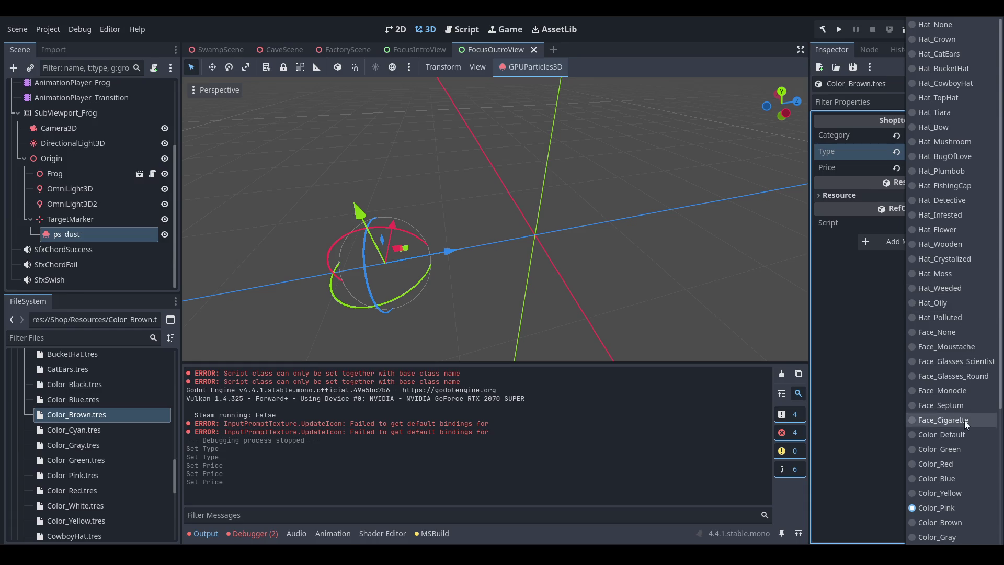
{"action": "scroll", "coordinate": [965, 420], "scroll_direction": "down", "scroll_amount": 3}
{"action": "left_click", "coordinate": [967, 456]}
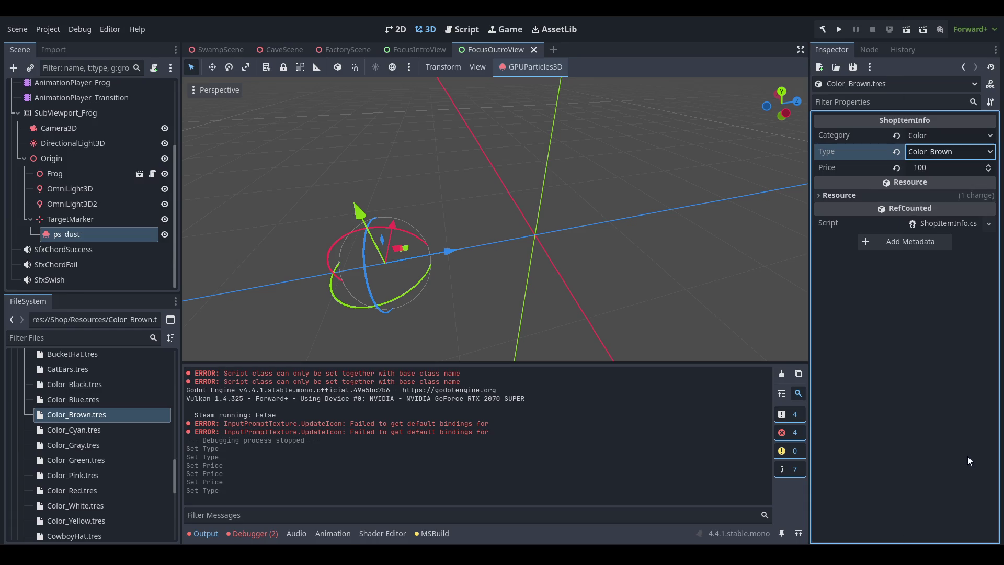
- Set the Color_Cyan price to 100
{"action": "left_click", "coordinate": [80, 429]}
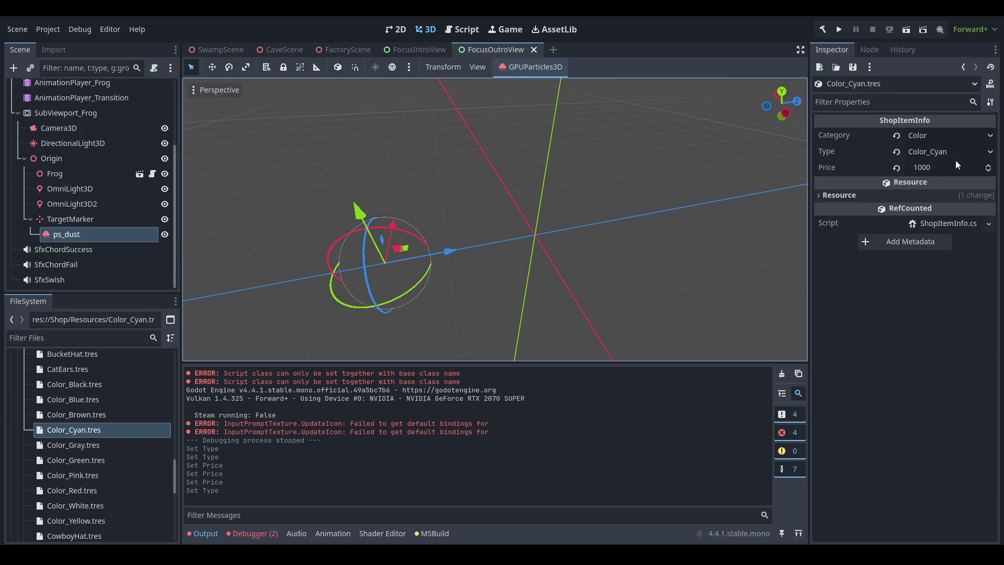
{"action": "left_click", "coordinate": [942, 174]}
{"action": "type", "text": "100"}
{"action": "key", "text": "Return"}
{"action": "left_click", "coordinate": [91, 416]}
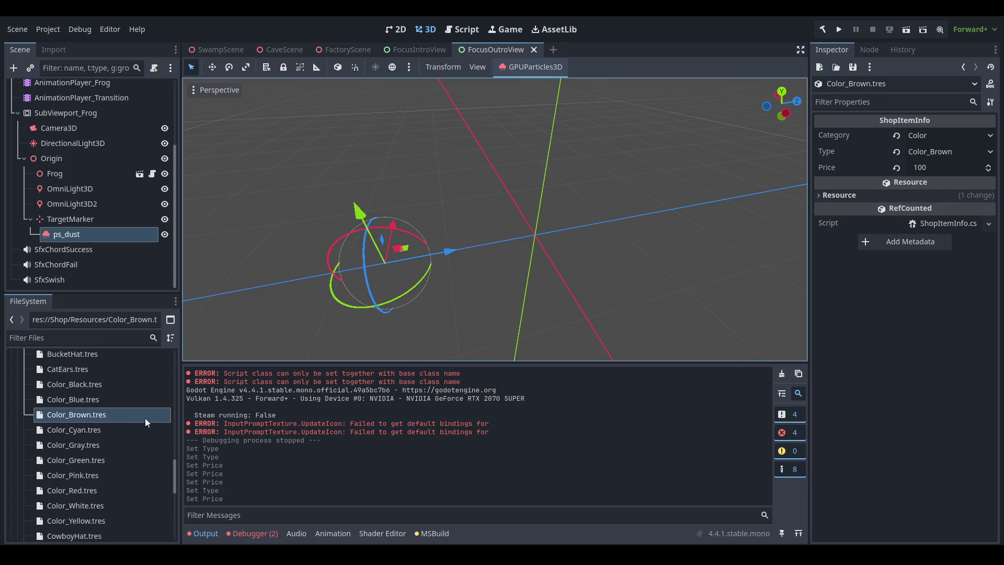
- Give Color_Gray a price of 100 and Type Color_Gray
{"action": "left_click", "coordinate": [119, 449]}
{"action": "left_click", "coordinate": [944, 168]}
{"action": "type", "text": "100"}
{"action": "key", "text": "Return"}
{"action": "left_click", "coordinate": [942, 152]}
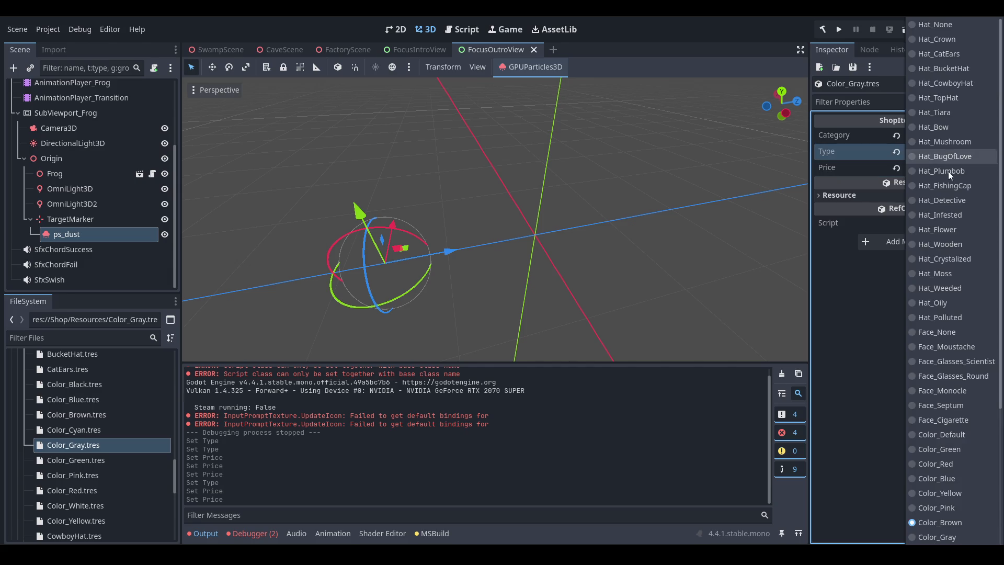
{"action": "scroll", "coordinate": [965, 456], "scroll_direction": "down", "scroll_amount": 3}
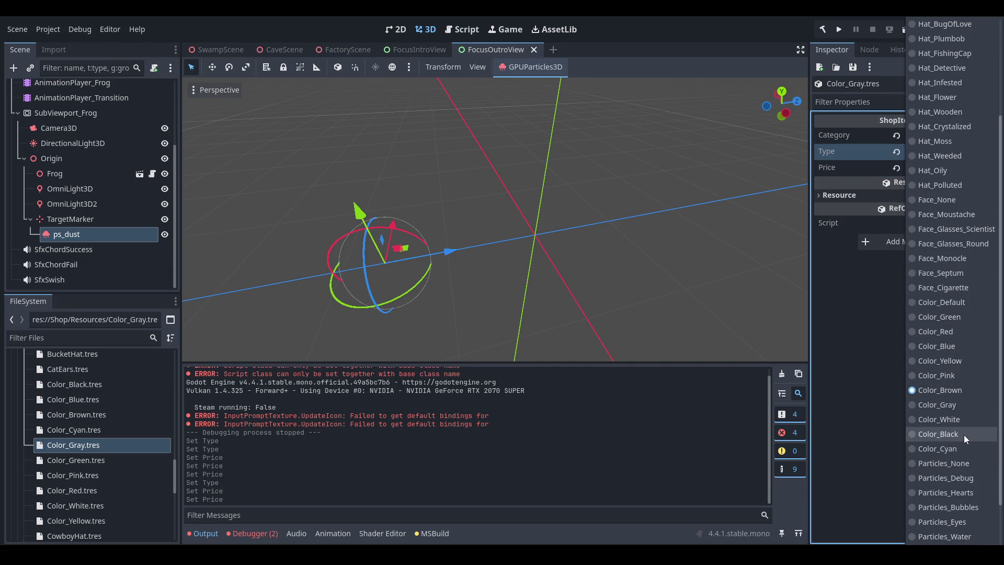
{"action": "left_click", "coordinate": [976, 406]}
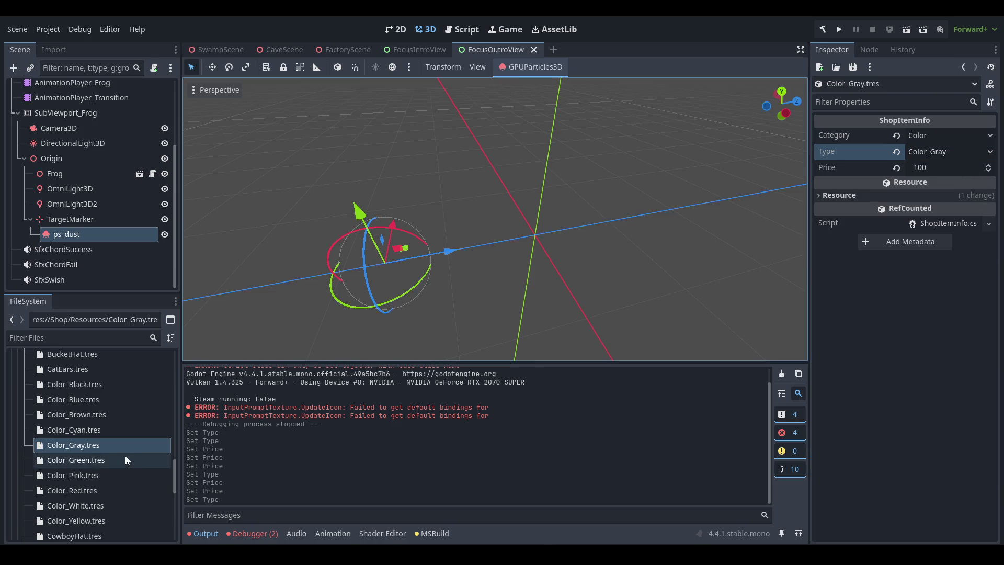
- Review the Cyan, Gray, Green, CowboyHat and Yellow shop items' properties
{"action": "left_click", "coordinate": [110, 459]}
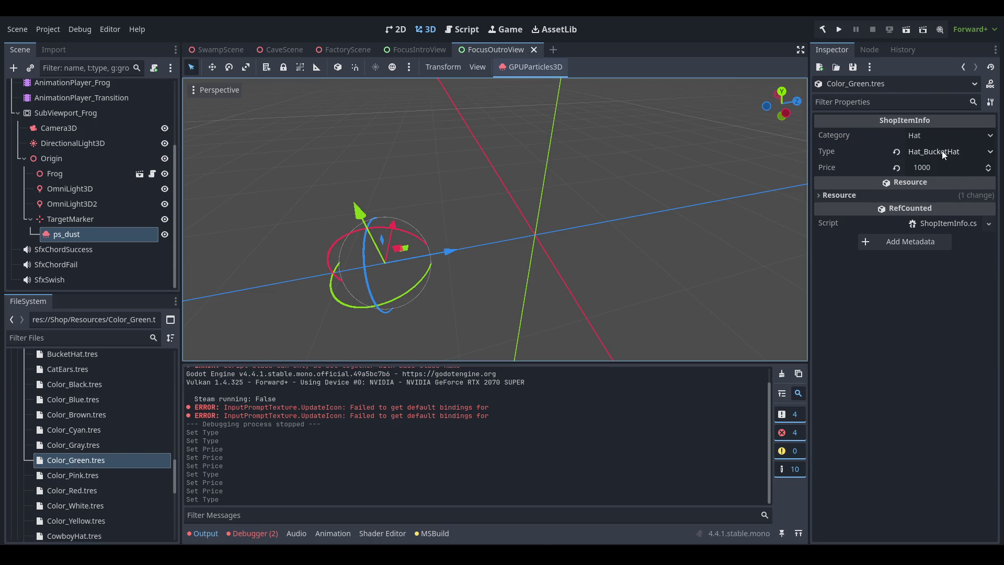
{"action": "left_click", "coordinate": [86, 431]}
{"action": "left_click", "coordinate": [80, 446]}
{"action": "left_click", "coordinate": [83, 462]}
{"action": "scroll", "coordinate": [120, 466], "scroll_direction": "down", "scroll_amount": 3}
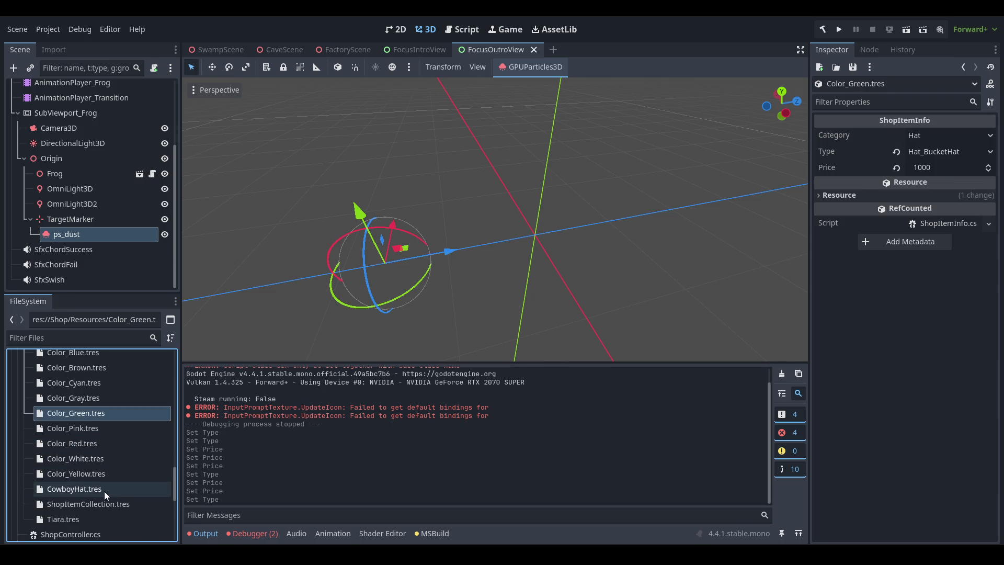
{"action": "left_click", "coordinate": [104, 491]}
{"action": "left_click", "coordinate": [106, 479]}
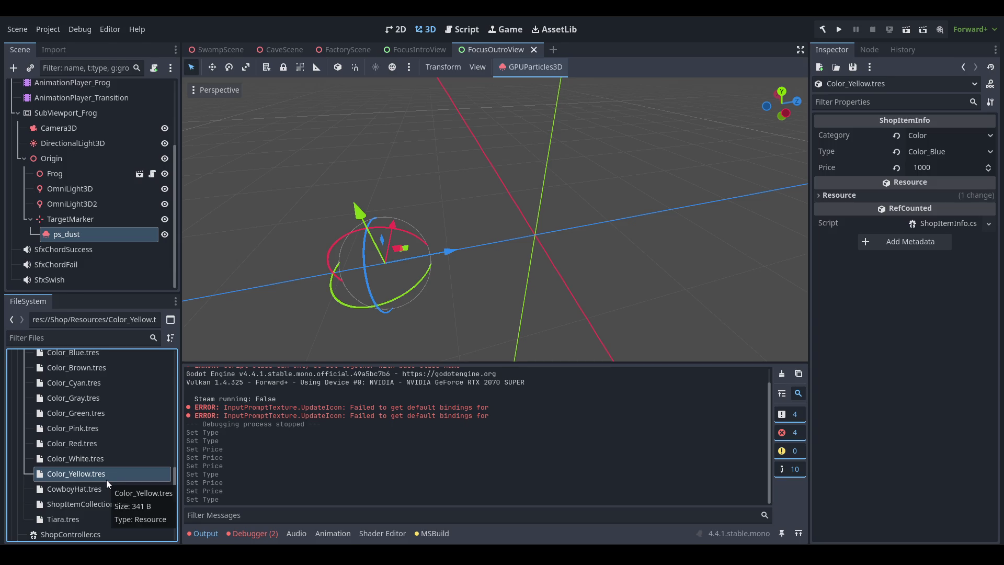
{"action": "left_click", "coordinate": [114, 416]}
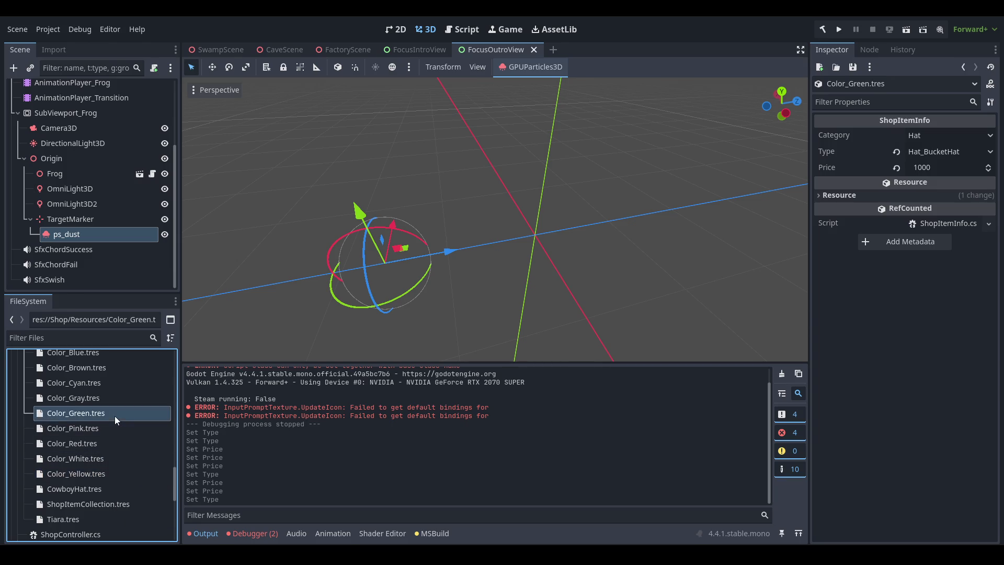
- Give Color_Green Category Color, Type Color_Green and price 100, then save
{"action": "left_click", "coordinate": [938, 135]}
{"action": "left_click", "coordinate": [936, 176]}
{"action": "left_click", "coordinate": [957, 157]}
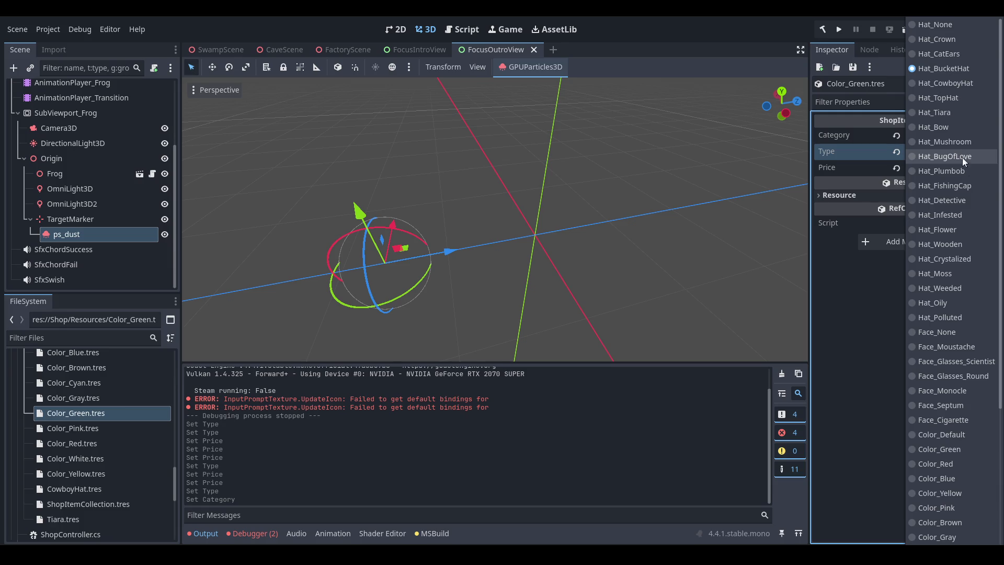
{"action": "left_click", "coordinate": [959, 448]}
{"action": "double_click", "coordinate": [967, 167]}
{"action": "type", "text": "100"}
{"action": "key", "text": "Return"}
{"action": "key", "text": "ctrl+s"}
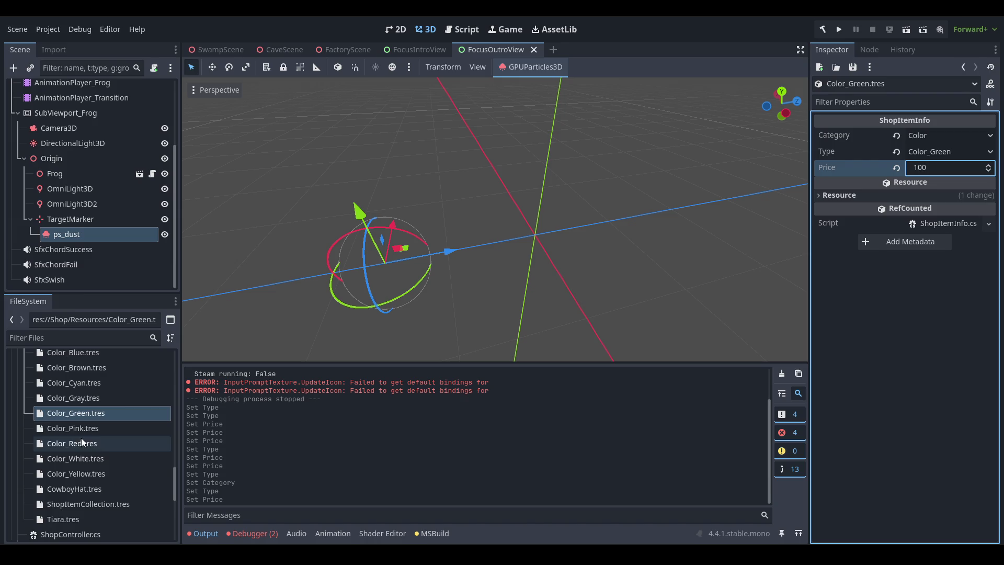
- Give Color_Pink Type Color_Pink and price 100
{"action": "left_click", "coordinate": [95, 428]}
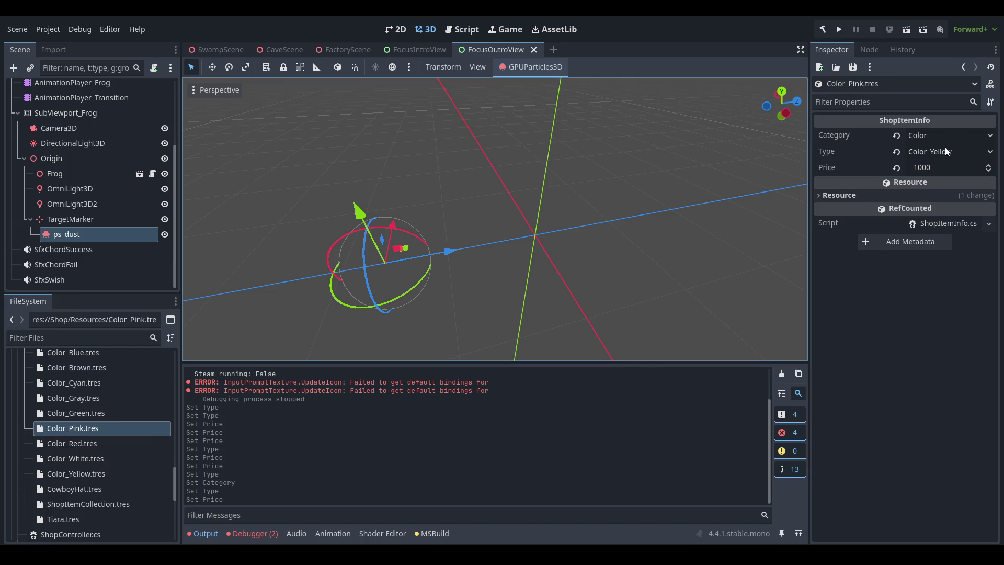
{"action": "left_click", "coordinate": [946, 151]}
{"action": "left_click", "coordinate": [957, 507]}
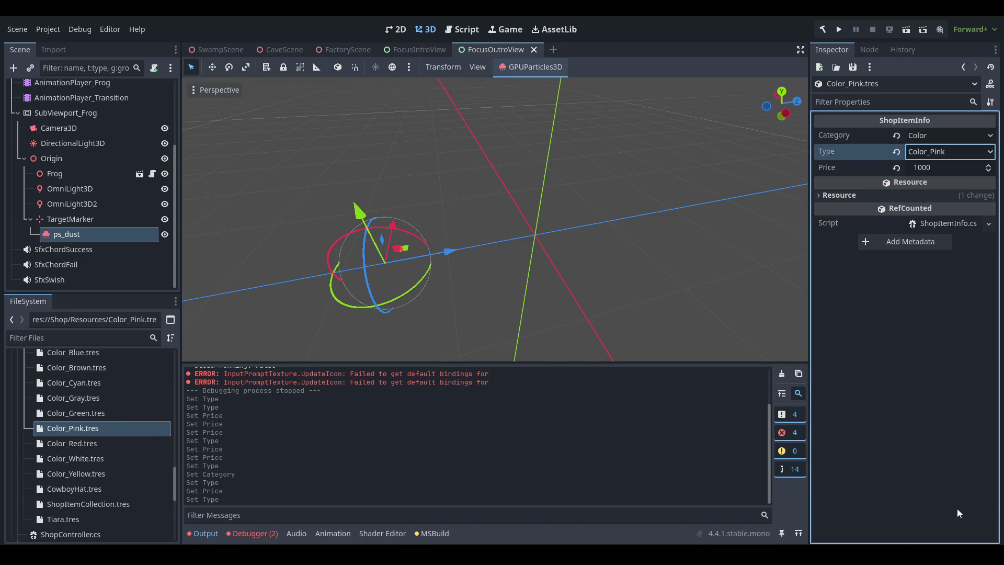
{"action": "double_click", "coordinate": [953, 168]}
{"action": "type", "text": "1090"}
{"action": "key", "text": "BackSpace"}
{"action": "key", "text": "BackSpace"}
{"action": "type", "text": "0"}
{"action": "key", "text": "Return"}
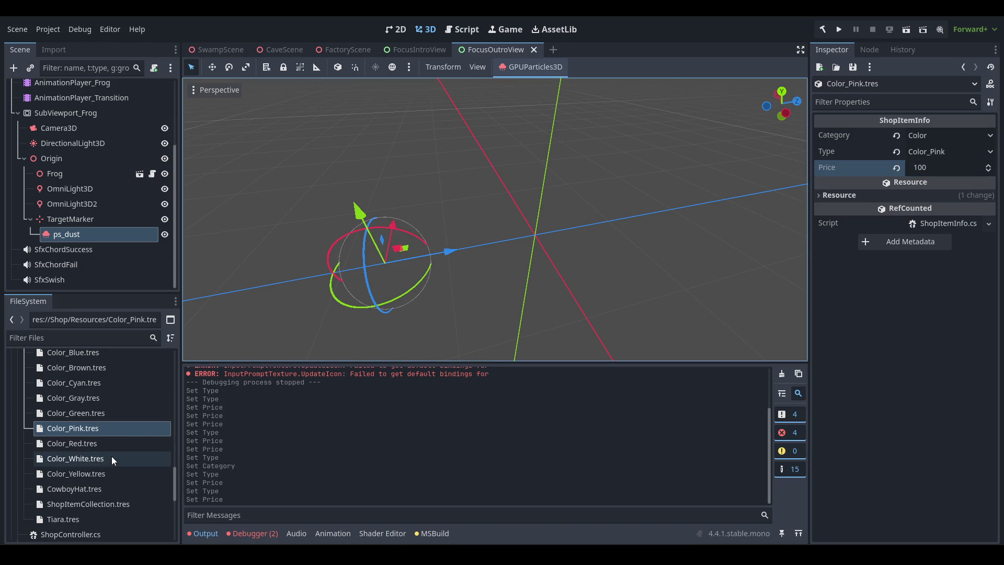
- Set Color_Red.tres's Type to Color_Red
{"action": "left_click", "coordinate": [122, 445]}
{"action": "left_click", "coordinate": [922, 153]}
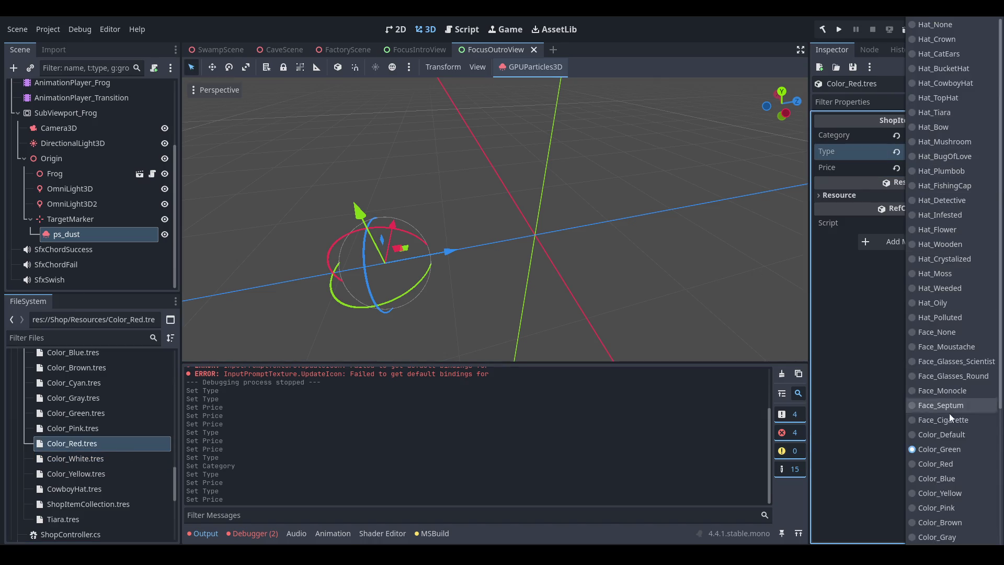
{"action": "left_click", "coordinate": [955, 463]}
{"action": "left_click", "coordinate": [949, 171]}
{"action": "type", "text": "100"}
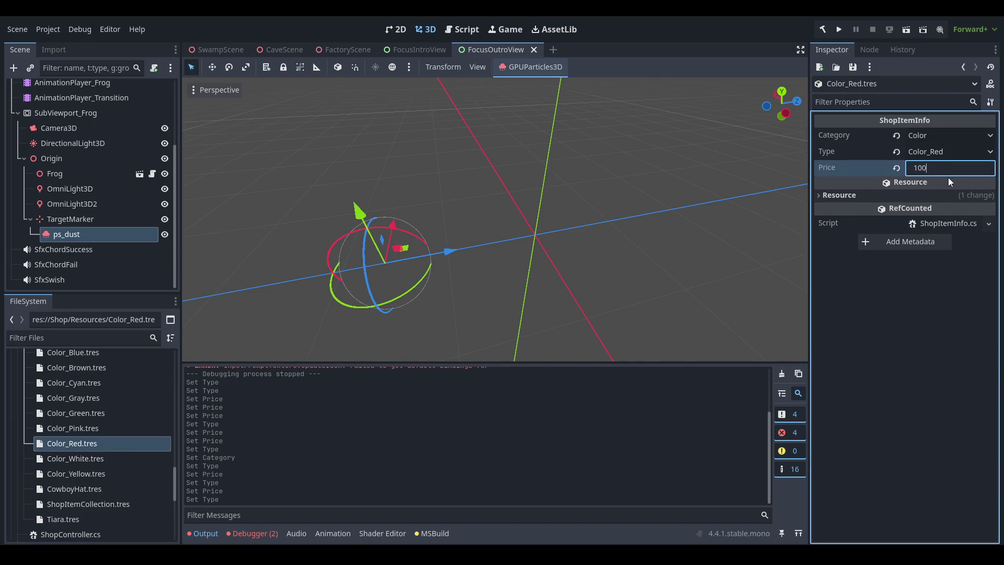
- Give Color_White Type Color_White and price 100
{"action": "left_click", "coordinate": [108, 458]}
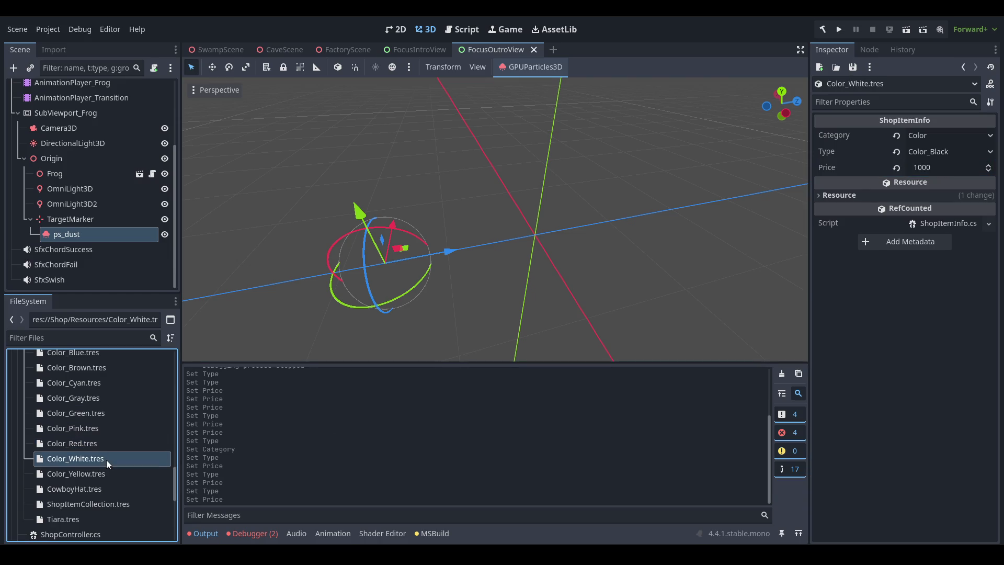
{"action": "left_click", "coordinate": [966, 151]}
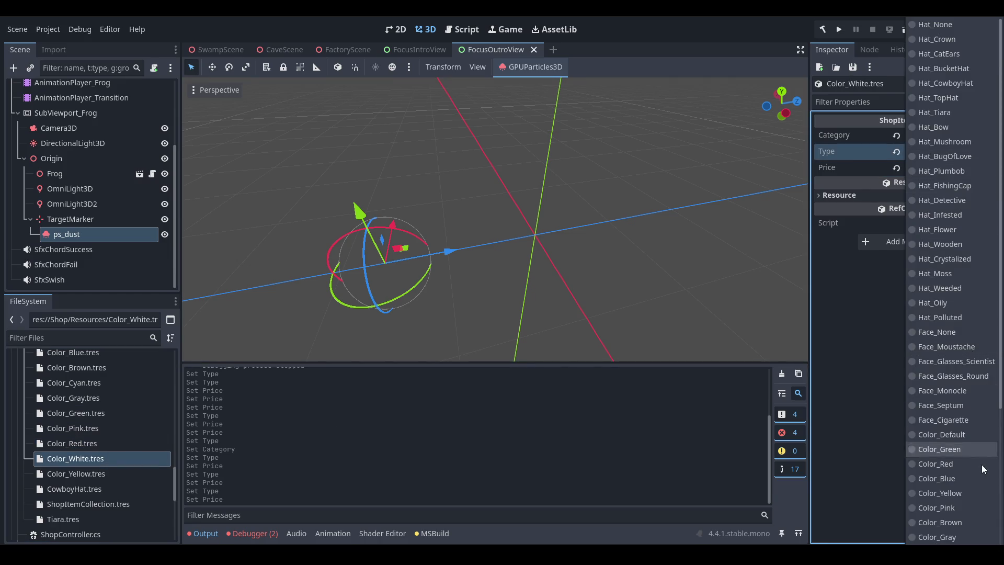
{"action": "scroll", "coordinate": [966, 478], "scroll_direction": "down", "scroll_amount": 3}
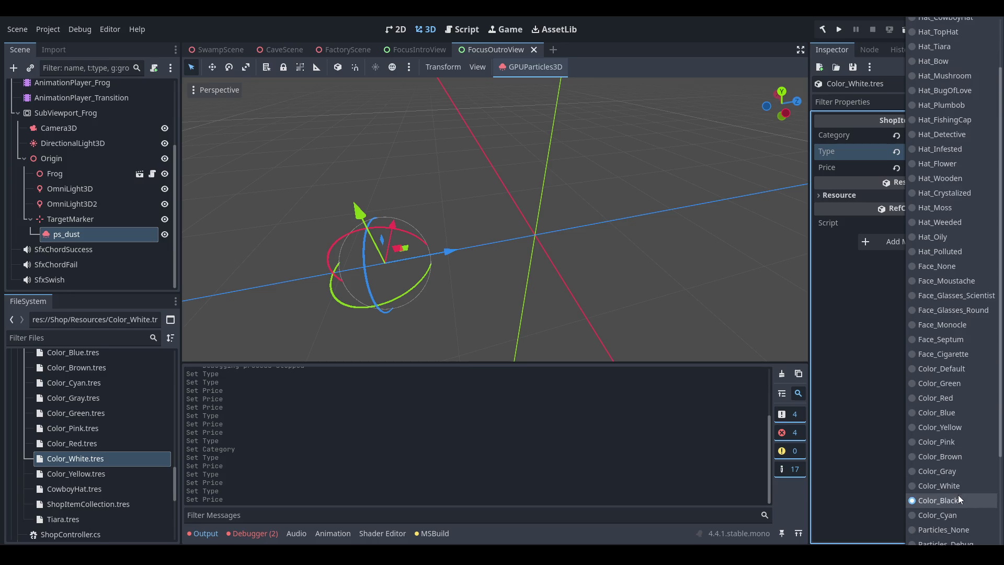
{"action": "left_click", "coordinate": [939, 485]}
{"action": "left_click", "coordinate": [960, 168]}
{"action": "type", "text": "100"}
{"action": "key", "text": "Return"}
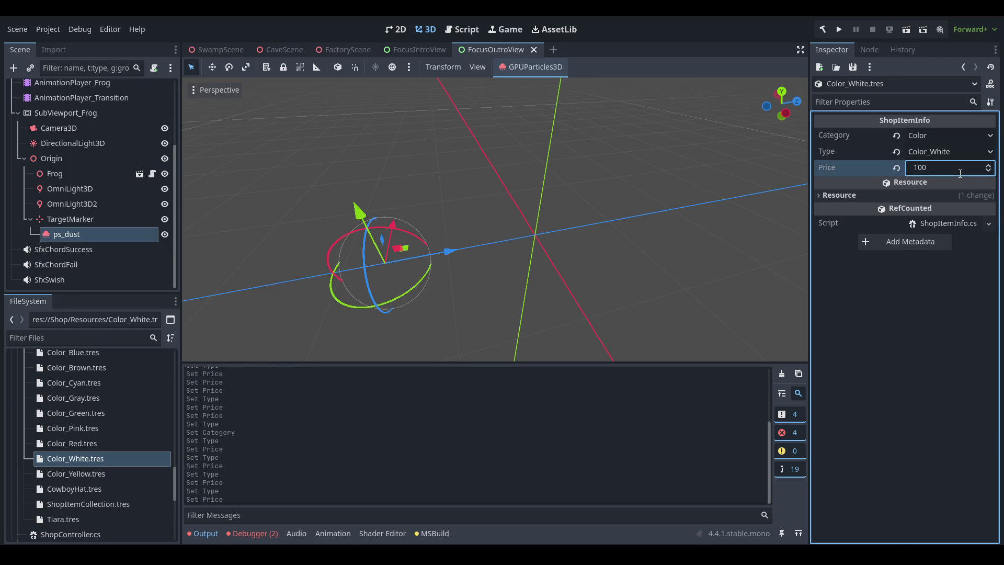
- Give Color_Yellow Type Color_Yellow and price 100, then save
{"action": "left_click", "coordinate": [76, 474]}
{"action": "left_click", "coordinate": [934, 152]}
{"action": "scroll", "coordinate": [930, 420], "scroll_direction": "down", "scroll_amount": 5}
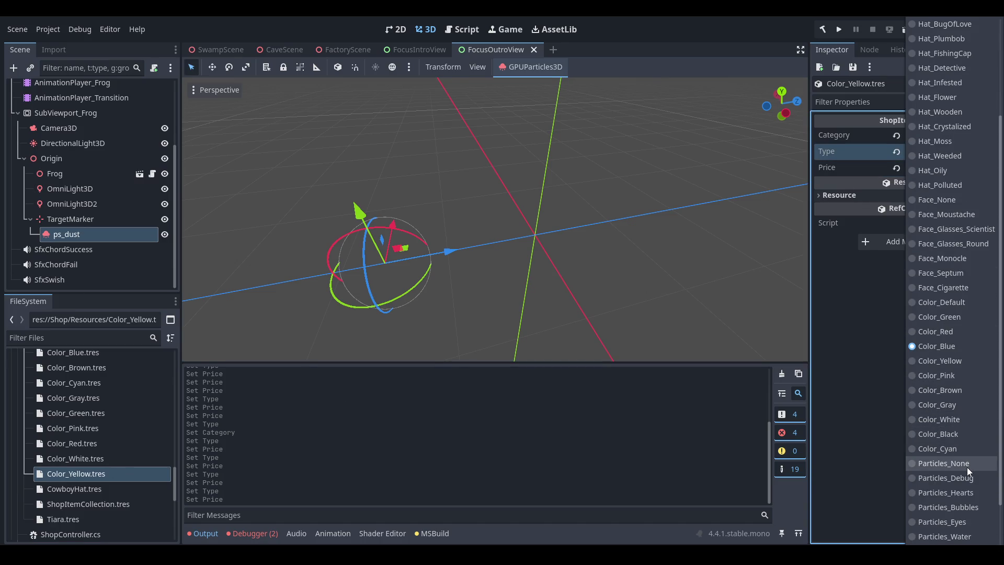
{"action": "left_click", "coordinate": [972, 358]}
{"action": "left_click", "coordinate": [956, 172]}
{"action": "type", "text": "100"}
{"action": "key", "text": "Return"}
{"action": "key", "text": "ctrl+s"}
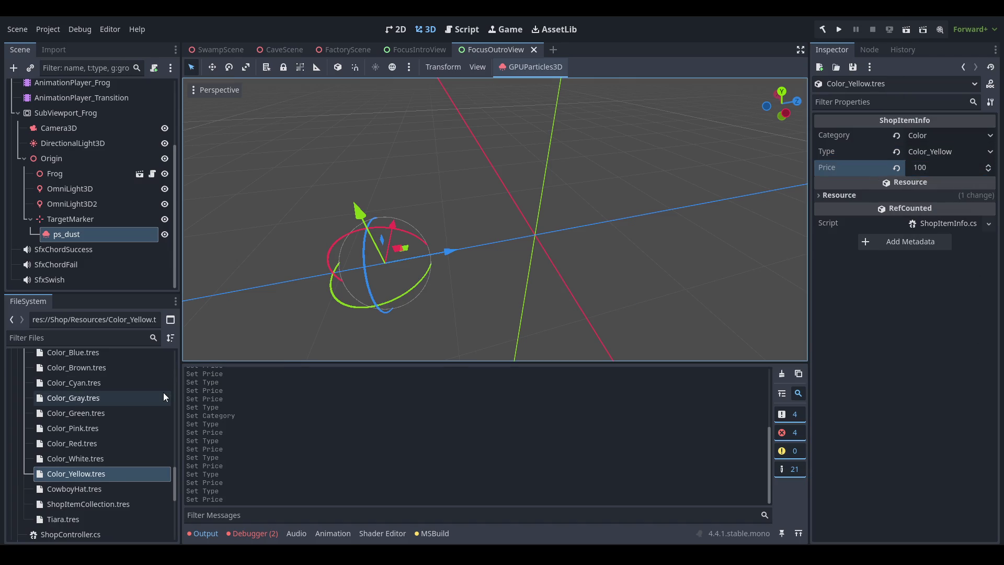
{"action": "scroll", "coordinate": [102, 496], "scroll_direction": "up", "scroll_amount": 5}
- Enter a price of 500 on the BucketHat item and begin typing 100 for CatEars
{"action": "scroll", "coordinate": [102, 491], "scroll_direction": "down", "scroll_amount": 2}
{"action": "left_click", "coordinate": [128, 402]}
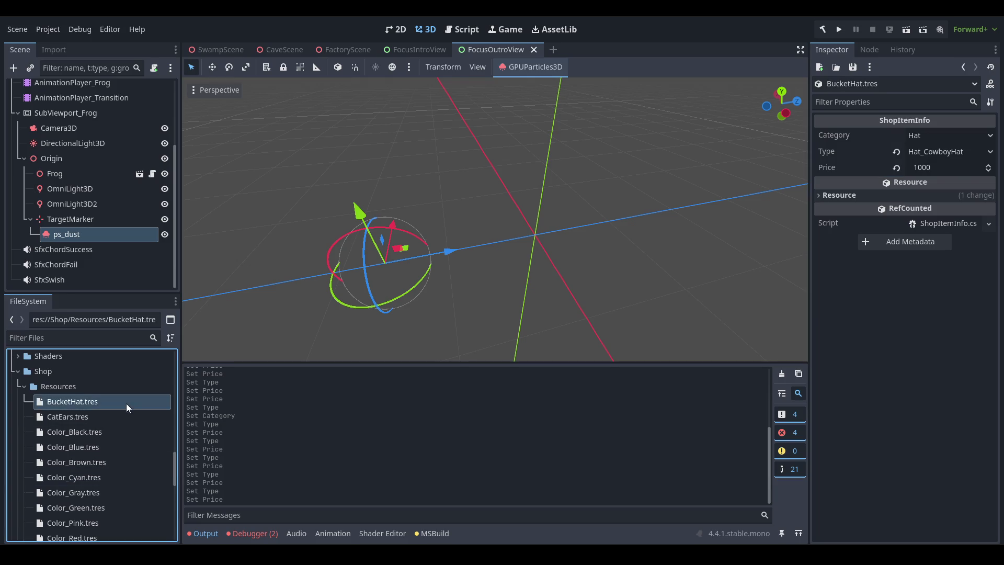
{"action": "left_click", "coordinate": [946, 167]}
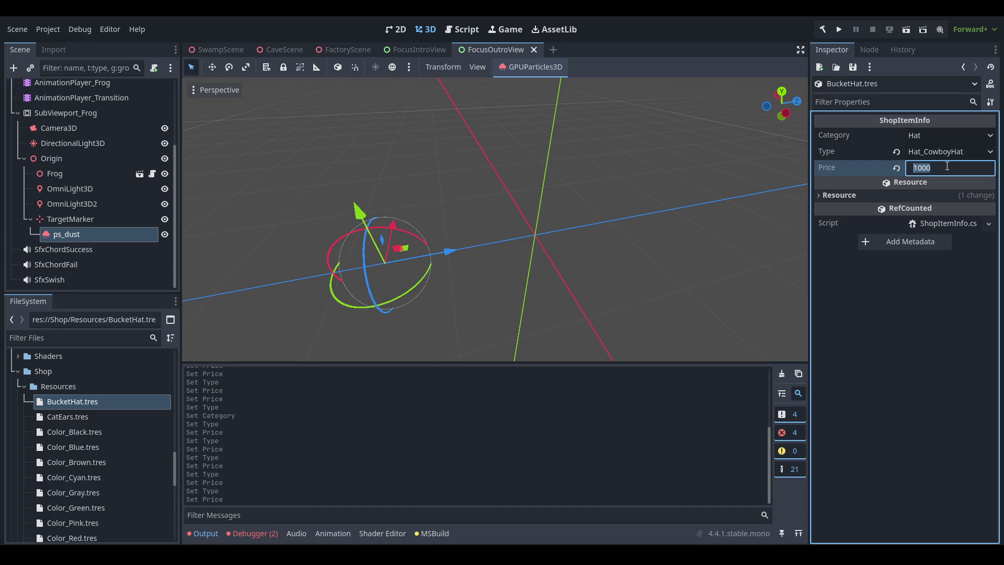
{"action": "type", "text": "500"}
{"action": "key", "text": "Return"}
{"action": "left_click", "coordinate": [129, 417]}
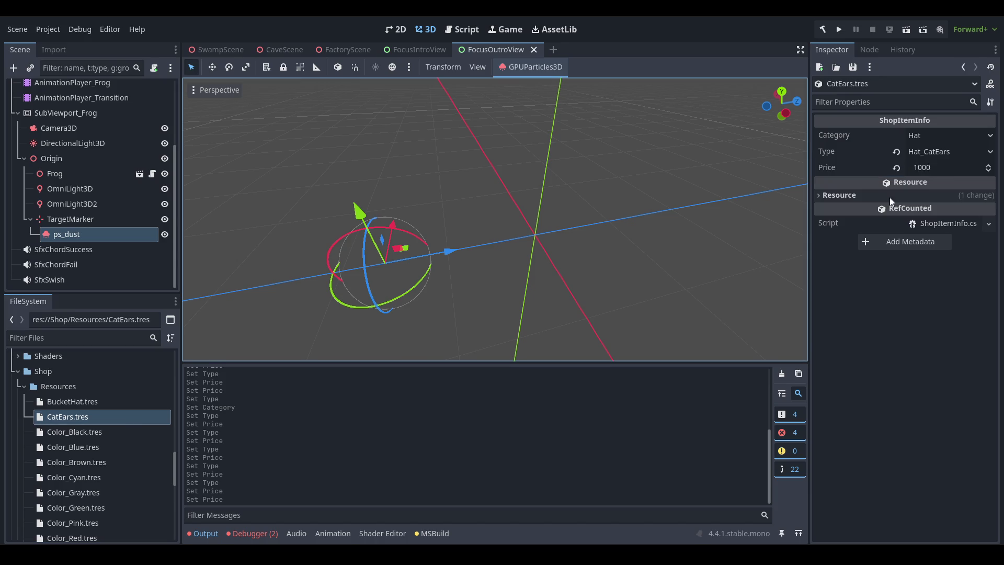
{"action": "left_click", "coordinate": [957, 168]}
{"action": "type", "text": "100"}
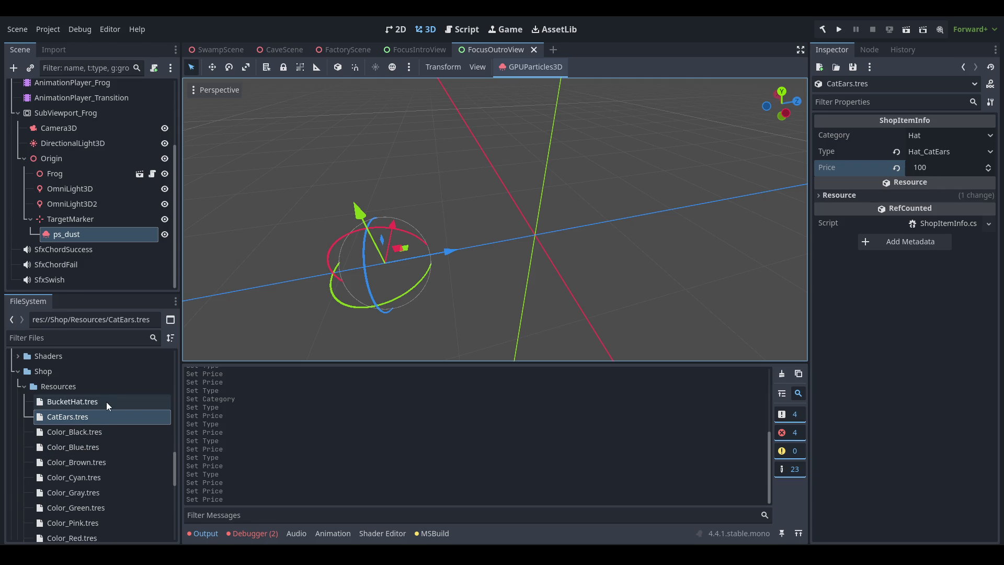
{"action": "scroll", "coordinate": [115, 426], "scroll_direction": "down", "scroll_amount": 5}
- Set the BucketHat item's Type to Hat_BucketHat and its Price to 200
{"action": "left_click", "coordinate": [126, 458]}
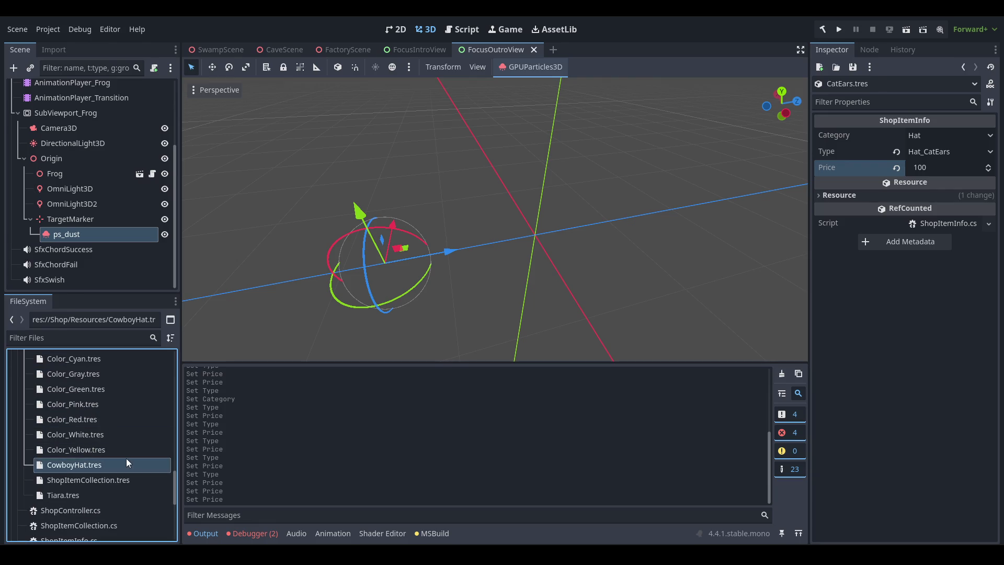
{"action": "scroll", "coordinate": [124, 458], "scroll_direction": "up", "scroll_amount": 5}
{"action": "left_click", "coordinate": [123, 403]}
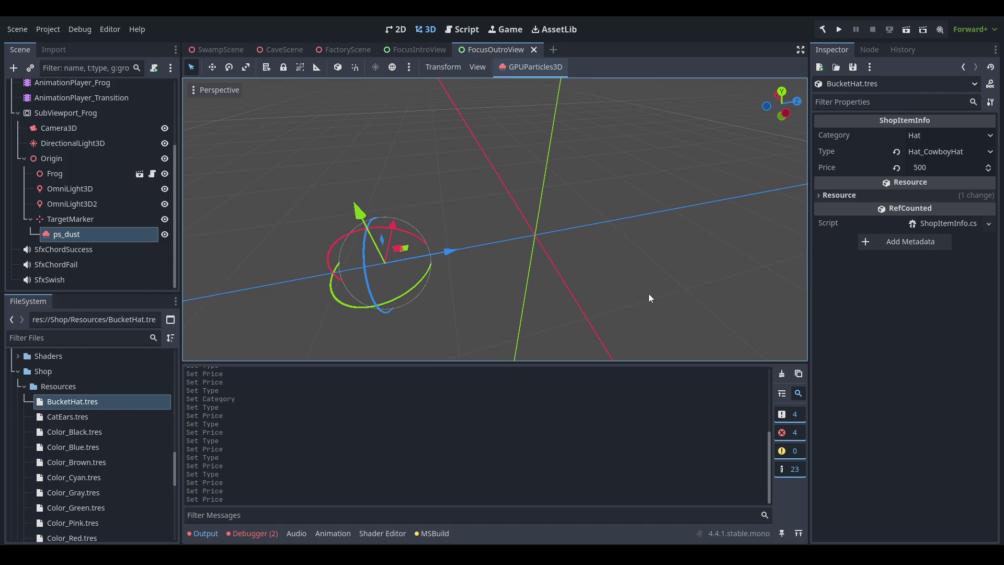
{"action": "left_click", "coordinate": [952, 154]}
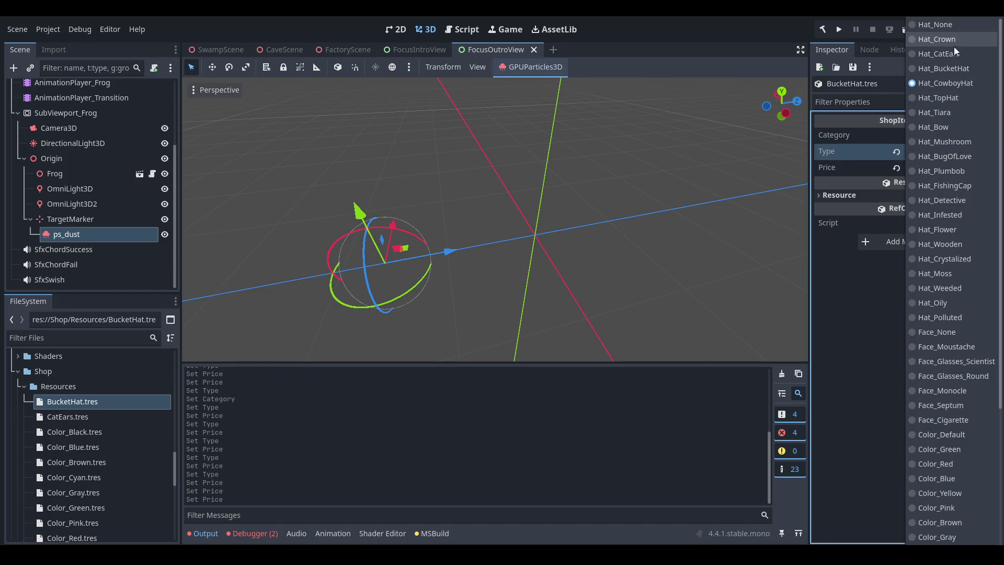
{"action": "left_click", "coordinate": [954, 72]}
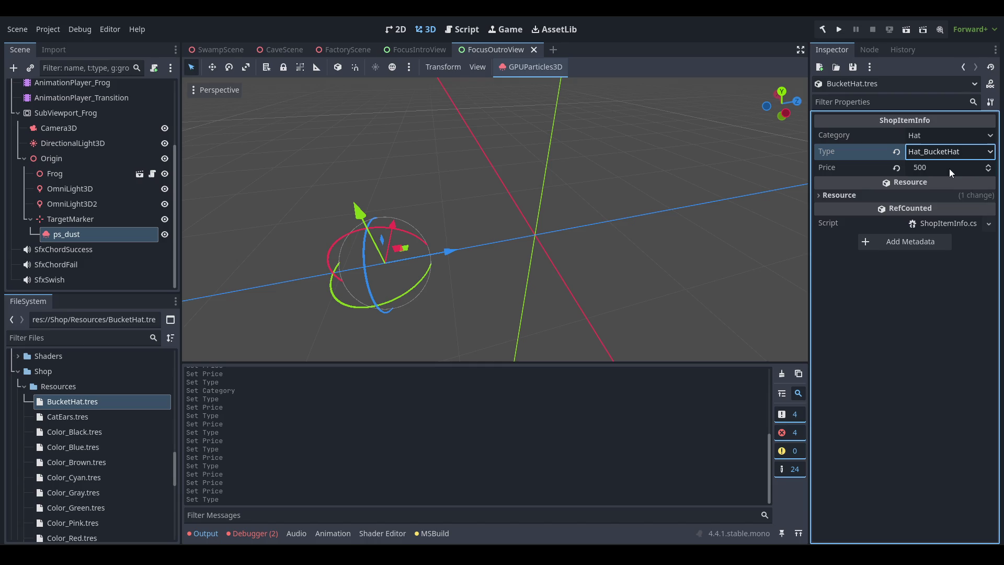
{"action": "left_click", "coordinate": [936, 170]}
{"action": "type", "text": "200"}
{"action": "key", "text": "Return"}
- Lower the CowboyHat item's Price to 500
{"action": "scroll", "coordinate": [93, 461], "scroll_direction": "down", "scroll_amount": 3}
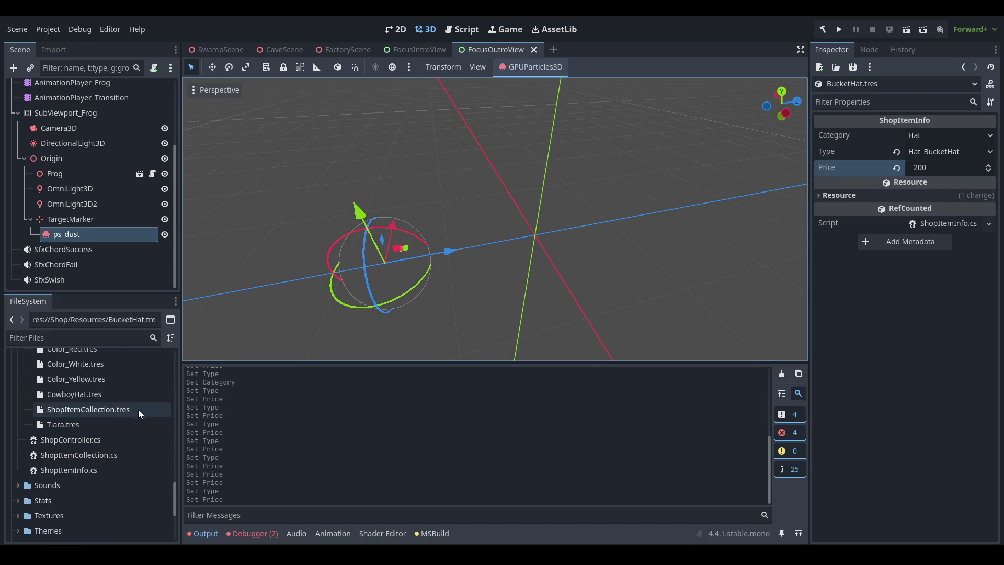
{"action": "left_click", "coordinate": [121, 392]}
{"action": "left_click", "coordinate": [959, 167]}
{"action": "key", "text": "ctrl+a"}
{"action": "type", "text": "500"}
{"action": "key", "text": "Return"}
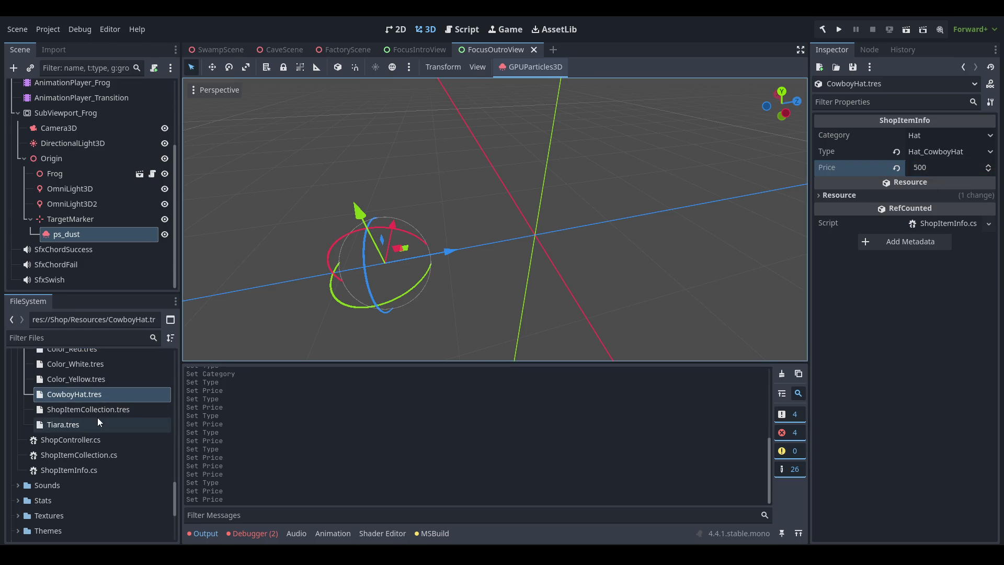
- Open the Tiara item resource and save the changes
{"action": "left_click", "coordinate": [97, 421]}
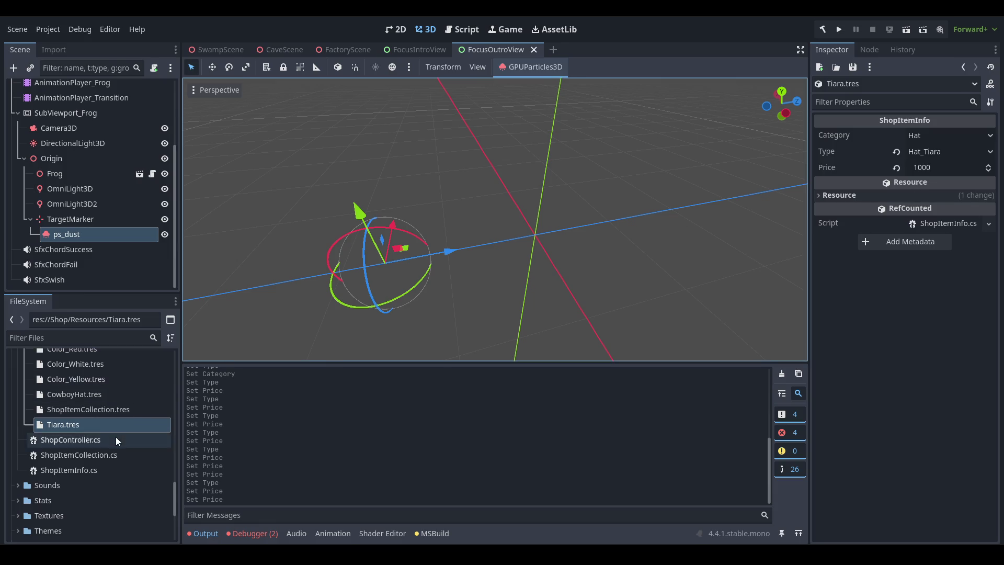
{"action": "scroll", "coordinate": [115, 437], "scroll_direction": "up", "scroll_amount": 3}
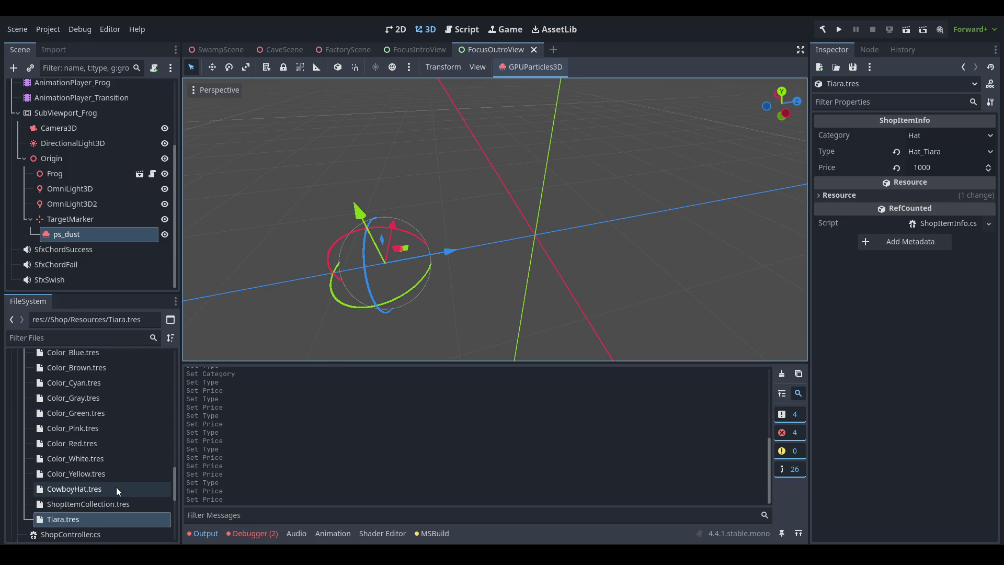
{"action": "scroll", "coordinate": [117, 480], "scroll_direction": "up", "scroll_amount": 5}
{"action": "key", "text": "ctrl+s"}
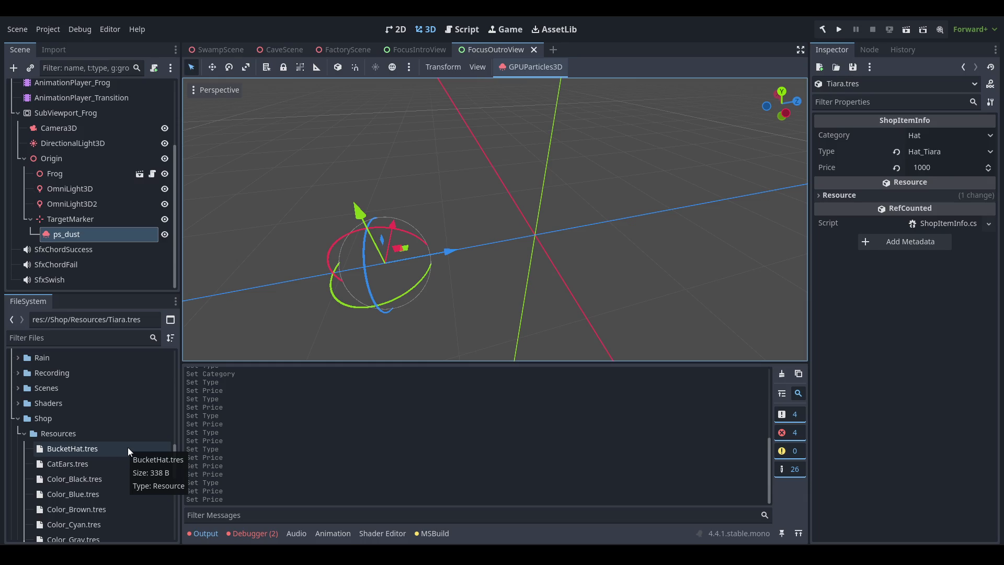
- Continue the saved game, open the shop and check the Black, Blue, White and Yellow colour prices
{"action": "left_click_drag", "start_coordinate": [502, 248], "coordinate": [497, 256]}
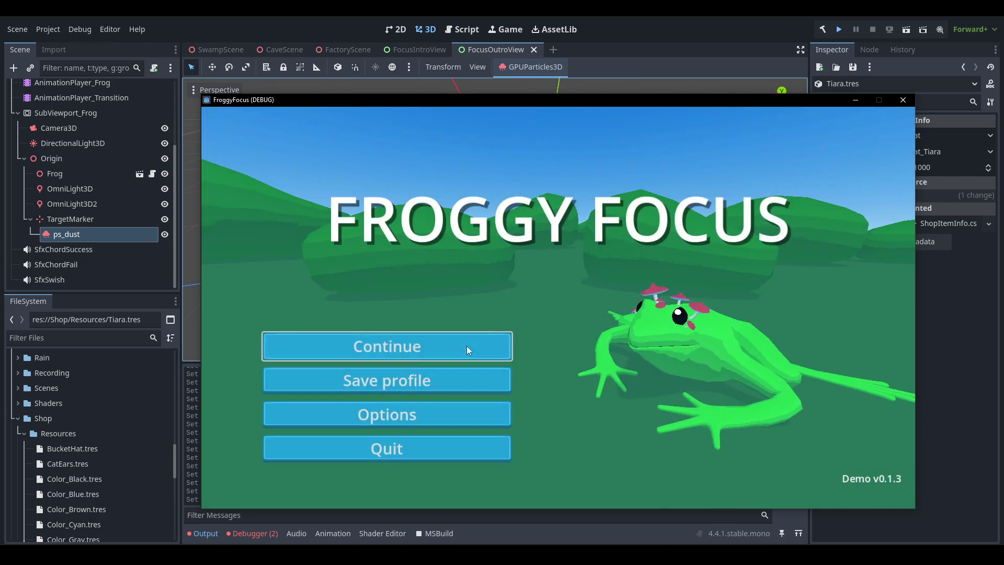
{"action": "left_click", "coordinate": [466, 347]}
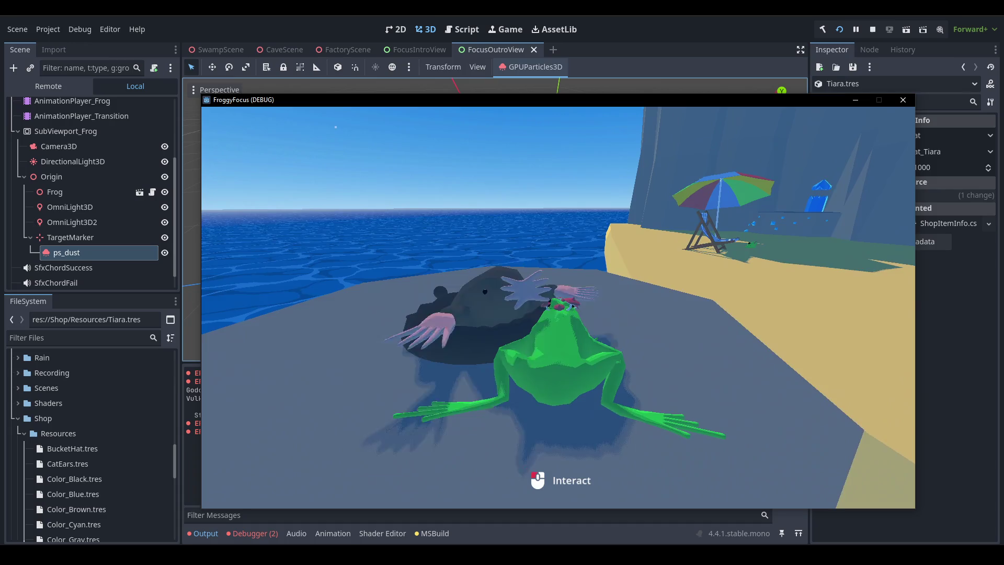
{"action": "left_click", "coordinate": [558, 307]}
{"action": "left_click", "coordinate": [459, 148]}
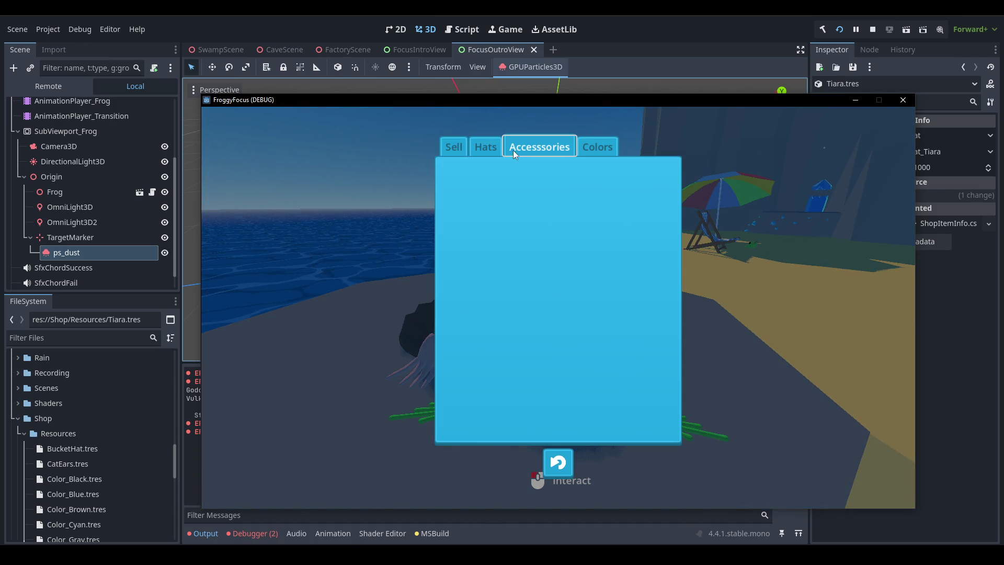
{"action": "left_click", "coordinate": [597, 148]}
{"action": "left_click", "coordinate": [463, 184]}
{"action": "left_click", "coordinate": [504, 184]}
{"action": "left_click", "coordinate": [636, 320]}
{"action": "left_click", "coordinate": [591, 227]}
{"action": "left_click", "coordinate": [629, 323]}
{"action": "left_click", "coordinate": [635, 228]}
{"action": "left_click", "coordinate": [645, 320]}
- Check the Hats prices: Cat Ears 100, Tiara 1000, Cowboy Hat 500, Bucket Hat 200
{"action": "left_click", "coordinate": [554, 154]}
{"action": "left_click", "coordinate": [495, 152]}
{"action": "left_click", "coordinate": [500, 198]}
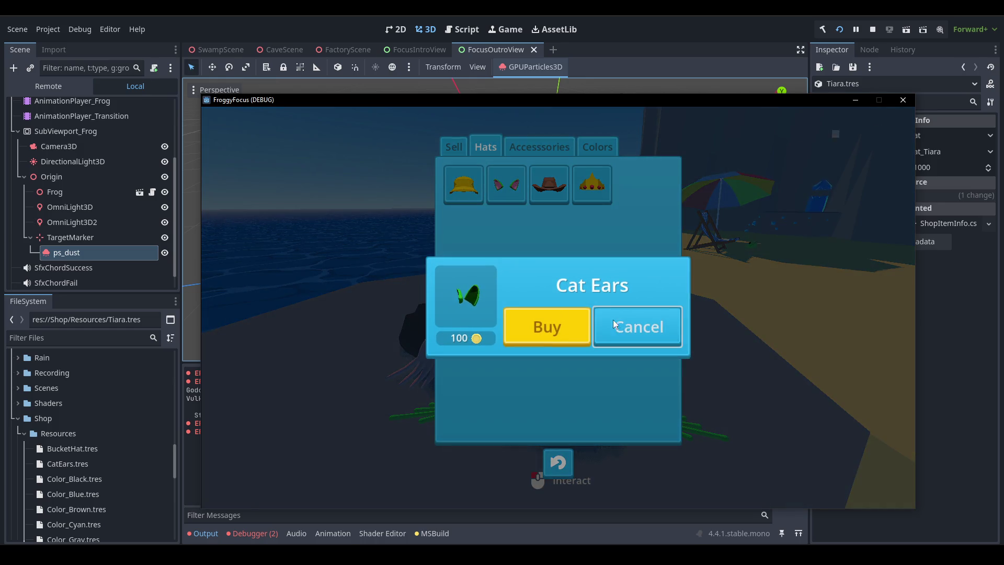
{"action": "left_click", "coordinate": [592, 184]}
{"action": "left_click", "coordinate": [567, 183]}
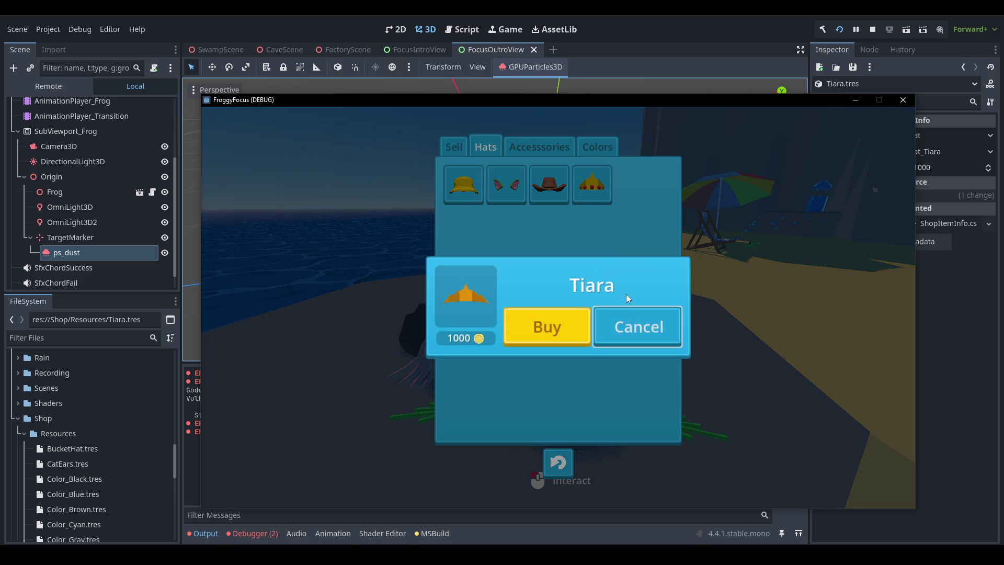
{"action": "left_click", "coordinate": [628, 328]}
{"action": "left_click", "coordinate": [552, 195]}
{"action": "left_click", "coordinate": [644, 323]}
{"action": "left_click", "coordinate": [464, 184]}
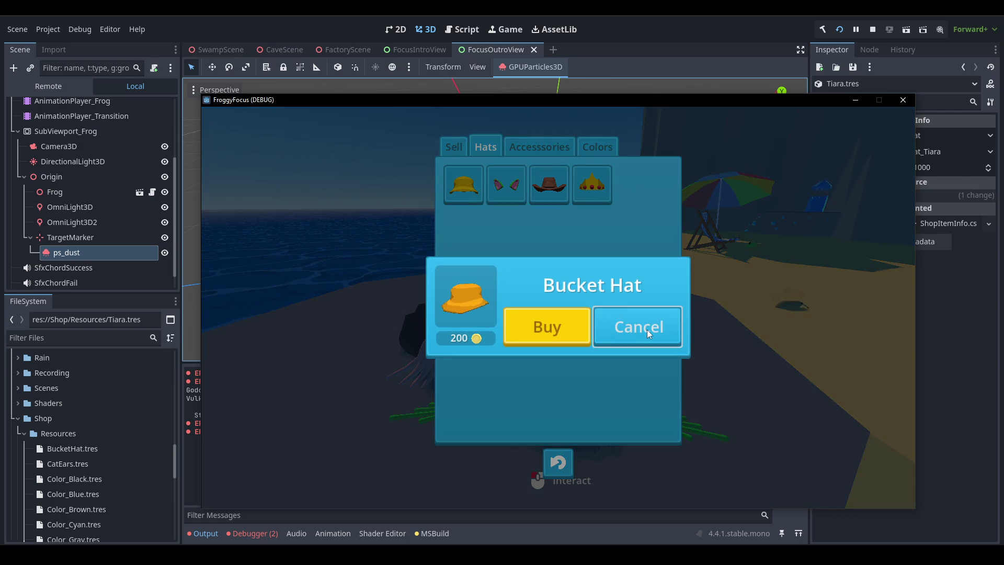
{"action": "left_click", "coordinate": [648, 329]}
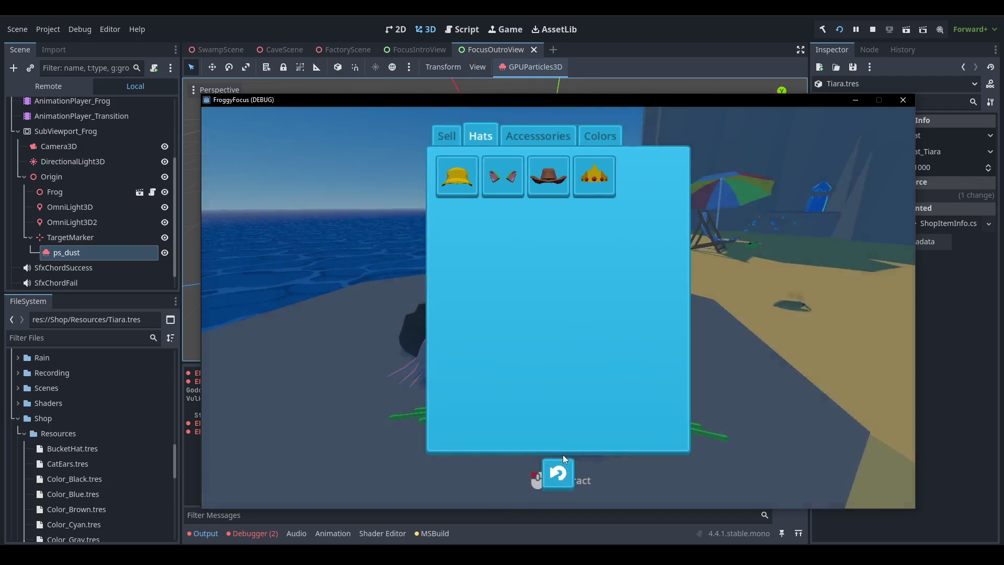
- Close the shop and stop the running game
{"action": "left_click", "coordinate": [561, 465]}
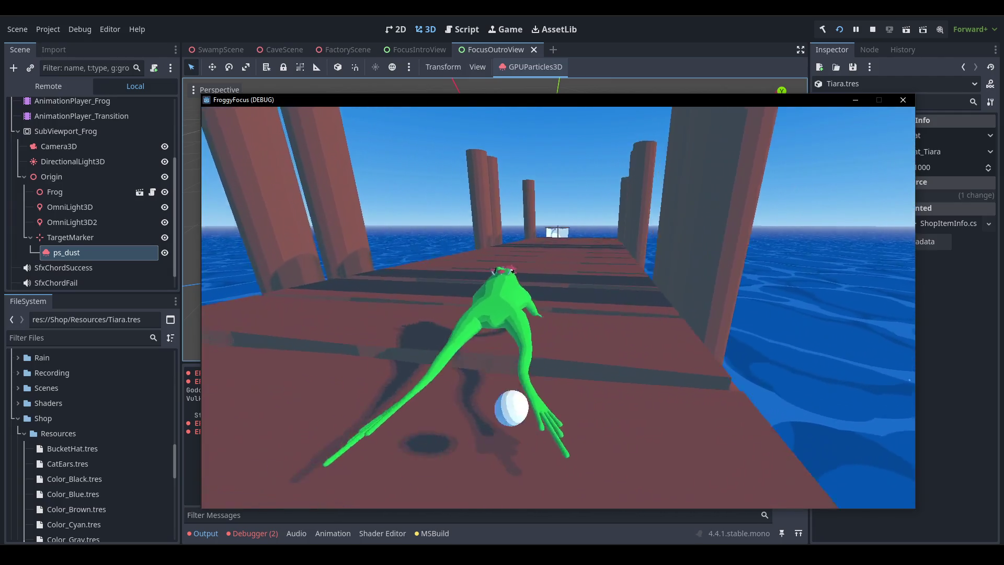
{"action": "key", "text": "F1"}
{"action": "left_click", "coordinate": [872, 30]}
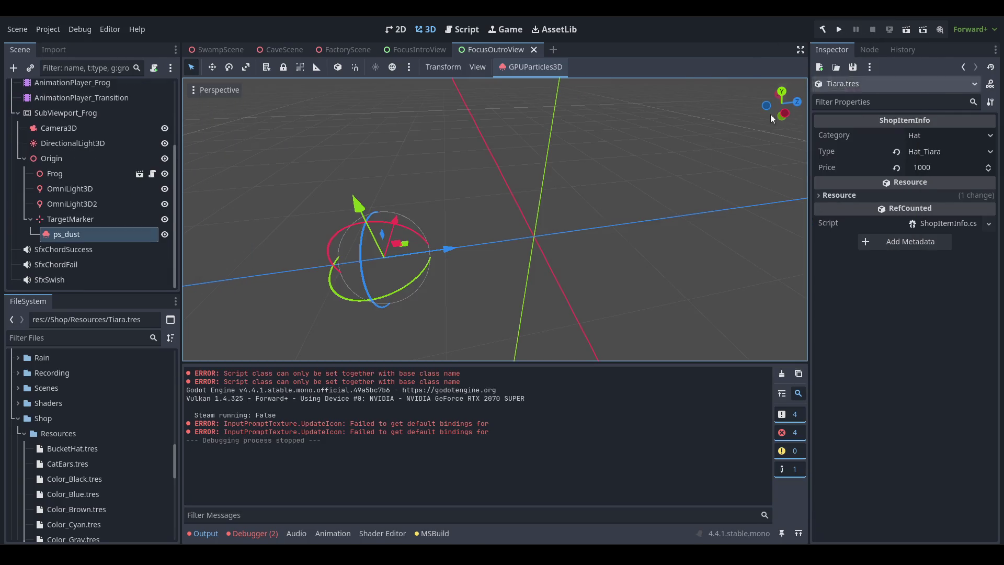
- Close the FocusOutroView scene and switch to CaveScene, framing the view
{"action": "middle_click", "coordinate": [497, 49]}
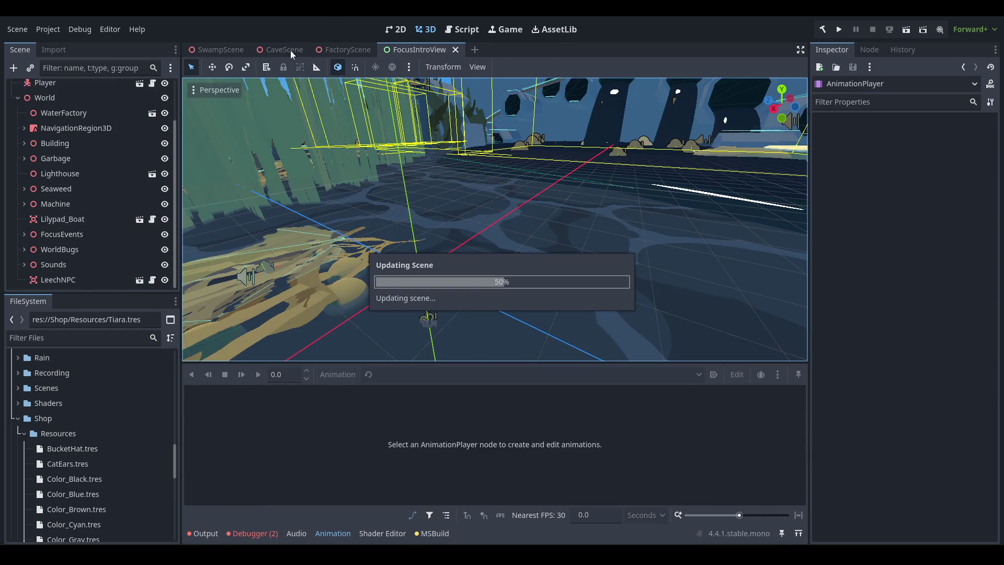
{"action": "left_click", "coordinate": [290, 50]}
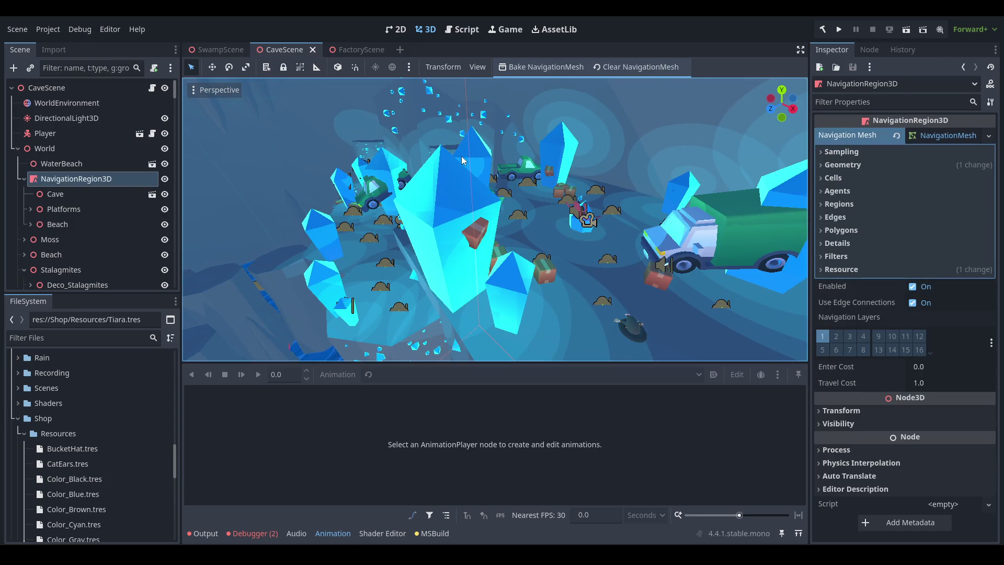
{"action": "scroll", "coordinate": [523, 271], "scroll_direction": "down", "scroll_amount": 5}
{"action": "key", "text": "f"}
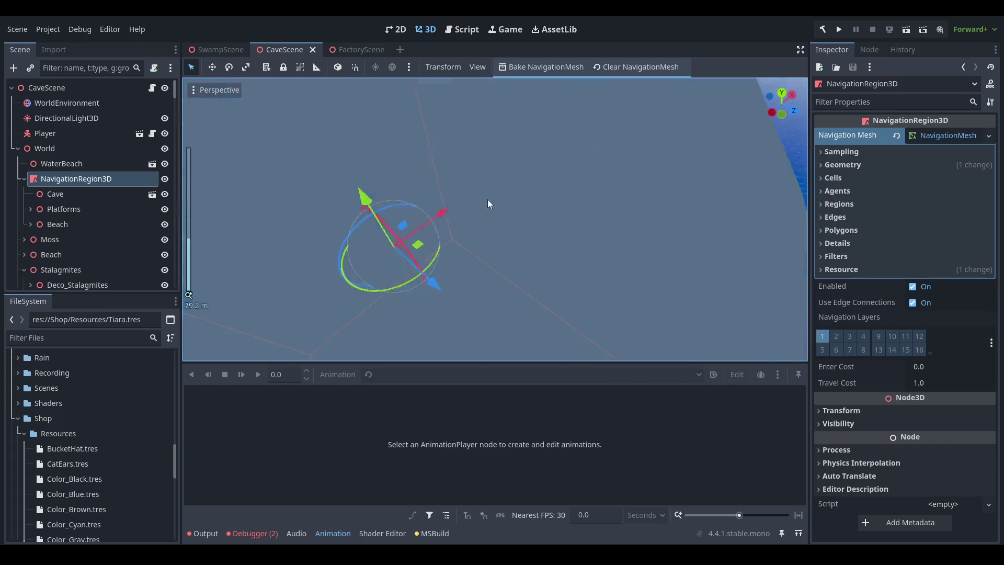
{"action": "scroll", "coordinate": [525, 209], "scroll_direction": "up", "scroll_amount": 5}
{"action": "scroll", "coordinate": [525, 167], "scroll_direction": "up", "scroll_amount": 5}
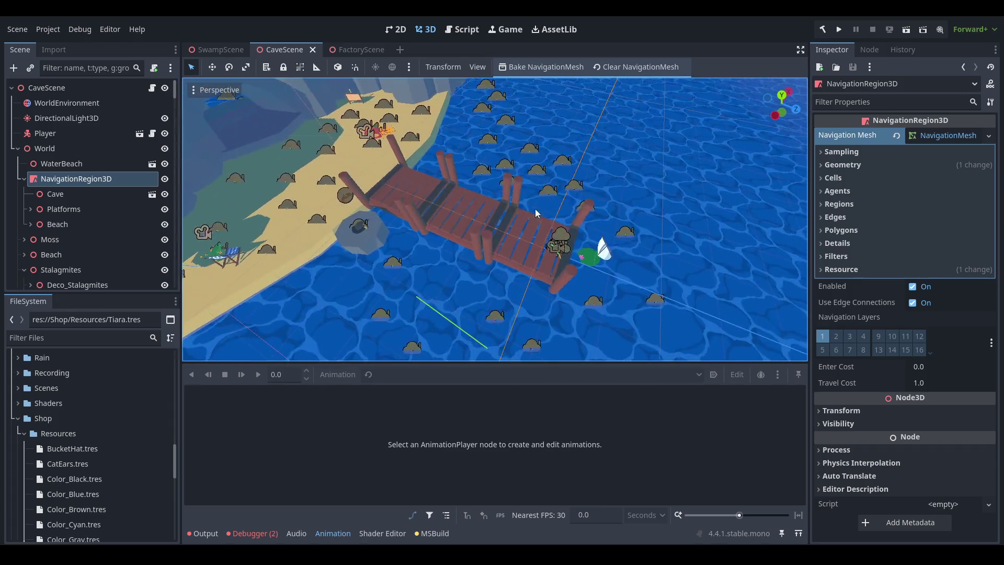
- Select the Lilypad_Boat, rotate it and save the scene
{"action": "left_click", "coordinate": [610, 268]}
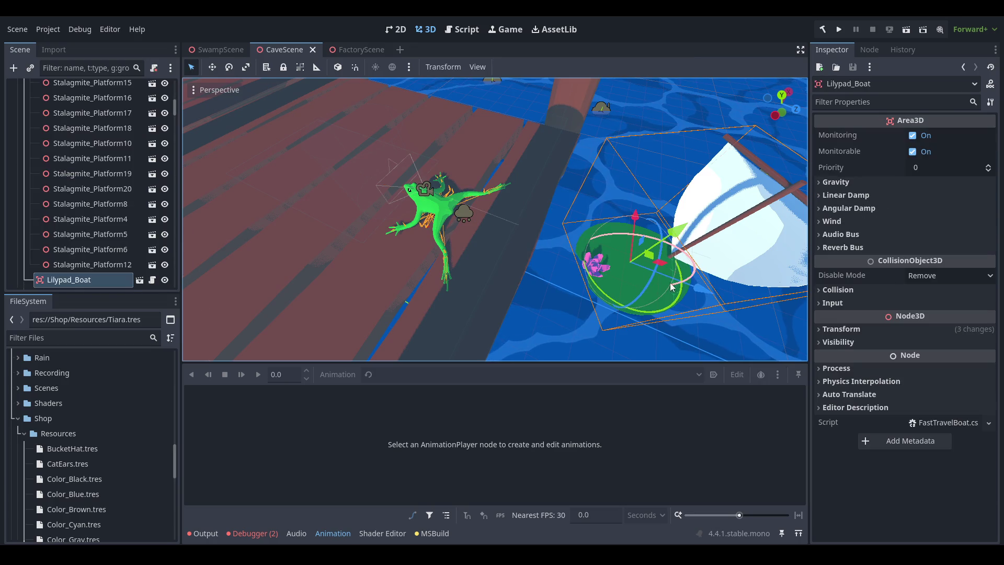
{"action": "left_click_drag", "start_coordinate": [609, 302], "coordinate": [643, 318]}
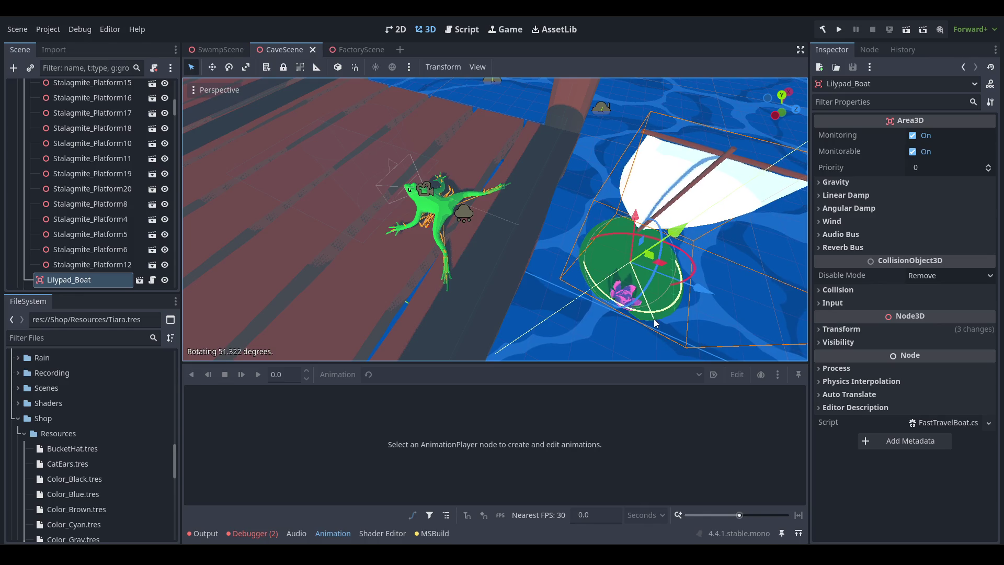
{"action": "key", "text": "f"}
{"action": "scroll", "coordinate": [573, 294], "scroll_direction": "down", "scroll_amount": 10}
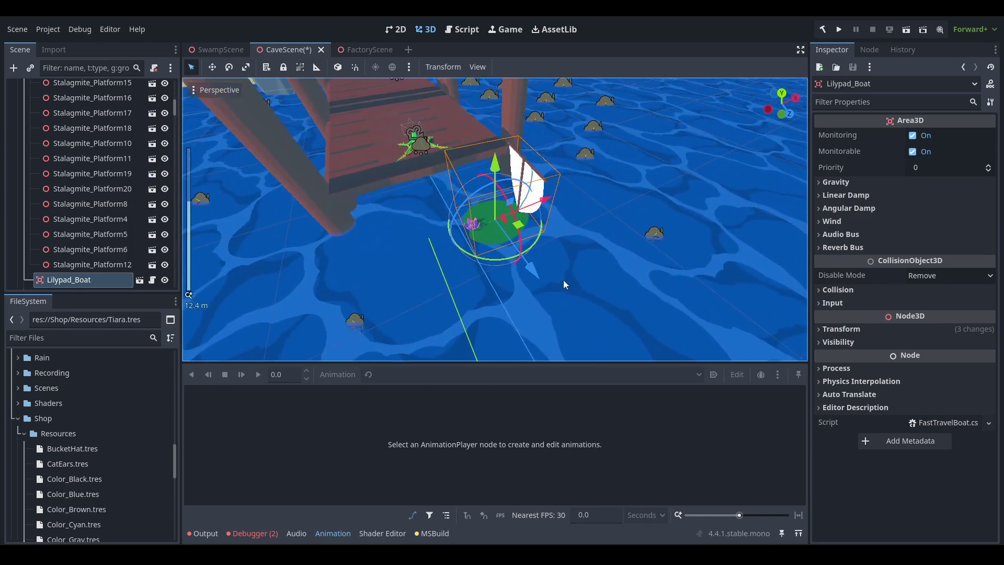
{"action": "mouse_move", "coordinate": [545, 308]}
{"action": "left_mouse_down"}
{"action": "mouse_move", "coordinate": [629, 214]}
{"action": "mouse_move", "coordinate": [743, 180]}
{"action": "left_mouse_up"}
{"action": "key", "text": "ctrl+s"}
- Move the boat along its Z axis and save CaveScene
{"action": "mouse_move", "coordinate": [549, 220]}
{"action": "left_mouse_down"}
{"action": "mouse_move", "coordinate": [612, 224]}
{"action": "mouse_move", "coordinate": [606, 240]}
{"action": "left_mouse_up"}
{"action": "key", "text": "ctrl+s"}
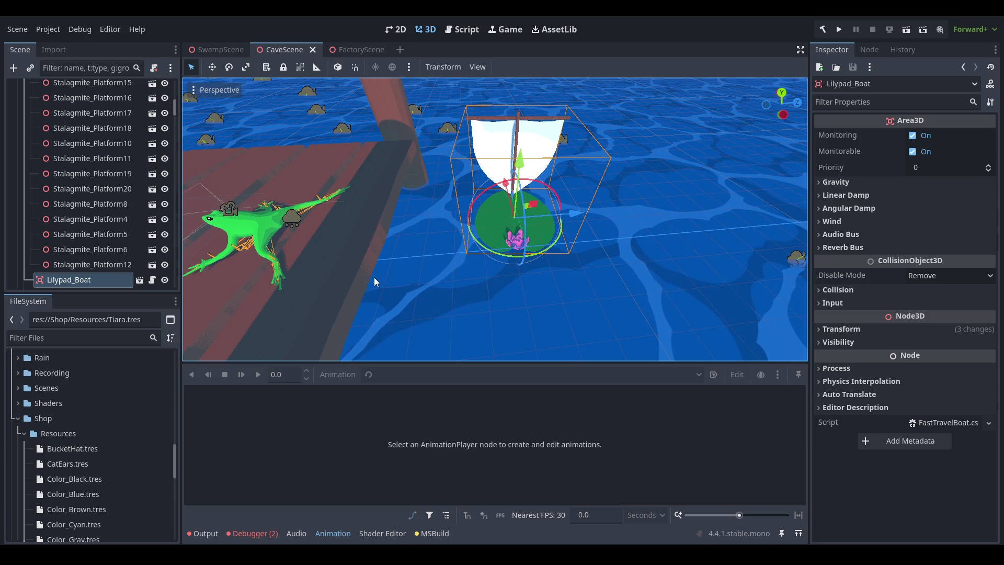
{"action": "scroll", "coordinate": [110, 219], "scroll_direction": "down", "scroll_amount": 3}
{"action": "mouse_move", "coordinate": [558, 244]}
{"action": "left_mouse_down"}
{"action": "mouse_move", "coordinate": [472, 224]}
{"action": "mouse_move", "coordinate": [429, 172]}
{"action": "left_mouse_up"}
- Switch to Visual Studio and bring up FocusOutroView.cs
{"action": "key", "text": "alt+Tab"}
{"action": "left_click", "coordinate": [527, 160]}
{"action": "key", "text": "ctrl+t"}
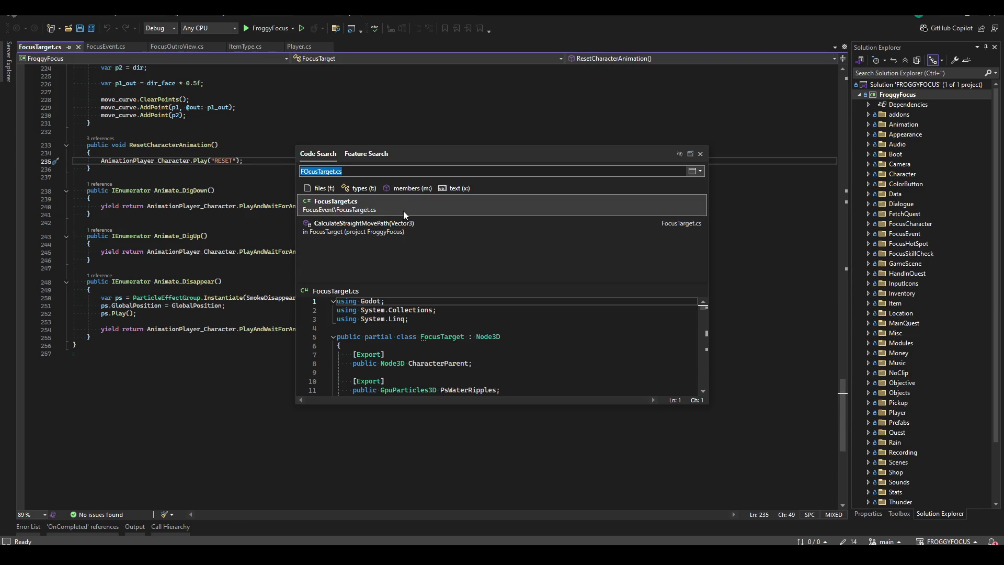
{"action": "key", "text": "Escape"}
{"action": "left_click", "coordinate": [194, 47]}
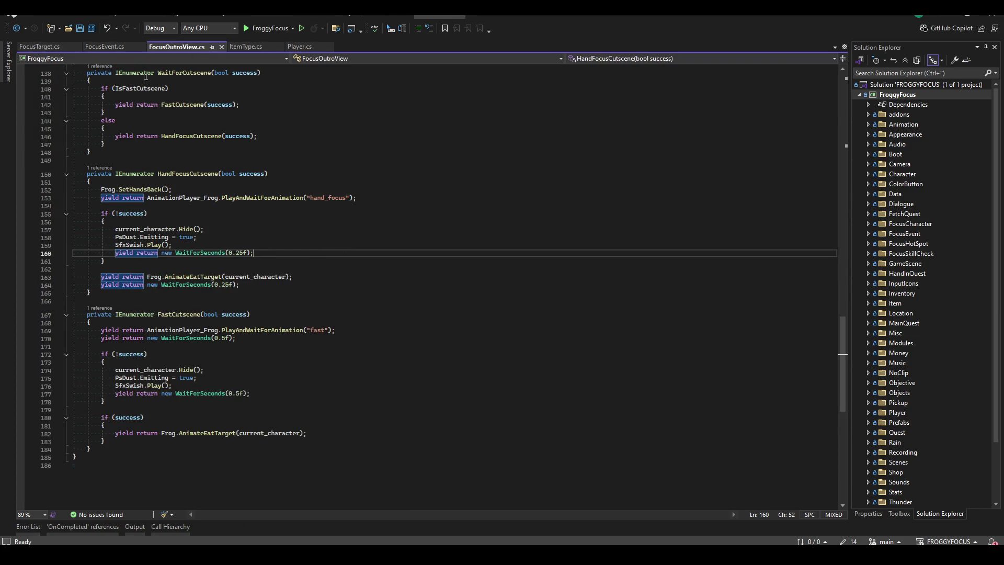
- In FocusEvent.cs EndEvent, delete the 'yield return FocusOutroView.Instance.WaitForHide();' line after re-enabling the player
{"action": "left_click", "coordinate": [96, 46]}
{"action": "key", "text": "Down"}
{"action": "key", "text": "Down"}
{"action": "key", "text": "Down"}
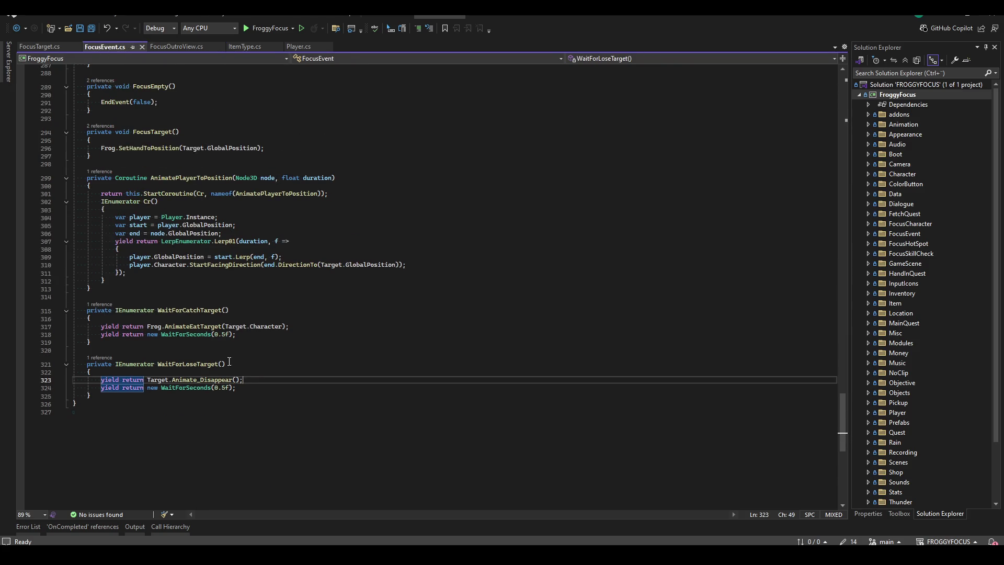
{"action": "scroll", "coordinate": [253, 368], "scroll_direction": "up", "scroll_amount": 20}
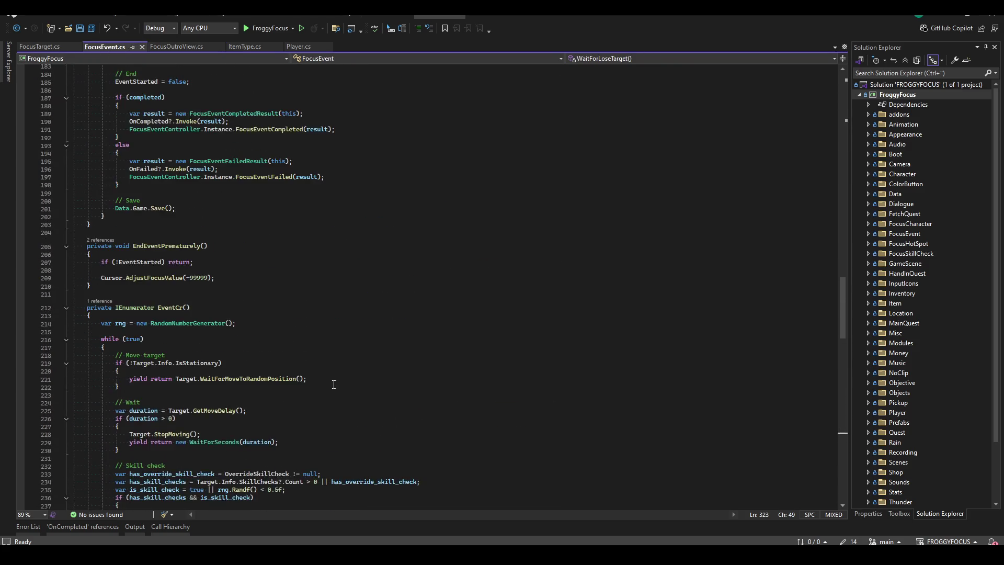
{"action": "scroll", "coordinate": [332, 314], "scroll_direction": "down", "scroll_amount": 3}
{"action": "left_click", "coordinate": [340, 229]}
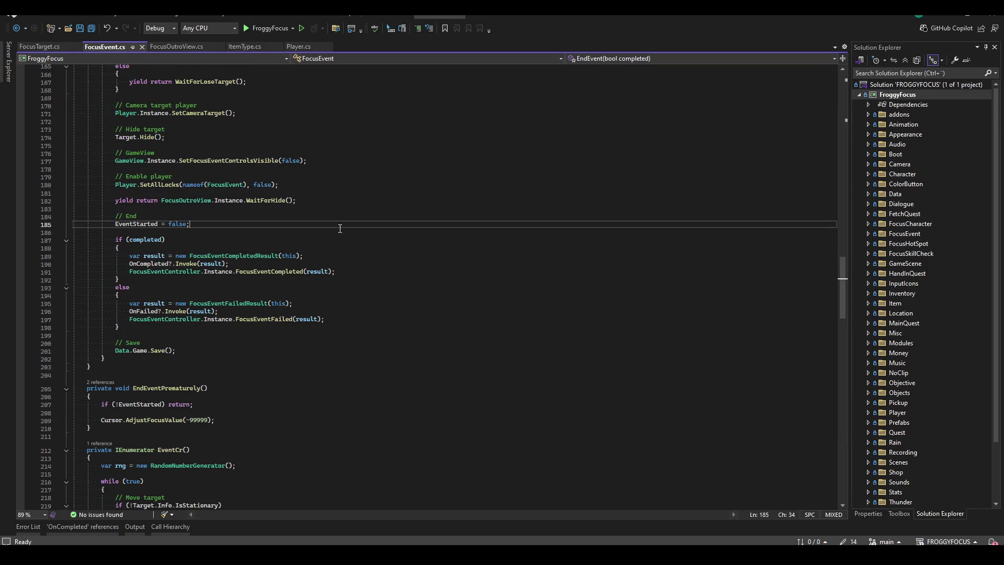
{"action": "left_click", "coordinate": [354, 208]}
{"action": "left_click", "coordinate": [339, 202]}
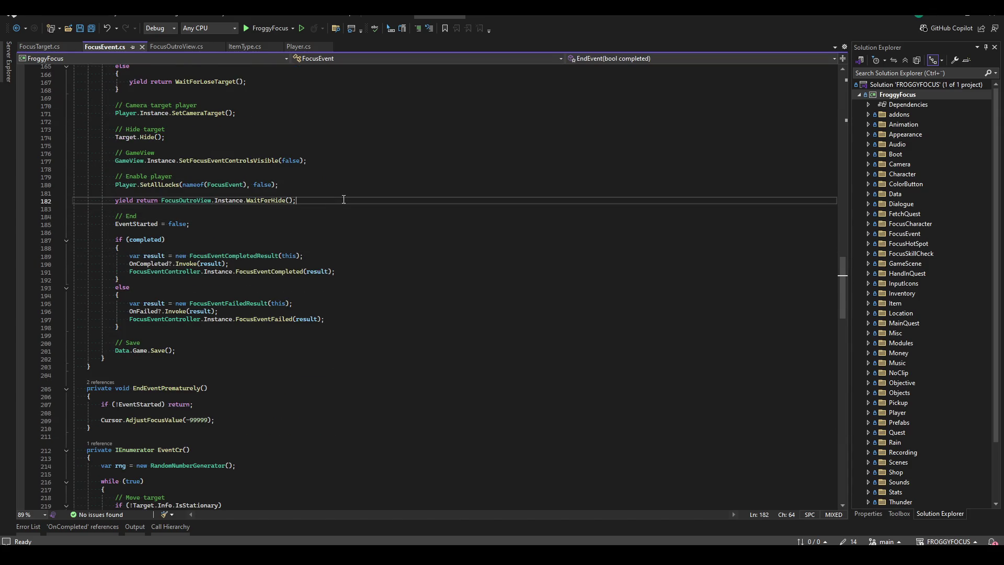
{"action": "double_click", "coordinate": [264, 201]}
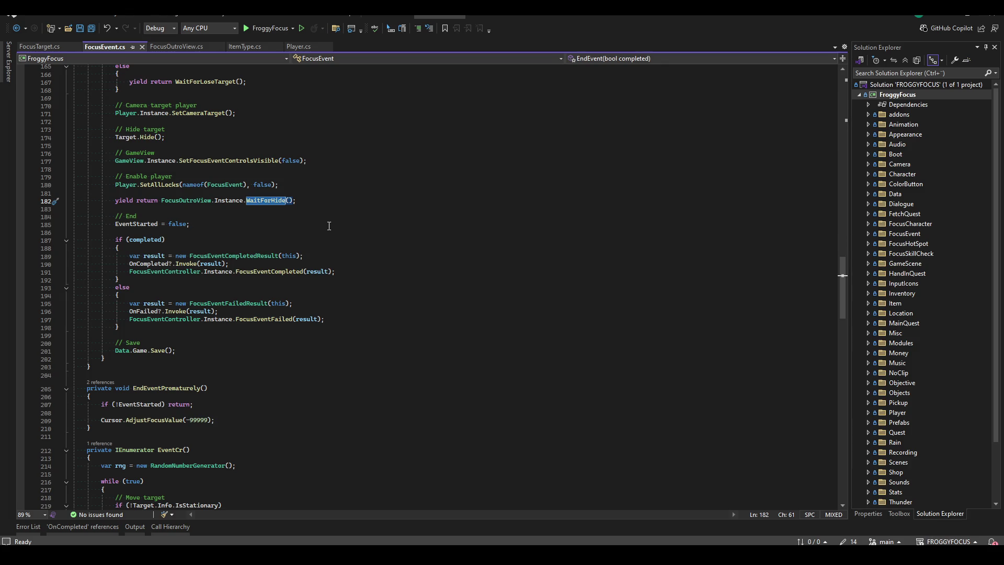
{"action": "left_click", "coordinate": [140, 330]}
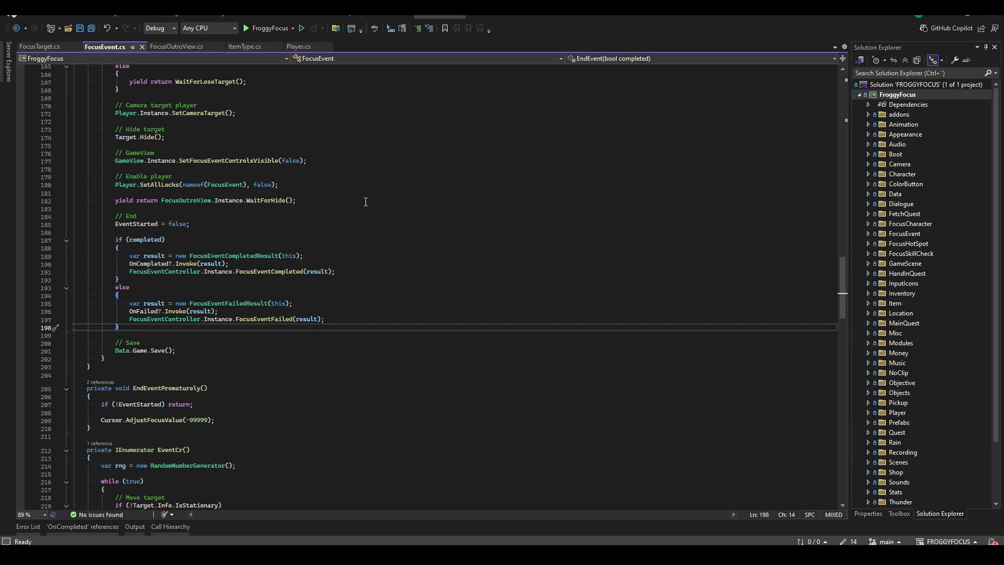
{"action": "left_click_drag", "start_coordinate": [115, 200], "coordinate": [342, 199]}
{"action": "key", "text": "ctrl+c"}
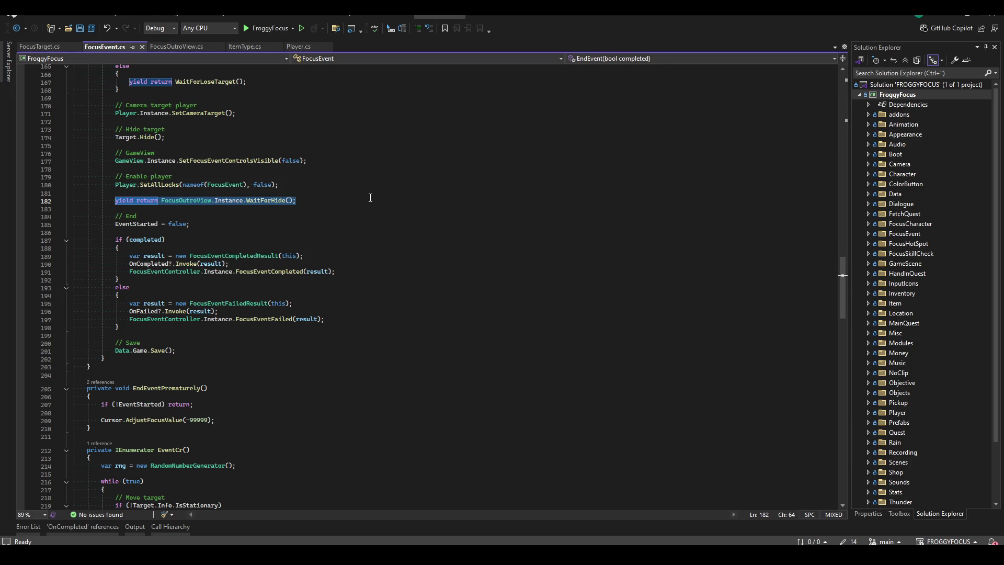
{"action": "key", "text": "BackSpace"}
{"action": "key", "text": "BackSpace"}
{"action": "key", "text": "BackSpace"}
{"action": "key", "text": "BackSpace"}
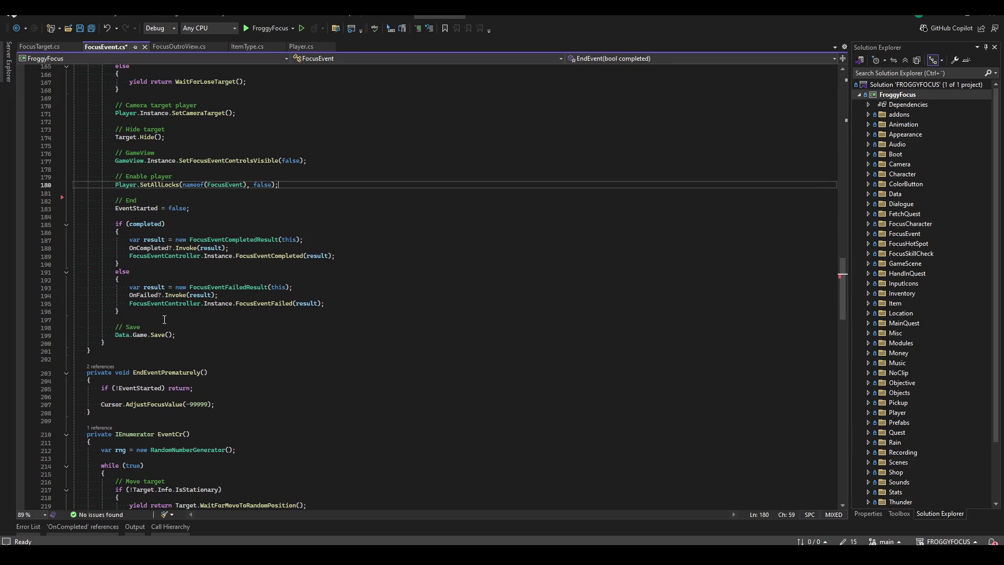
- Paste the WaitForHide line after Data.Game.Save() and start replacing it with TransitionView.Instance
{"action": "left_click", "coordinate": [194, 333]}
{"action": "key", "text": "Return"}
{"action": "key", "text": "Return"}
{"action": "type", "text": "// Transition"}
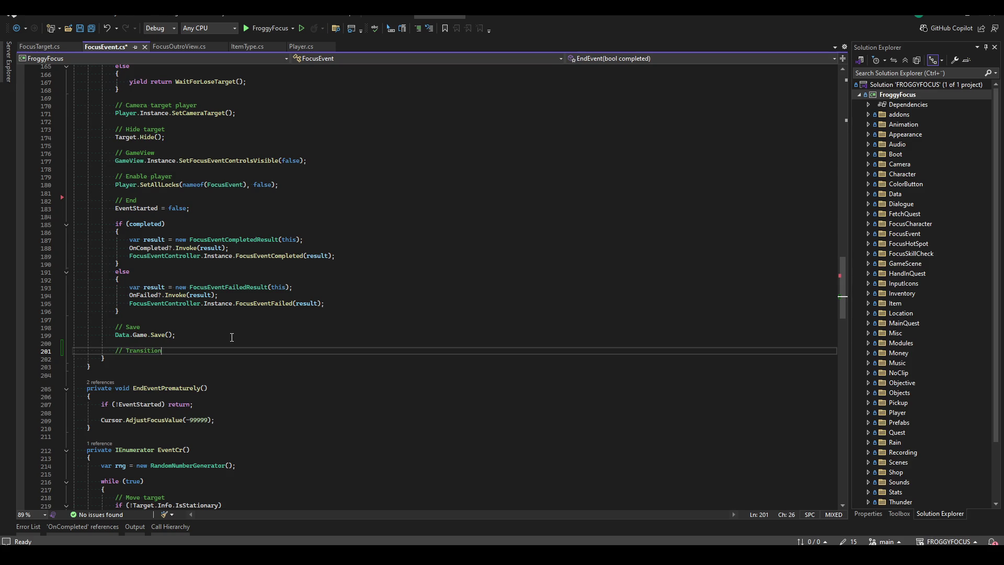
{"action": "key", "text": "Return"}
{"action": "key", "text": "ctrl+v"}
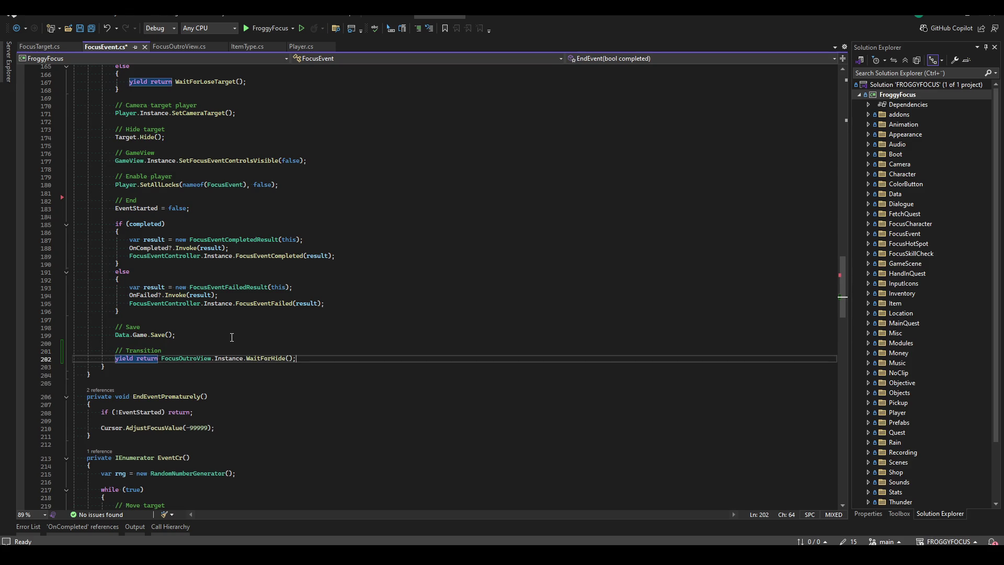
{"action": "left_click_drag", "start_coordinate": [312, 359], "coordinate": [116, 361]}
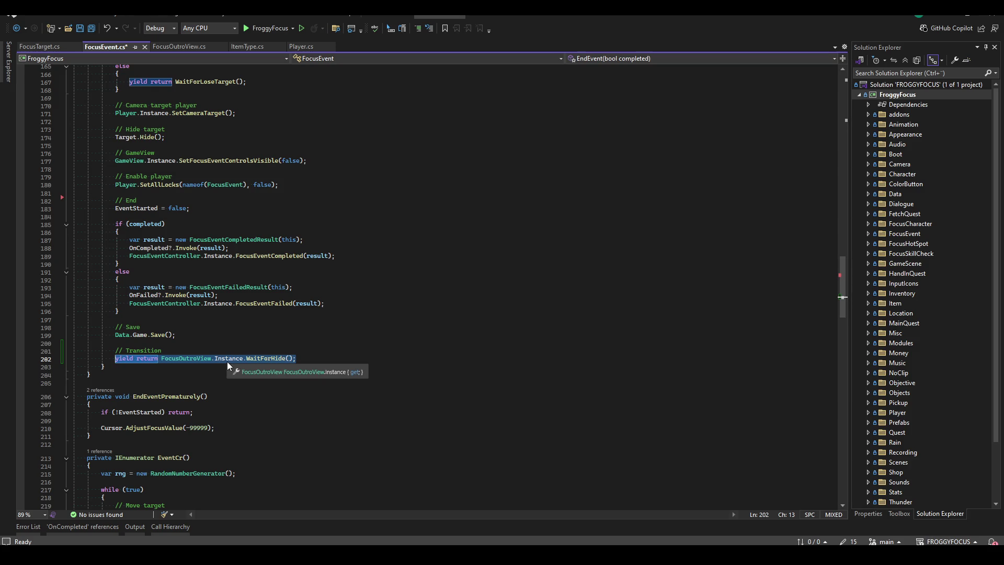
{"action": "type", "text": "Tr"}
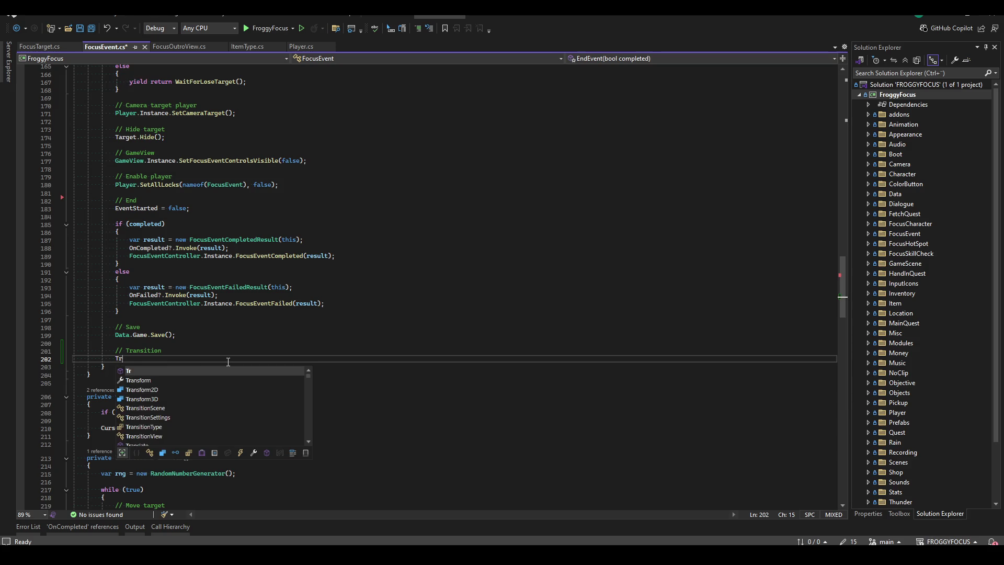
{"action": "type", "text": "ansitionView.Instance."}
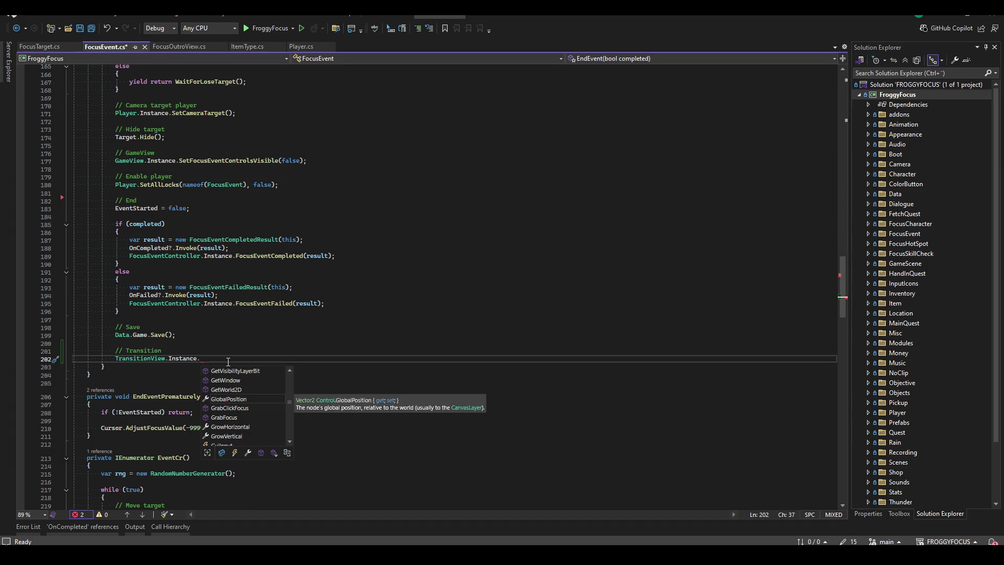
- Restore the WaitForHide line and inspect its definition in FocusOutroView.cs
{"action": "scroll", "coordinate": [228, 362], "scroll_direction": "down", "scroll_amount": 20}
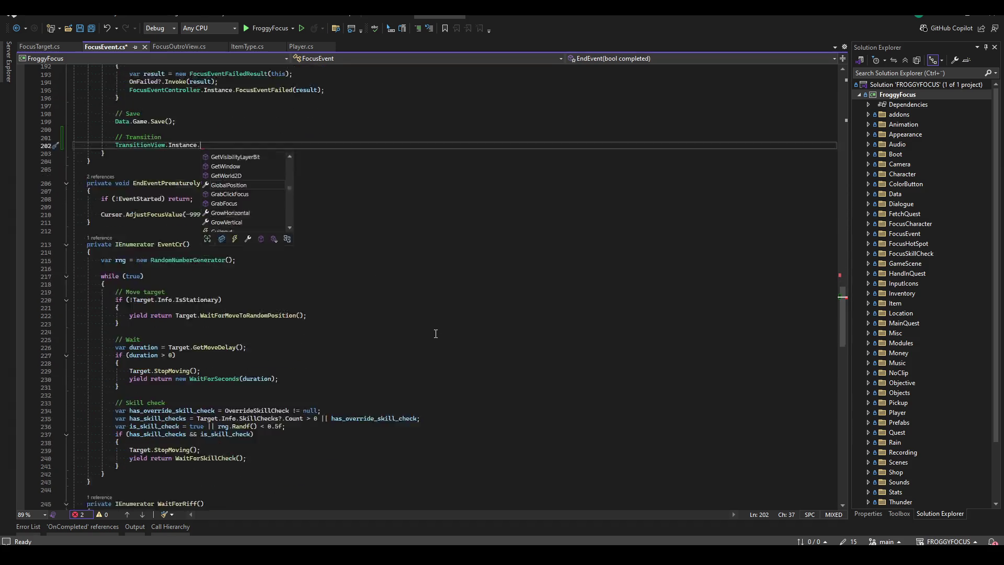
{"action": "scroll", "coordinate": [305, 308], "scroll_direction": "down", "scroll_amount": 11}
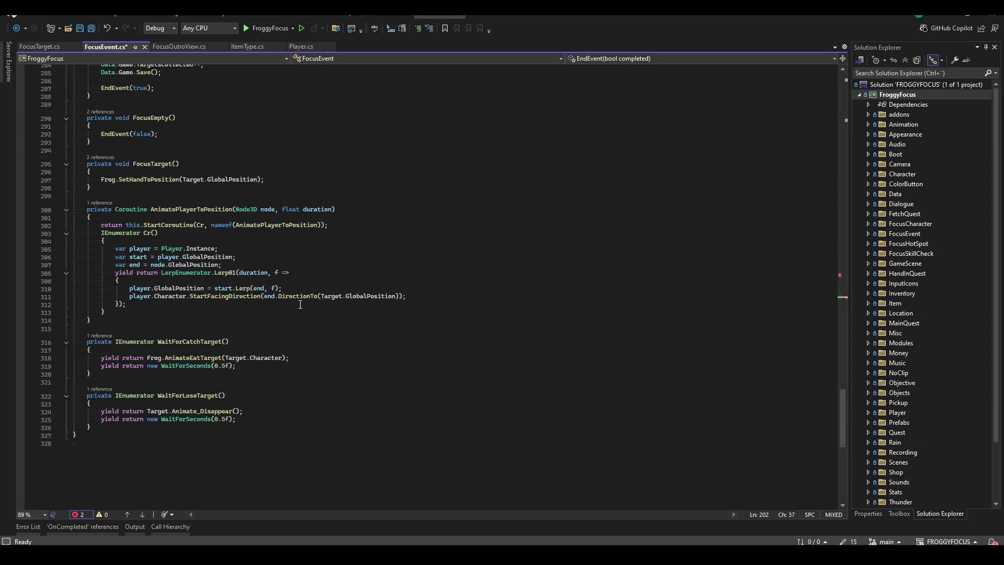
{"action": "scroll", "coordinate": [305, 324], "scroll_direction": "up", "scroll_amount": 20}
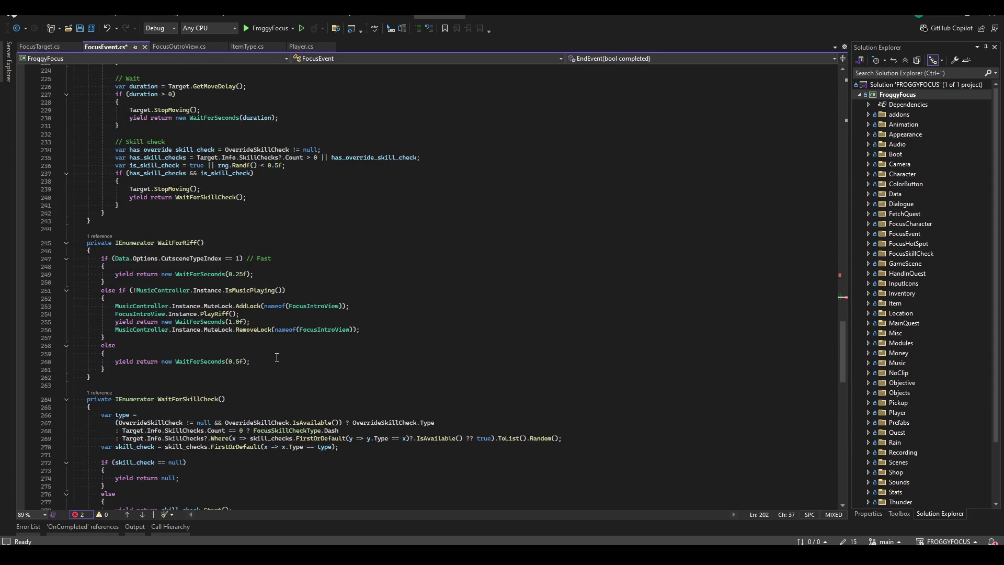
{"action": "scroll", "coordinate": [277, 357], "scroll_direction": "up", "scroll_amount": 14}
{"action": "scroll", "coordinate": [248, 323], "scroll_direction": "up", "scroll_amount": 20}
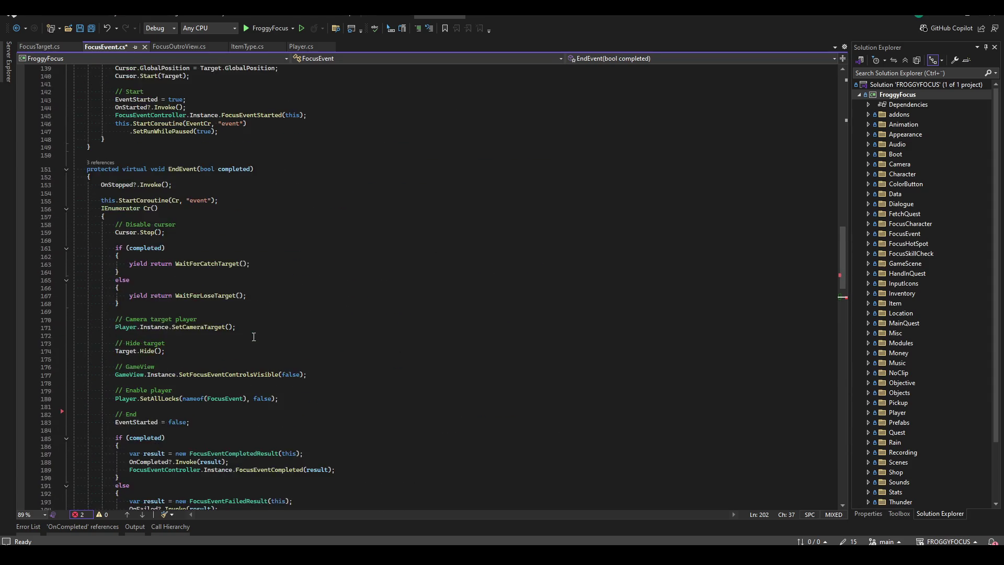
{"action": "scroll", "coordinate": [259, 315], "scroll_direction": "up", "scroll_amount": 12}
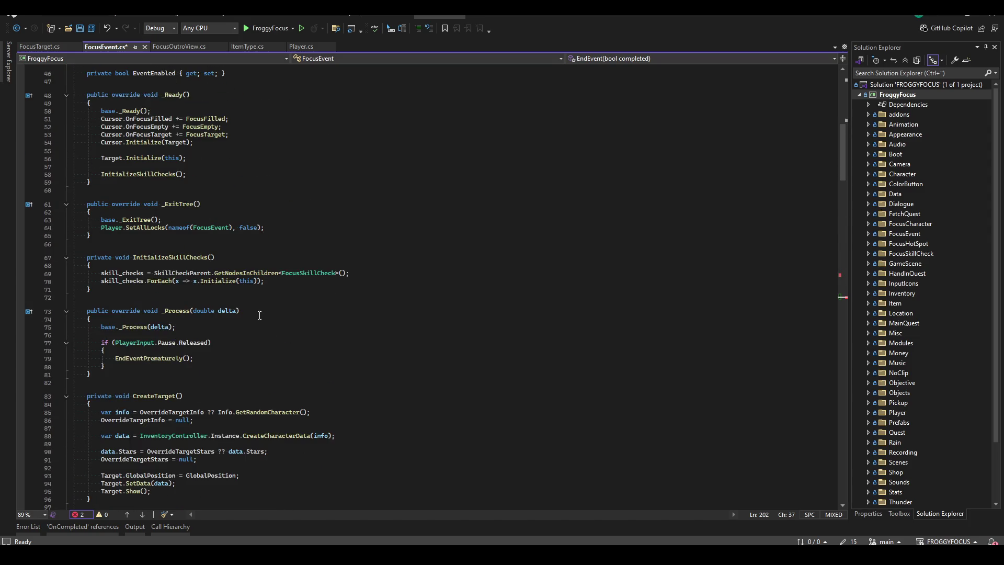
{"action": "scroll", "coordinate": [258, 315], "scroll_direction": "down", "scroll_amount": 20}
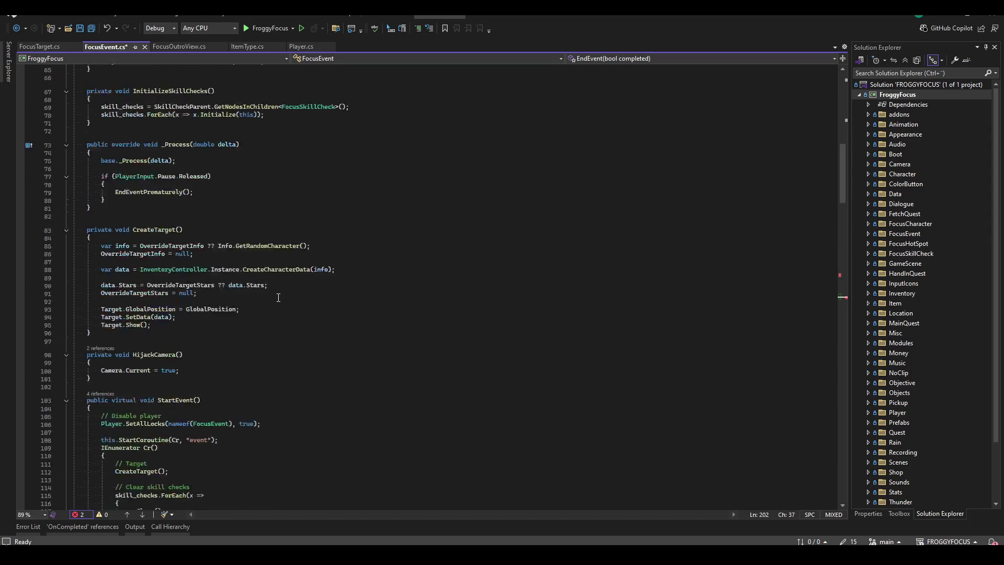
{"action": "key", "text": "ctrl+z"}
{"action": "key", "text": "ctrl+z"}
{"action": "key", "text": "ctrl+z"}
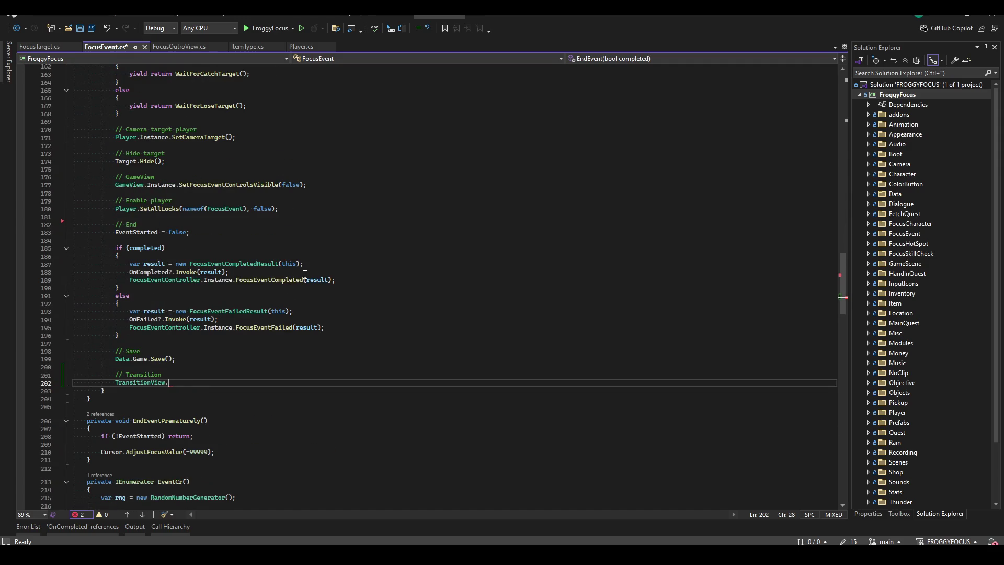
{"action": "scroll", "coordinate": [258, 318], "scroll_direction": "down", "scroll_amount": 3}
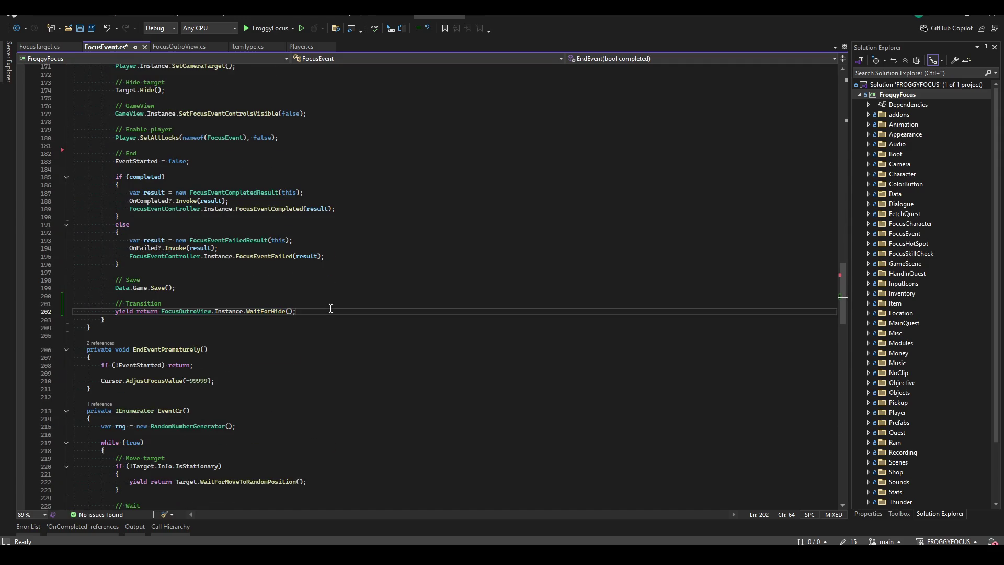
{"action": "left_click", "coordinate": [259, 312], "text": "ctrl"}
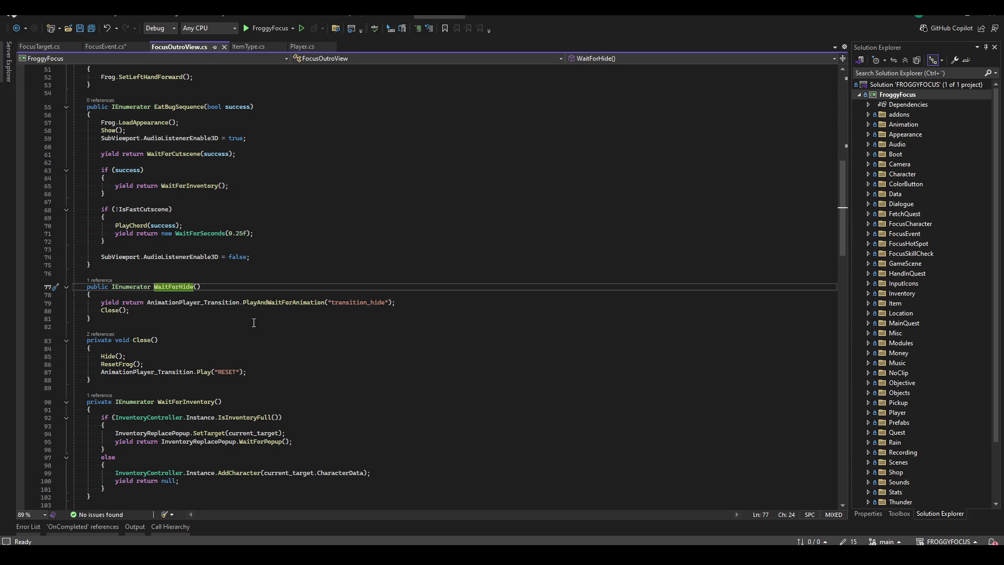
{"action": "left_click", "coordinate": [120, 47]}
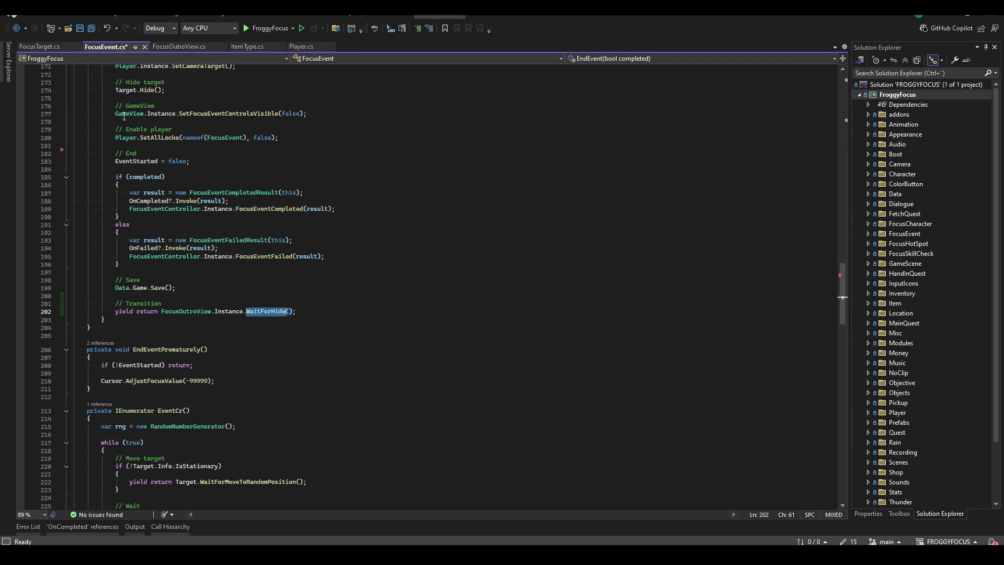
- Comment out the WaitForHide line and begin a TransitionView.Instance.StartTransition(new TransitionSettings { }) call
{"action": "left_click", "coordinate": [109, 310]}
{"action": "type", "text": "//"}
{"action": "key", "text": "ctrl+s"}
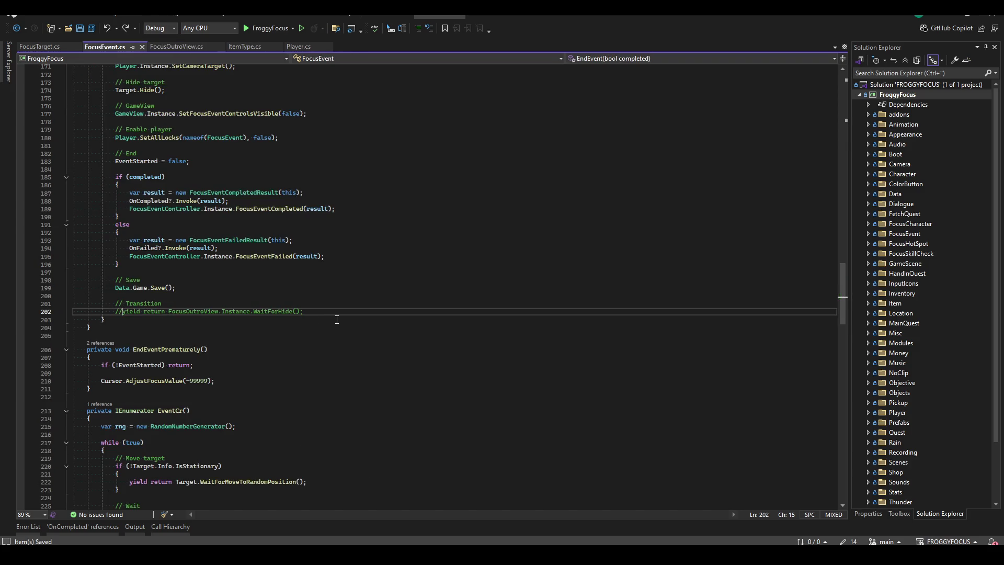
{"action": "key", "text": "Return"}
{"action": "type", "text": "Transiti"}
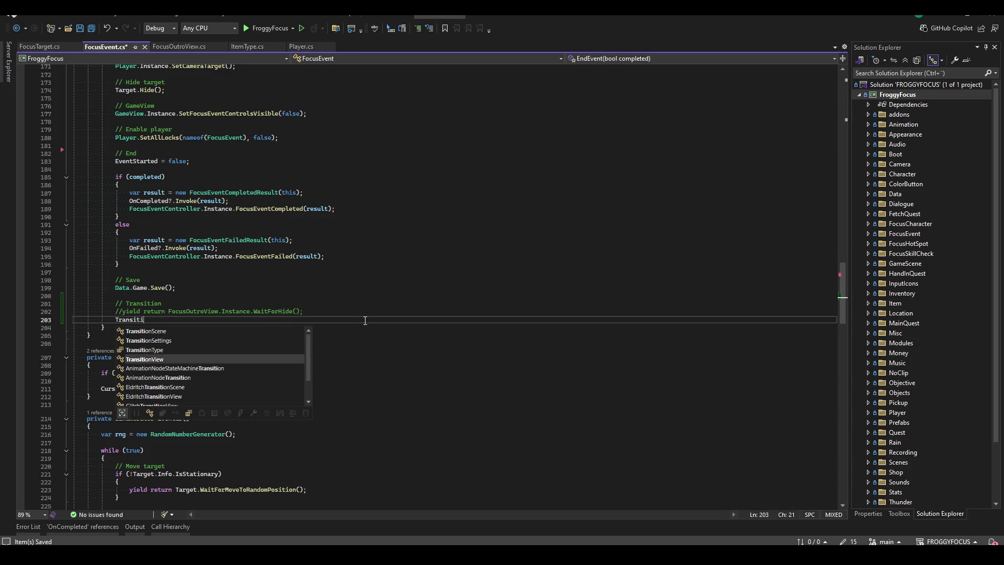
{"action": "type", "text": "onView.inst."}
{"action": "key", "text": "Page_Down"}
{"action": "key", "text": "Page_Down"}
{"action": "key", "text": "Page_Down"}
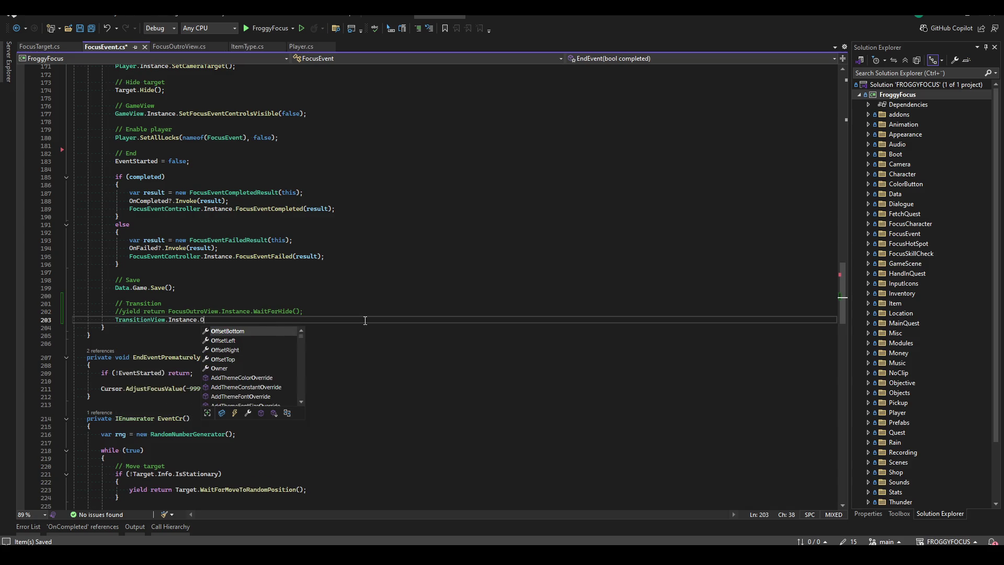
{"action": "type", "text": "StartTr"}
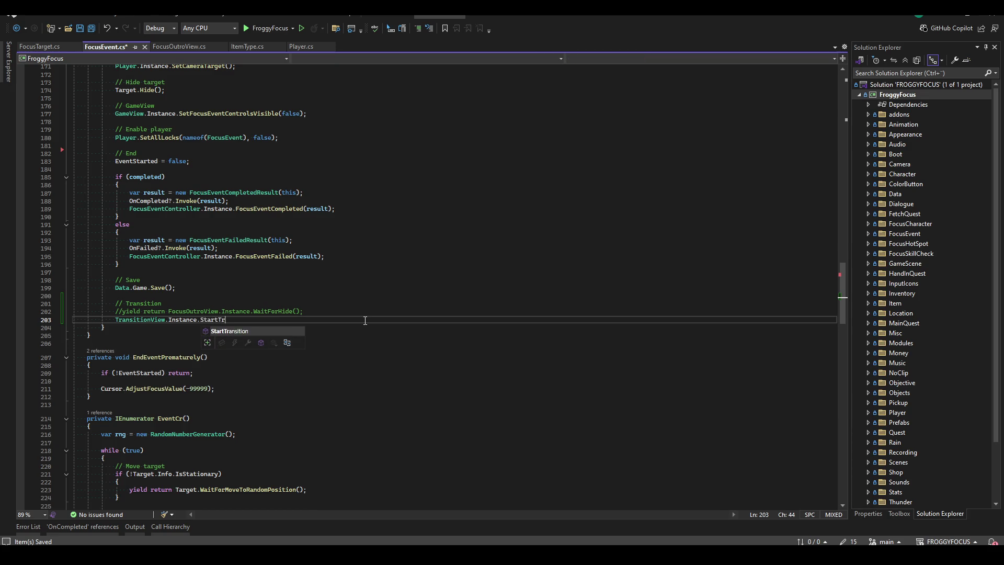
{"action": "type", "text": "ansition(new"}
{"action": "key", "text": "Tab"}
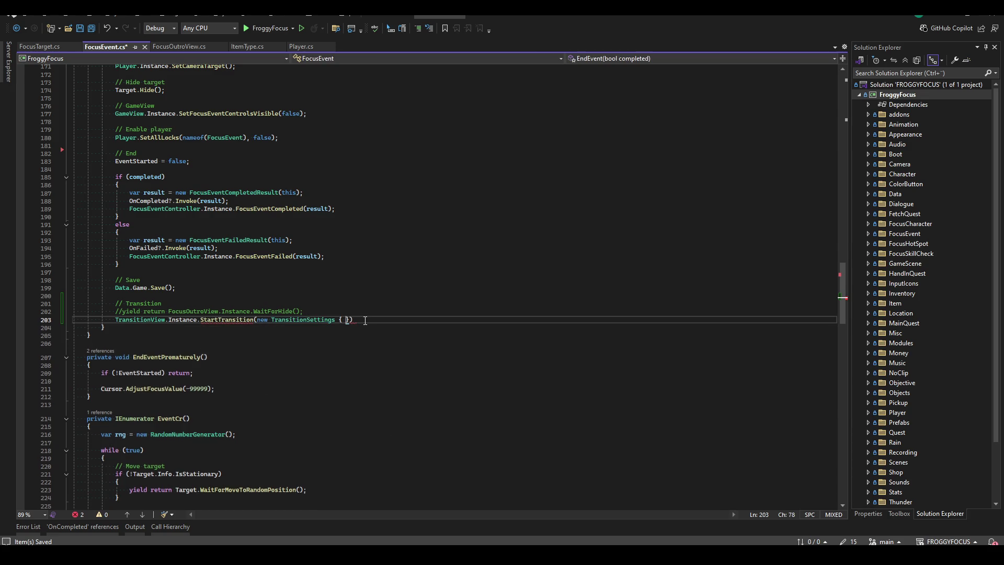
{"action": "type", "text": "{"}
{"action": "key", "text": "Return"}
{"action": "key", "text": "Up"}
- Set the transition Type to TransitionType.Color, Color to Colors.Black and Duration to 0.25f, then save
{"action": "type", "text": "Type = TransitionType.Color,"}
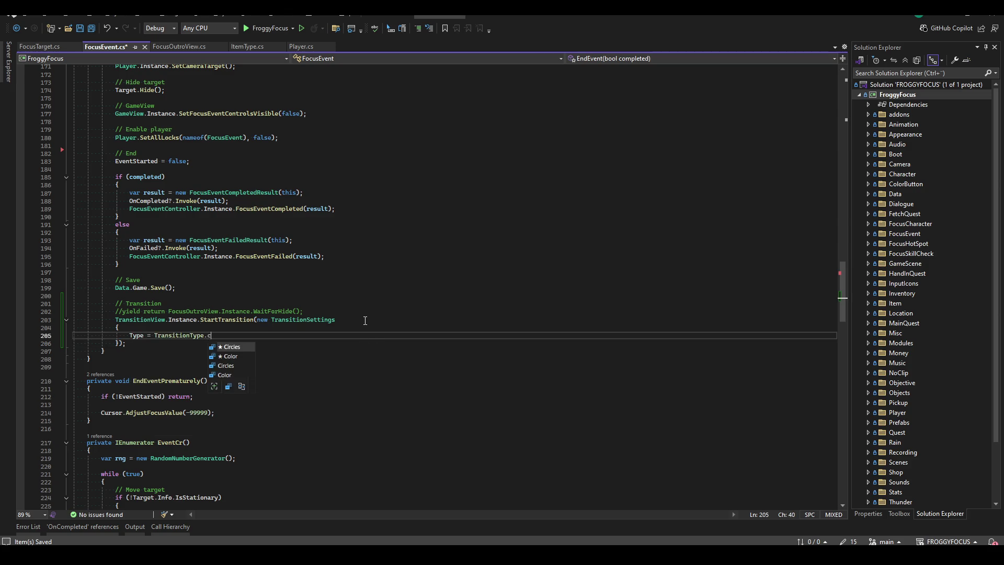
{"action": "key", "text": "Return"}
{"action": "type", "text": "Color = "}
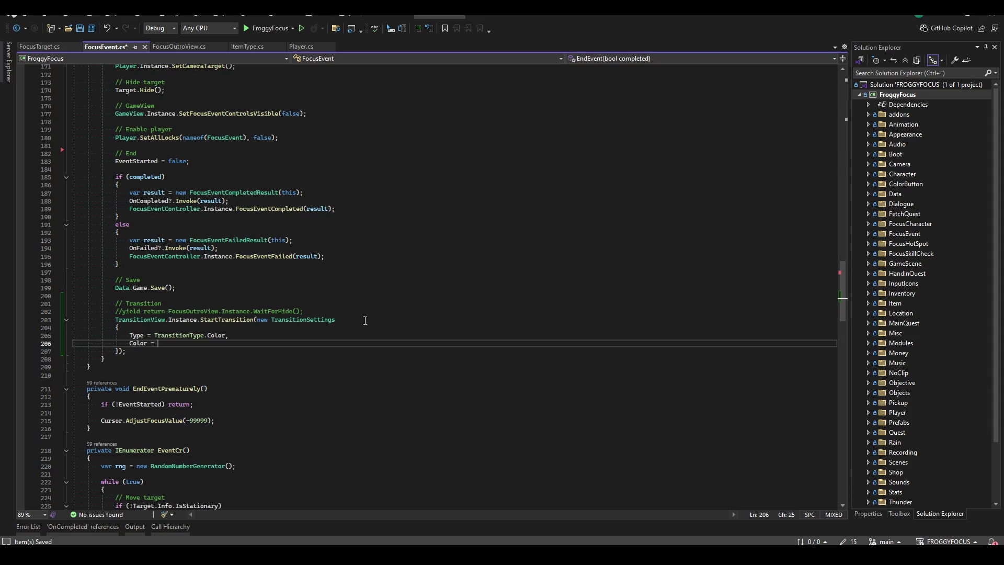
{"action": "type", "text": "Colors.Black,"}
{"action": "key", "text": "Return"}
{"action": "type", "text": "uration = 0.25f"}
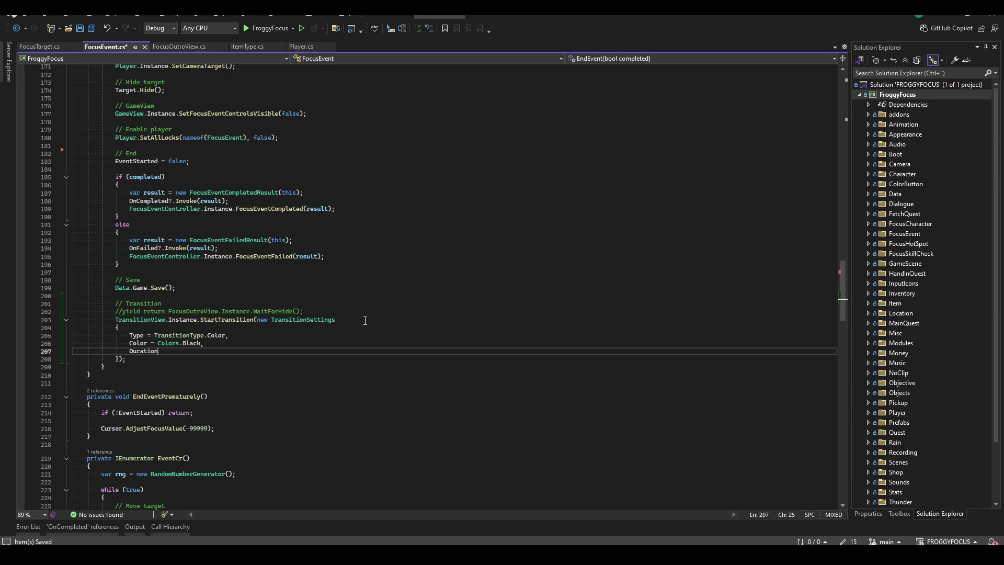
{"action": "key", "text": "Down"}
{"action": "key", "text": "ctrl+s"}
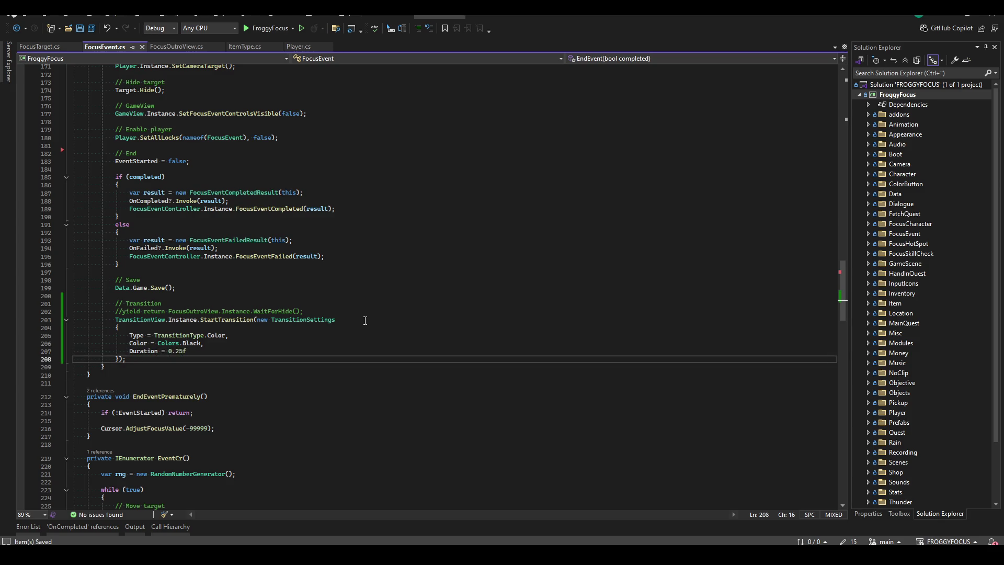
- Try adding an OnTransition setting after Duration, remove it again, and save FocusEvent.cs
{"action": "left_click", "coordinate": [281, 353]}
{"action": "type", "text": ","}
{"action": "key", "text": "Return"}
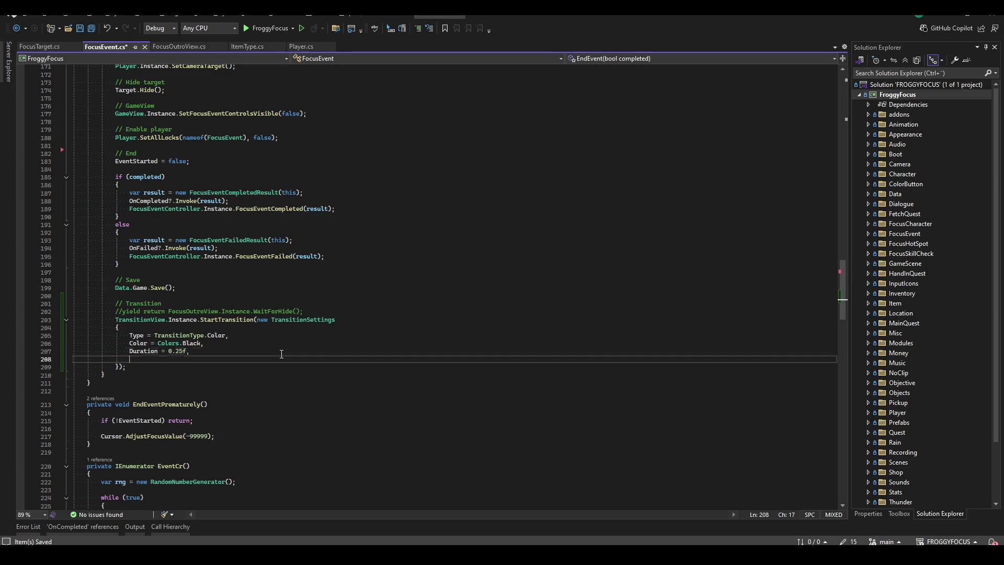
{"action": "type", "text": "OnTr"}
{"action": "key", "text": "Tab"}
{"action": "type", "text": "="}
{"action": "key", "text": "ctrl+BackSpace"}
{"action": "key", "text": "ctrl+BackSpace"}
{"action": "key", "text": "ctrl+BackSpace"}
{"action": "key", "text": "ctrl+s"}
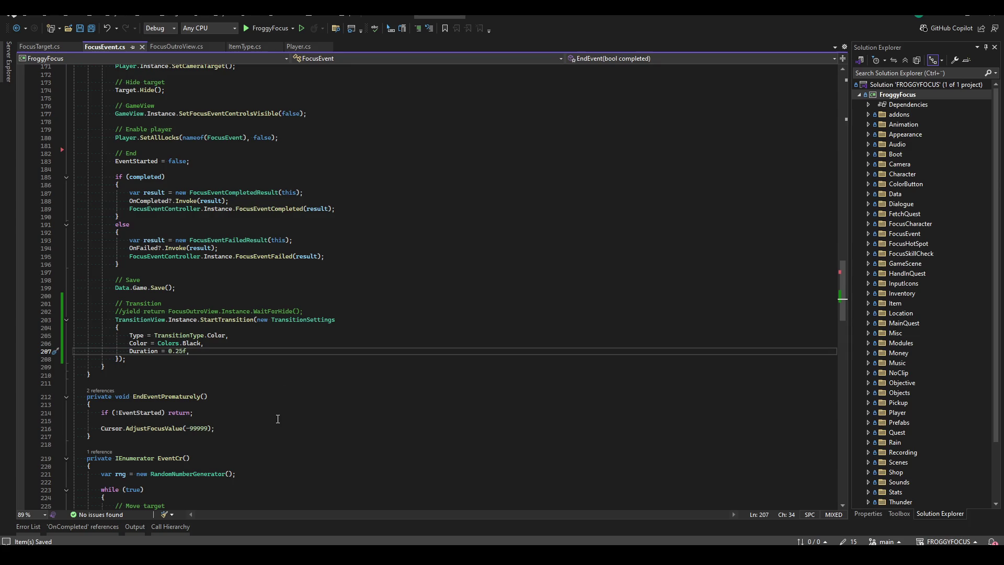
- Declare 'var transition_finished = false;' below the disabled outro wait
{"action": "left_click", "coordinate": [378, 313]}
{"action": "scroll", "coordinate": [311, 469], "scroll_direction": "up", "scroll_amount": 7}
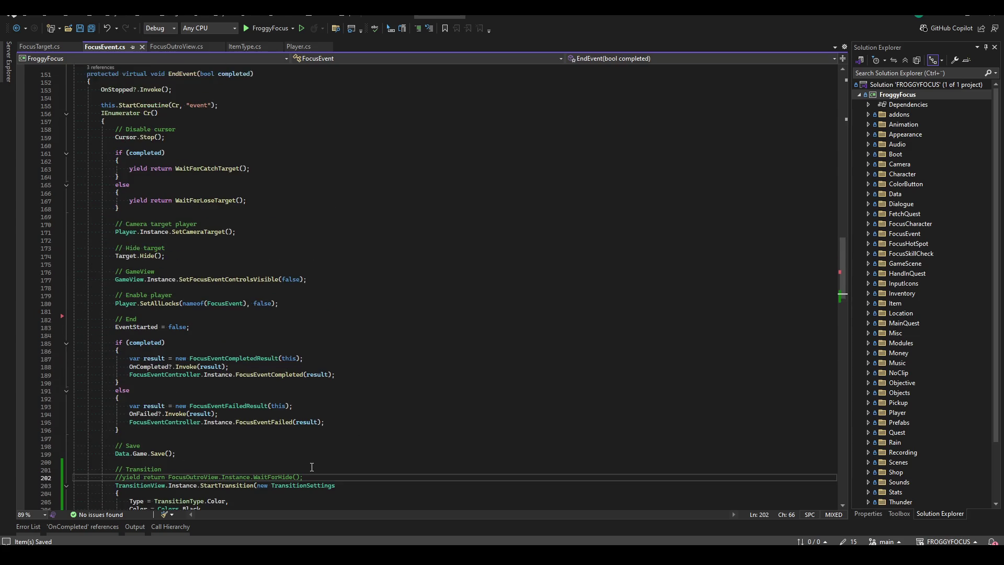
{"action": "scroll", "coordinate": [311, 466], "scroll_direction": "up", "scroll_amount": 1}
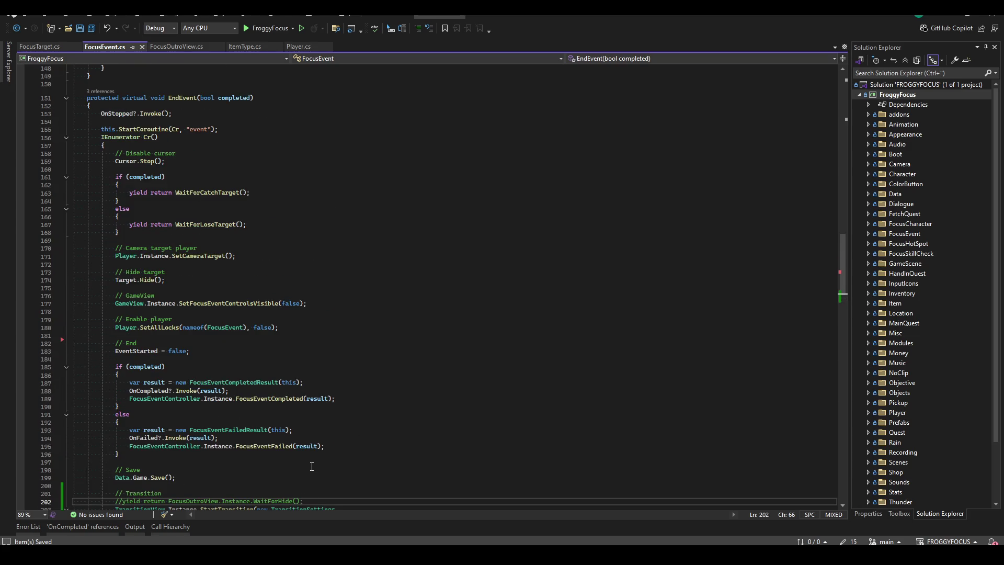
{"action": "scroll", "coordinate": [312, 466], "scroll_direction": "down", "scroll_amount": 8}
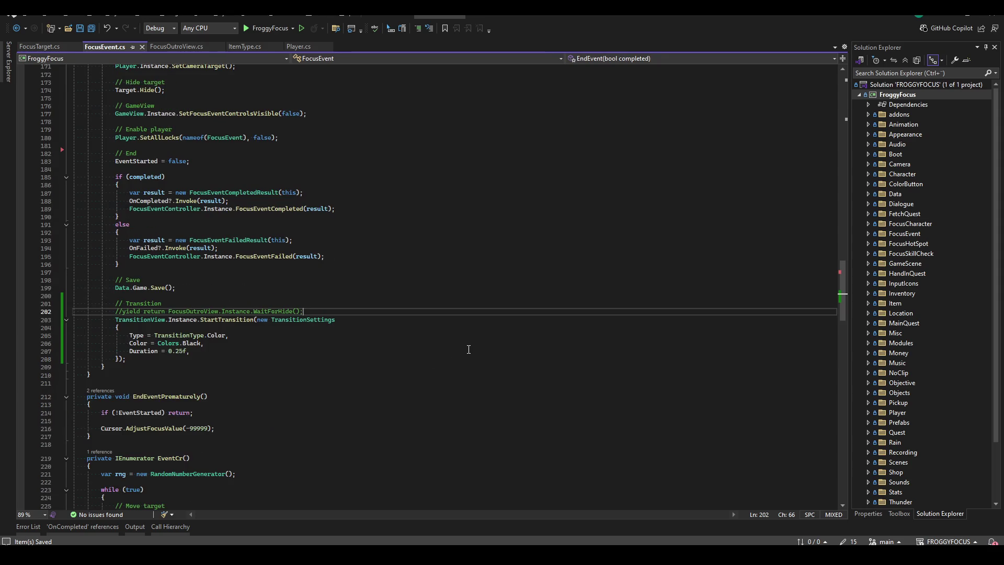
{"action": "key", "text": "Return"}
{"action": "type", "text": "bool"}
{"action": "key", "text": "Escape"}
{"action": "key", "text": "BackSpace"}
{"action": "key", "text": "BackSpace"}
{"action": "key", "text": "BackSpace"}
{"action": "type", "text": "var wait_for_trans"}
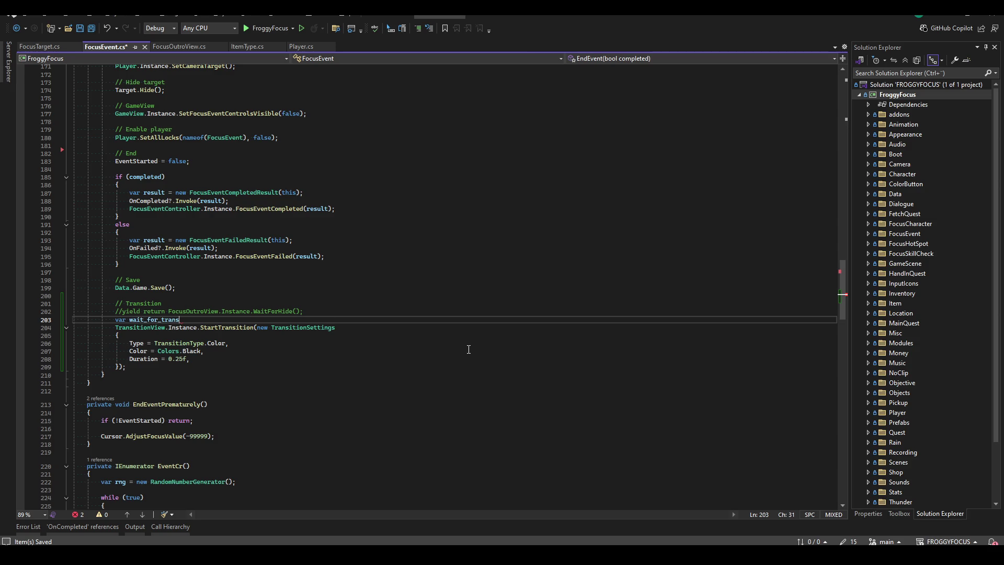
{"action": "key", "text": "ctrl+BackSpace"}
{"action": "type", "text": "tr"}
{"action": "type", "text": "false;"}
- Add an OnTransition lambda to the transition settings that sets transition_finished to true
{"action": "left_click", "coordinate": [304, 359]}
{"action": "key", "text": "Return"}
{"action": "type", "text": "On"}
{"action": "key", "text": "Tab"}
{"action": "type", "text": "= () => "}
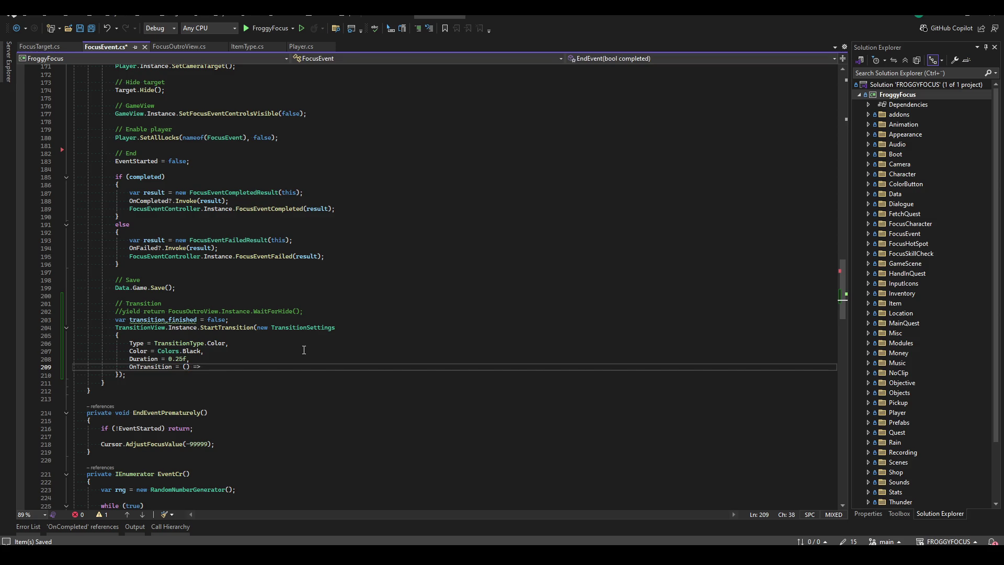
{"action": "type", "text": "{ "}
{"action": "type", "text": "tran"}
{"action": "key", "text": "Tab"}
{"action": "type", "text": "= t"}
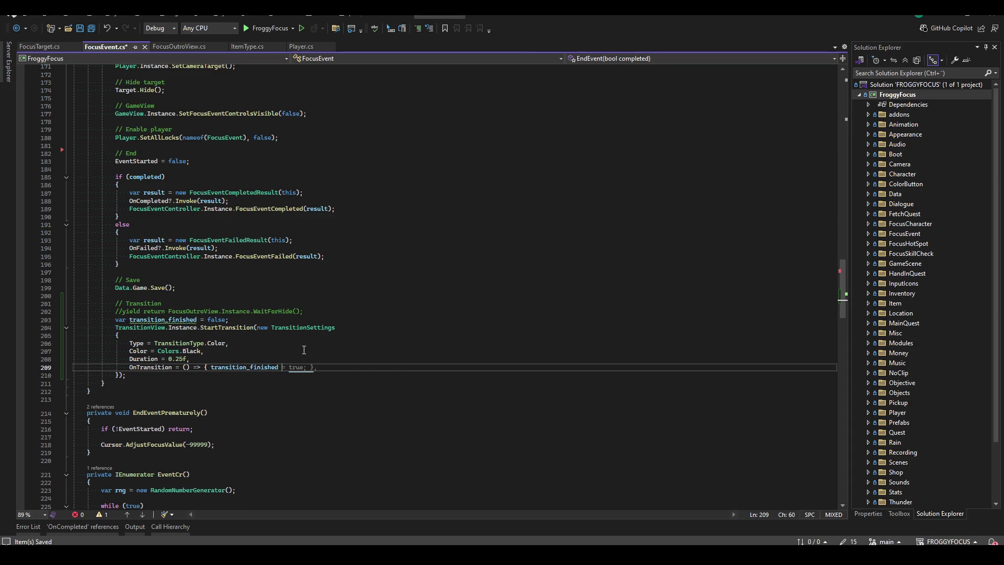
{"action": "key", "text": "Escape"}
{"action": "key", "text": "Tab"}
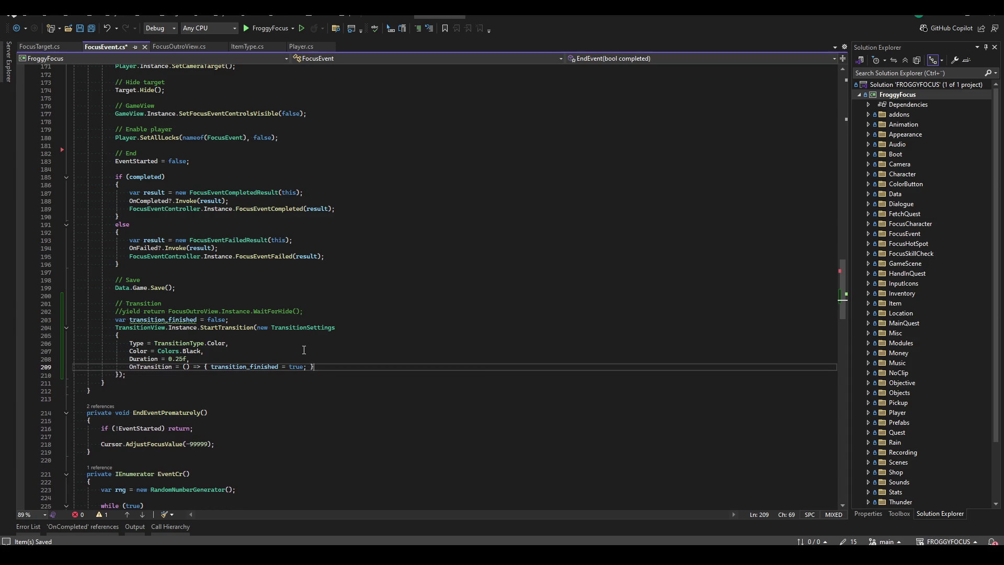
- Add 'while (!transition_finished) { yield return null; }' after StartTransition and save FocusEvent.cs
{"action": "key", "text": "Down"}
{"action": "key", "text": "Return"}
{"action": "key", "text": "Return"}
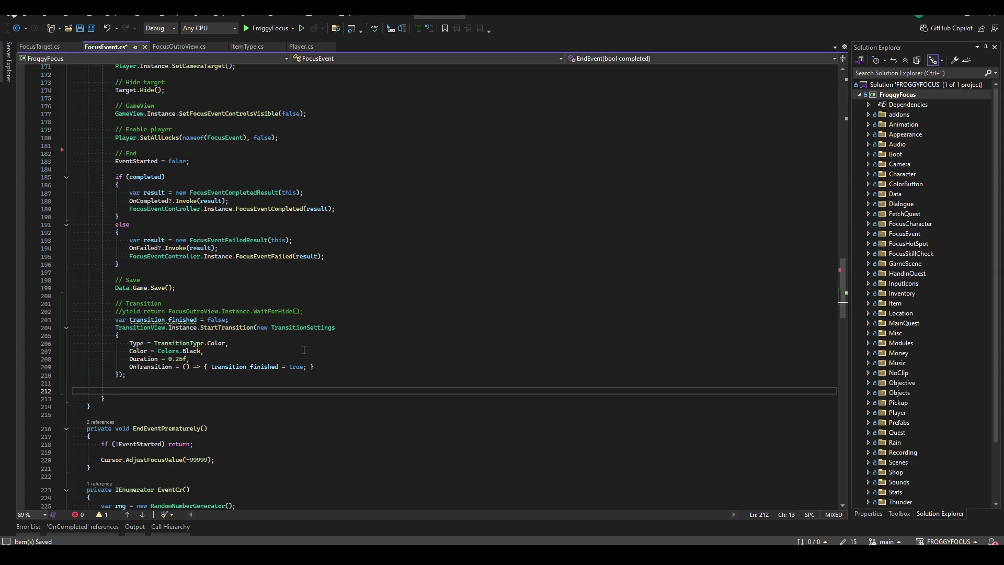
{"action": "type", "text": "while(transition_finished"}
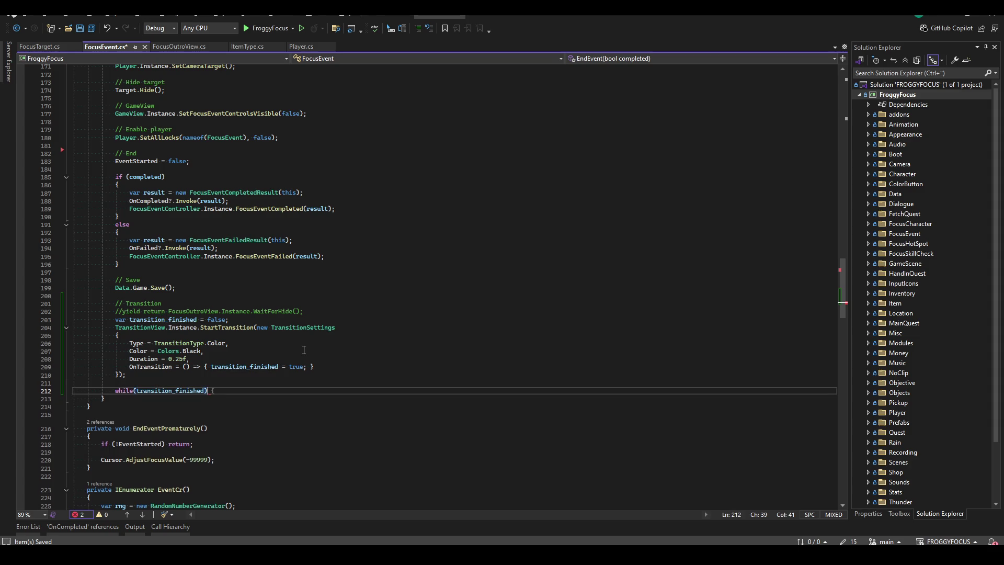
{"action": "key", "text": "End"}
{"action": "key", "text": "Return"}
{"action": "type", "text": "{"}
{"action": "key", "text": "Return"}
{"action": "left_click", "coordinate": [256, 318]}
{"action": "left_click", "coordinate": [140, 391]}
{"action": "type", "text": "!"}
{"action": "left_click", "coordinate": [189, 407]}
{"action": "type", "text": "yield return null;"}
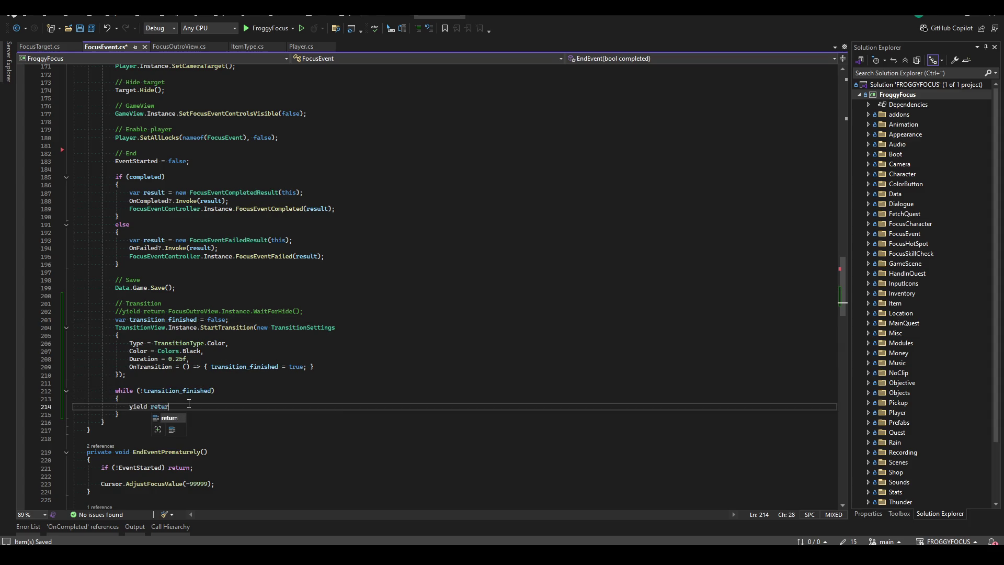
{"action": "key", "text": "ctrl+s"}
{"action": "left_click", "coordinate": [349, 361]}
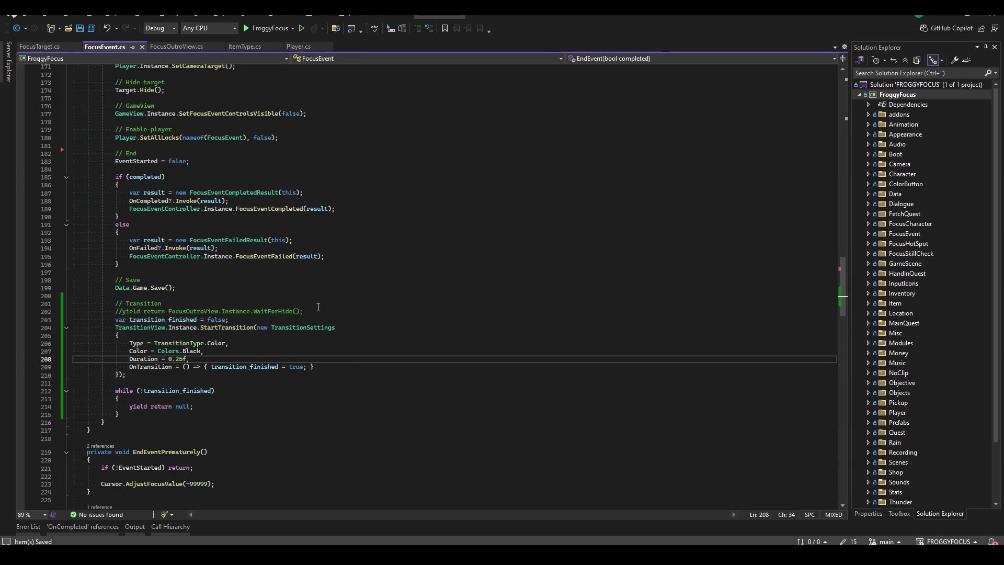
- Move the fade-and-wait code into a new 'private IEnumerator WaitForTransition()' method
{"action": "scroll", "coordinate": [181, 379], "scroll_direction": "down", "scroll_amount": 1}
{"action": "mouse_move", "coordinate": [116, 296]}
{"action": "left_mouse_down"}
{"action": "mouse_move", "coordinate": [157, 367]}
{"action": "mouse_move", "coordinate": [228, 394]}
{"action": "left_mouse_up"}
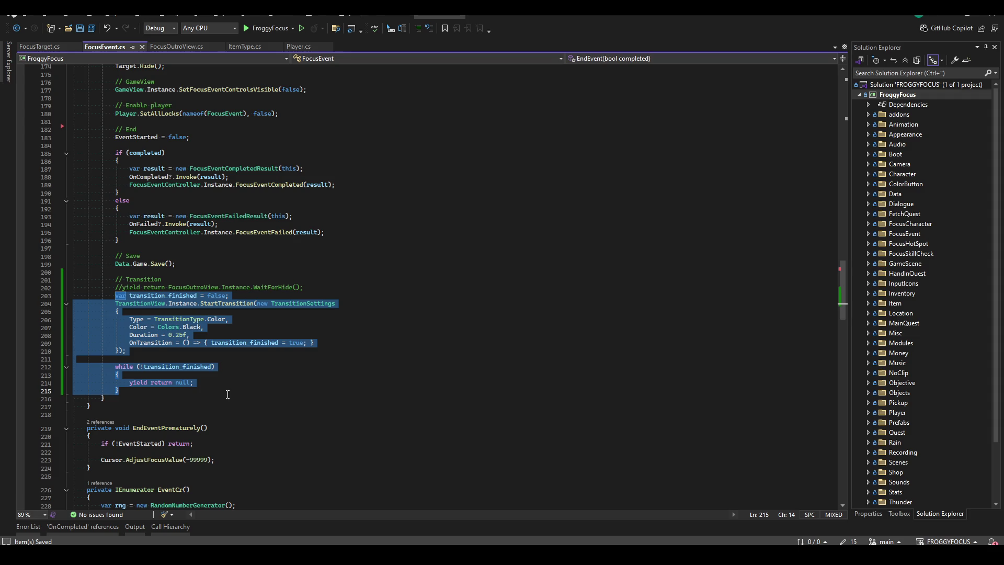
{"action": "scroll", "coordinate": [346, 373], "scroll_direction": "down", "scroll_amount": 8}
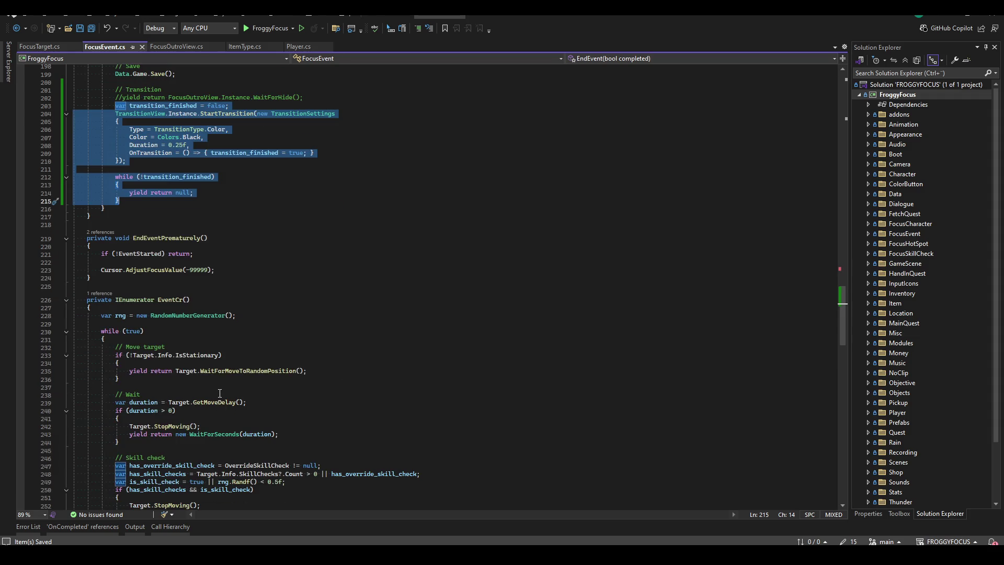
{"action": "scroll", "coordinate": [220, 394], "scroll_direction": "down", "scroll_amount": 20}
{"action": "left_click", "coordinate": [104, 319]}
{"action": "key", "text": "Return"}
{"action": "key", "text": "Return"}
{"action": "type", "text": "private IEnumerator WaitForTransition()"}
{"action": "key", "text": "Tab"}
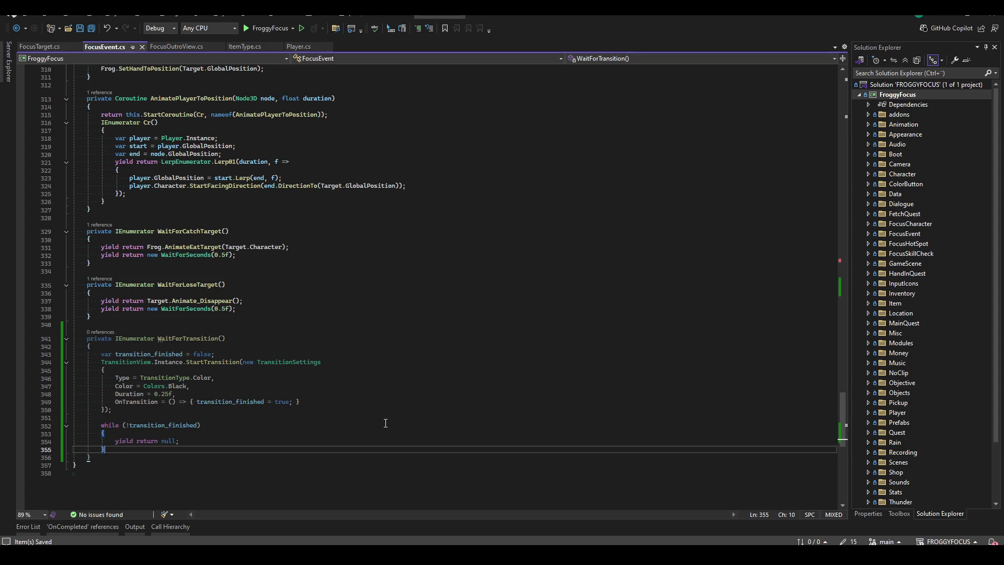
- Replace the original block with 'yield return WaitForTransition();' and delete the old commented WaitForHide line
{"action": "scroll", "coordinate": [254, 358], "scroll_direction": "up", "scroll_amount": 20}
{"action": "scroll", "coordinate": [253, 357], "scroll_direction": "up", "scroll_amount": 11}
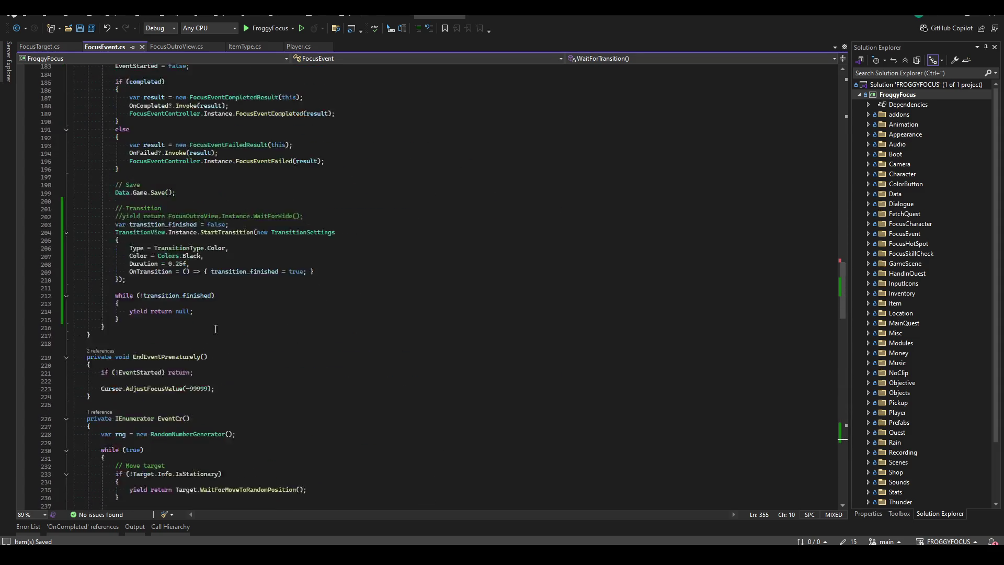
{"action": "mouse_move", "coordinate": [115, 271]}
{"action": "left_mouse_down"}
{"action": "mouse_move", "coordinate": [230, 296]}
{"action": "mouse_move", "coordinate": [186, 366]}
{"action": "left_mouse_up"}
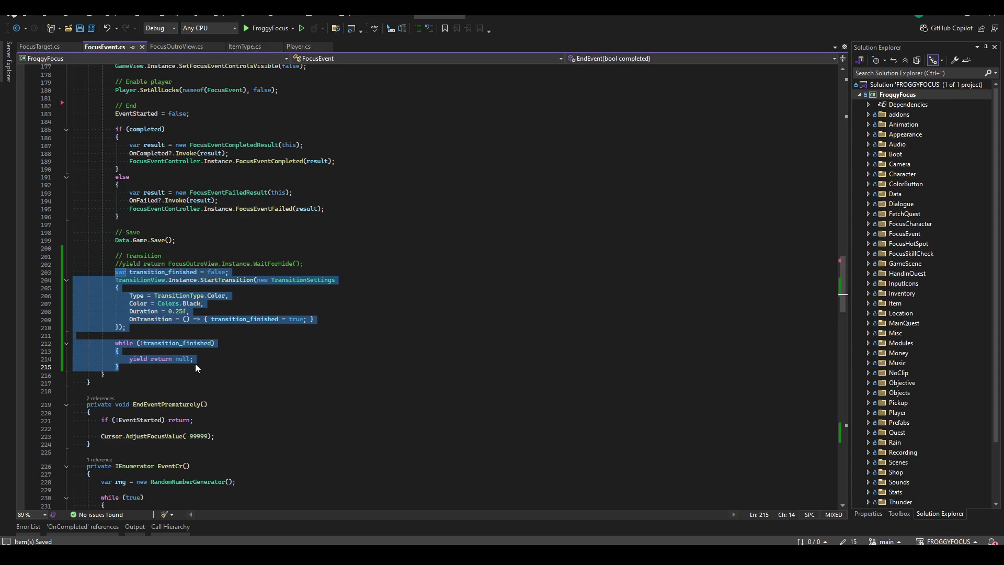
{"action": "type", "text": "yield return WaitForT"}
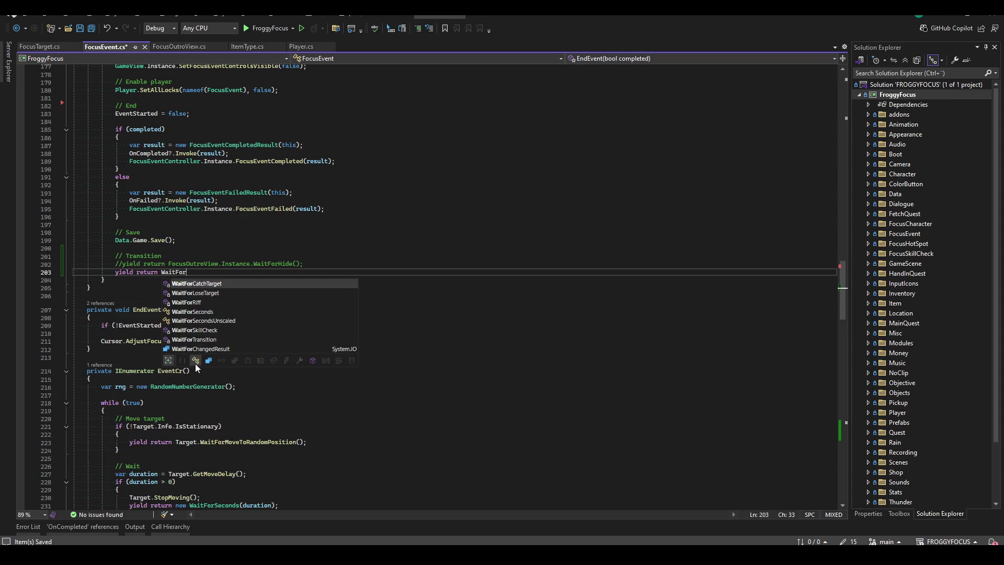
{"action": "key", "text": "Tab"}
{"action": "type", "text": "();"}
{"action": "left_click", "coordinate": [335, 264]}
{"action": "left_click", "coordinate": [335, 255], "text": "shift"}
{"action": "key", "text": "BackSpace"}
- Save and build the project, then return to the Godot editor
{"action": "key", "text": "ctrl+shift+b"}
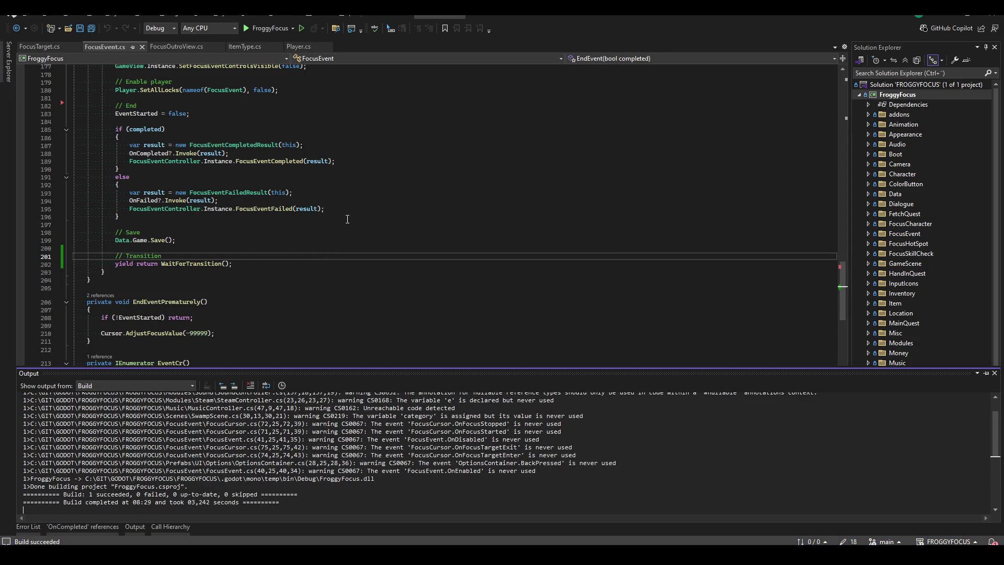
{"action": "left_click", "coordinate": [318, 288]}
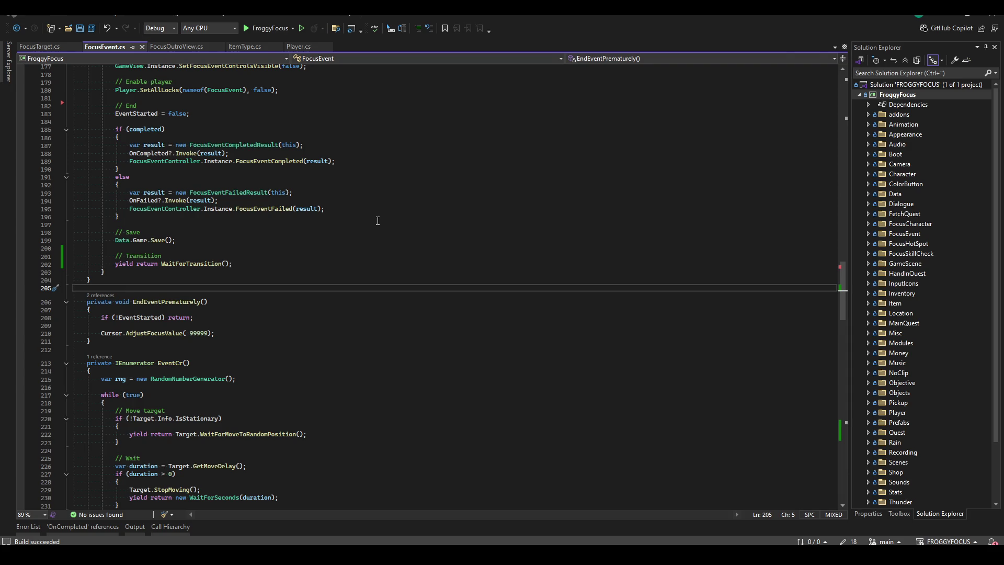
{"action": "key", "text": "alt+Tab"}
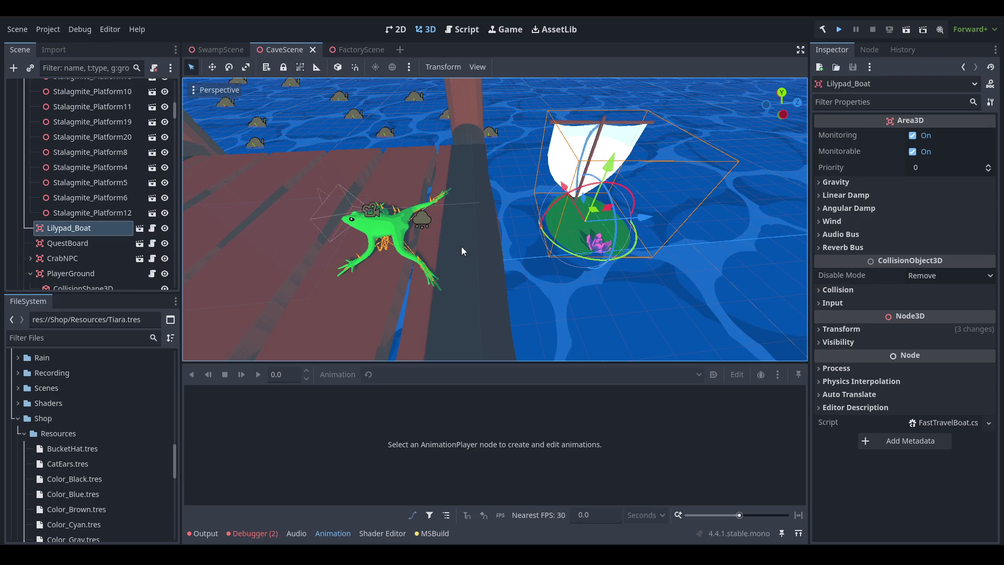
- Run the game, continue the save, hop the frog from the lilypad onto the dock, then stop it
{"action": "key", "text": "ctrl+s"}
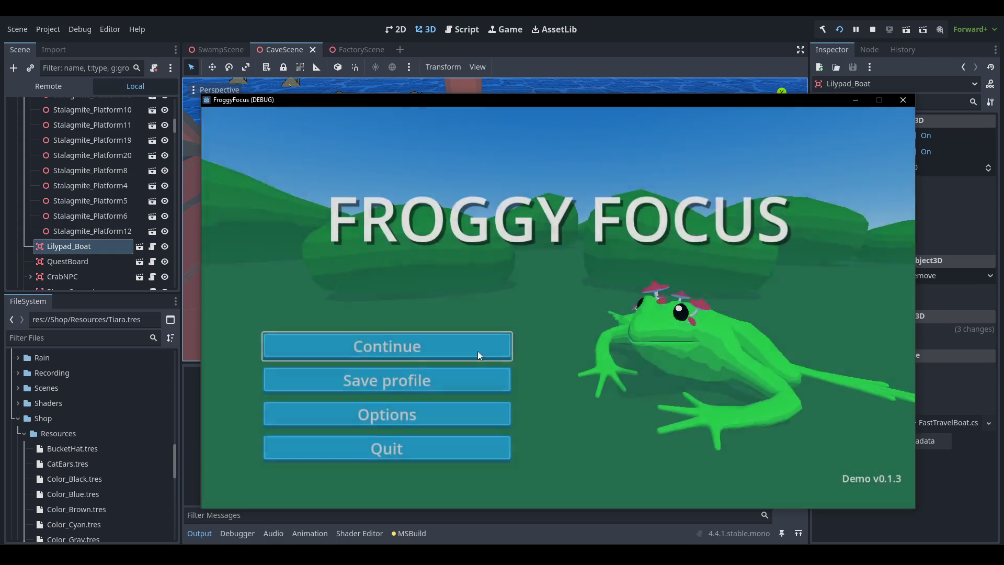
{"action": "left_click", "coordinate": [478, 350]}
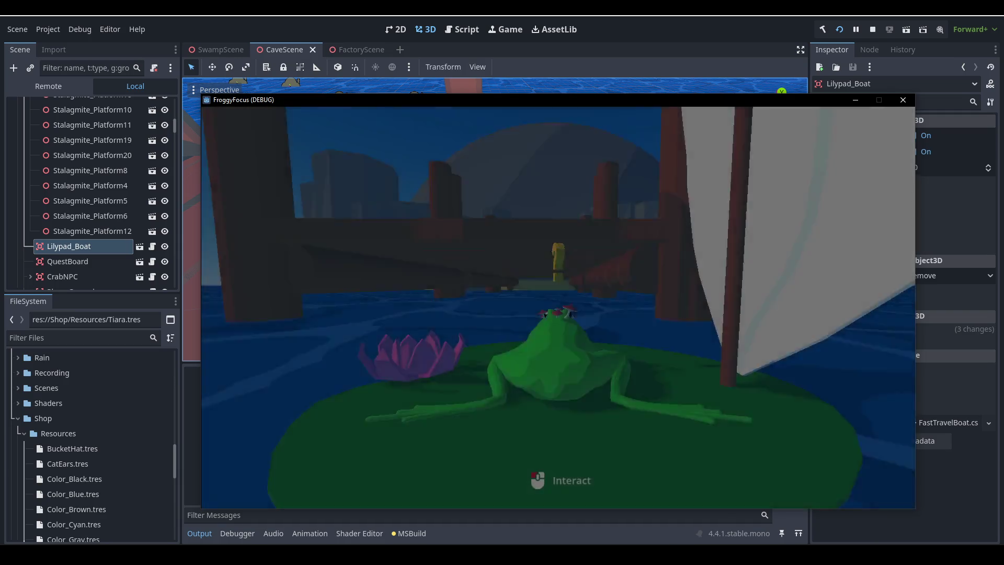
{"action": "key", "text": "Escape"}
{"action": "key", "text": "Escape"}
{"action": "key", "text": "w"}
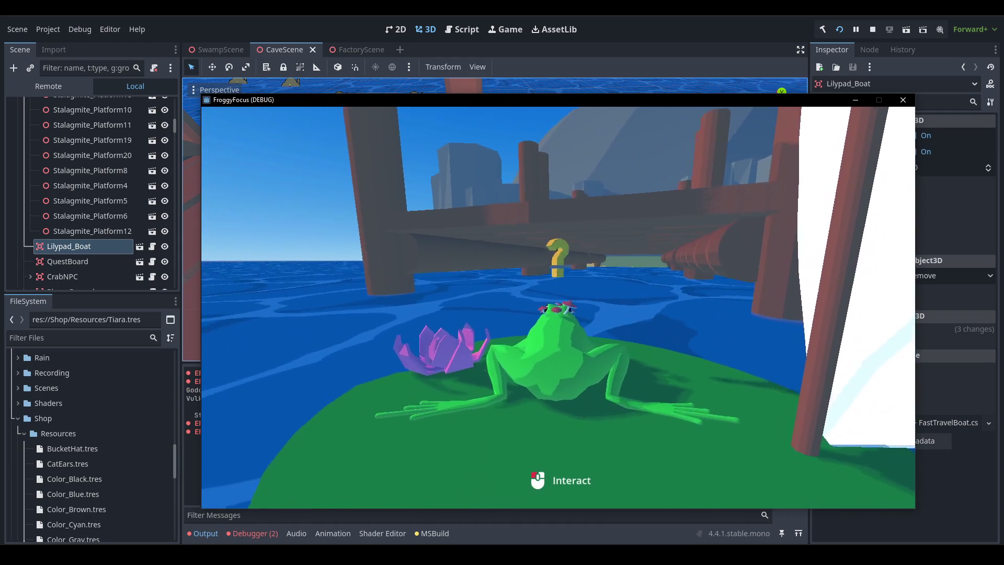
{"action": "key", "text": "space"}
{"action": "key", "text": "Escape"}
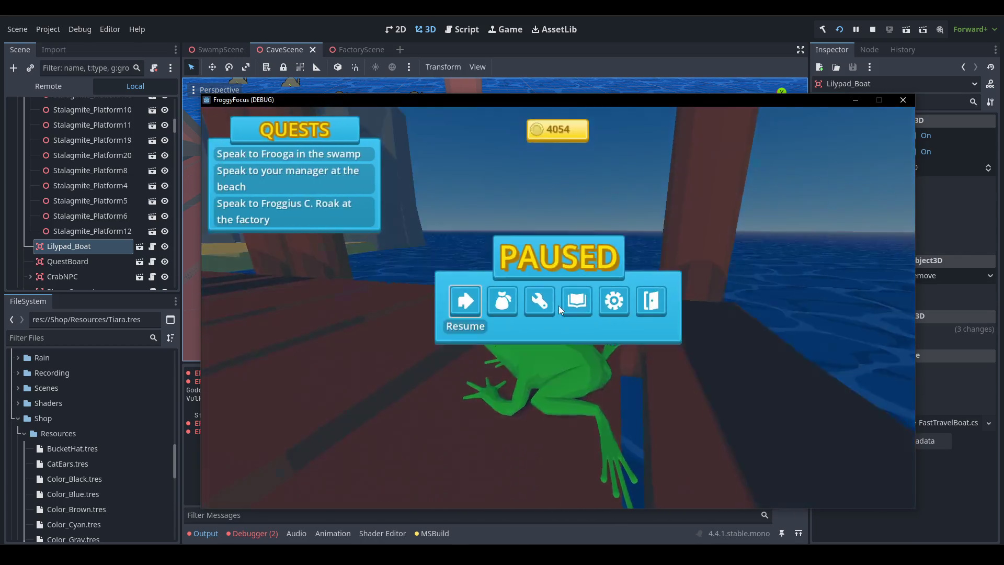
{"action": "key", "text": "Escape"}
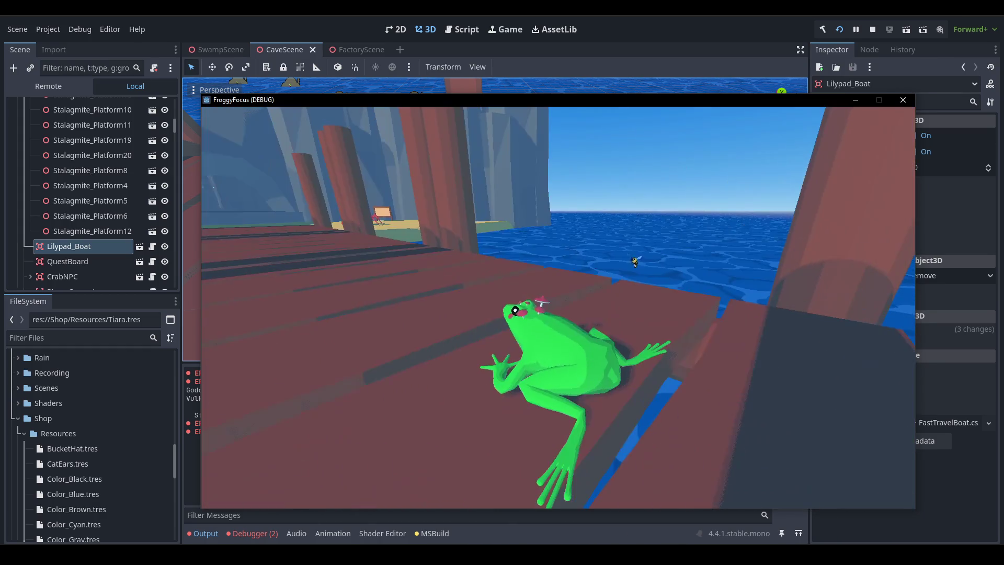
{"action": "key", "text": "F1"}
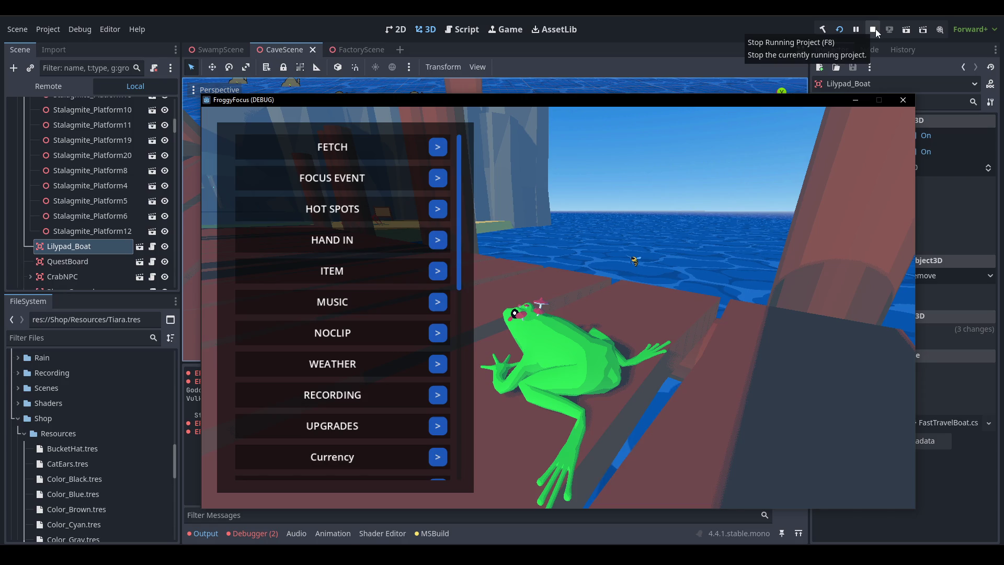
{"action": "left_click", "coordinate": [875, 29]}
{"action": "key", "text": "alt+Tab"}
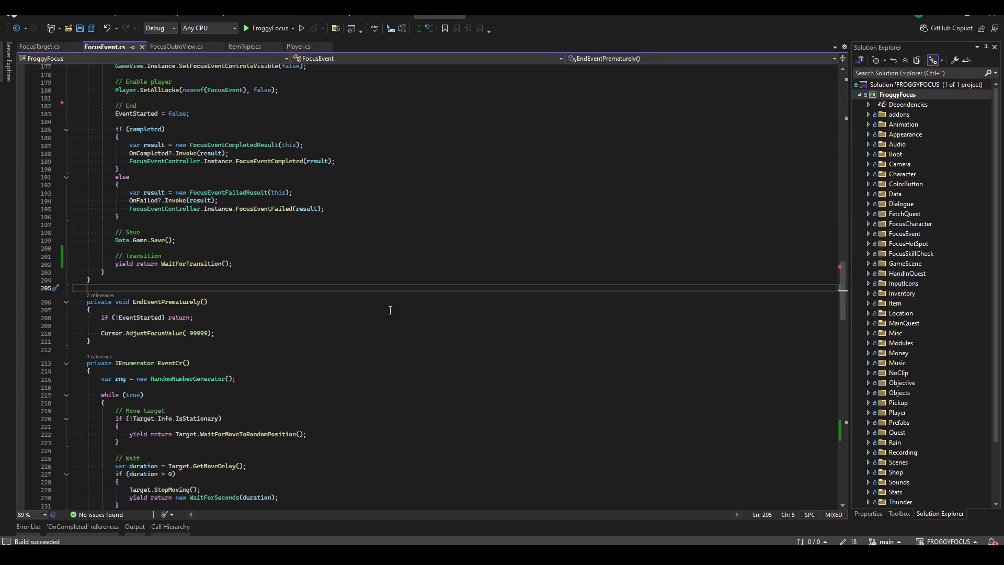
- Cut the '// Transition' comment and WaitForTransition call out of their current place
{"action": "scroll", "coordinate": [316, 319], "scroll_direction": "up", "scroll_amount": 5}
{"action": "left_click", "coordinate": [220, 242]}
{"action": "left_click", "coordinate": [333, 202]}
{"action": "scroll", "coordinate": [333, 252], "scroll_direction": "up", "scroll_amount": 2}
{"action": "key", "text": "Down"}
{"action": "key", "text": "Down"}
{"action": "key", "text": "Down"}
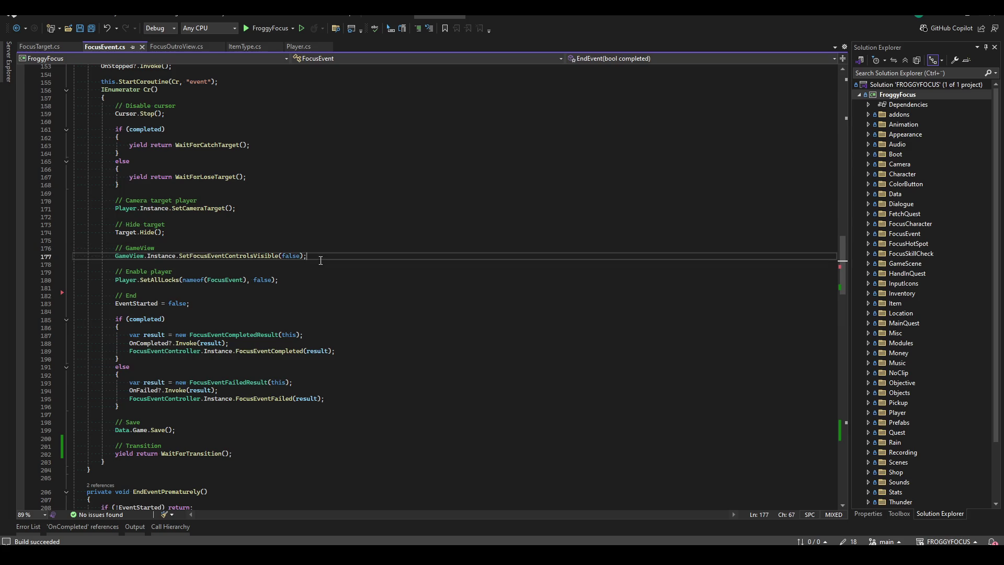
{"action": "scroll", "coordinate": [357, 369], "scroll_direction": "down", "scroll_amount": 3}
{"action": "left_click", "coordinate": [240, 272]}
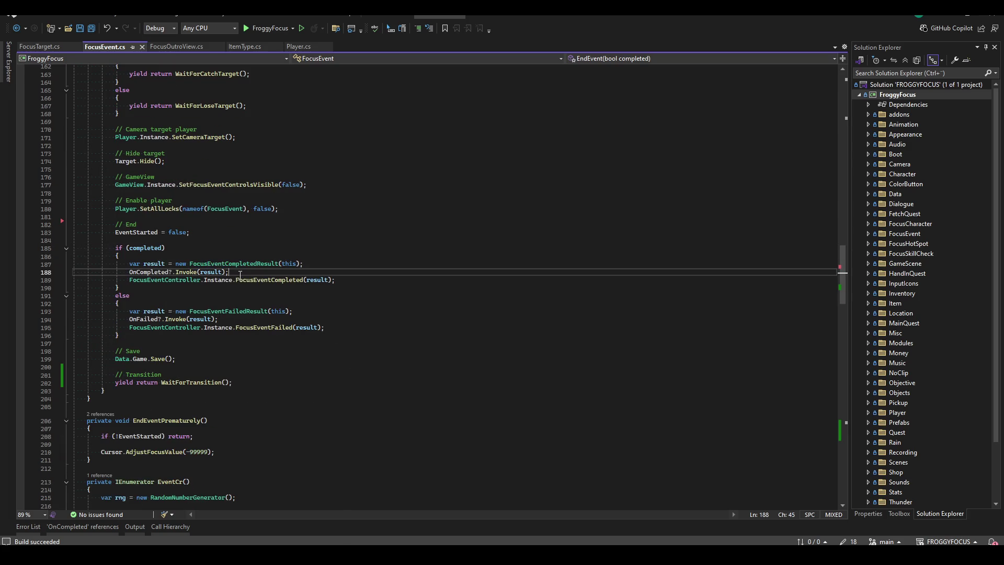
{"action": "left_click", "coordinate": [198, 299]}
{"action": "left_click", "coordinate": [211, 369]}
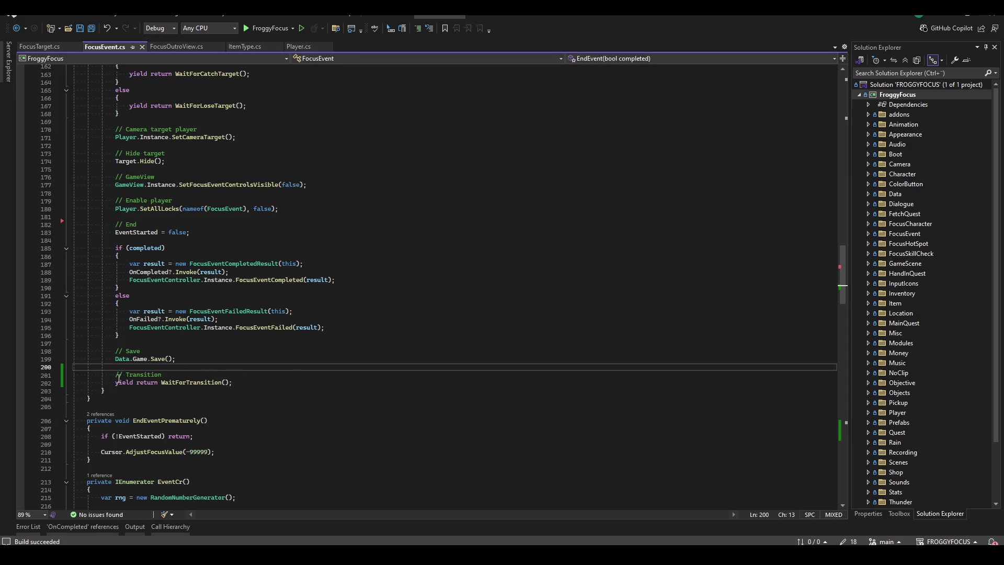
{"action": "left_click", "coordinate": [185, 383], "text": "shift"}
{"action": "left_click", "coordinate": [350, 384], "text": "shift"}
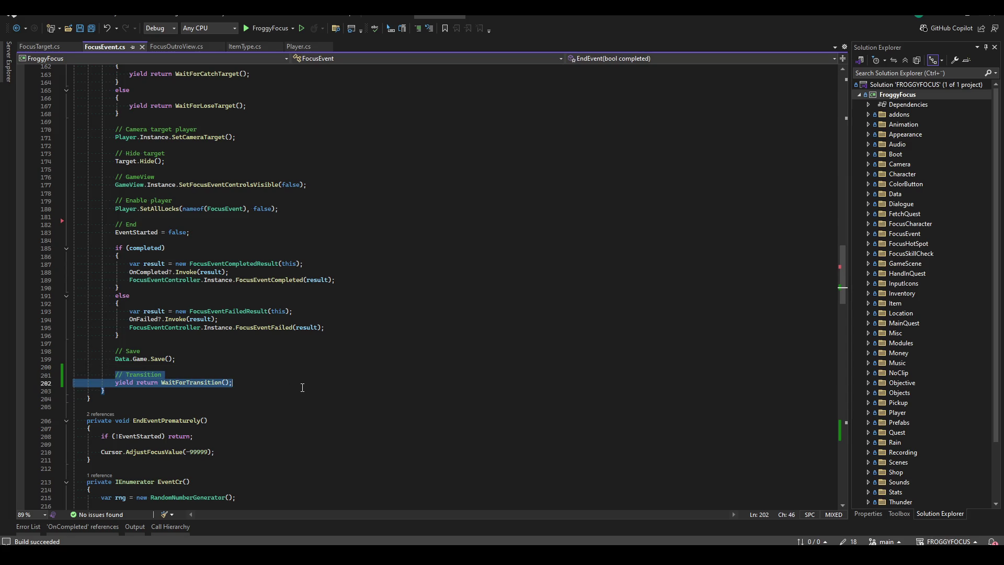
{"action": "key", "text": "Delete"}
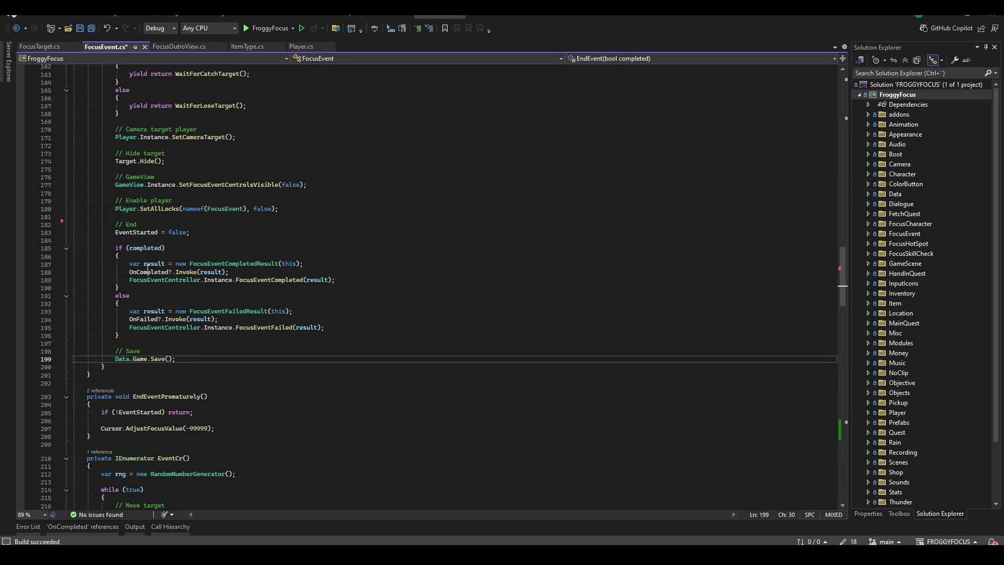
- Paste the Transition block above '// End' in EndEvent, then save and rebuild
{"action": "left_click", "coordinate": [242, 232]}
{"action": "key", "text": "Up"}
{"action": "key", "text": "Up"}
{"action": "key", "text": "ctrl+v"}
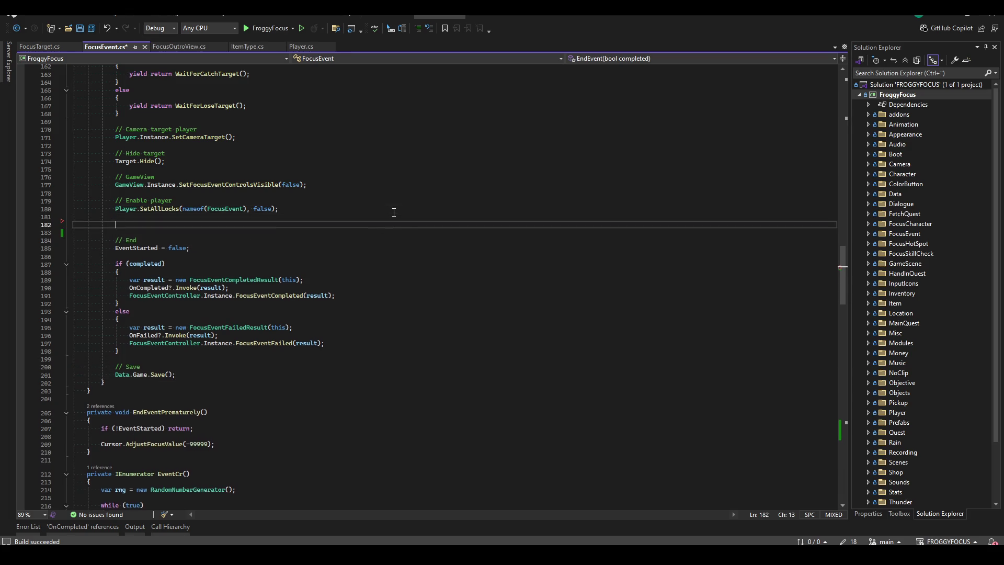
{"action": "key", "text": "ctrl+s"}
{"action": "key", "text": "ctrl+shift+b"}
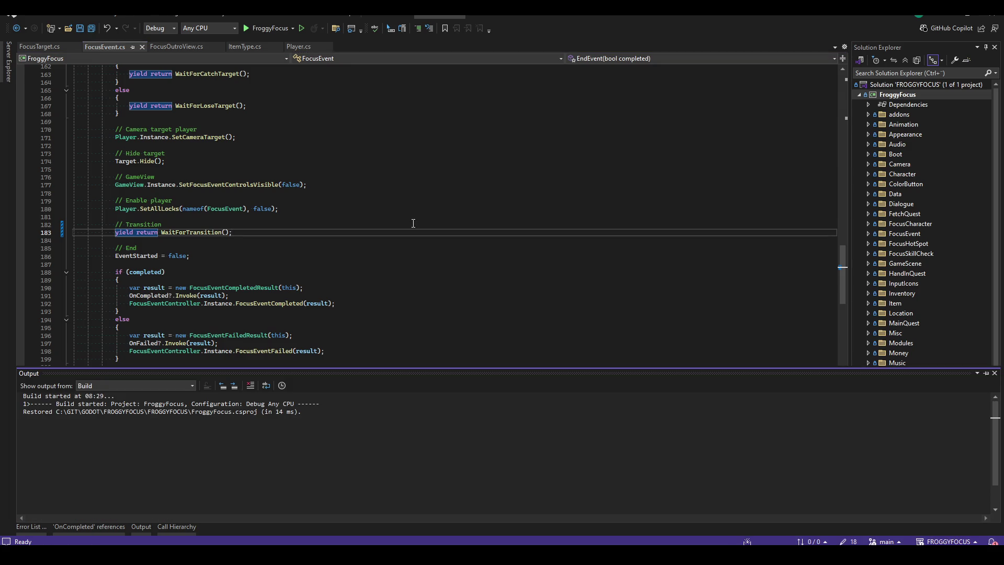
{"action": "left_click", "coordinate": [352, 256]}
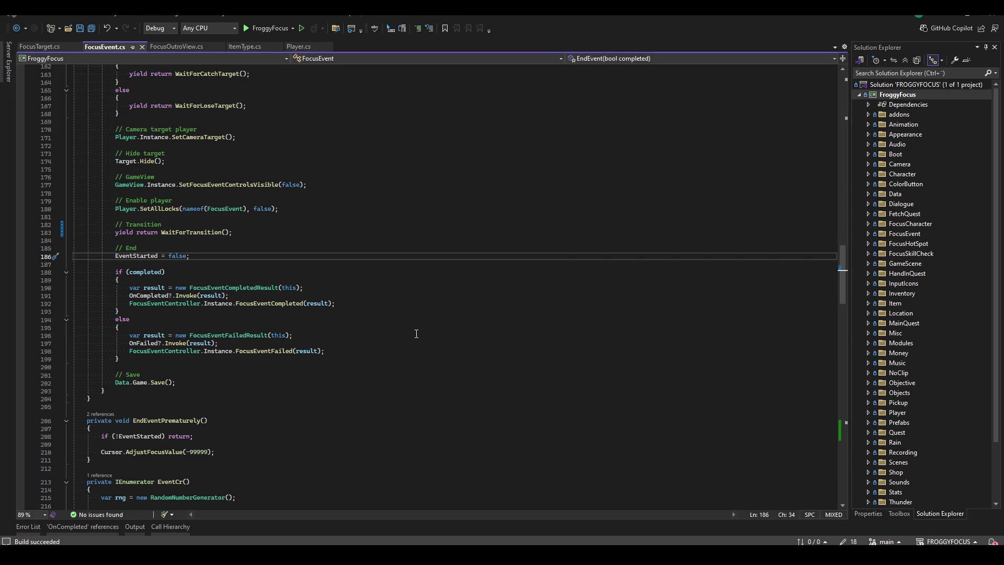
{"action": "key", "text": "alt+Tab"}
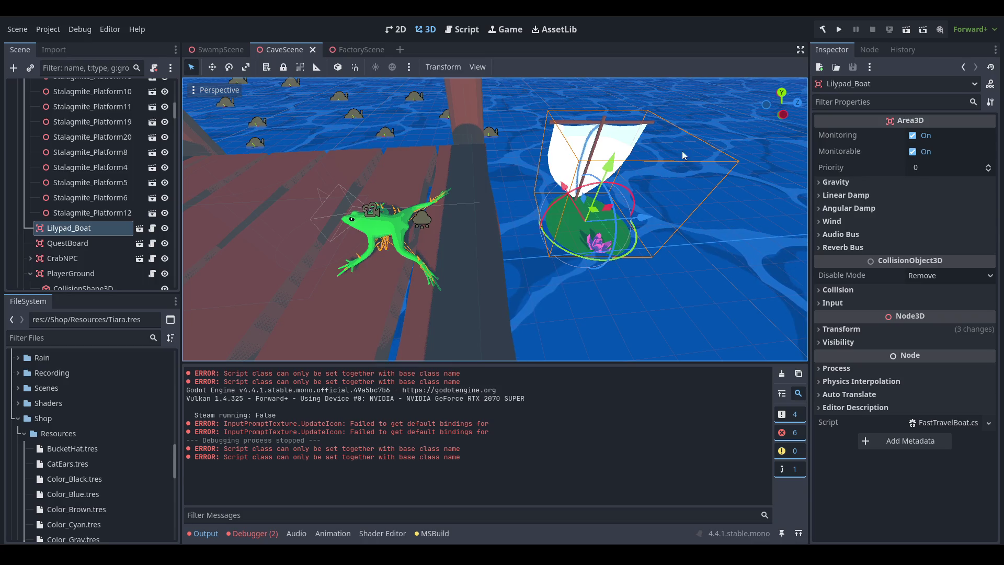
- Run the game, continue from the title menu, let the frog leap onto the dock, then close it
{"action": "left_click", "coordinate": [839, 33]}
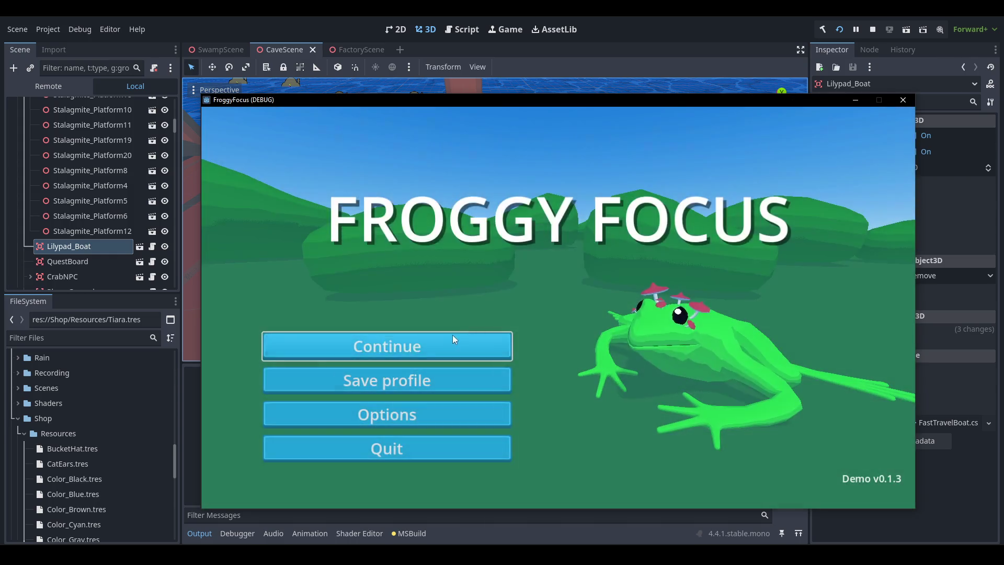
{"action": "left_click", "coordinate": [453, 339]}
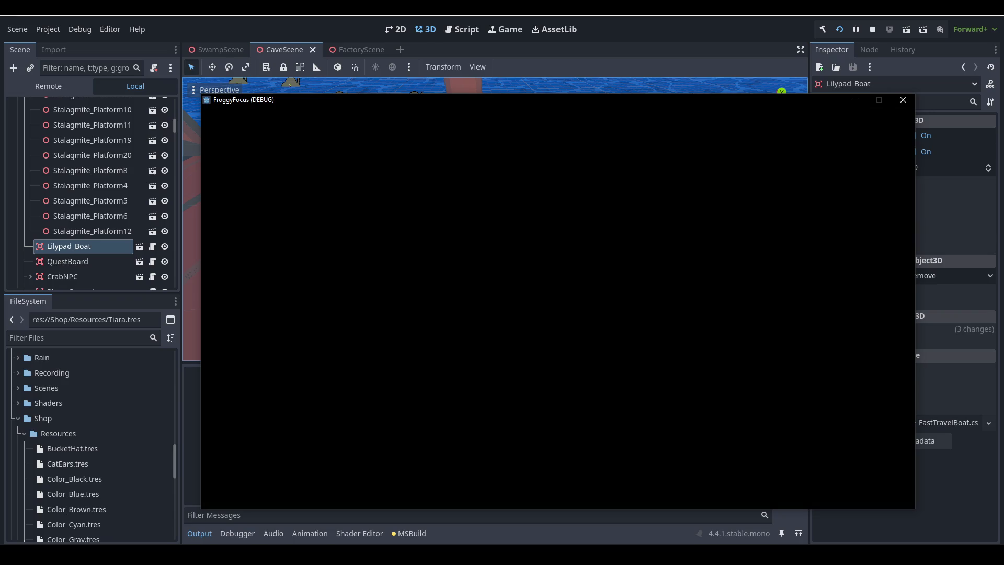
{"action": "key", "text": "space"}
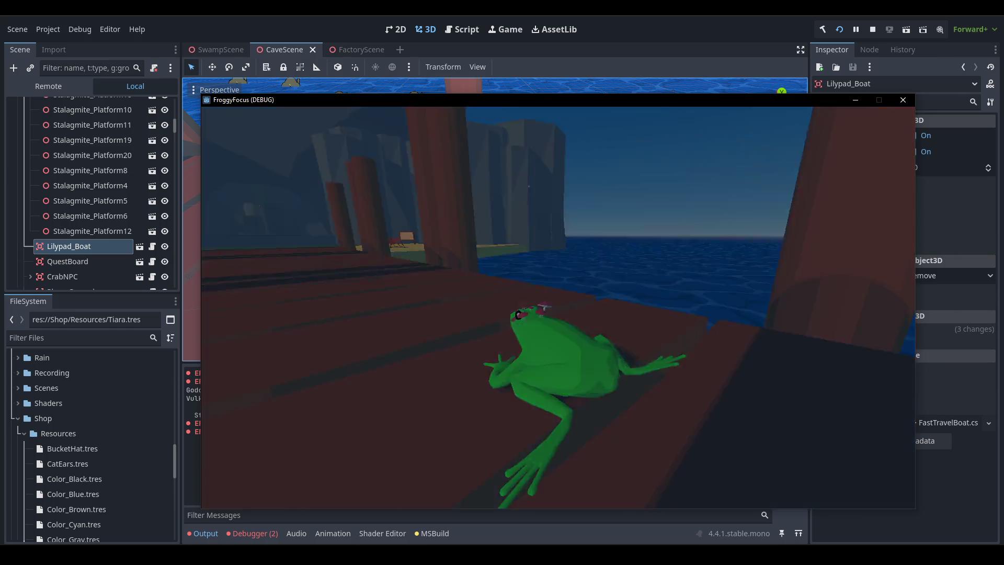
{"action": "key", "text": "Escape"}
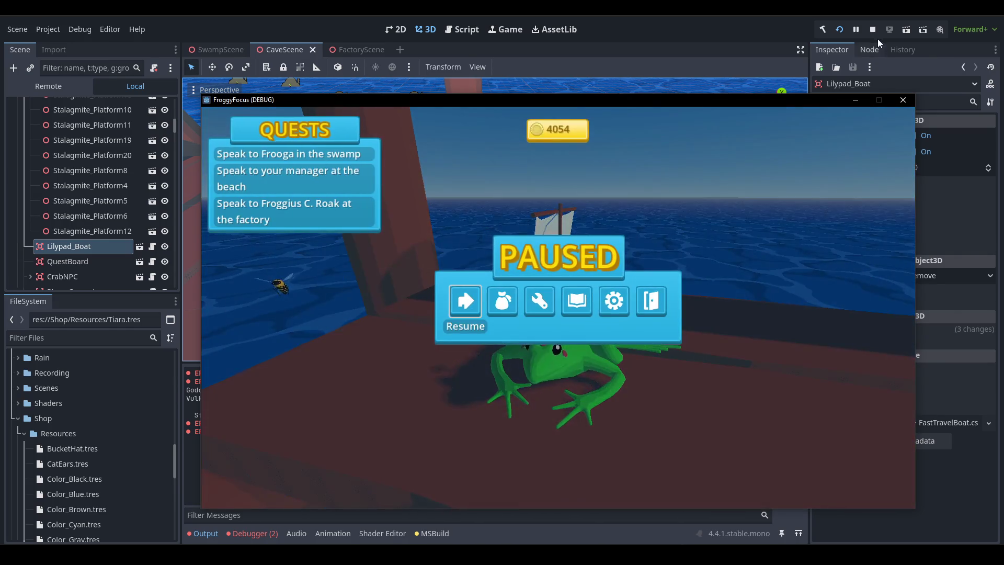
{"action": "left_click", "coordinate": [872, 29]}
{"action": "key", "text": "alt+Tab"}
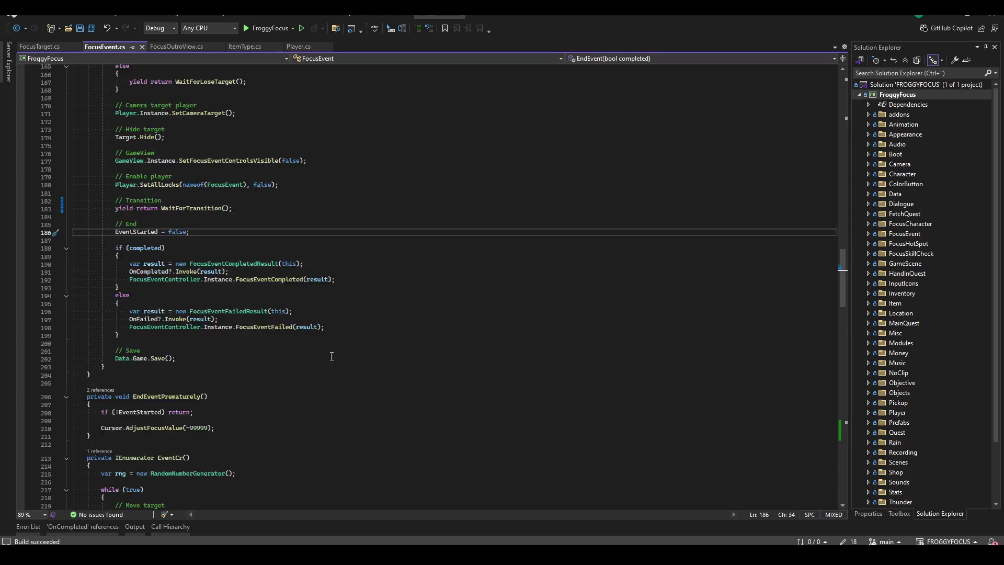
{"action": "scroll", "coordinate": [332, 356], "scroll_direction": "down", "scroll_amount": 7}
{"action": "scroll", "coordinate": [315, 334], "scroll_direction": "up", "scroll_amount": 6}
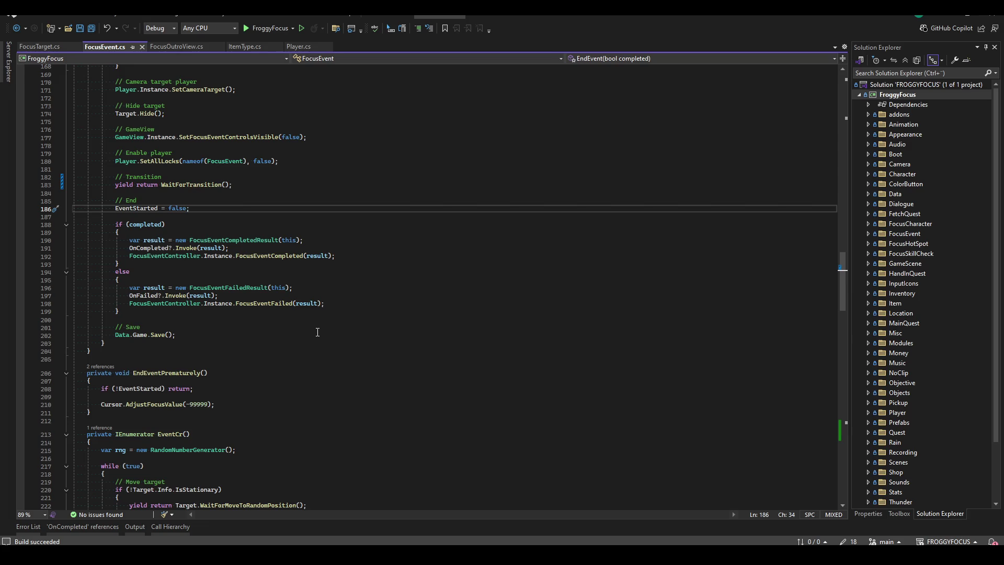
{"action": "left_click", "coordinate": [199, 177]}
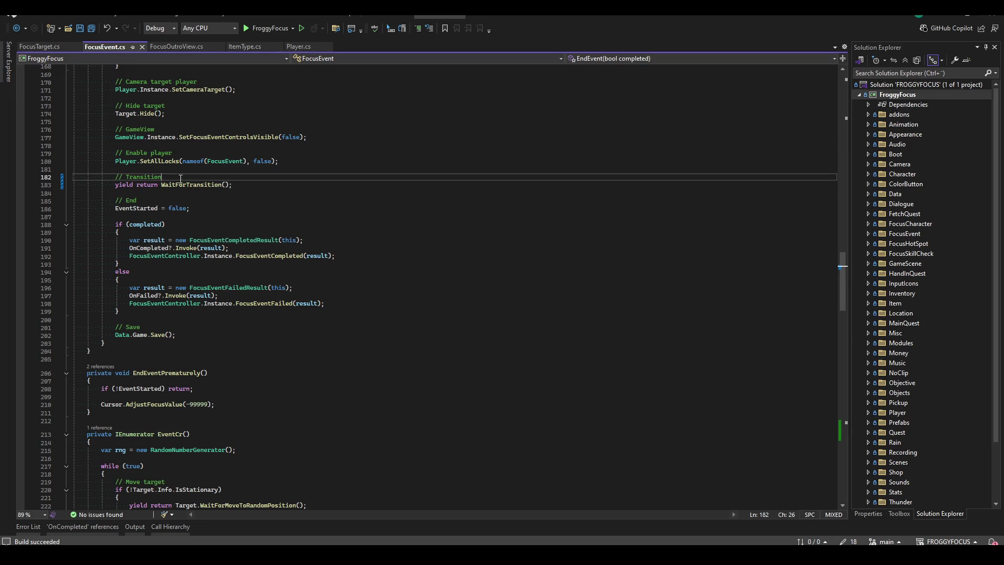
{"action": "double_click", "coordinate": [188, 185]}
{"action": "key", "text": "F12"}
{"action": "left_click", "coordinate": [269, 342]}
{"action": "left_click", "coordinate": [226, 372]}
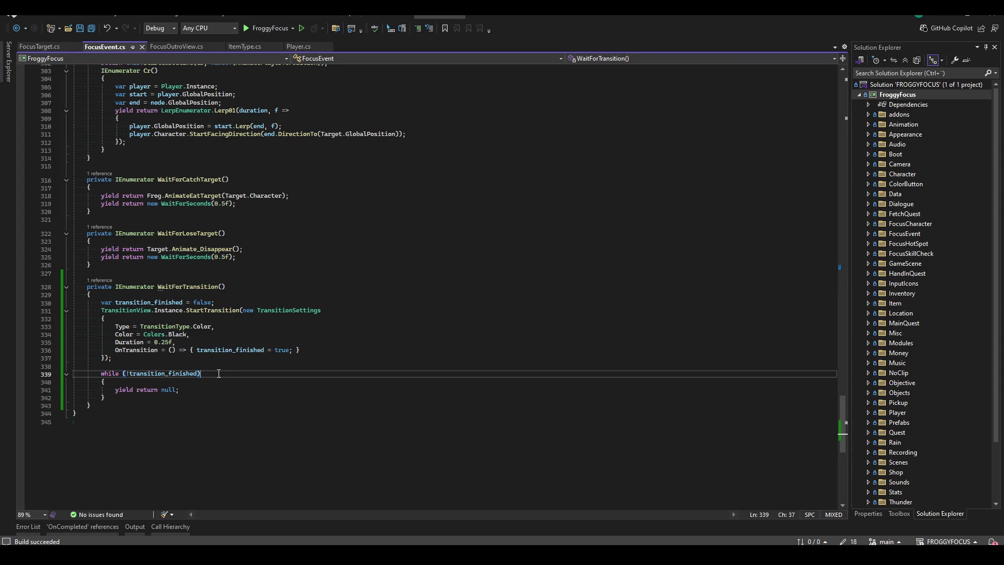
{"action": "left_click", "coordinate": [192, 390]}
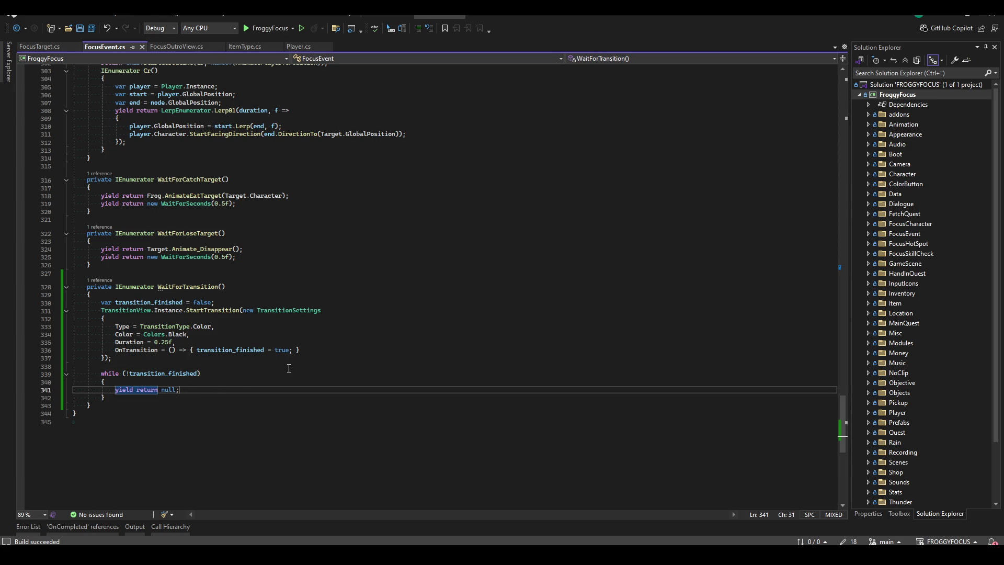
{"action": "scroll", "coordinate": [289, 369], "scroll_direction": "up", "scroll_amount": 1}
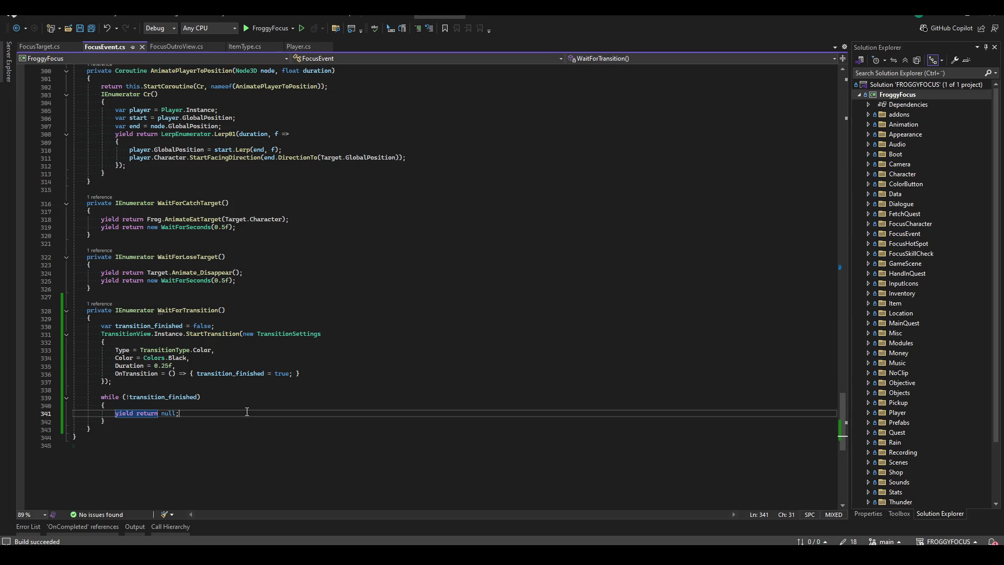
{"action": "scroll", "coordinate": [248, 410], "scroll_direction": "up", "scroll_amount": 5}
{"action": "scroll", "coordinate": [248, 409], "scroll_direction": "down", "scroll_amount": 3}
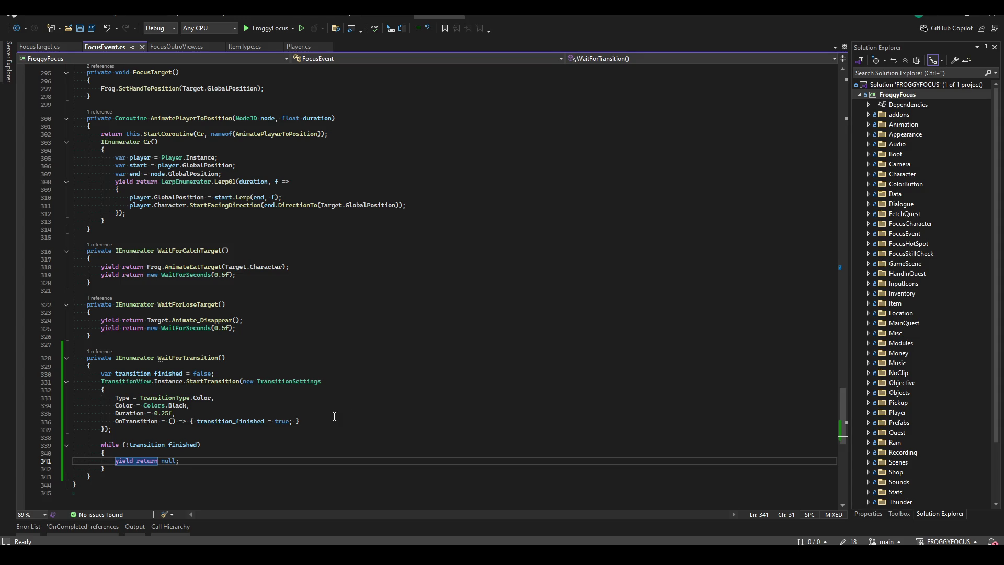
{"action": "scroll", "coordinate": [335, 416], "scroll_direction": "up", "scroll_amount": 6}
{"action": "scroll", "coordinate": [329, 413], "scroll_direction": "down", "scroll_amount": 5}
{"action": "scroll", "coordinate": [325, 409], "scroll_direction": "up", "scroll_amount": 6}
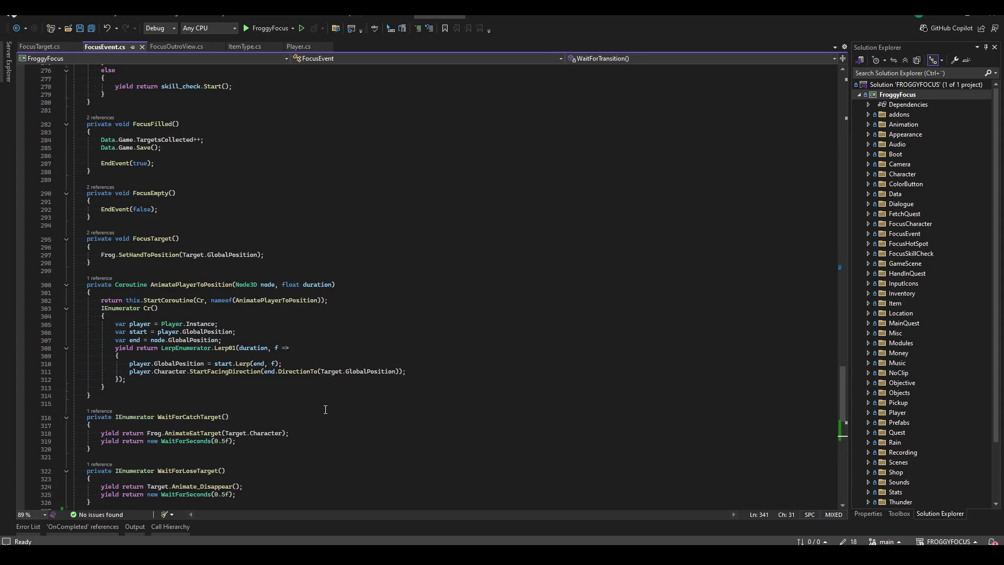
{"action": "scroll", "coordinate": [320, 404], "scroll_direction": "up", "scroll_amount": 20}
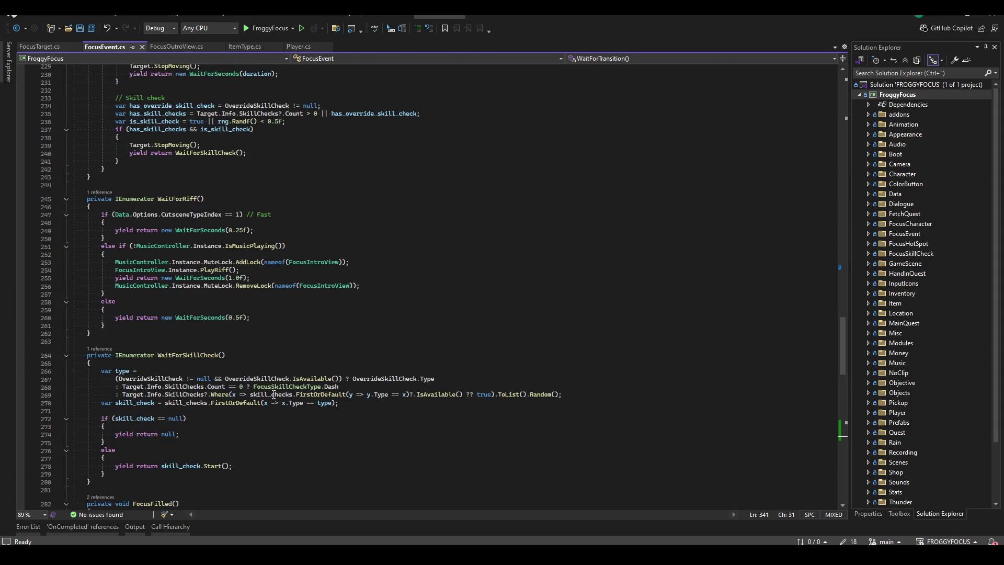
{"action": "scroll", "coordinate": [274, 394], "scroll_direction": "up", "scroll_amount": 11}
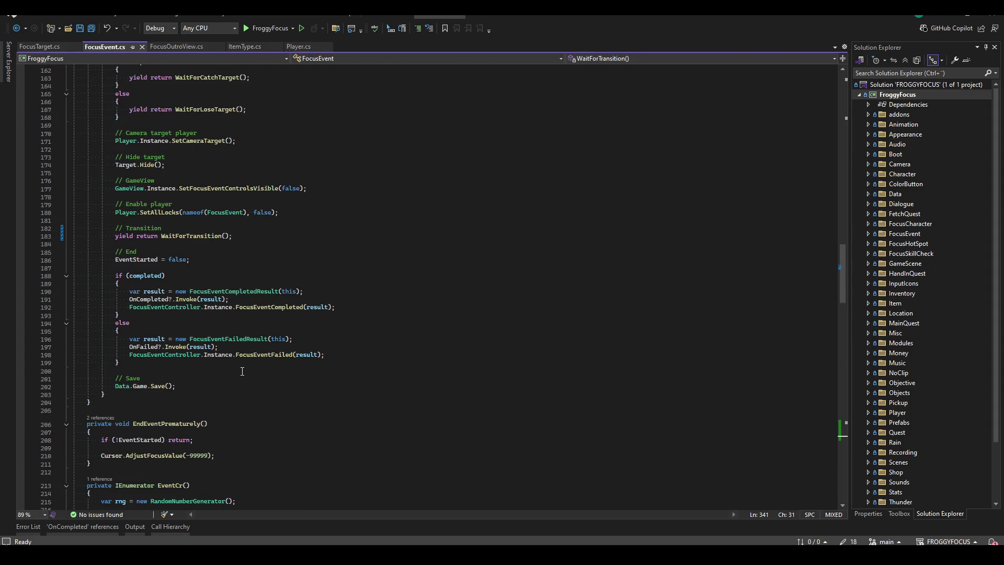
{"action": "scroll", "coordinate": [242, 371], "scroll_direction": "up", "scroll_amount": 4}
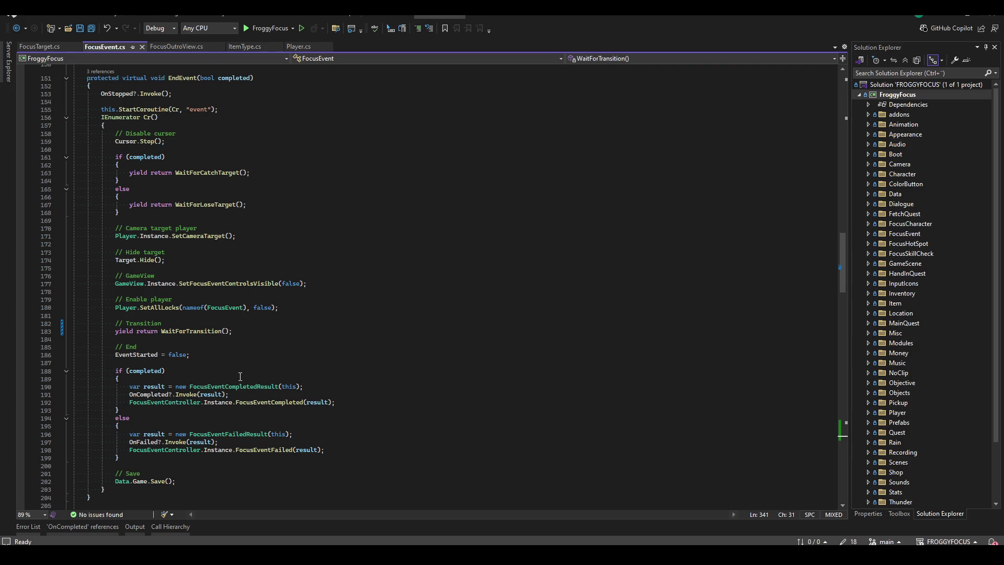
{"action": "left_click", "coordinate": [270, 332]}
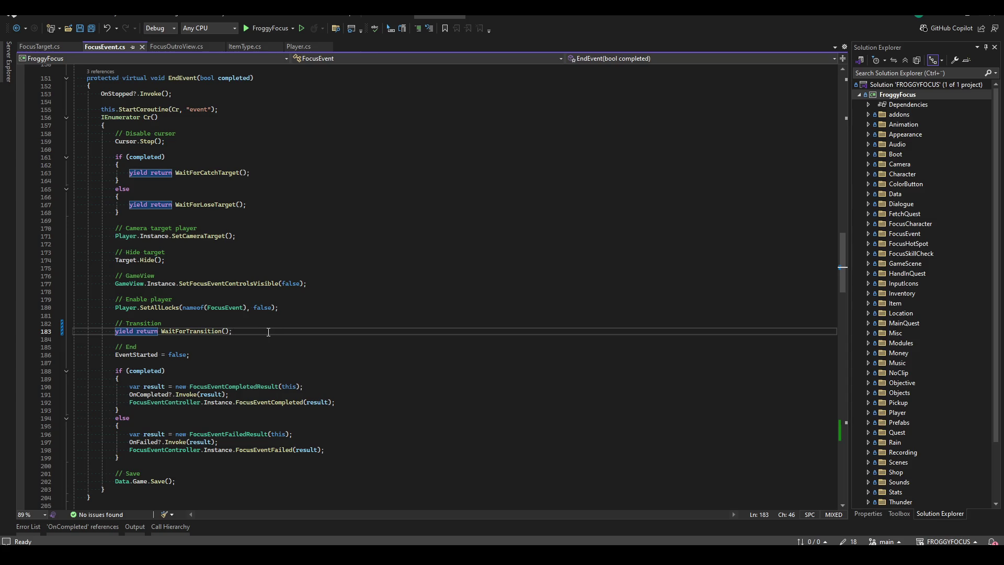
{"action": "scroll", "coordinate": [267, 335], "scroll_direction": "down", "scroll_amount": 3}
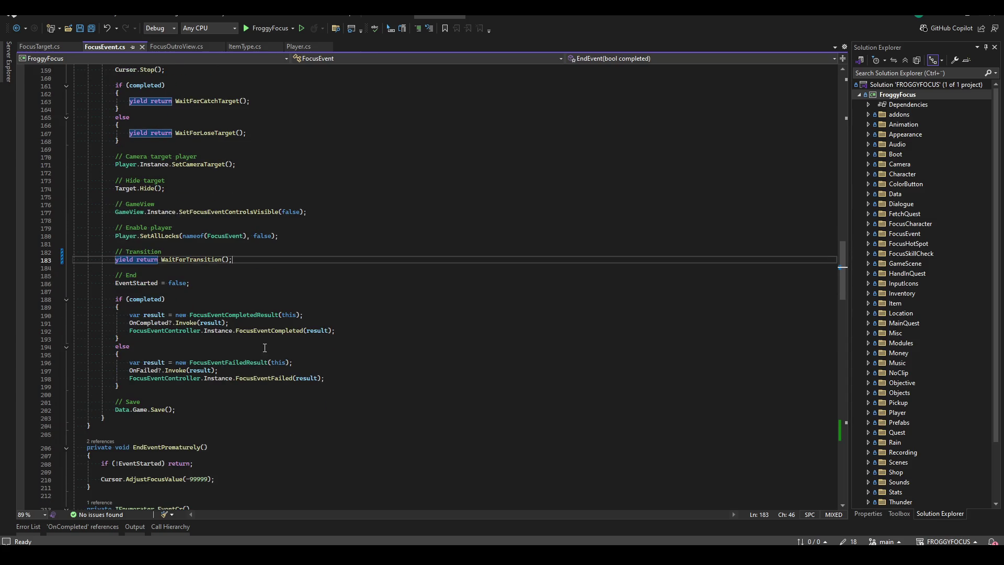
{"action": "left_click", "coordinate": [152, 323]}
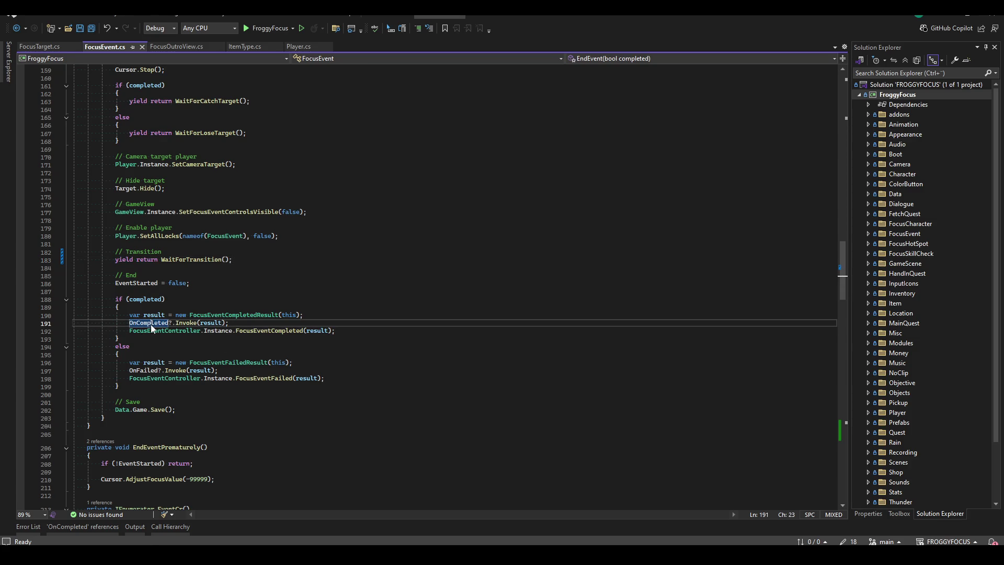
{"action": "right_click", "coordinate": [151, 324]}
{"action": "left_click", "coordinate": [227, 354]}
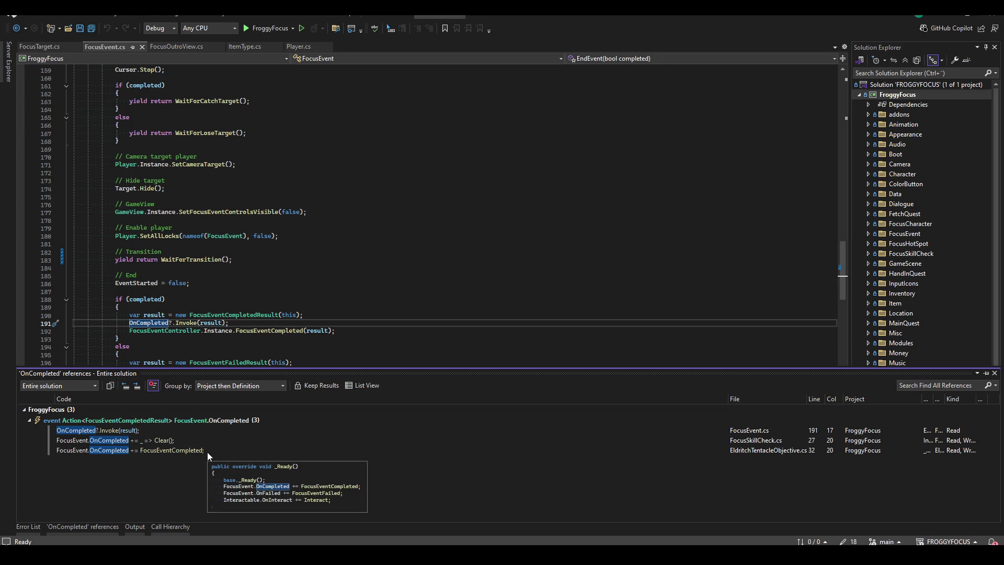
{"action": "left_click", "coordinate": [272, 308]}
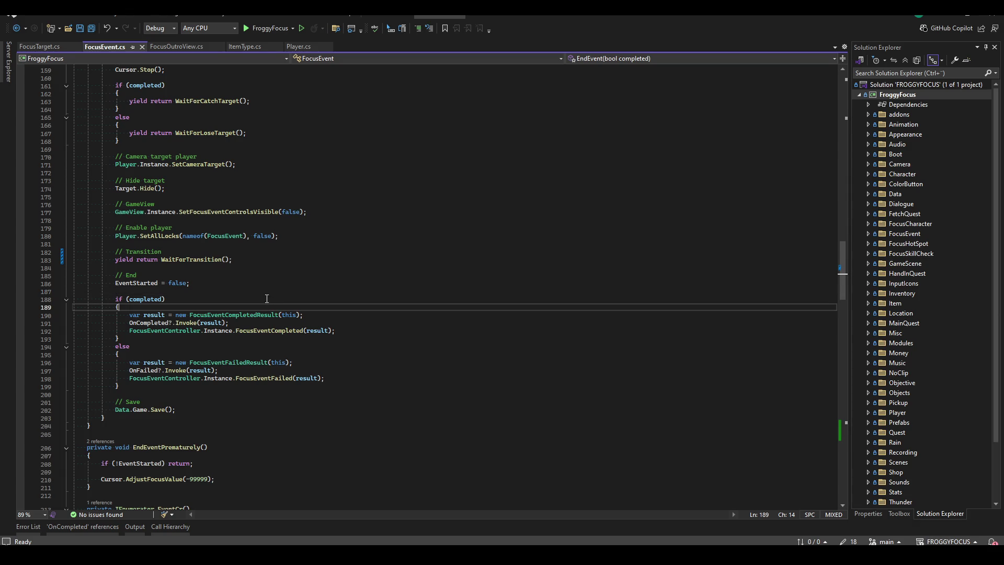
{"action": "scroll", "coordinate": [267, 308], "scroll_direction": "up", "scroll_amount": 5}
{"action": "left_click", "coordinate": [183, 125]}
{"action": "double_click", "coordinate": [183, 125]}
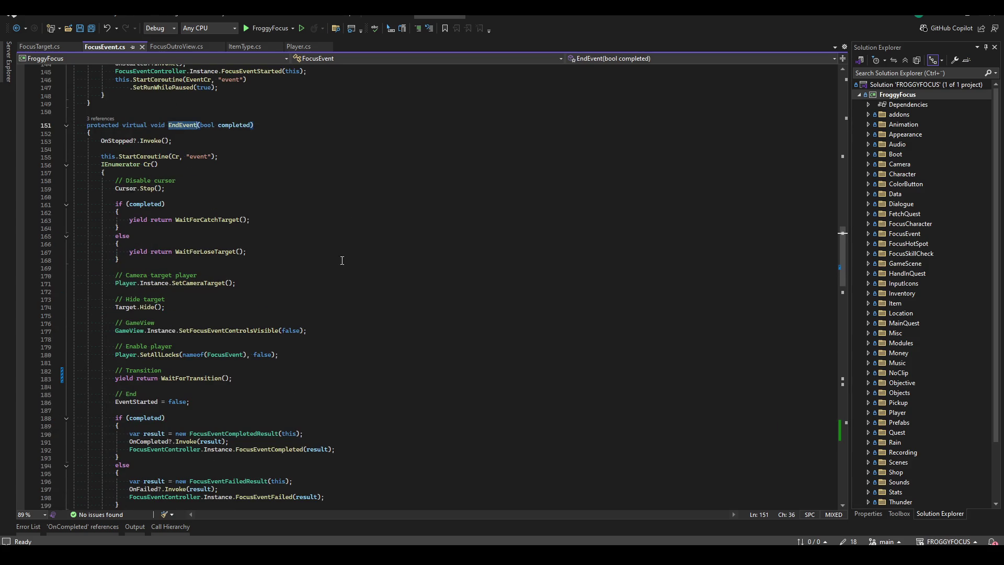
{"action": "scroll", "coordinate": [335, 348], "scroll_direction": "down", "scroll_amount": 7}
{"action": "scroll", "coordinate": [335, 352], "scroll_direction": "up", "scroll_amount": 7}
{"action": "scroll", "coordinate": [335, 353], "scroll_direction": "down", "scroll_amount": 13}
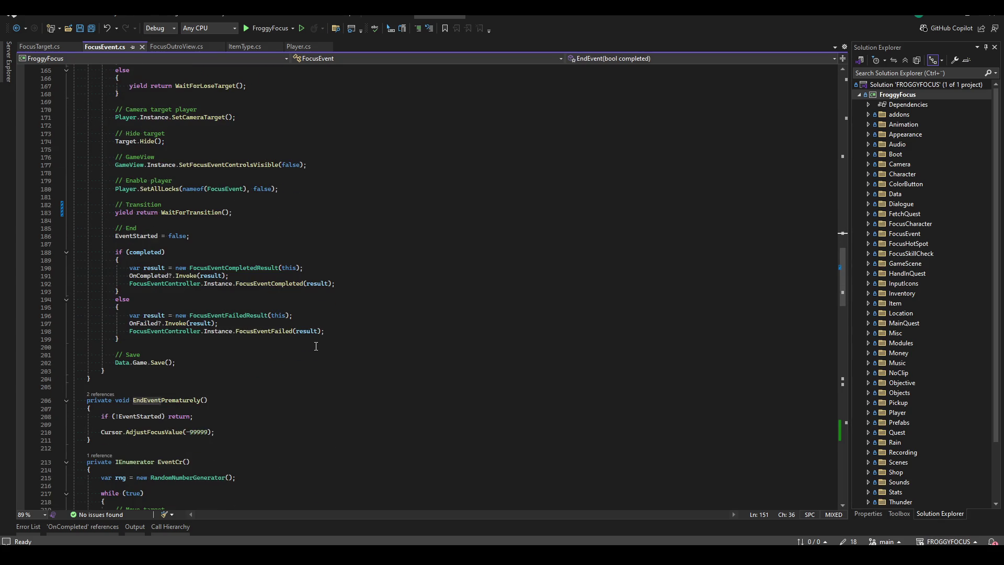
{"action": "scroll", "coordinate": [312, 358], "scroll_direction": "down", "scroll_amount": 7}
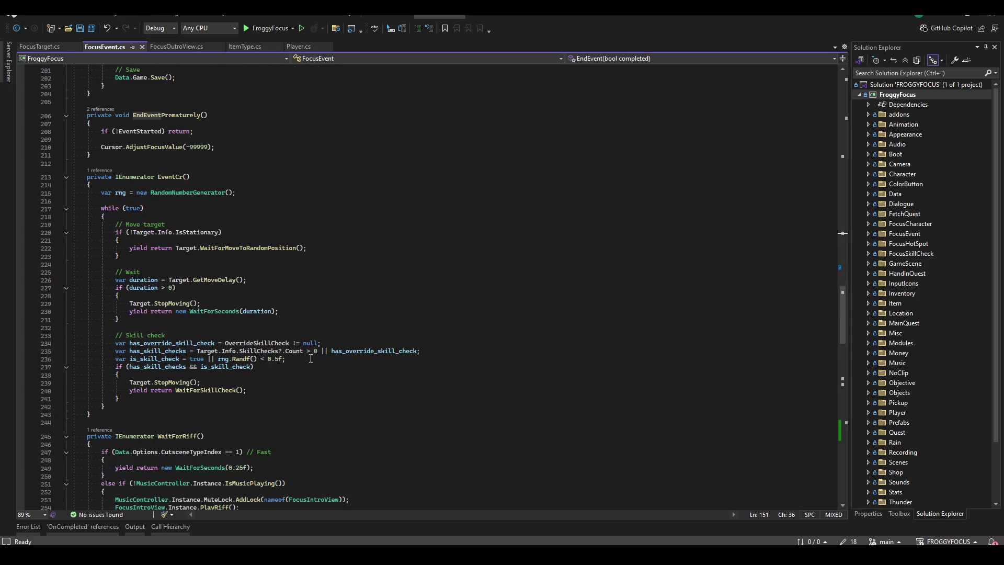
{"action": "scroll", "coordinate": [298, 354], "scroll_direction": "up", "scroll_amount": 13}
{"action": "scroll", "coordinate": [297, 353], "scroll_direction": "up", "scroll_amount": 5}
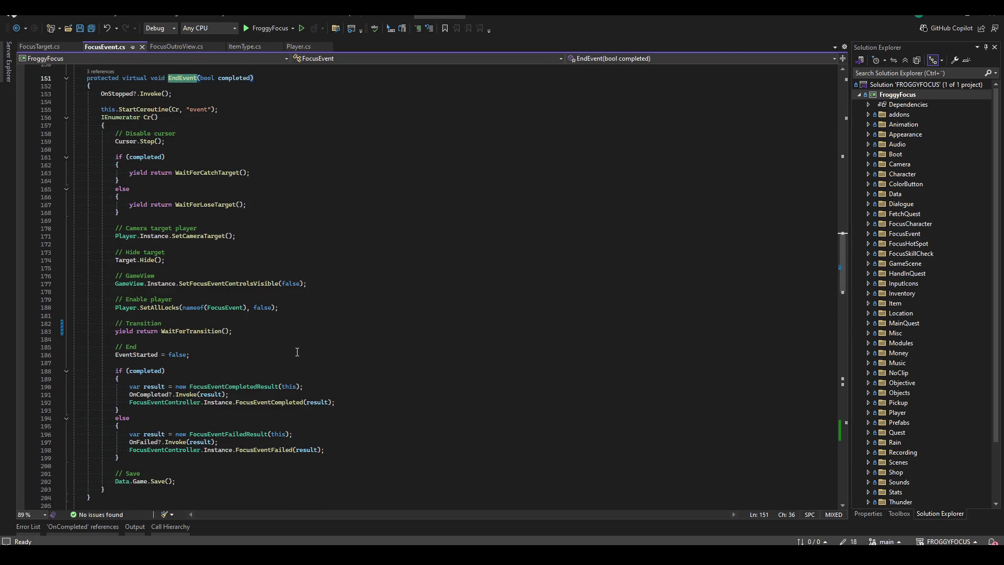
{"action": "scroll", "coordinate": [278, 340], "scroll_direction": "up", "scroll_amount": 5}
{"action": "scroll", "coordinate": [278, 340], "scroll_direction": "up", "scroll_amount": 1}
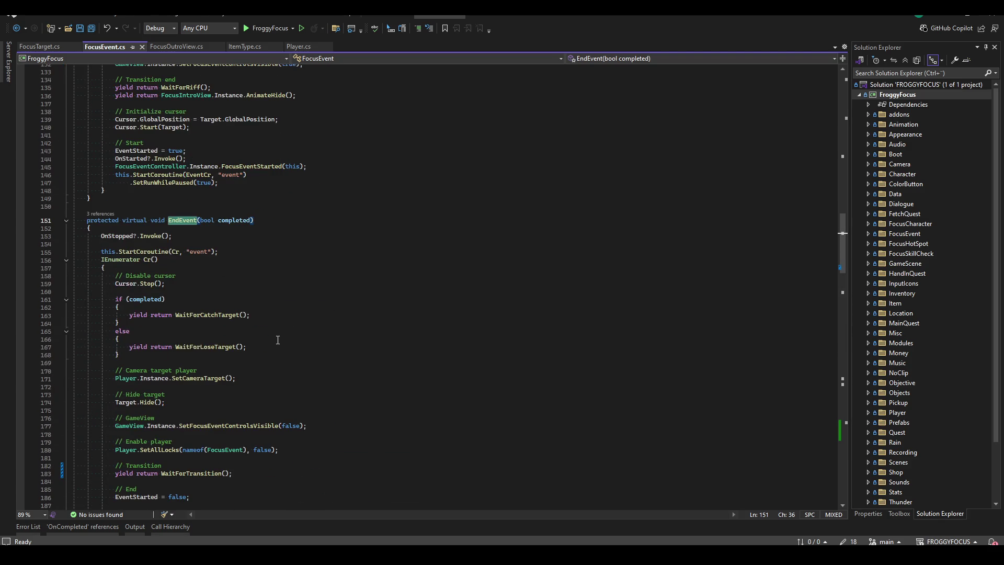
{"action": "scroll", "coordinate": [282, 302], "scroll_direction": "down", "scroll_amount": 9}
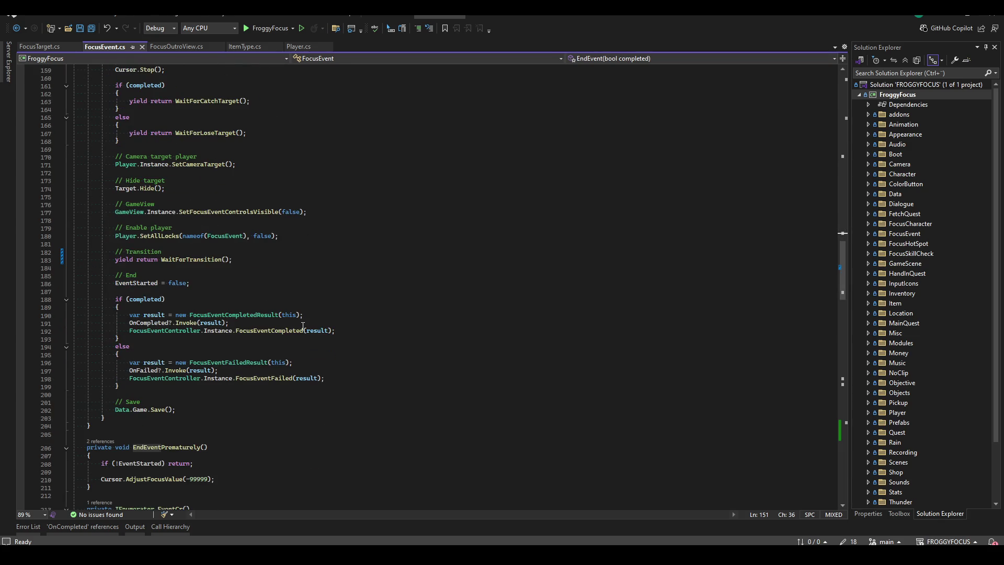
{"action": "scroll", "coordinate": [303, 325], "scroll_direction": "up", "scroll_amount": 3}
{"action": "left_click", "coordinate": [287, 242]}
- Move the WaitForTransition() wait to just before the SetCameraTarget step in EndEvent
{"action": "key", "text": "Up"}
{"action": "left_click", "coordinate": [356, 289]}
{"action": "left_click", "coordinate": [314, 307]}
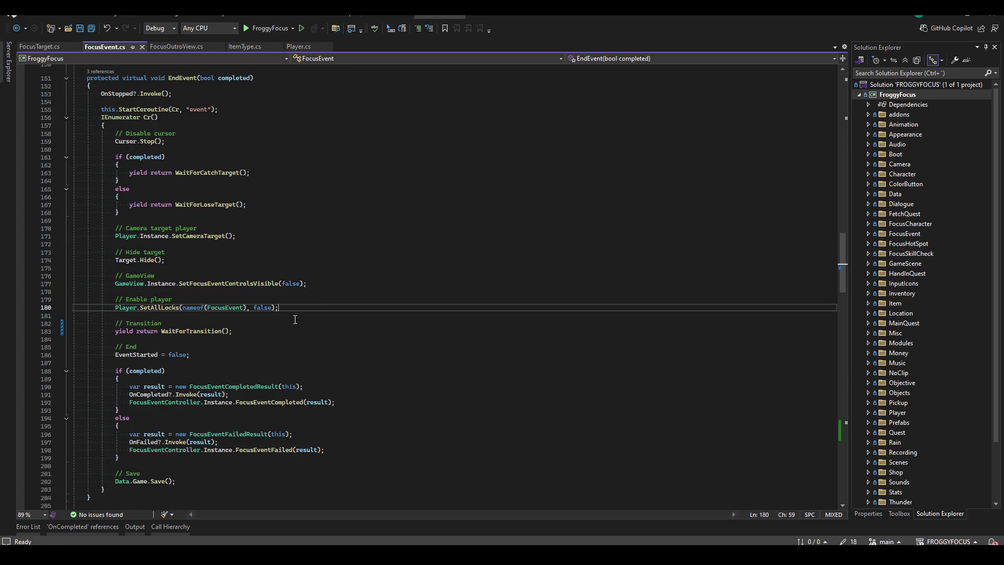
{"action": "left_click", "coordinate": [280, 331]}
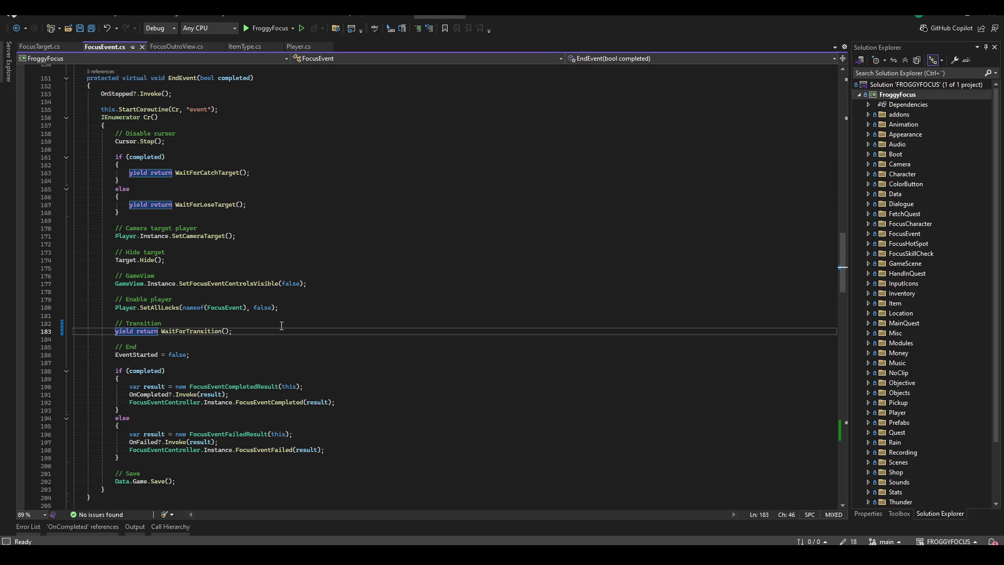
{"action": "double_click", "coordinate": [200, 237]}
{"action": "left_click", "coordinate": [218, 244]}
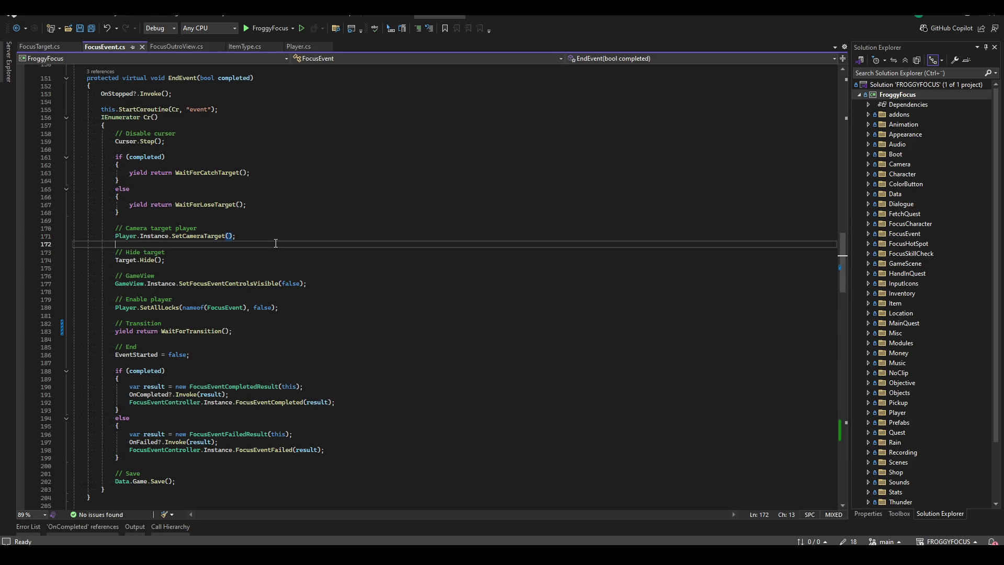
{"action": "key", "text": "shift+Down"}
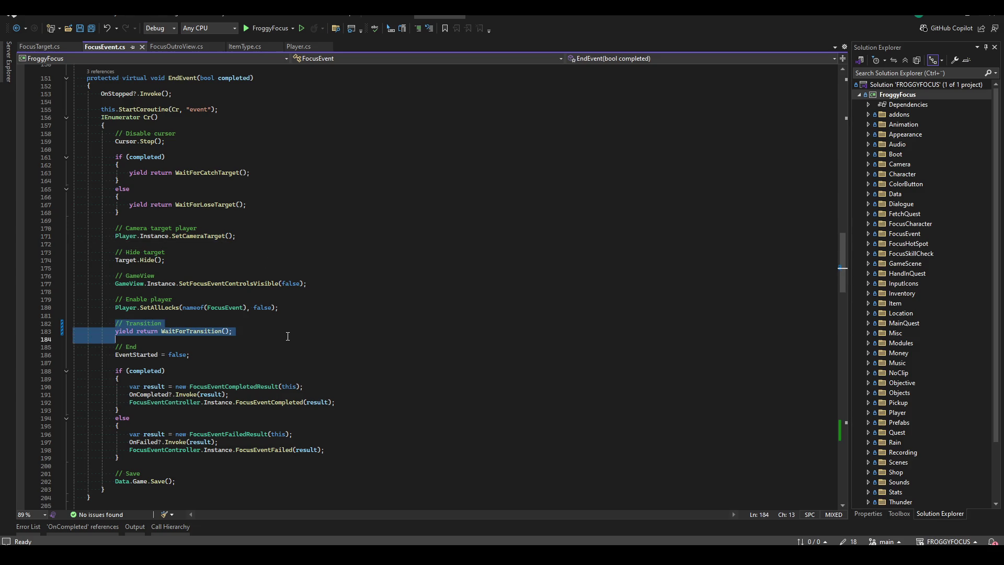
{"action": "key", "text": "Delete"}
{"action": "key", "text": "BackSpace"}
{"action": "key", "text": "BackSpace"}
{"action": "key", "text": "ctrl+z"}
{"action": "key", "text": "ctrl+z"}
{"action": "key", "text": "ctrl+z"}
- Save FocusEvent.cs, rebuild, and close the build output panel
{"action": "key", "text": "ctrl+s"}
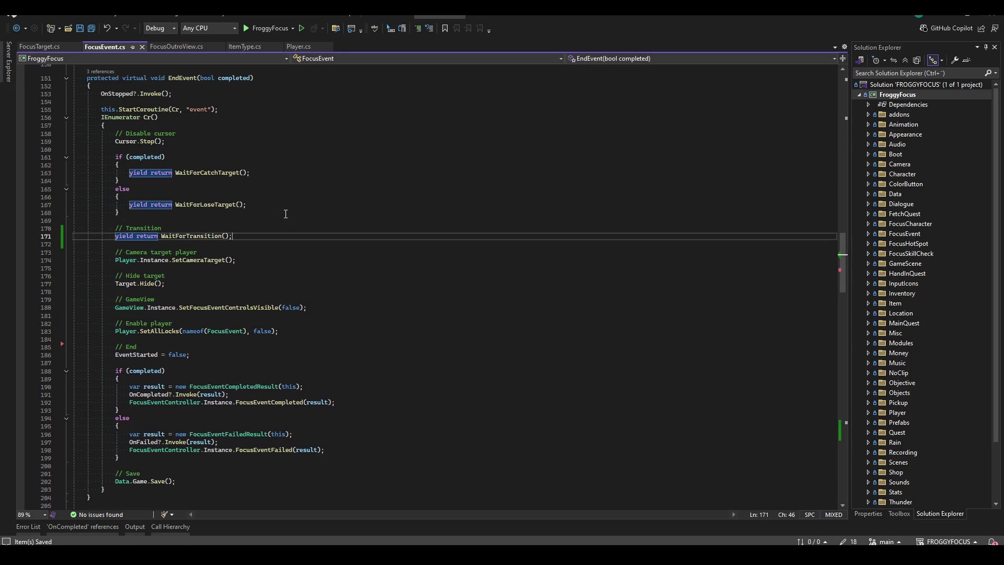
{"action": "key", "text": "ctrl+shift+b"}
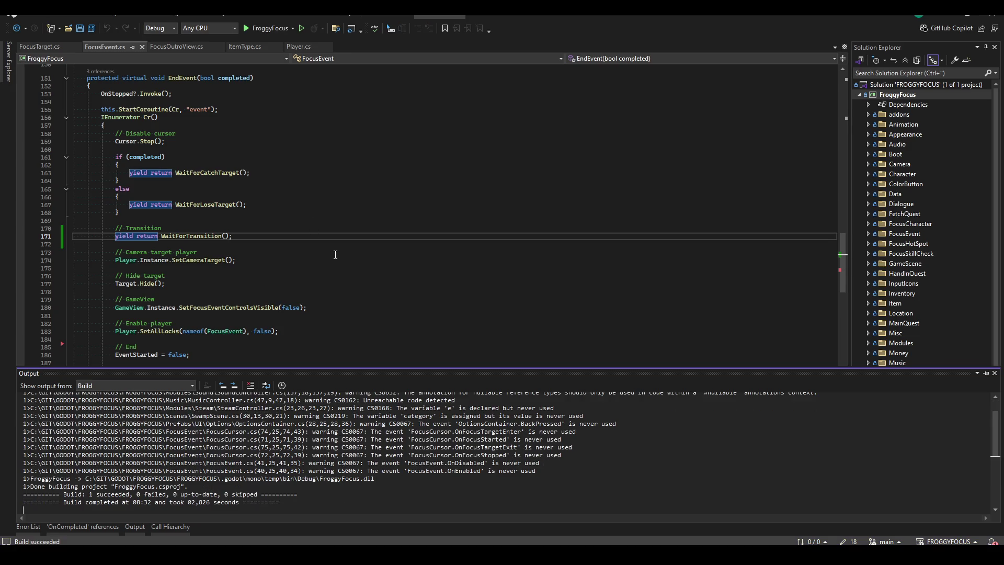
{"action": "left_click", "coordinate": [302, 264]}
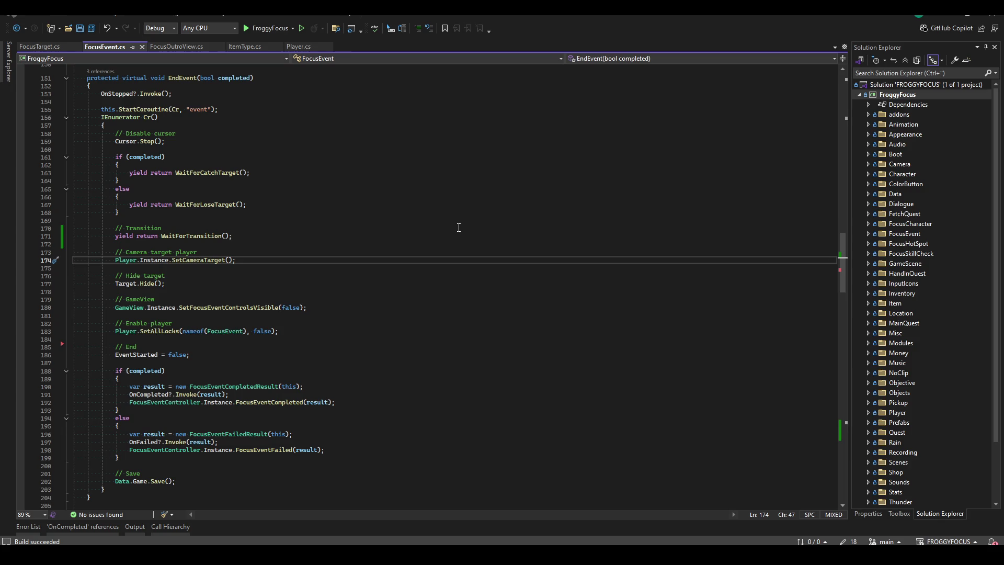
- Run the game, continue, hop onto the dock, catch the fly in a focus event, then stop
{"action": "key", "text": "alt+Tab"}
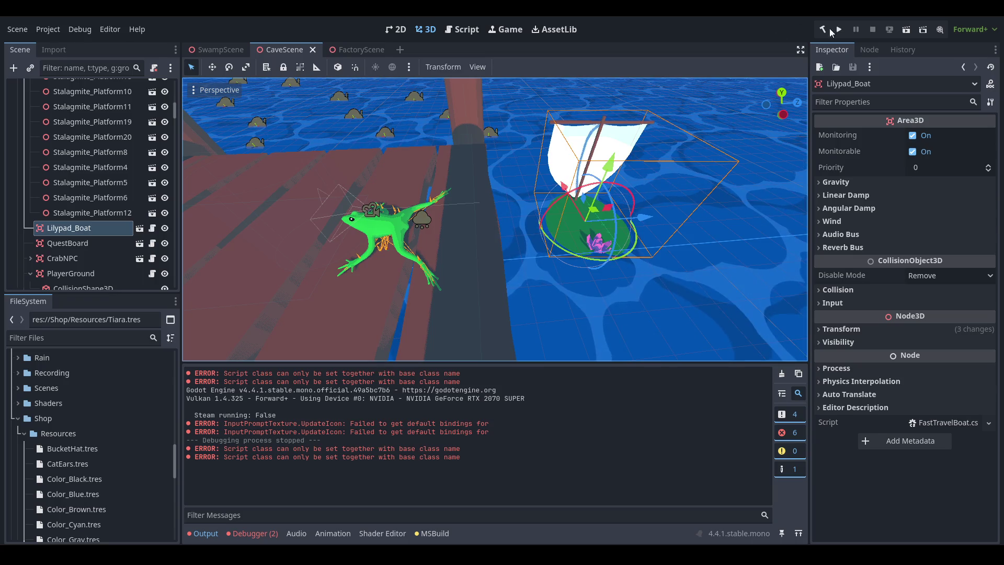
{"action": "key", "text": "ctrl+s"}
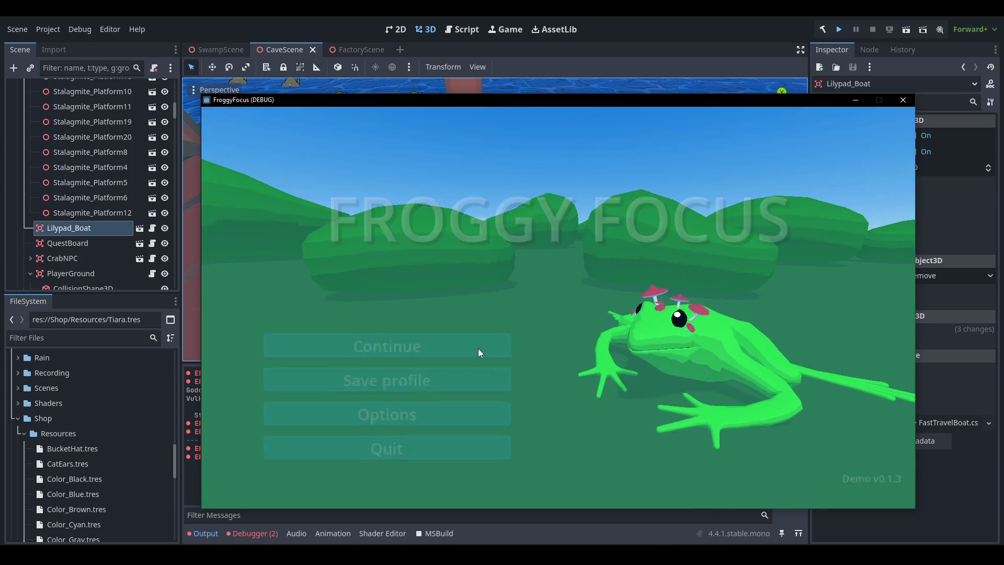
{"action": "left_click", "coordinate": [478, 353]}
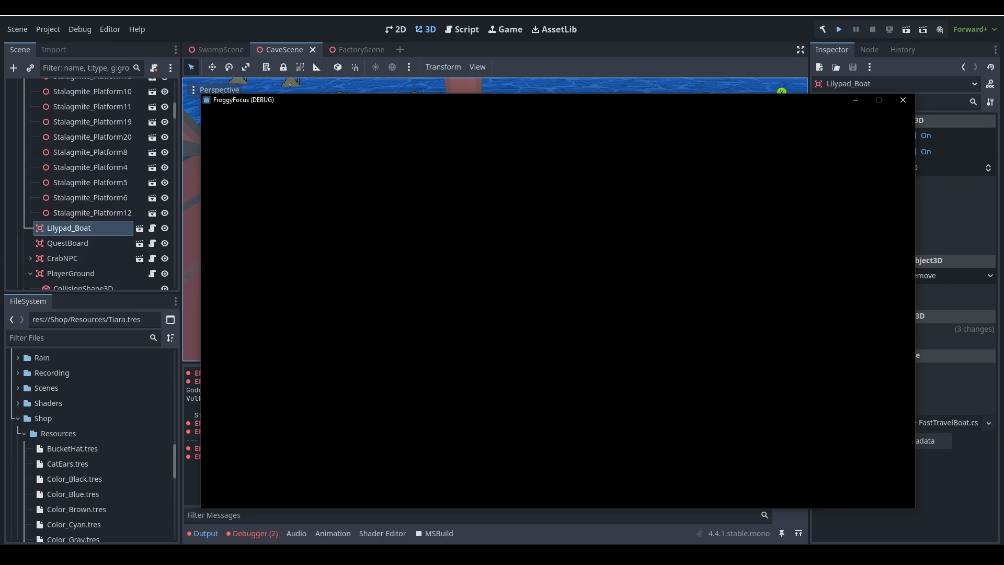
{"action": "key", "text": "space"}
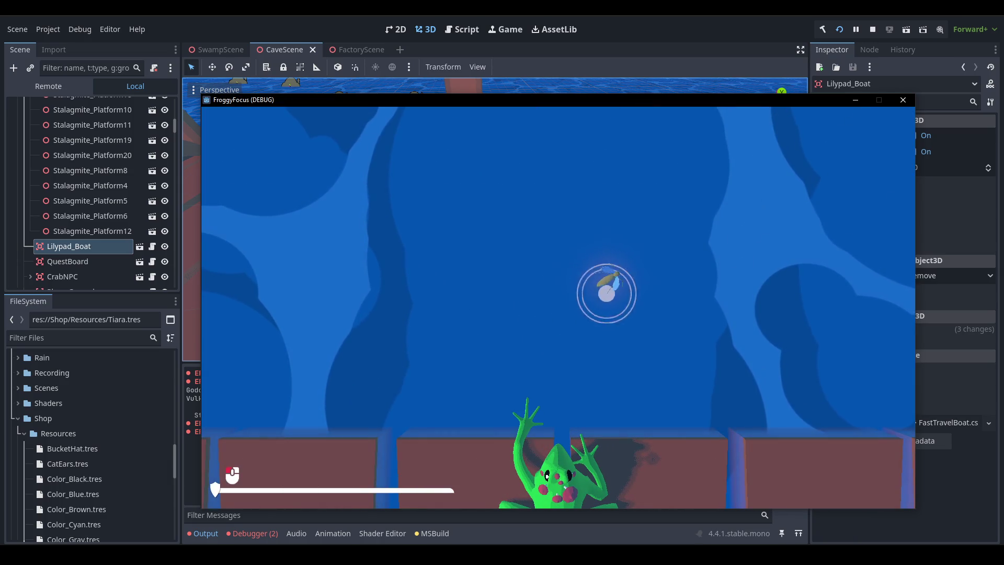
{"action": "mouse_move", "coordinate": [673, 214]}
{"action": "left_mouse_down"}
{"action": "mouse_move", "coordinate": [627, 213]}
{"action": "mouse_move", "coordinate": [590, 242]}
{"action": "mouse_move", "coordinate": [547, 214]}
{"action": "mouse_move", "coordinate": [504, 233]}
{"action": "mouse_move", "coordinate": [476, 208]}
{"action": "mouse_move", "coordinate": [442, 273]}
{"action": "mouse_move", "coordinate": [497, 274]}
{"action": "mouse_move", "coordinate": [526, 292]}
{"action": "mouse_move", "coordinate": [468, 316]}
{"action": "left_mouse_up"}
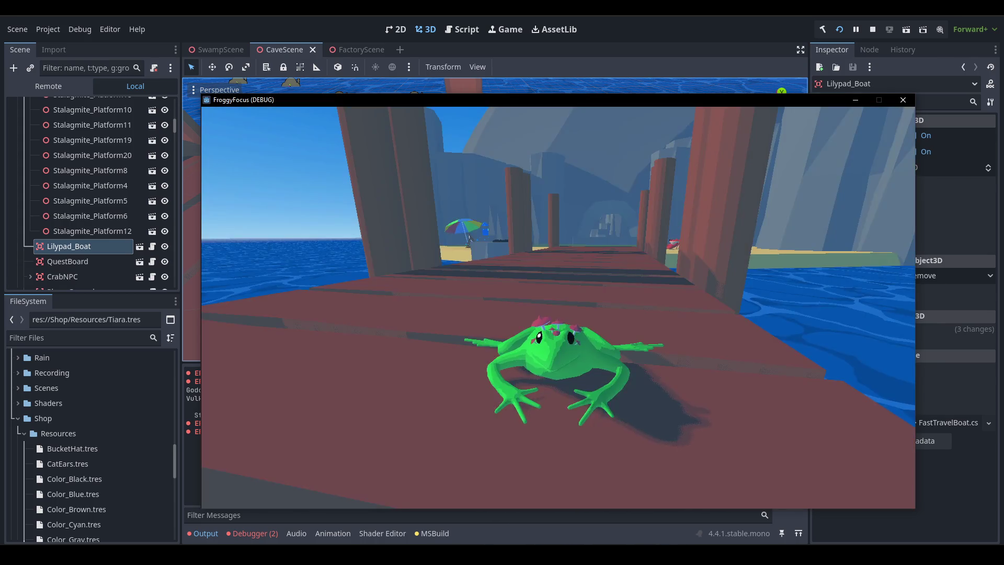
{"action": "key", "text": "Escape"}
{"action": "key", "text": "Escape"}
{"action": "left_click", "coordinate": [872, 30]}
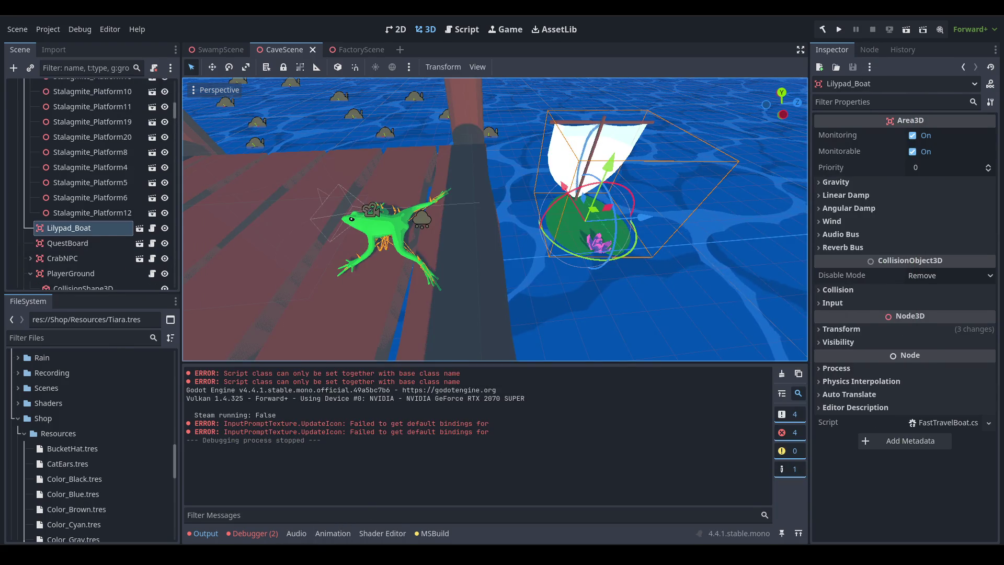
{"action": "key", "text": "alt+Tab"}
{"action": "left_click", "coordinate": [375, 237]}
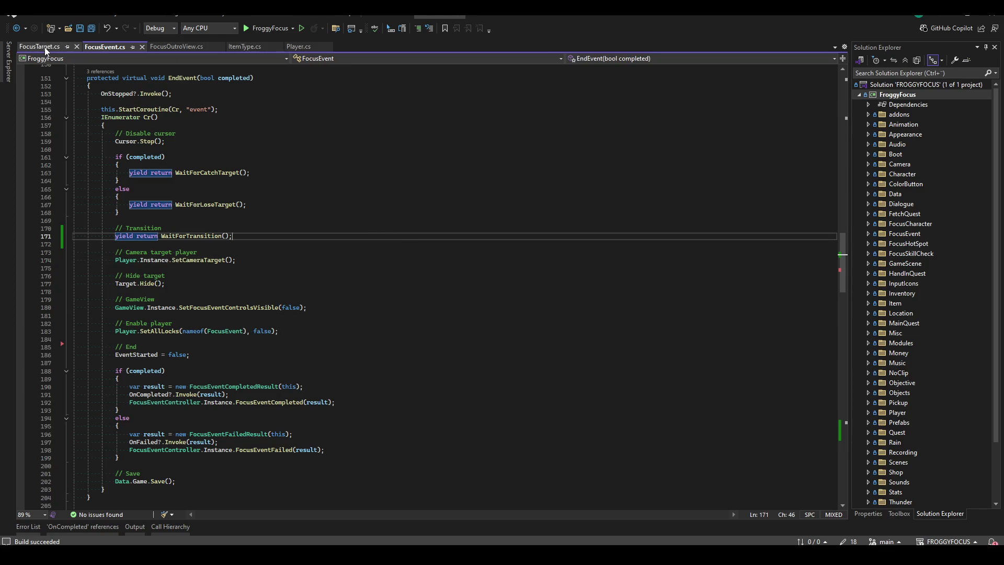
- Jump from the AnimateEatTarget call in WaitForCatchTarget to its definition in FrogCharacter.cs
{"action": "scroll", "coordinate": [301, 334], "scroll_direction": "down", "scroll_amount": 17}
{"action": "scroll", "coordinate": [301, 335], "scroll_direction": "down", "scroll_amount": 20}
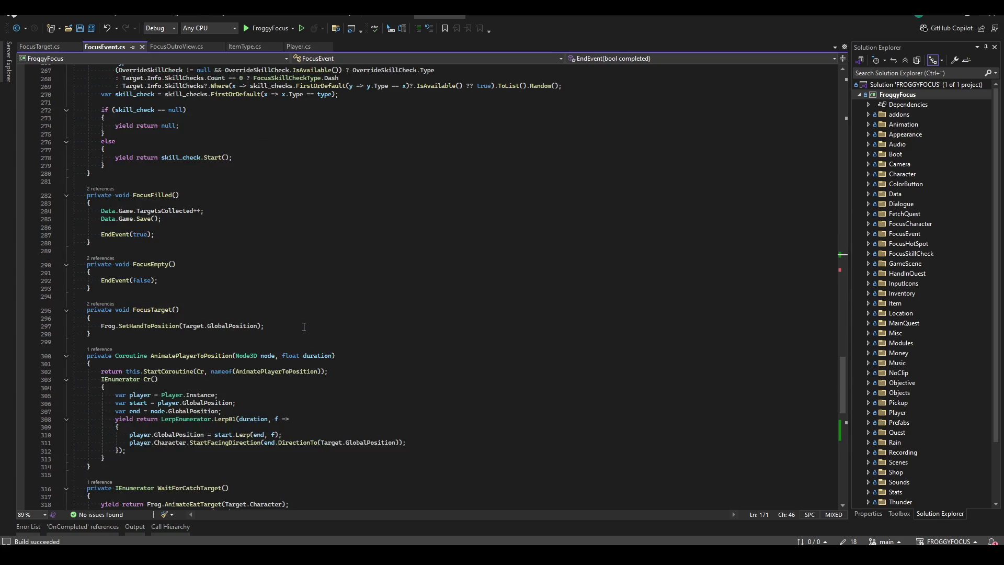
{"action": "scroll", "coordinate": [296, 323], "scroll_direction": "up", "scroll_amount": 3}
{"action": "left_click", "coordinate": [334, 256]}
{"action": "left_click", "coordinate": [359, 203]}
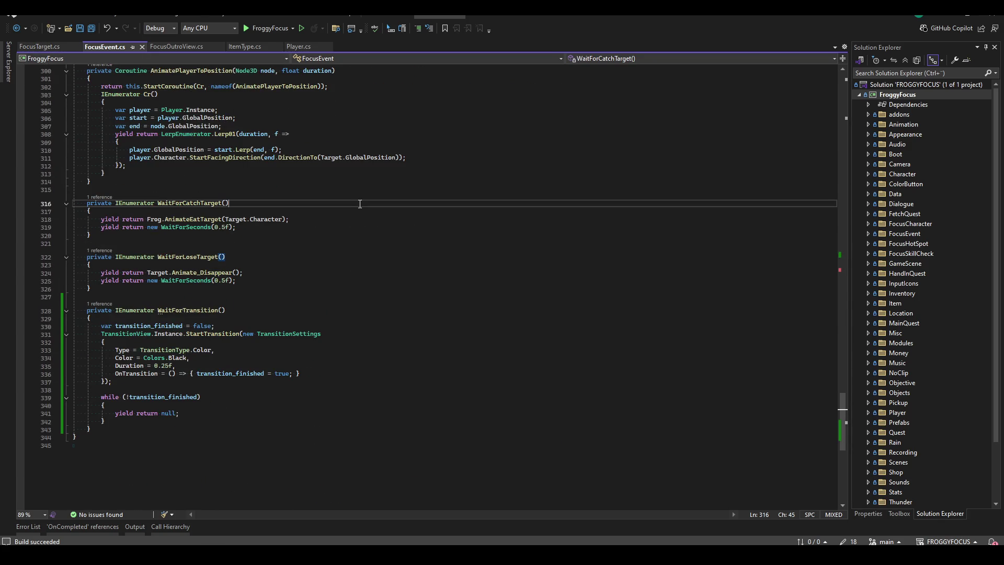
{"action": "double_click", "coordinate": [211, 219]}
{"action": "key", "text": "F12"}
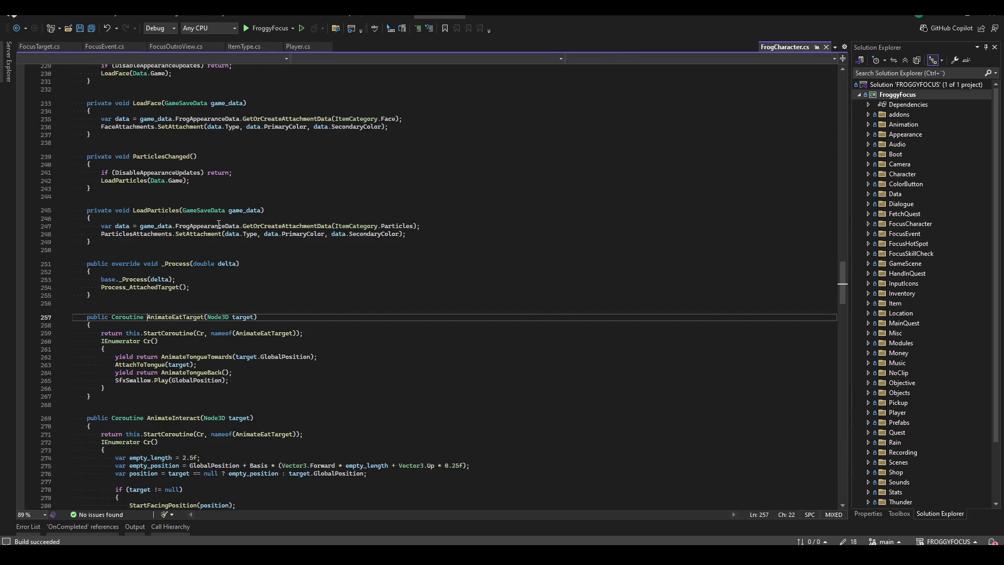
- Add SetHandsBack(); at the start of AnimateEatTarget and save FrogCharacter.cs
{"action": "left_click", "coordinate": [334, 325]}
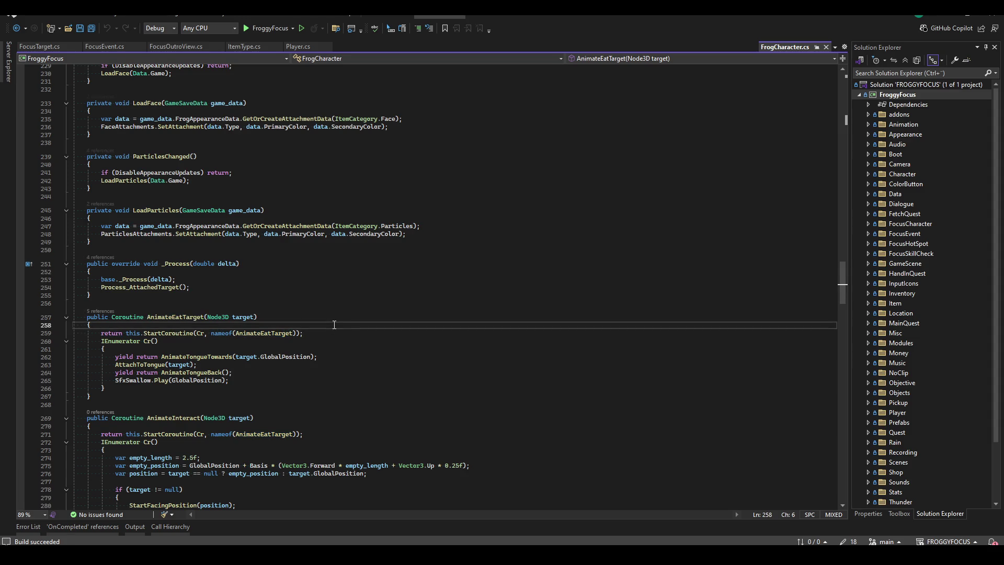
{"action": "double_click", "coordinate": [203, 356]}
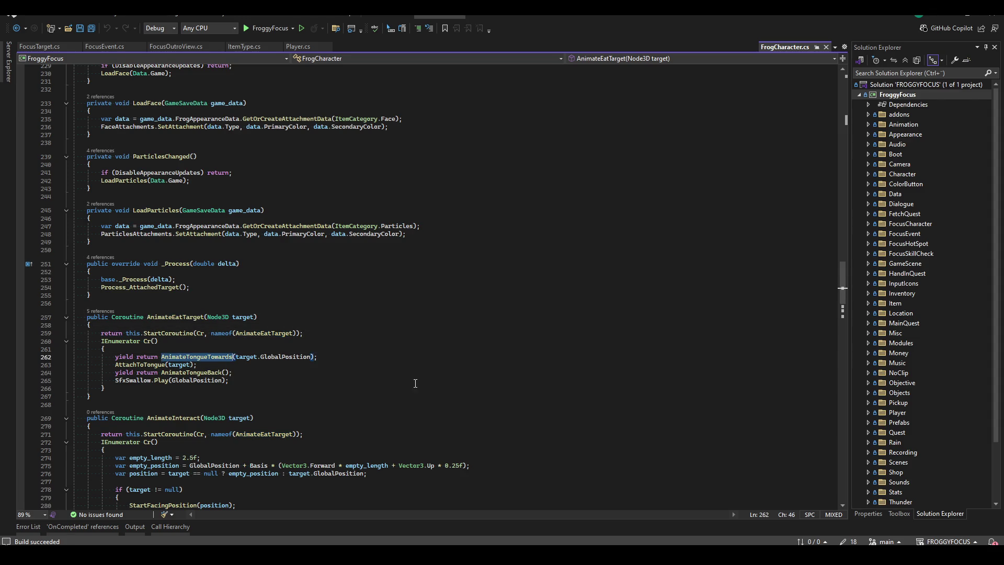
{"action": "scroll", "coordinate": [365, 385], "scroll_direction": "down", "scroll_amount": 5}
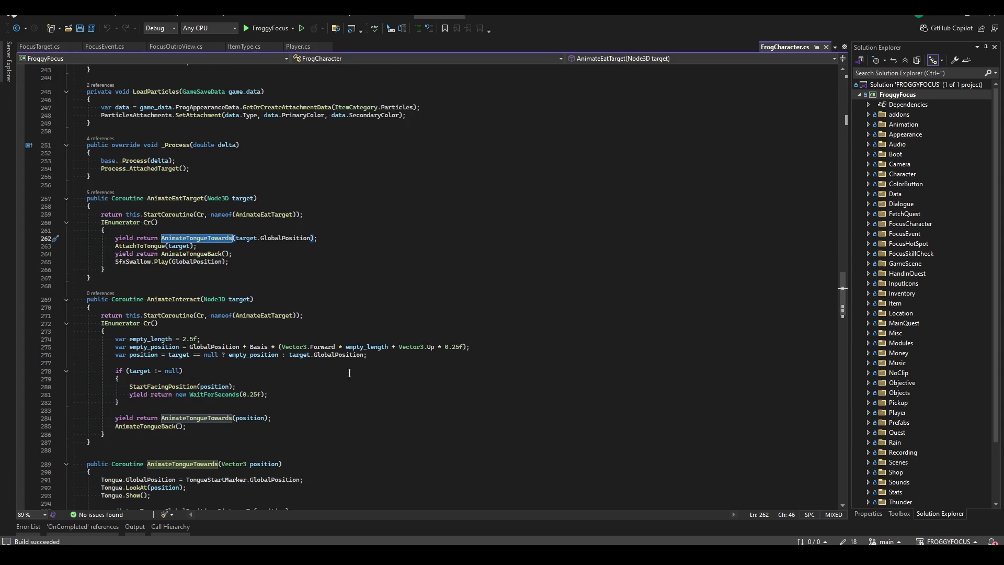
{"action": "scroll", "coordinate": [284, 334], "scroll_direction": "up", "scroll_amount": 2}
{"action": "left_click", "coordinate": [287, 256]}
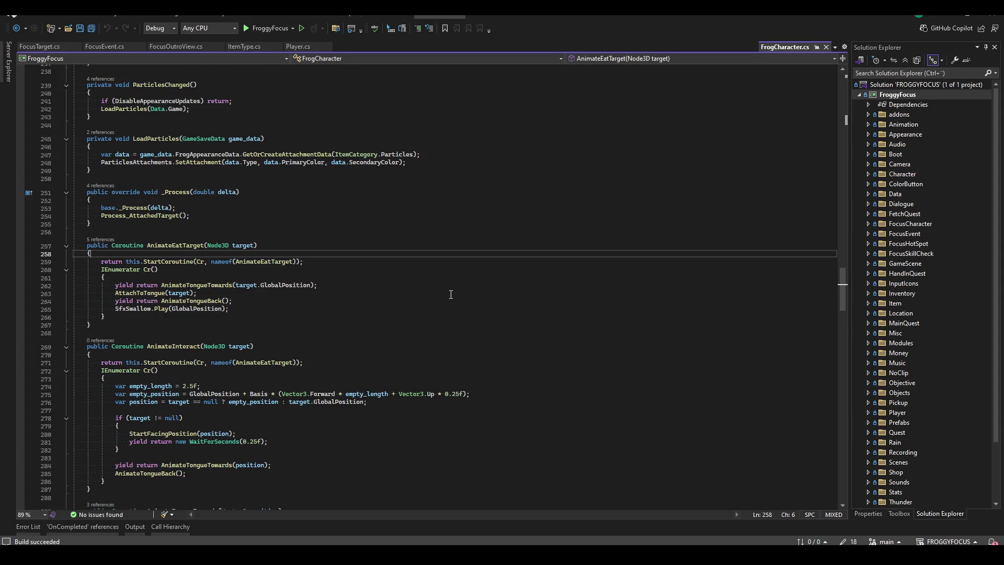
{"action": "scroll", "coordinate": [451, 295], "scroll_direction": "up", "scroll_amount": 3}
{"action": "scroll", "coordinate": [445, 309], "scroll_direction": "down", "scroll_amount": 20}
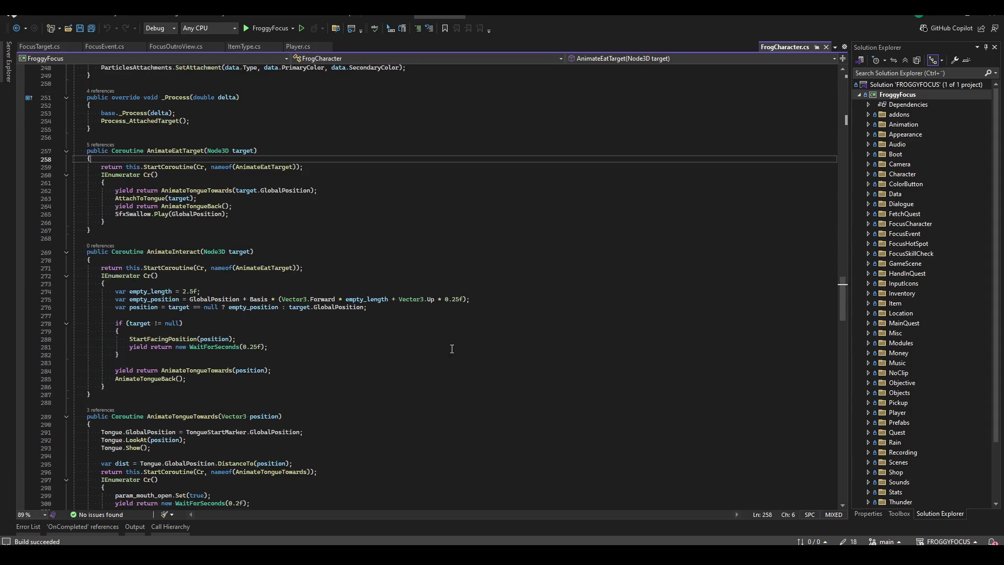
{"action": "scroll", "coordinate": [389, 302], "scroll_direction": "up", "scroll_amount": 5}
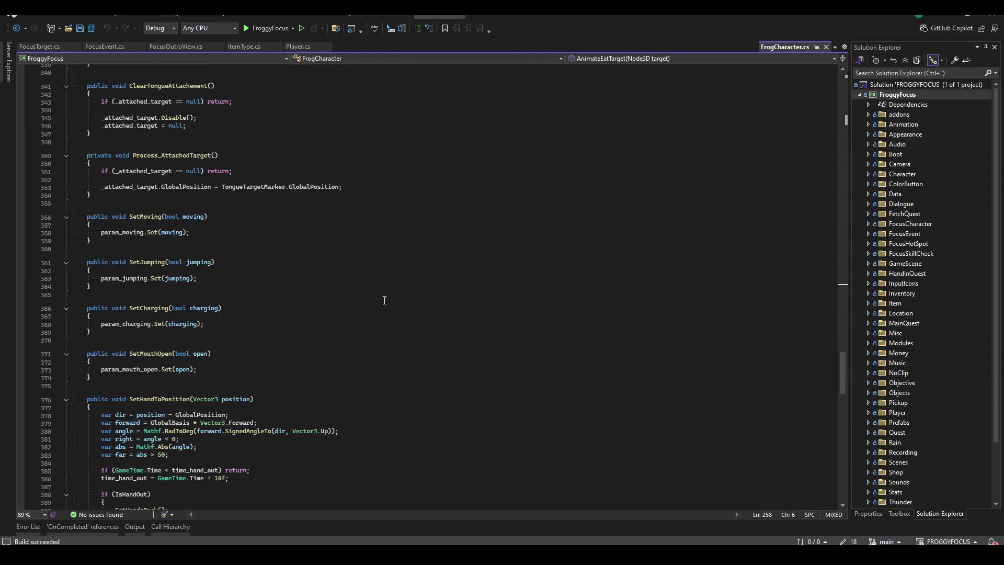
{"action": "scroll", "coordinate": [327, 301], "scroll_direction": "down", "scroll_amount": 19}
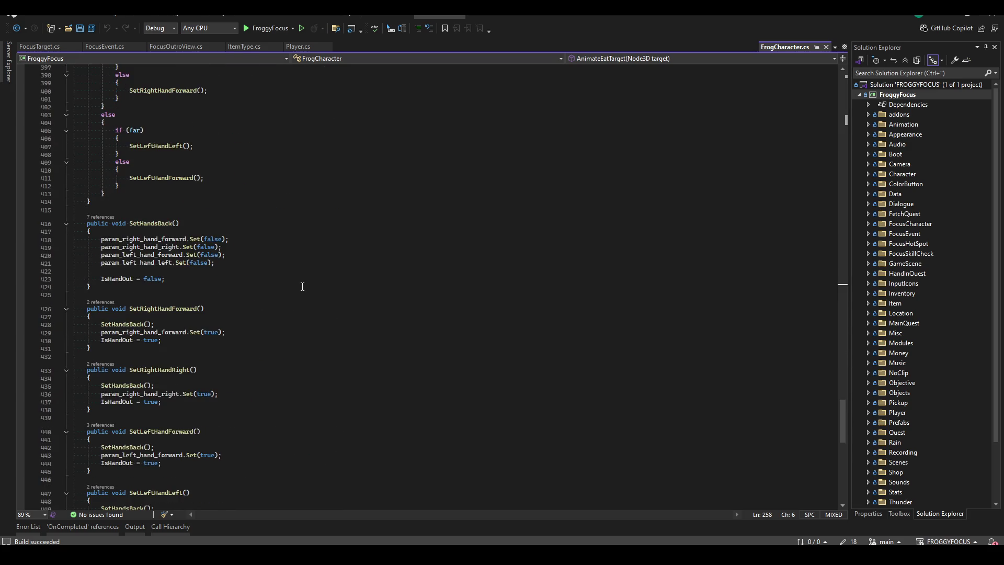
{"action": "scroll", "coordinate": [302, 287], "scroll_direction": "down", "scroll_amount": 2}
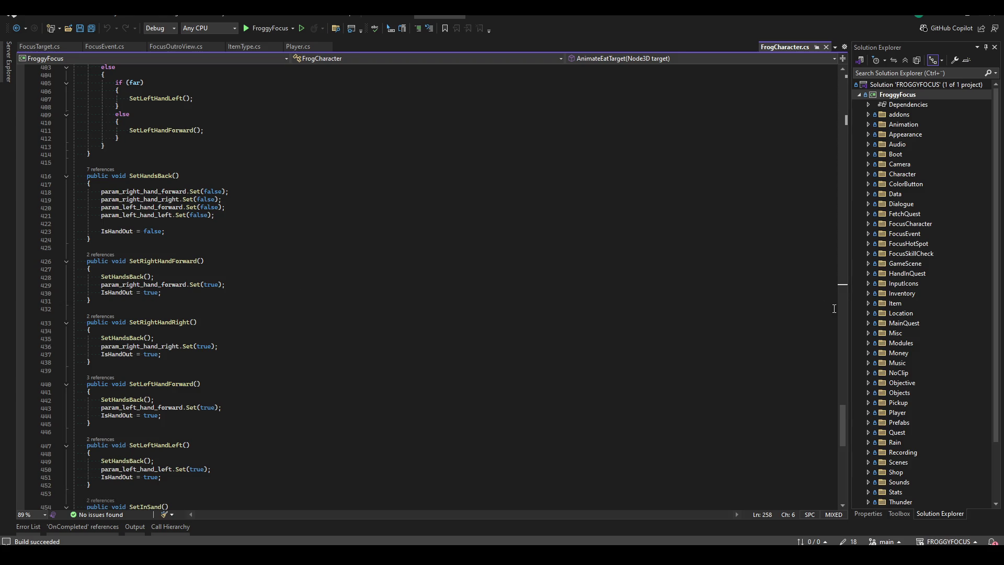
{"action": "scroll", "coordinate": [827, 208], "scroll_direction": "up", "scroll_amount": 20}
{"action": "type", "text": "Se"}
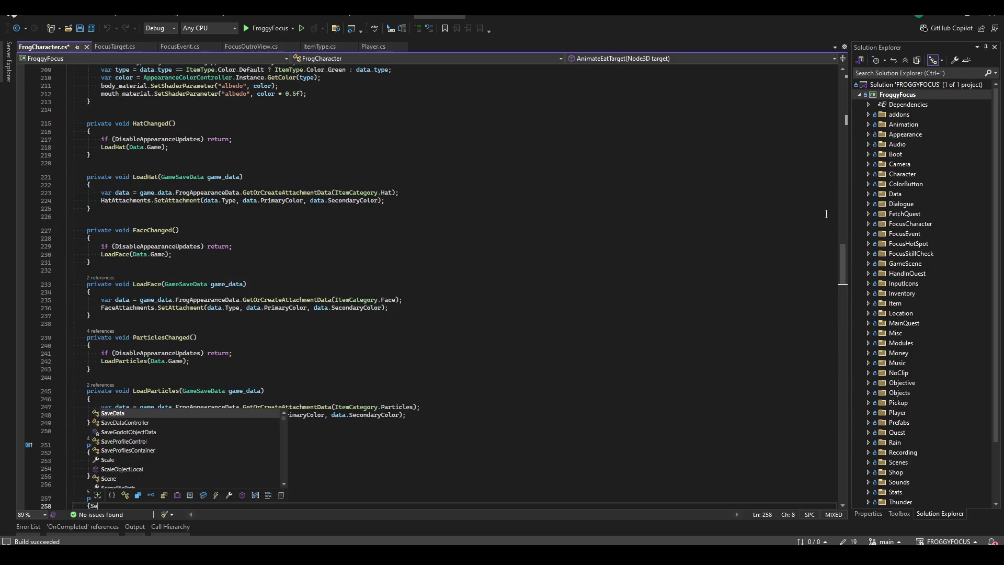
{"action": "type", "text": "tDeferred();"}
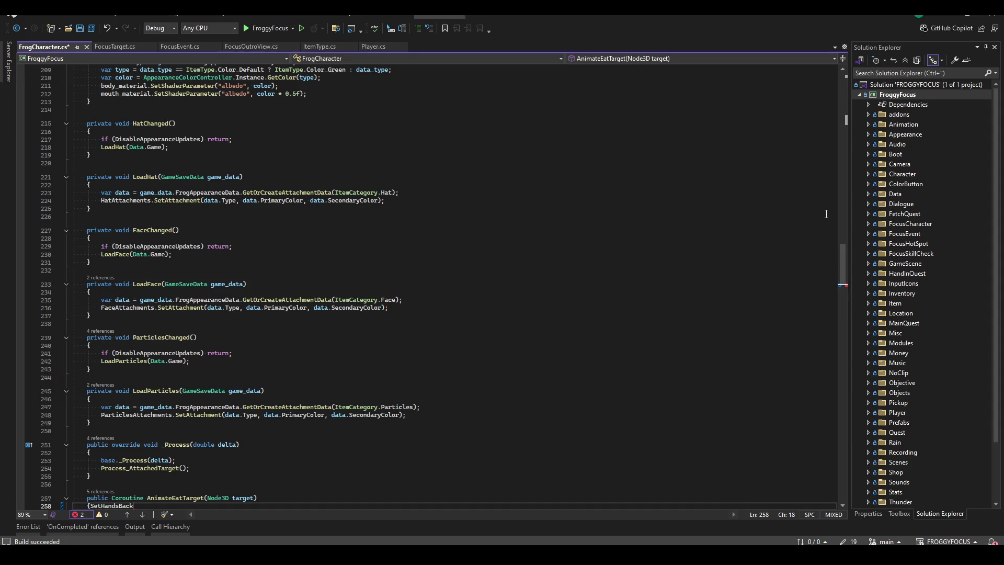
{"action": "scroll", "coordinate": [263, 326], "scroll_direction": "down", "scroll_amount": 9}
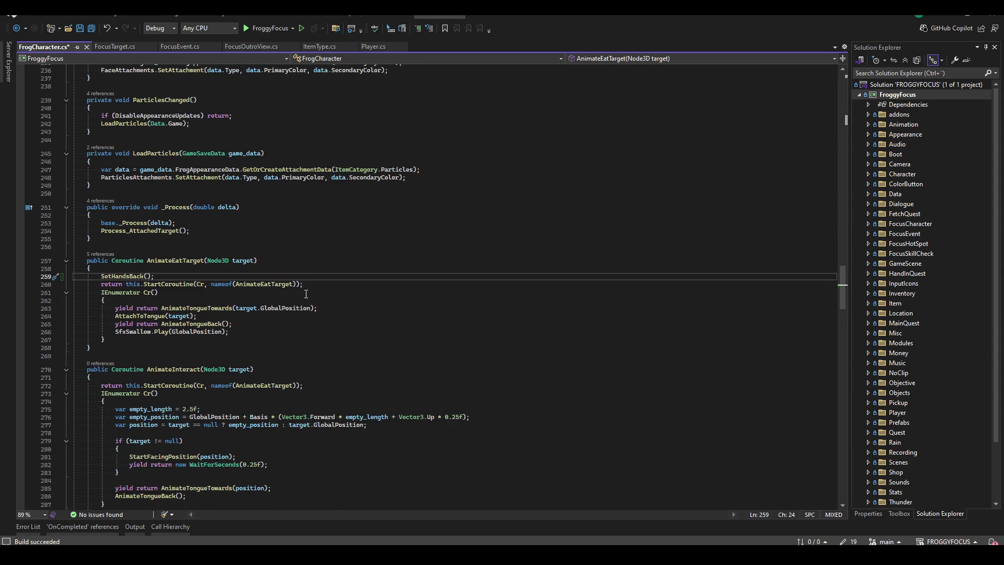
{"action": "key", "text": "Return"}
{"action": "key", "text": "ctrl+s"}
- Rebuild the project, close the build output, and save the changes again
{"action": "left_click", "coordinate": [408, 262]}
{"action": "key", "text": "ctrl+shift+b"}
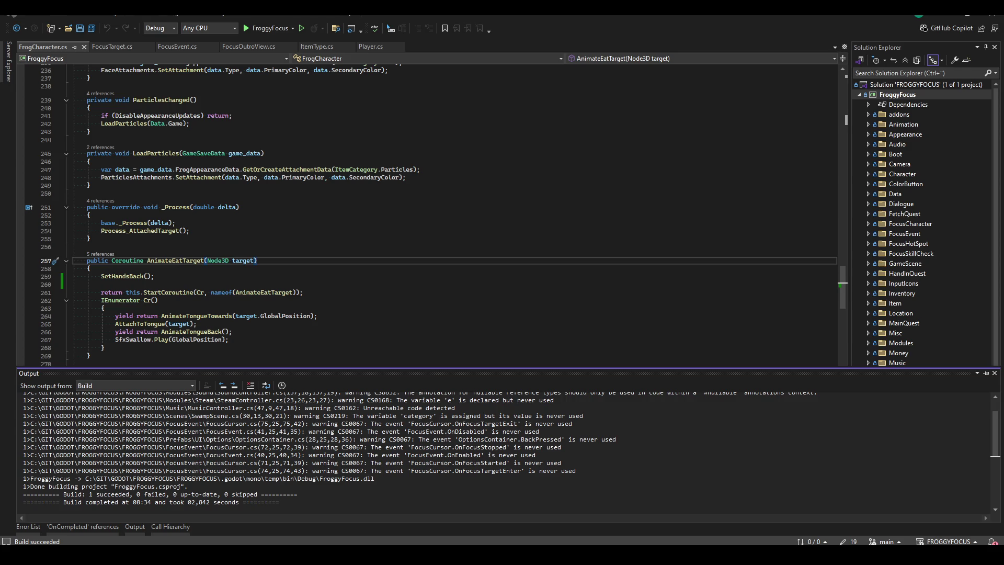
{"action": "left_click", "coordinate": [406, 226]}
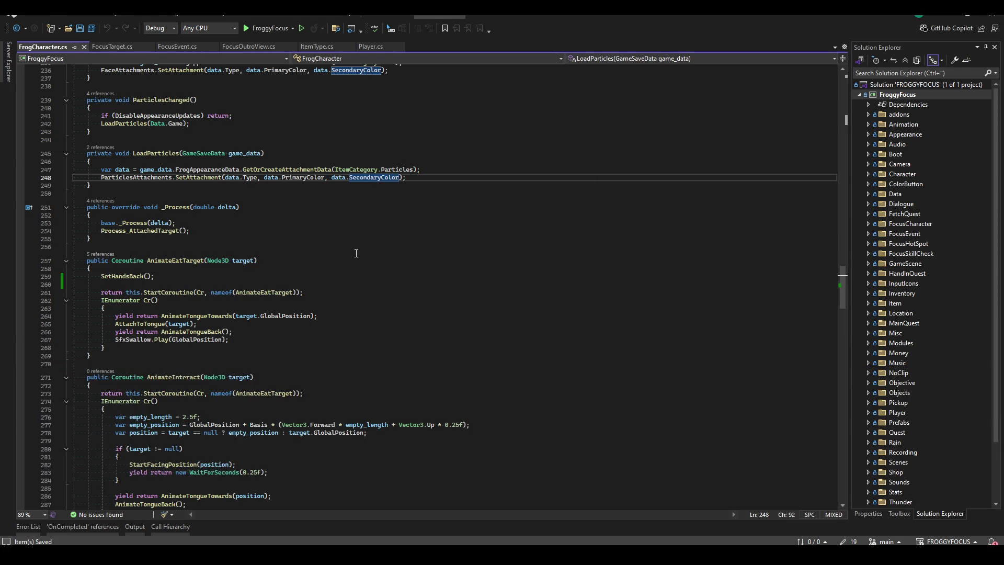
{"action": "key", "text": "Up"}
{"action": "key", "text": "Up"}
{"action": "key", "text": "Up"}
{"action": "key", "text": "ctrl+s"}
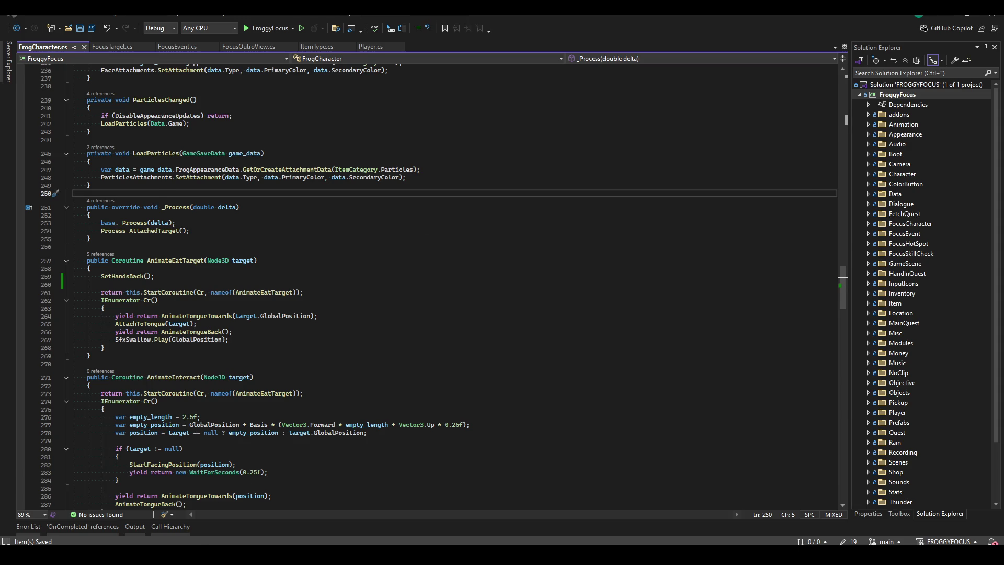
{"action": "key", "text": "alt+Tab"}
- Run FroggyFocus and set the Video Window Mode to Fullscreen in Options, then save
{"action": "left_click", "coordinate": [838, 29]}
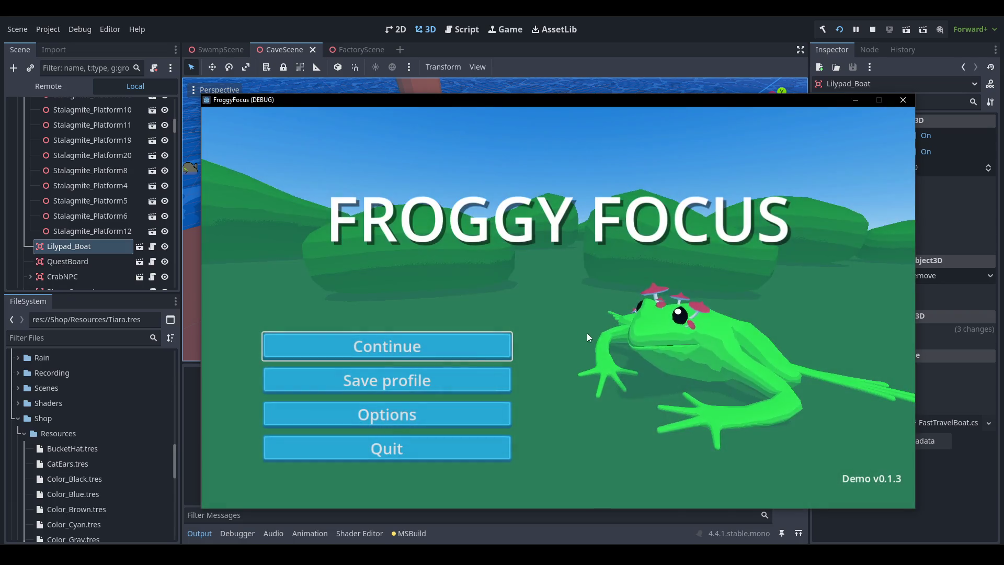
{"action": "left_click", "coordinate": [439, 428]}
{"action": "left_click", "coordinate": [476, 188]}
{"action": "left_click", "coordinate": [596, 222]}
{"action": "left_click", "coordinate": [605, 272]}
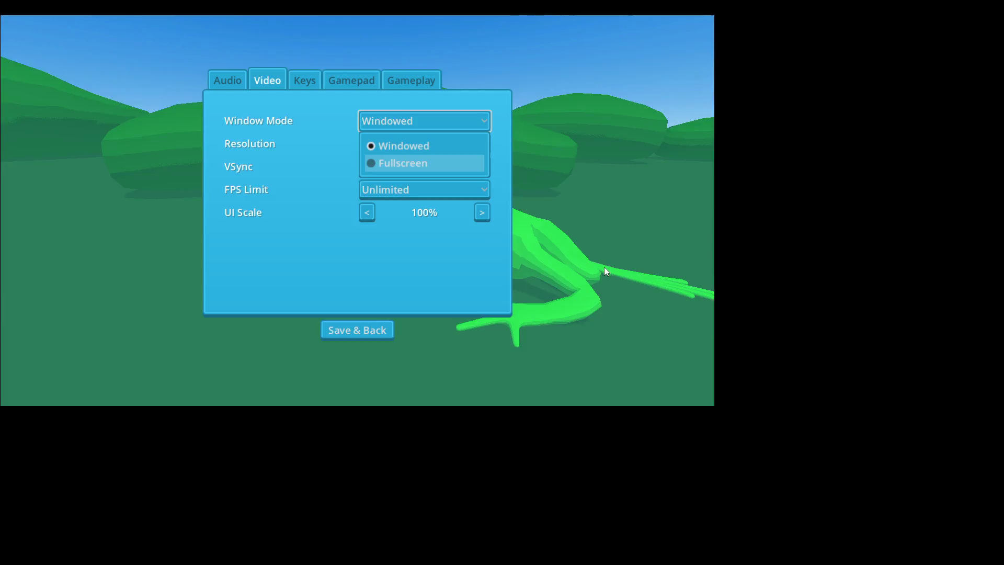
{"action": "left_click", "coordinate": [516, 467]}
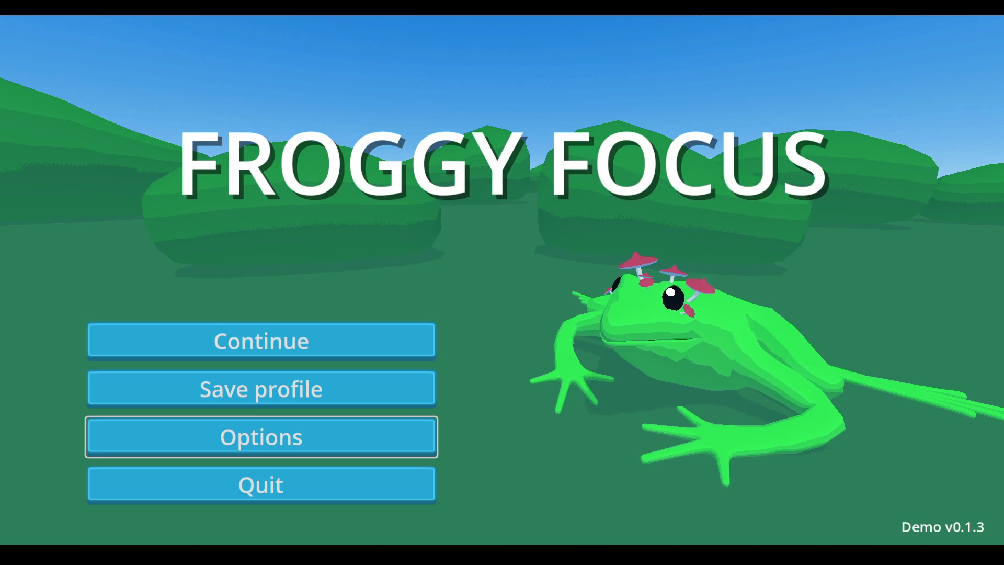
- Set the game's Video window mode to Windowed and save the settings
{"action": "left_click", "coordinate": [355, 437]}
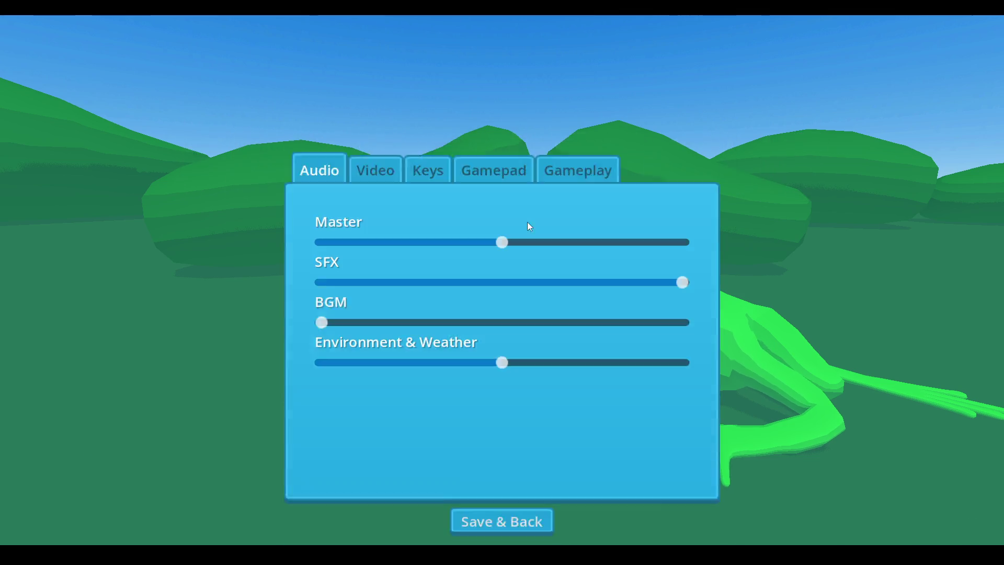
{"action": "left_click", "coordinate": [387, 110]}
{"action": "left_click", "coordinate": [575, 166]}
{"action": "left_click", "coordinate": [566, 200]}
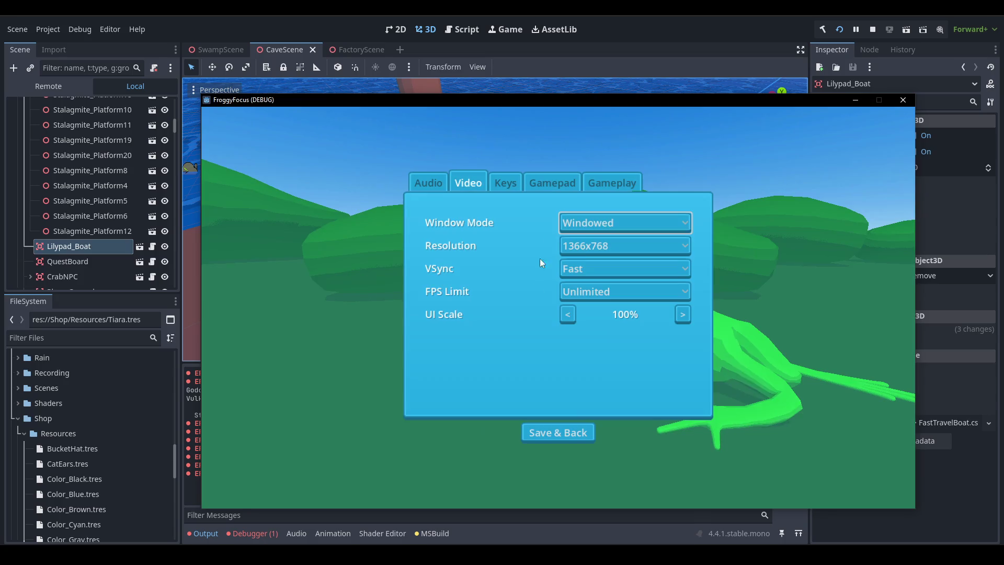
{"action": "left_click", "coordinate": [569, 441]}
- Quit the Froggy Focus game and bring up the Trello board
{"action": "left_click", "coordinate": [473, 451]}
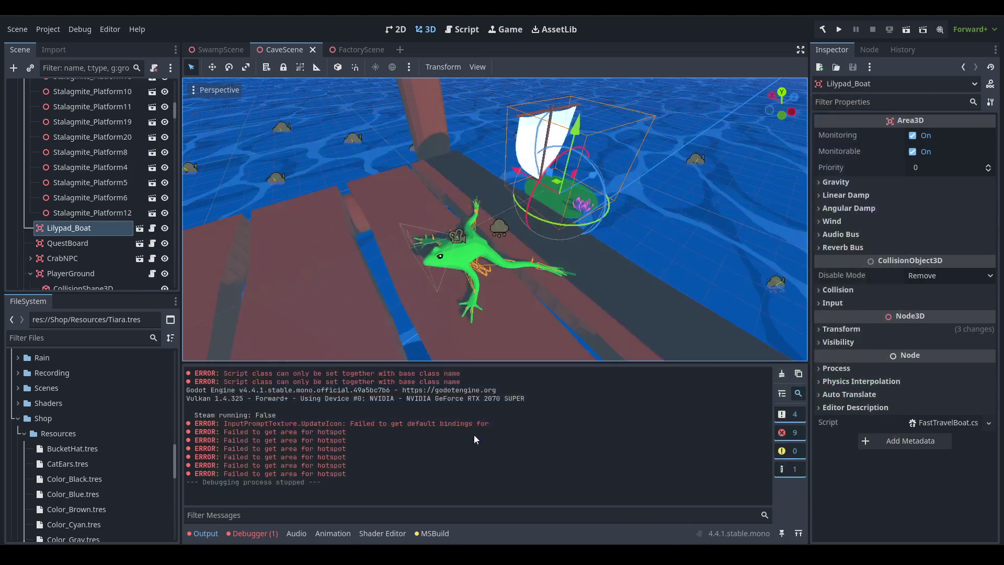
{"action": "scroll", "coordinate": [523, 279], "scroll_direction": "down", "scroll_amount": 3}
{"action": "mouse_move", "coordinate": [523, 279]}
{"action": "left_mouse_down"}
{"action": "mouse_move", "coordinate": [501, 219]}
{"action": "mouse_move", "coordinate": [463, 207]}
{"action": "mouse_move", "coordinate": [412, 284]}
{"action": "left_mouse_up"}
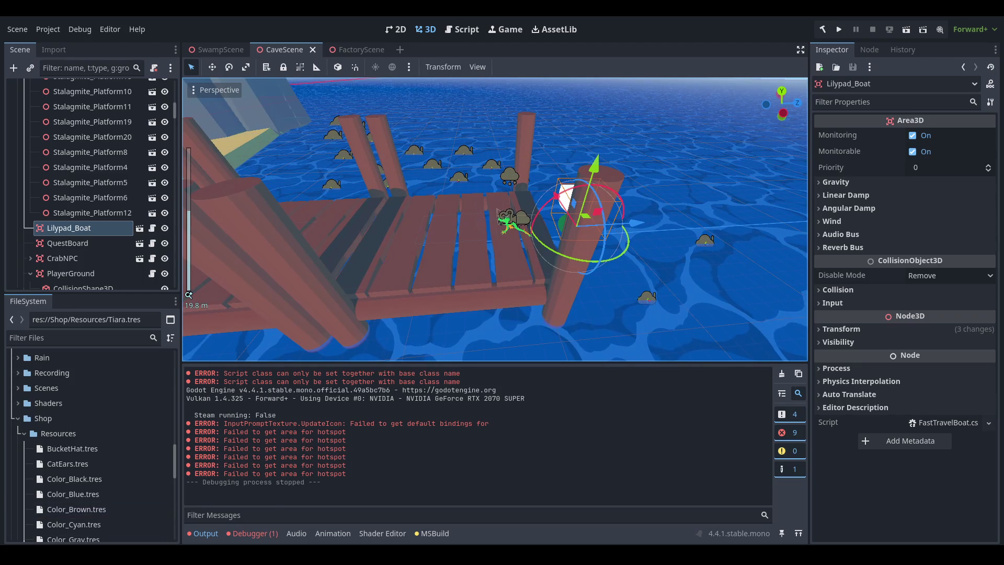
{"action": "mouse_move", "coordinate": [166, 554]}
{"action": "left_click", "coordinate": [218, 515]}
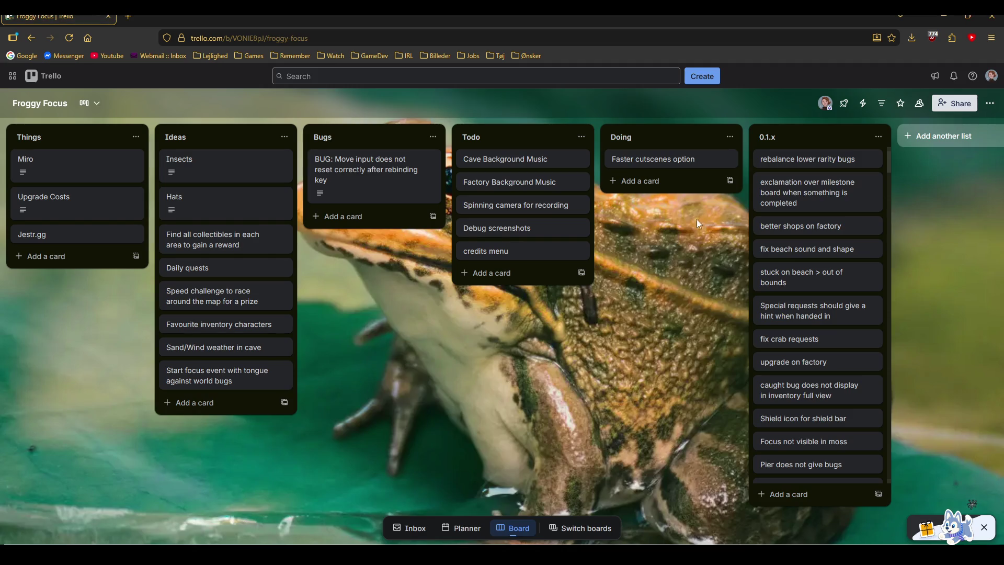
- Move 'Faster cutscenes option' to 0.1.x and 'credits menu' to Doing, then return to Godot
{"action": "left_click_drag", "start_coordinate": [673, 165], "coordinate": [808, 159]}
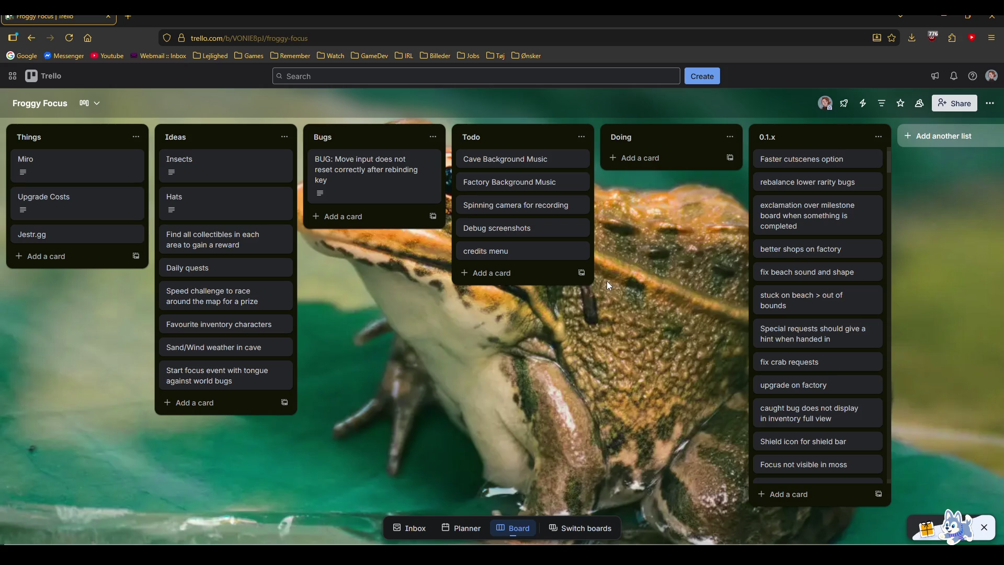
{"action": "mouse_move", "coordinate": [500, 250]}
{"action": "left_mouse_down"}
{"action": "mouse_move", "coordinate": [645, 196]}
{"action": "mouse_move", "coordinate": [658, 168]}
{"action": "left_mouse_up"}
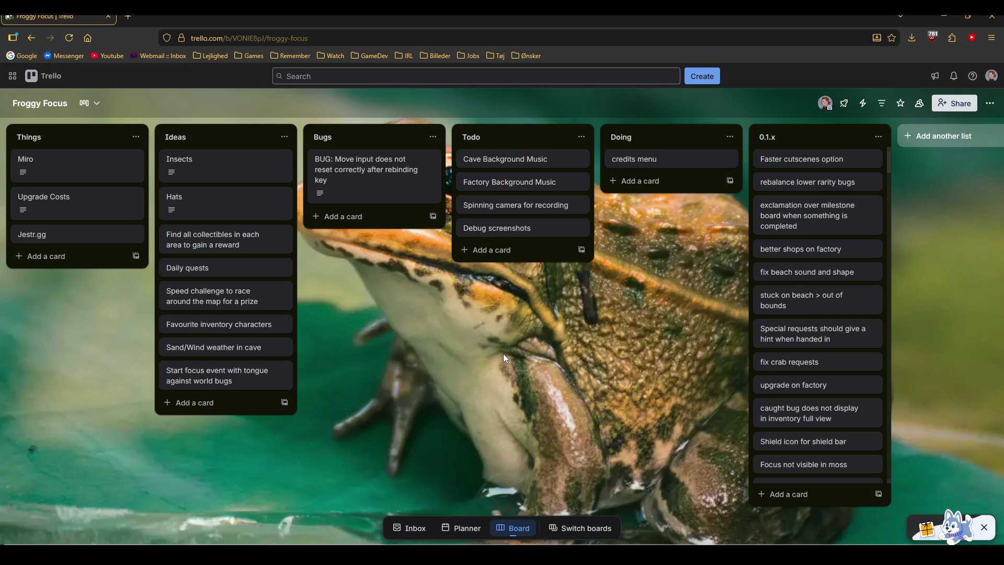
{"action": "key", "text": "alt+Tab"}
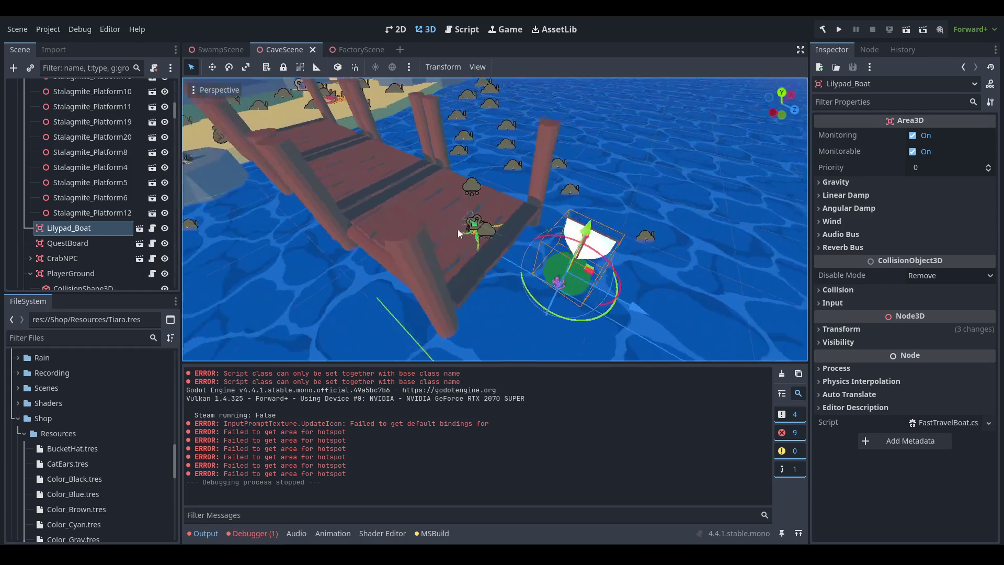
- Collapse Shop, expand Views > MainMenuView, and open the MainMenuView.tscn scene
{"action": "scroll", "coordinate": [457, 229], "scroll_direction": "down", "scroll_amount": 2}
{"action": "double_click", "coordinate": [90, 416]}
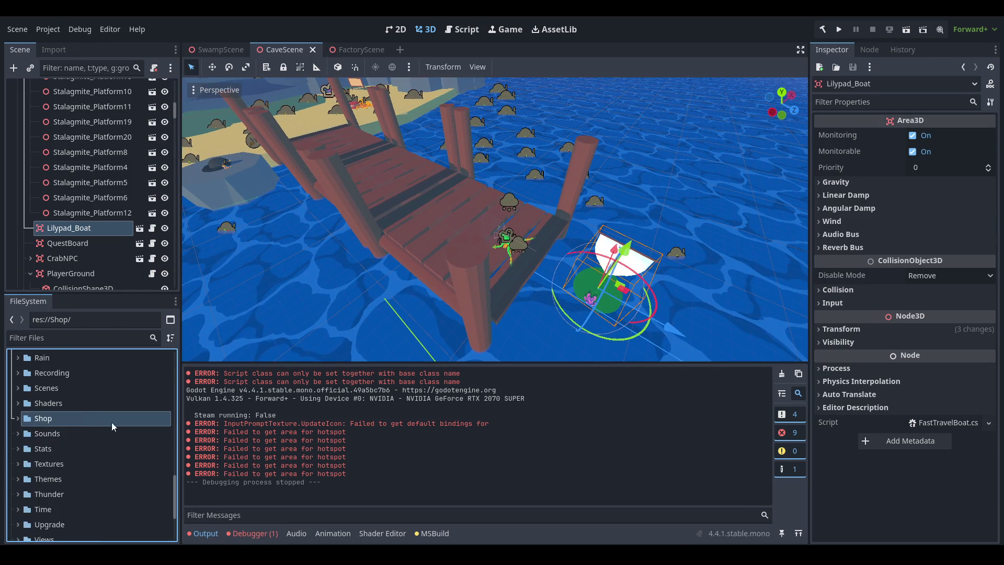
{"action": "scroll", "coordinate": [112, 424], "scroll_direction": "down", "scroll_amount": 3}
{"action": "double_click", "coordinate": [99, 436]}
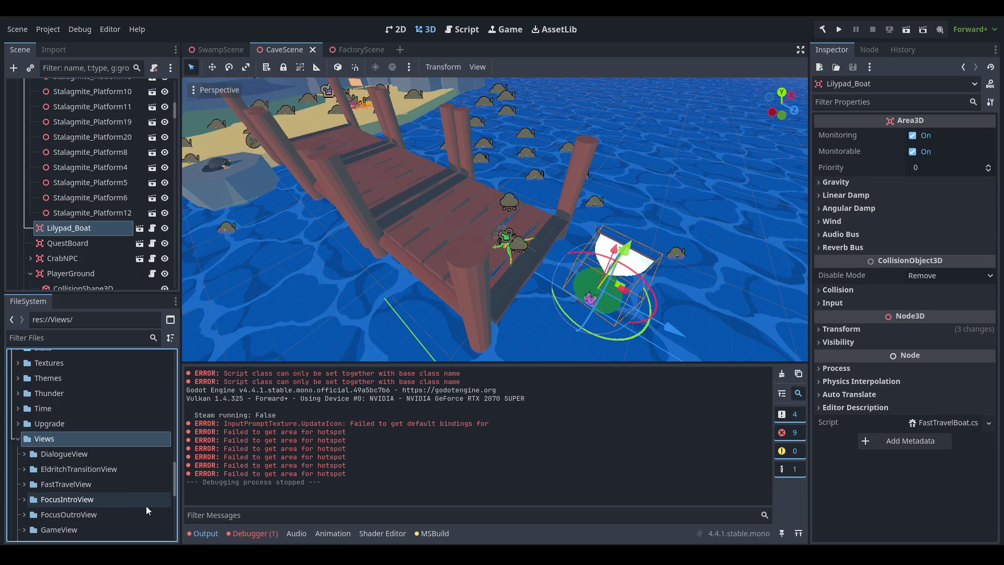
{"action": "scroll", "coordinate": [106, 476], "scroll_direction": "down", "scroll_amount": 3}
{"action": "left_click", "coordinate": [114, 451]}
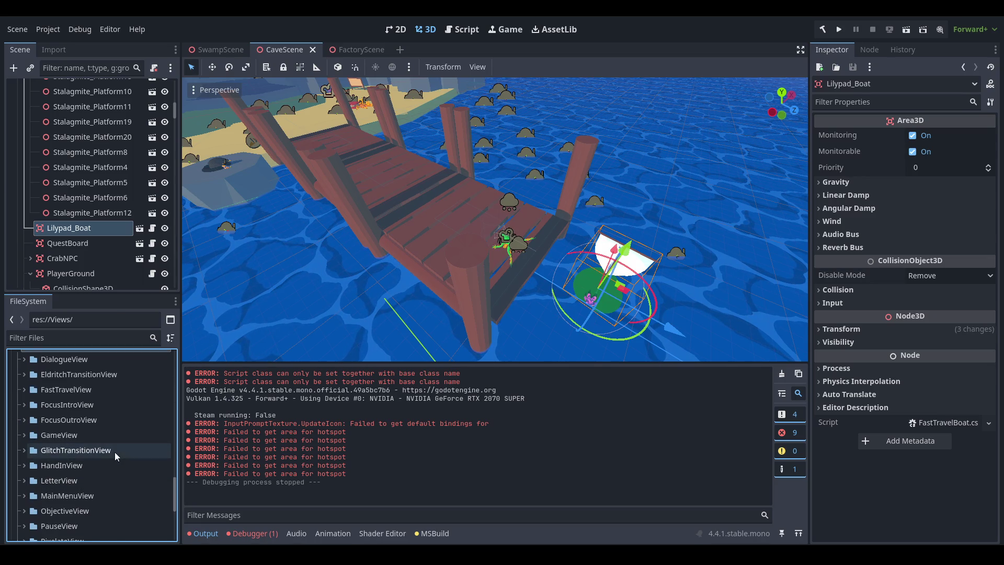
{"action": "scroll", "coordinate": [115, 471], "scroll_direction": "down", "scroll_amount": 5}
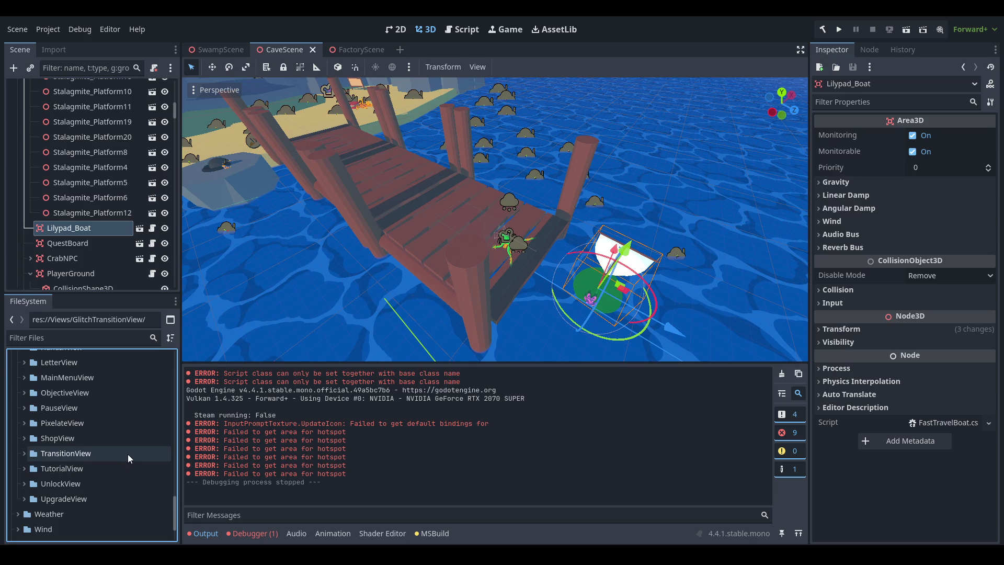
{"action": "scroll", "coordinate": [127, 453], "scroll_direction": "up", "scroll_amount": 2}
{"action": "double_click", "coordinate": [112, 425]}
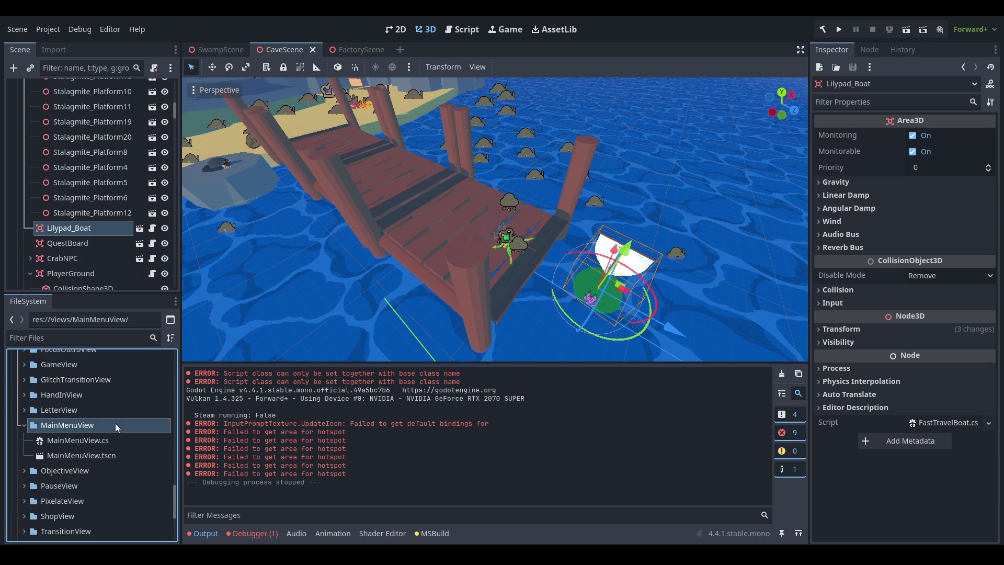
{"action": "double_click", "coordinate": [86, 456]}
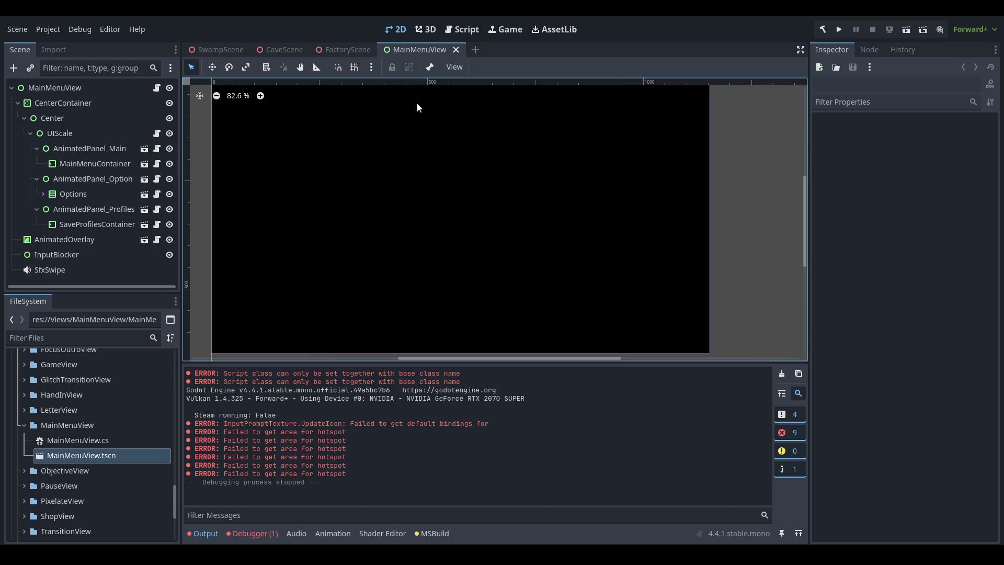
- Open the MainMenuContainer child scene in its own main_menu_container tab
{"action": "scroll", "coordinate": [444, 198], "scroll_direction": "down", "scroll_amount": 2}
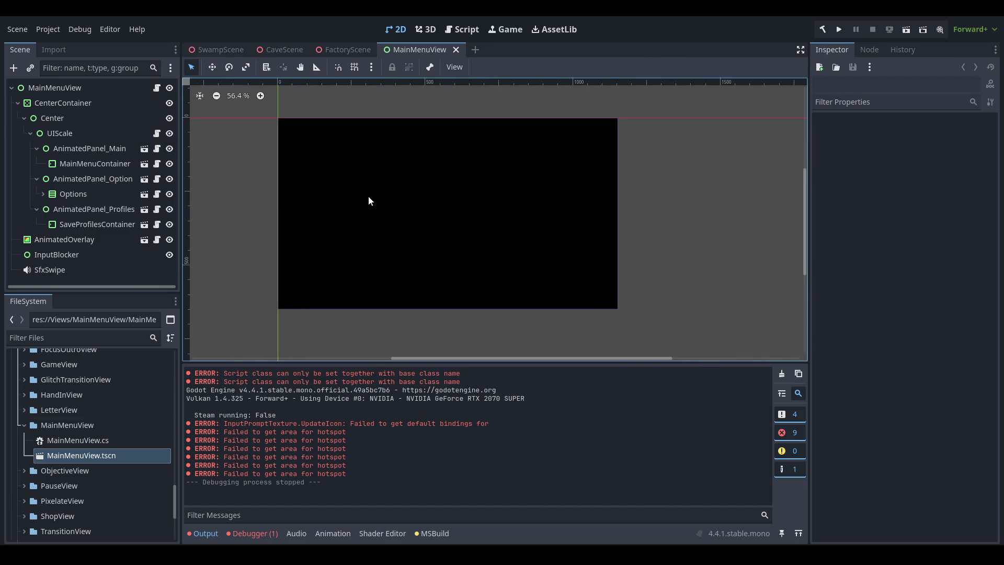
{"action": "left_click", "coordinate": [145, 163]}
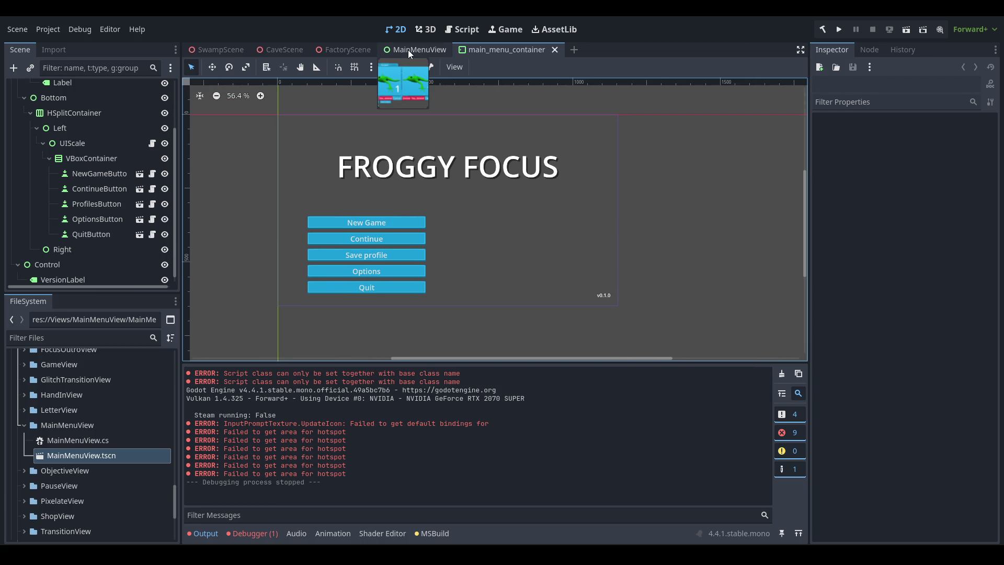
{"action": "left_click", "coordinate": [408, 49]}
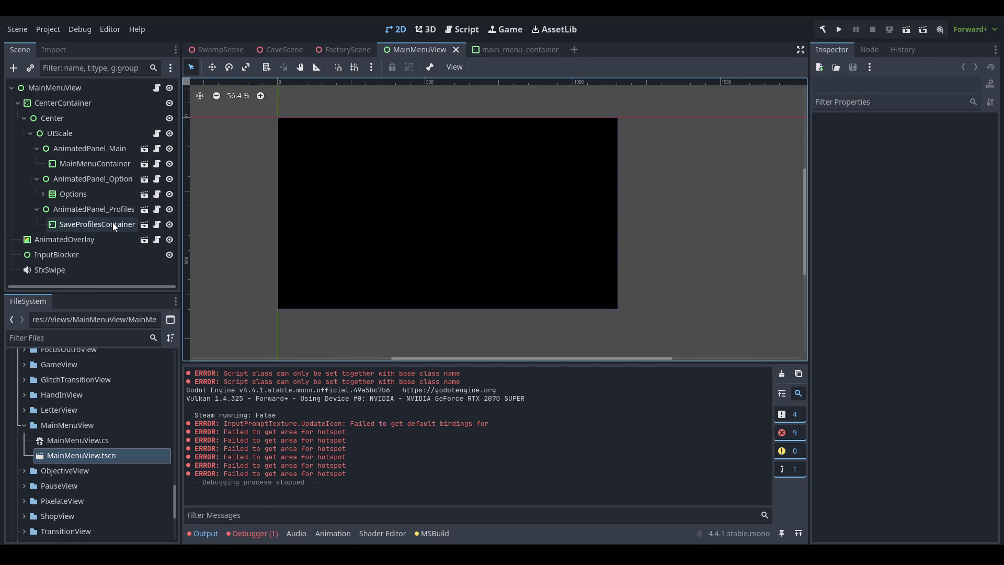
{"action": "left_click", "coordinate": [492, 50]}
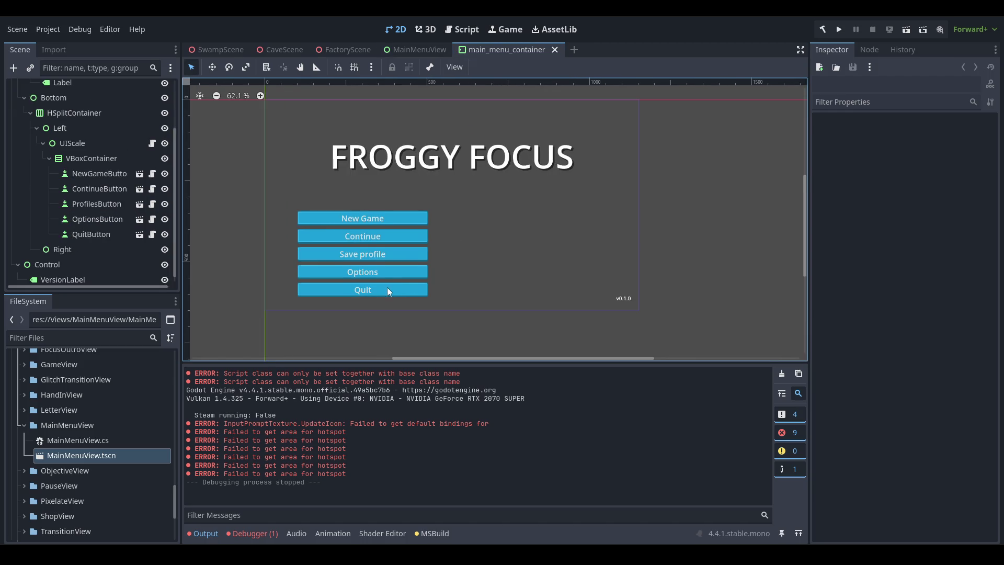
- Duplicate OptionsButton as CreditsButton, set its text to 'Credits', and save the scene
{"action": "left_click", "coordinate": [88, 220]}
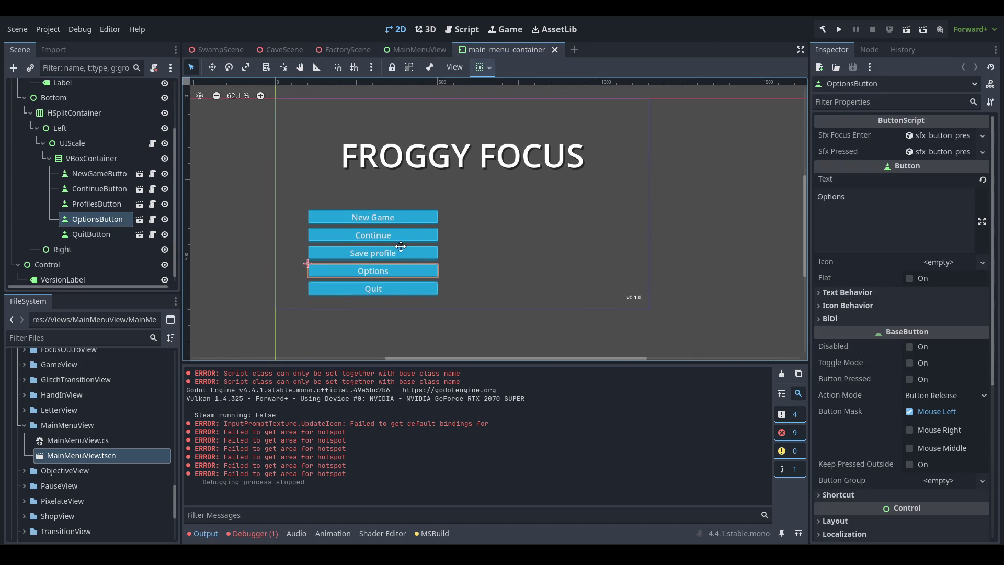
{"action": "scroll", "coordinate": [401, 246], "scroll_direction": "up", "scroll_amount": 1}
{"action": "key", "text": "ctrl+d"}
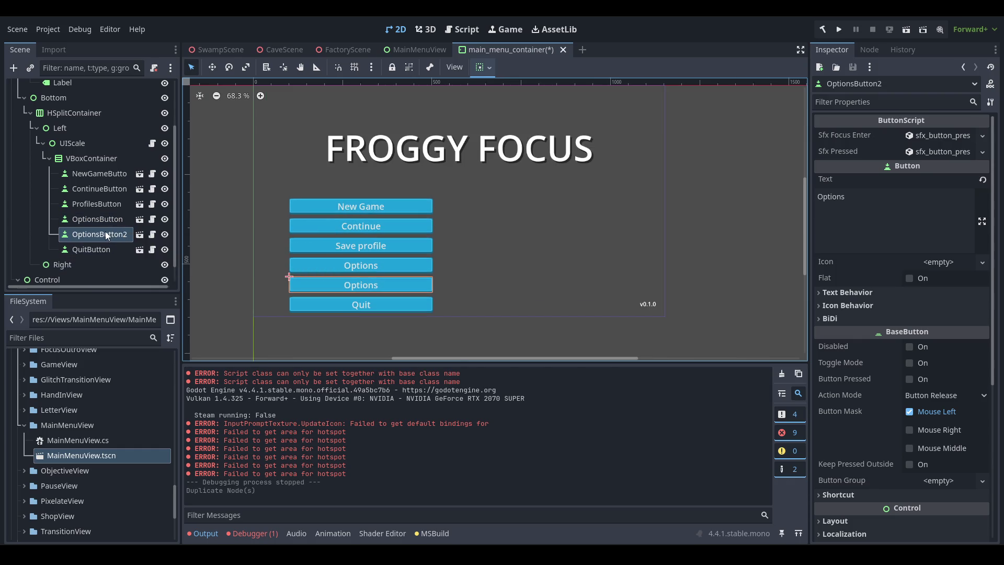
{"action": "double_click", "coordinate": [114, 235]}
{"action": "type", "text": "Credits"}
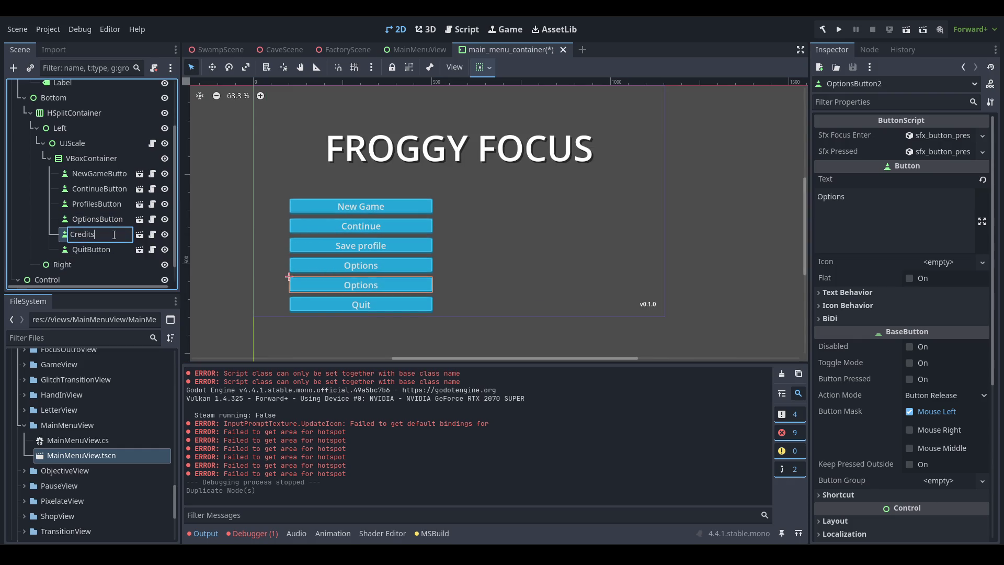
{"action": "type", "text": "Button"}
{"action": "key", "text": "Return"}
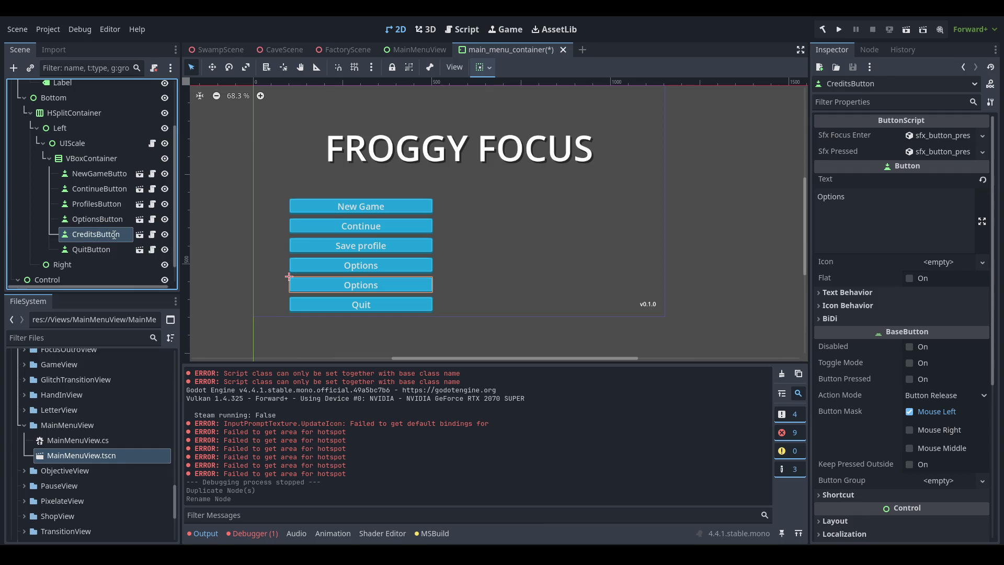
{"action": "double_click", "coordinate": [917, 207]}
{"action": "type", "text": "Credits"}
{"action": "key", "text": "ctrl+s"}
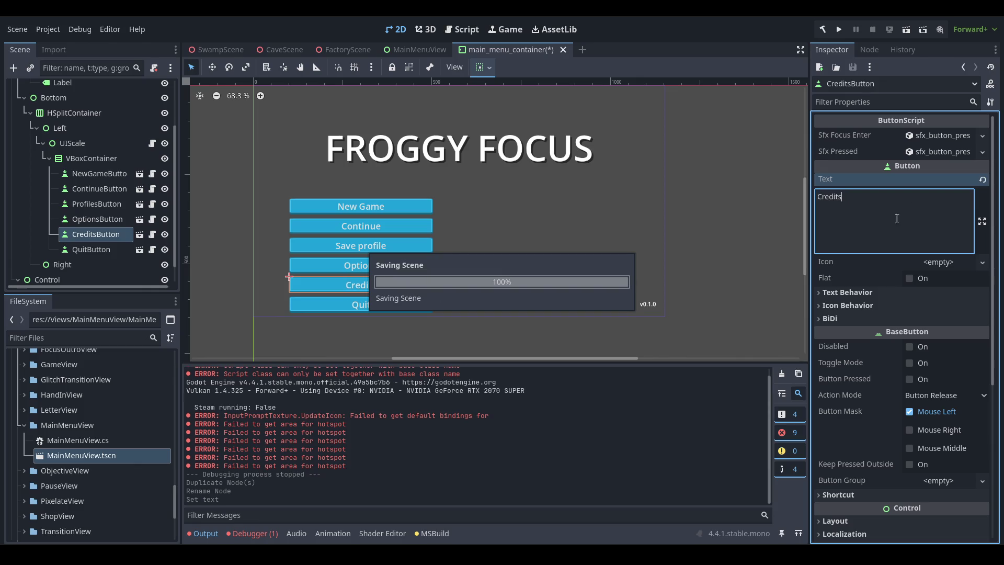
- Select the UIScale node, then the VBoxContainer holding the menu buttons
{"action": "scroll", "coordinate": [418, 235], "scroll_direction": "up", "scroll_amount": 1}
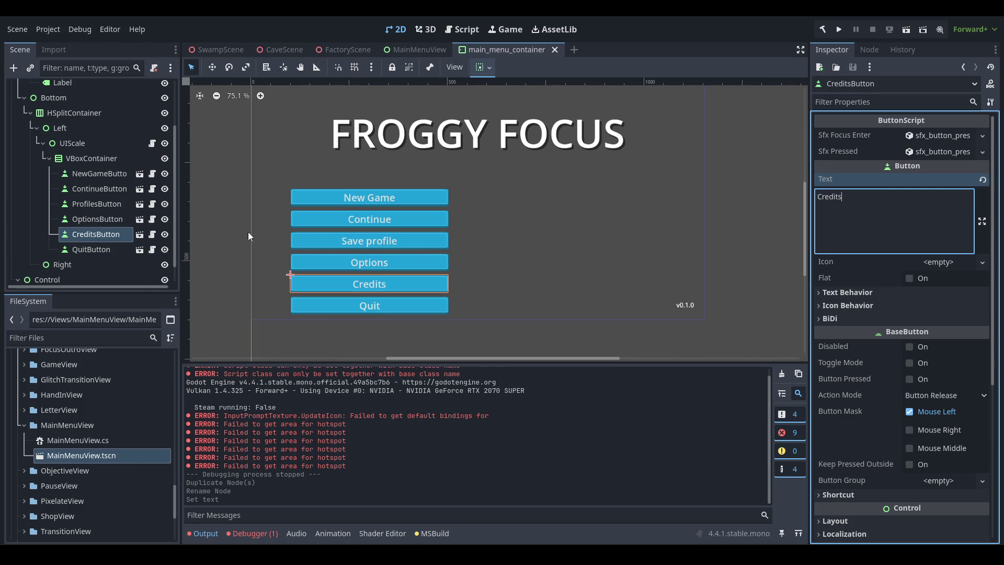
{"action": "left_click", "coordinate": [98, 144]}
{"action": "left_click", "coordinate": [97, 158]}
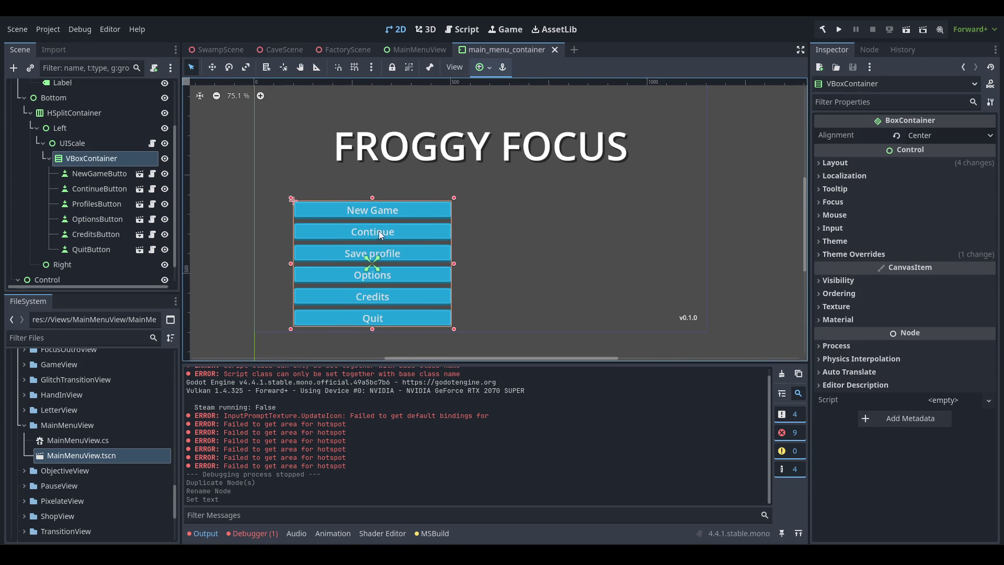
- Rename the HSplitContainer node to HBoxContainer
{"action": "left_click", "coordinate": [106, 144]}
{"action": "left_click", "coordinate": [107, 128]}
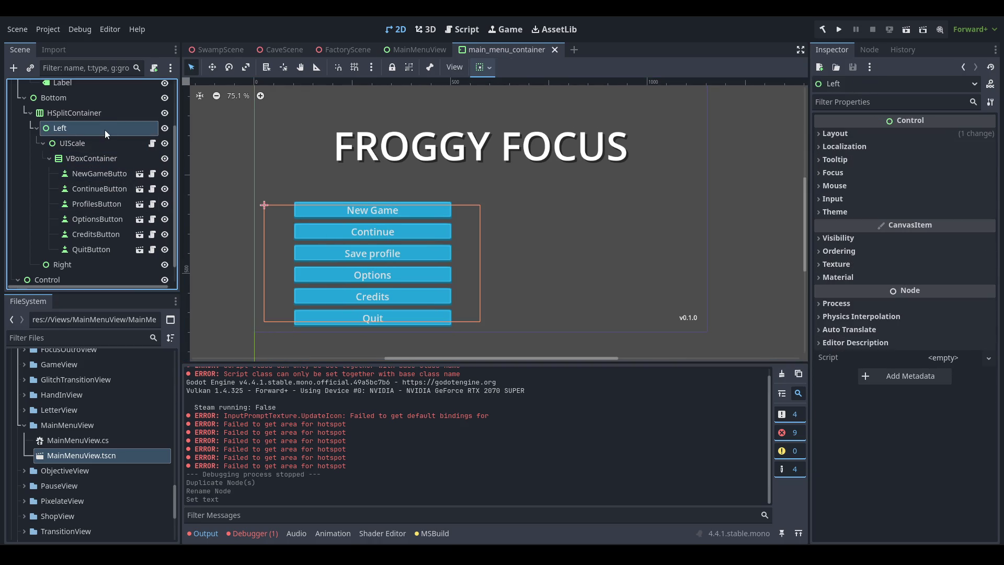
{"action": "left_click", "coordinate": [106, 117]}
{"action": "left_click", "coordinate": [99, 130]}
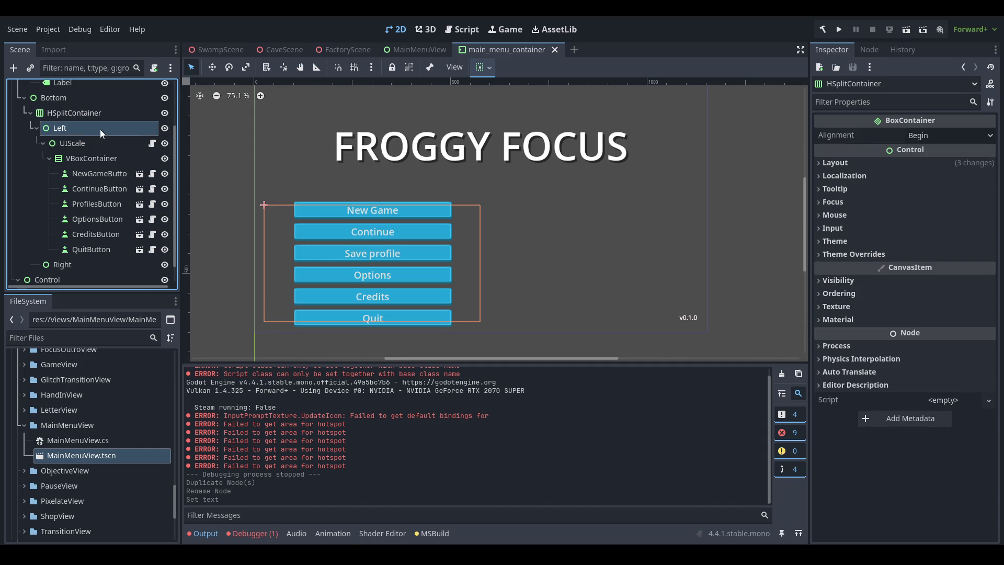
{"action": "left_click", "coordinate": [104, 116]}
{"action": "scroll", "coordinate": [506, 221], "scroll_direction": "down", "scroll_amount": 2}
{"action": "scroll", "coordinate": [528, 271], "scroll_direction": "up", "scroll_amount": 1}
{"action": "scroll", "coordinate": [528, 261], "scroll_direction": "down", "scroll_amount": 1}
{"action": "left_click", "coordinate": [91, 114]}
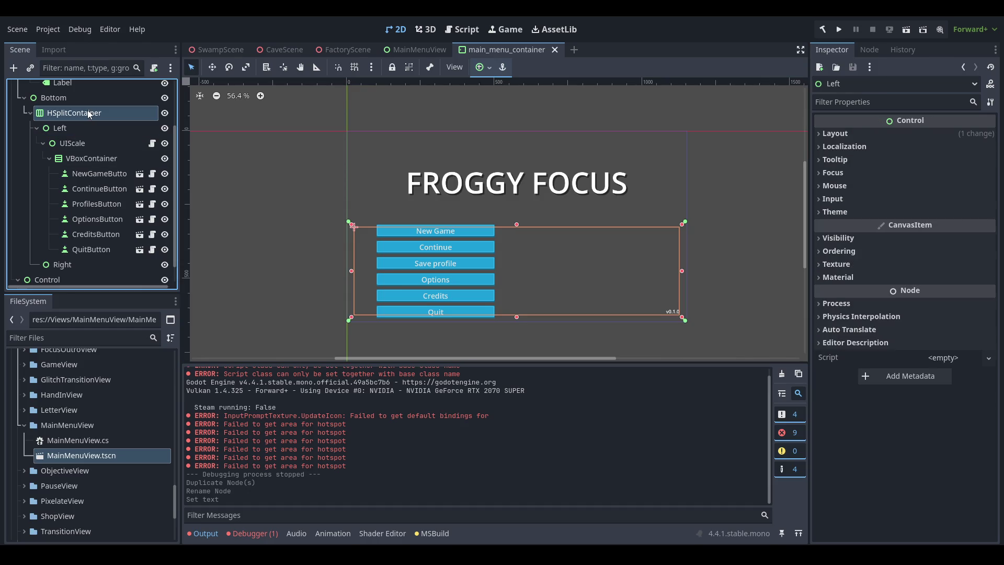
{"action": "left_click", "coordinate": [91, 126]}
{"action": "left_click", "coordinate": [93, 112]}
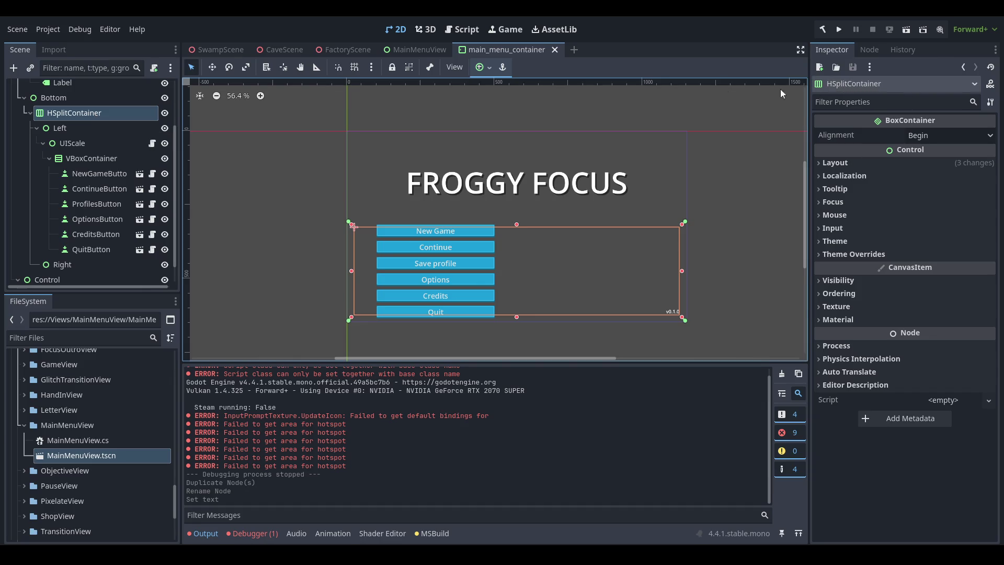
{"action": "double_click", "coordinate": [107, 112]}
{"action": "type", "text": "HBoxContainer"}
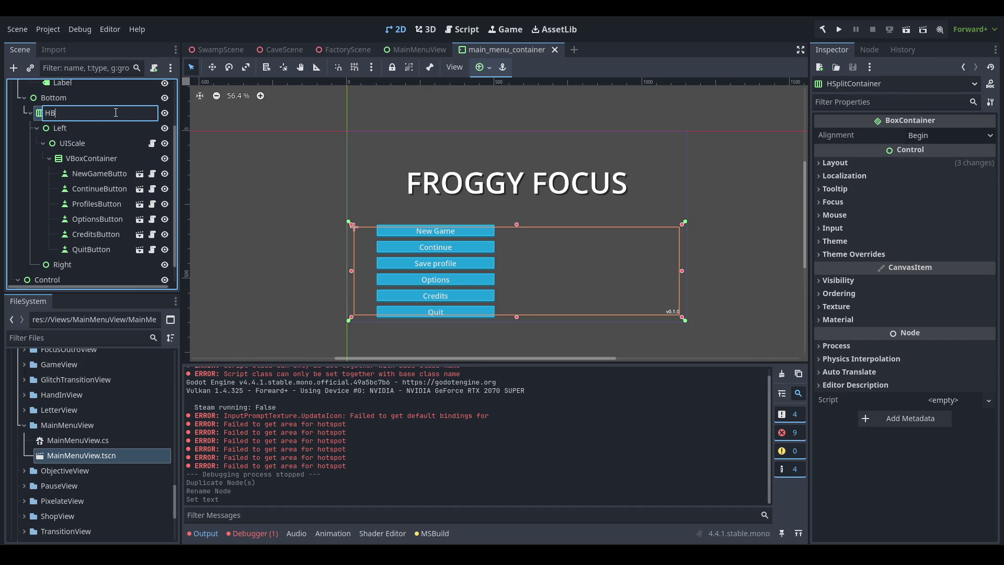
{"action": "key", "text": "Return"}
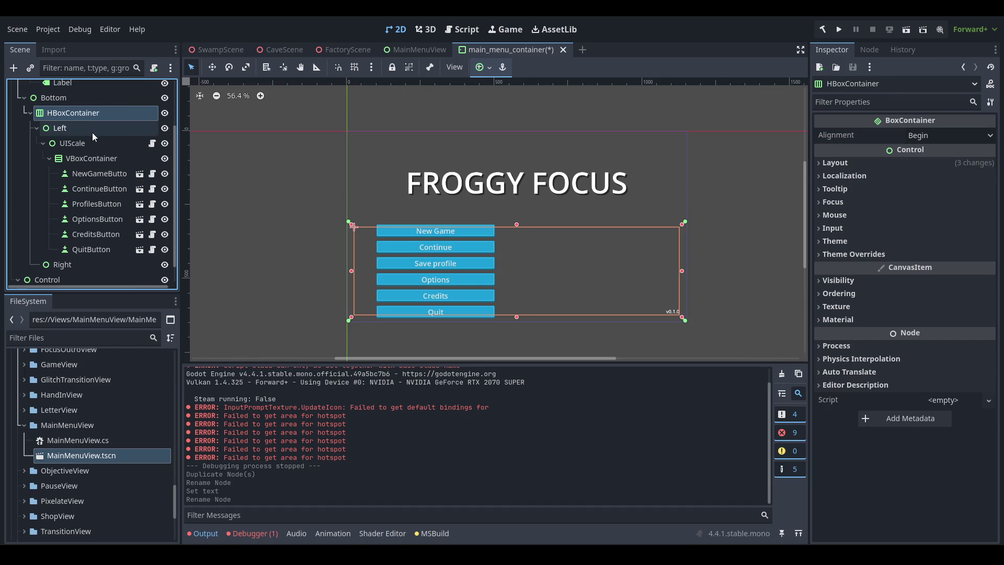
- Collapse the Left node and inspect the Right, Left and HBoxContainer nodes
{"action": "left_click", "coordinate": [92, 129]}
{"action": "left_click", "coordinate": [37, 128]}
{"action": "left_click", "coordinate": [82, 213]}
{"action": "left_click", "coordinate": [88, 203]}
{"action": "left_click", "coordinate": [87, 194]}
{"action": "left_click", "coordinate": [82, 178]}
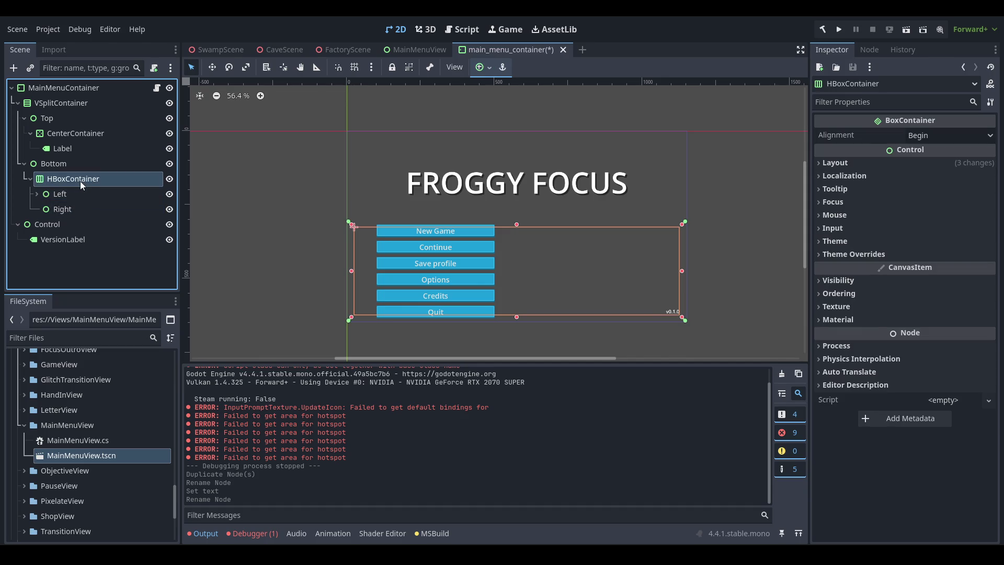
- Inspect the Bottom, VSplitContainer, Top, CenterContainer and title Label nodes, ending on Top
{"action": "left_click", "coordinate": [77, 162]}
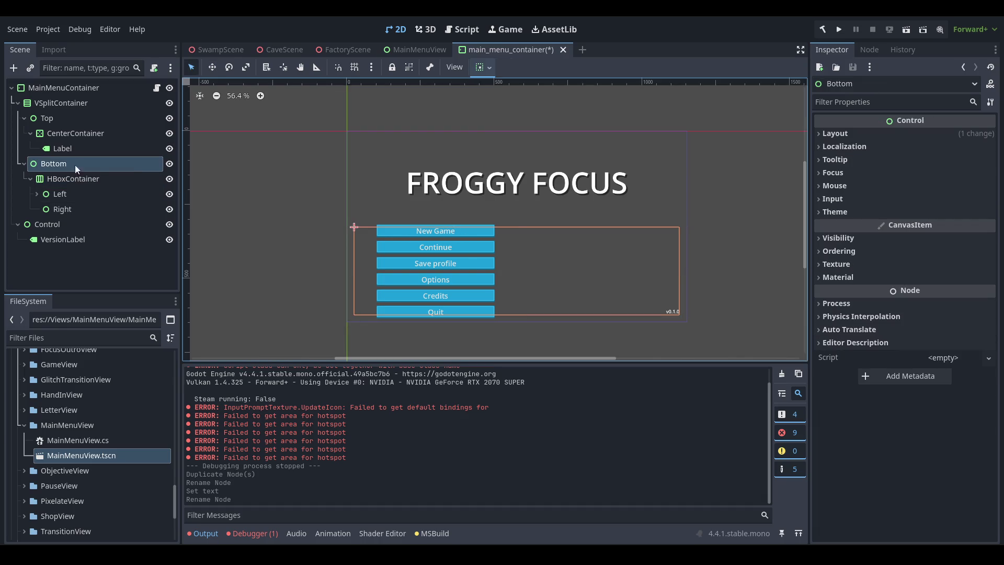
{"action": "left_click", "coordinate": [74, 100]}
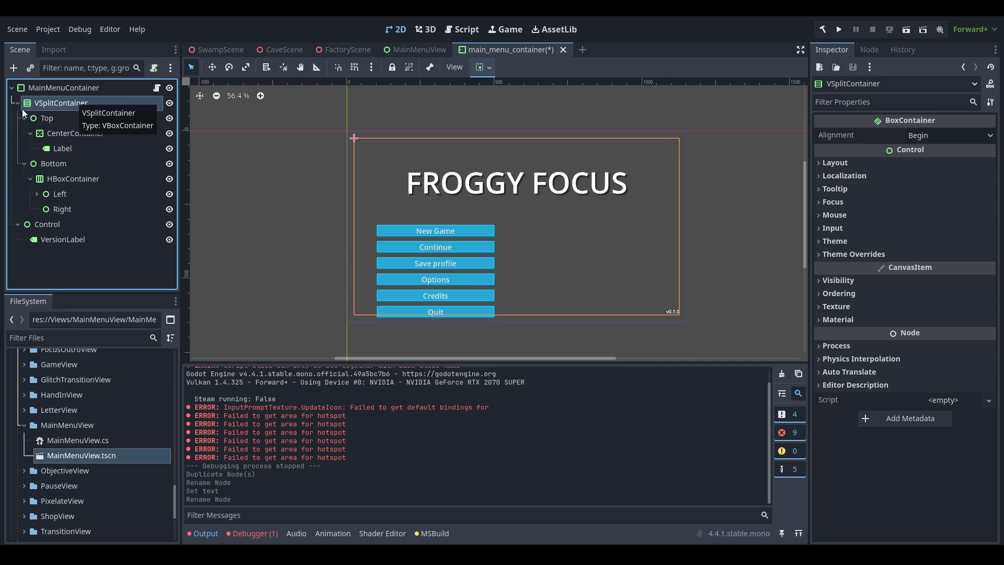
{"action": "left_click", "coordinate": [24, 118]}
{"action": "left_click", "coordinate": [61, 119]}
{"action": "left_click", "coordinate": [85, 134]}
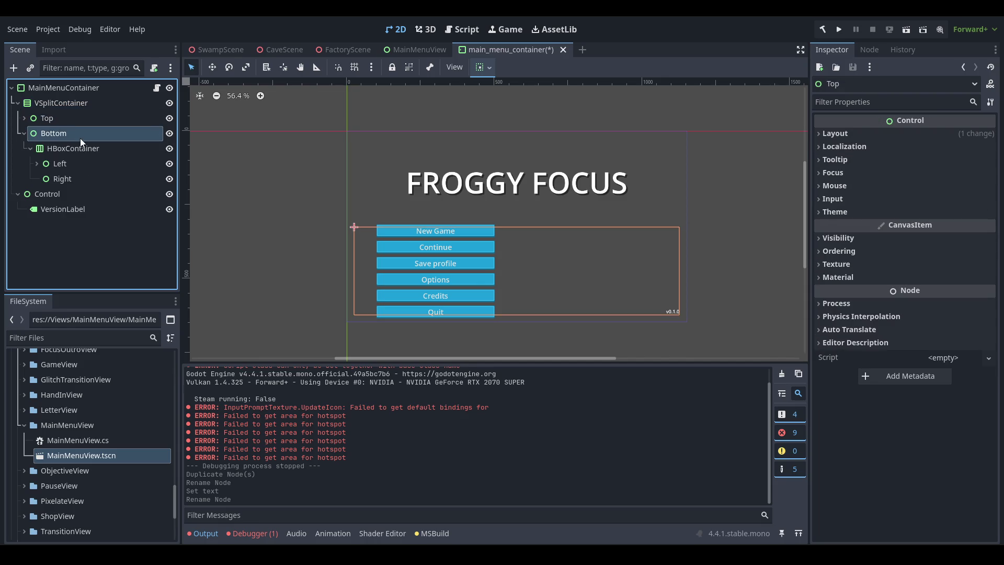
{"action": "left_click", "coordinate": [81, 121]}
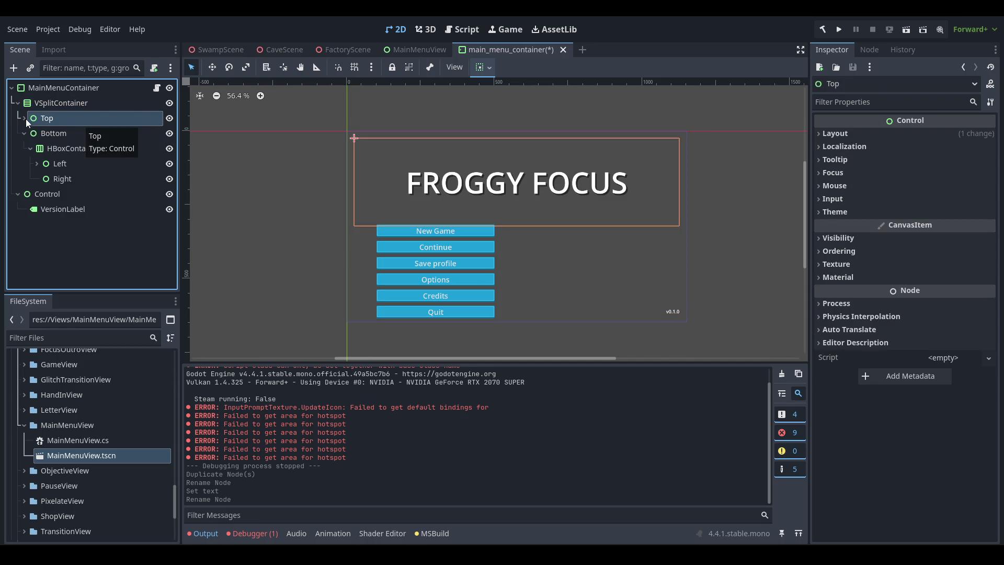
{"action": "left_click", "coordinate": [24, 119]}
{"action": "left_click", "coordinate": [92, 137]}
{"action": "left_click", "coordinate": [90, 150]}
{"action": "left_click", "coordinate": [91, 133]}
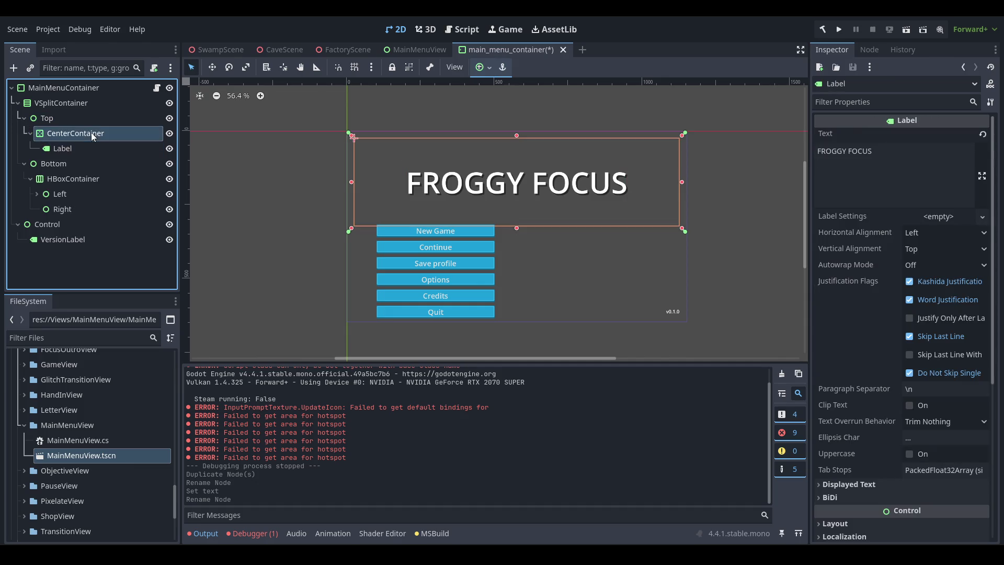
{"action": "left_click", "coordinate": [94, 118]}
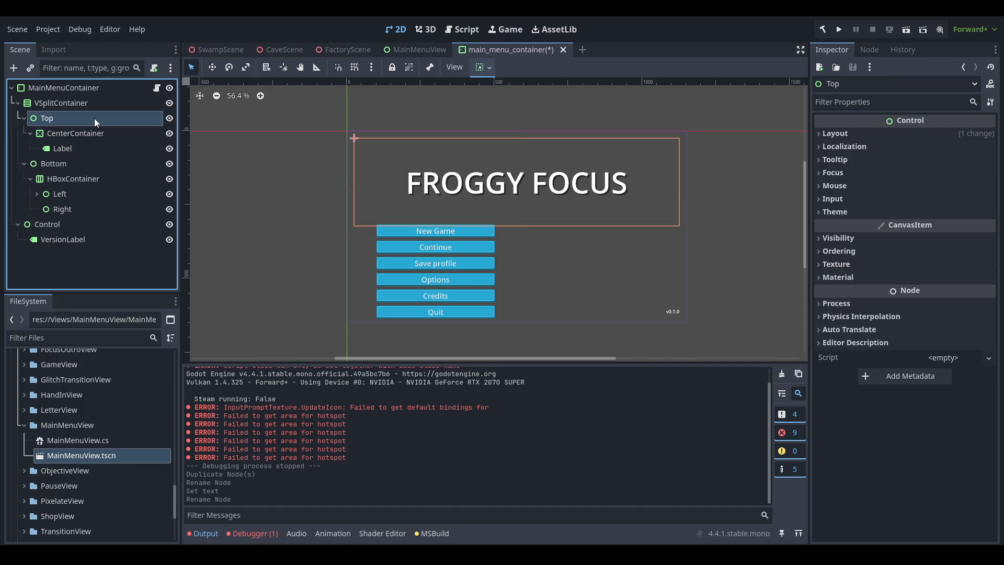
- Turn off Top's vertical Expand and try minimum heights of 100 and 150 px
{"action": "left_click", "coordinate": [491, 76]}
{"action": "left_click", "coordinate": [670, 69]}
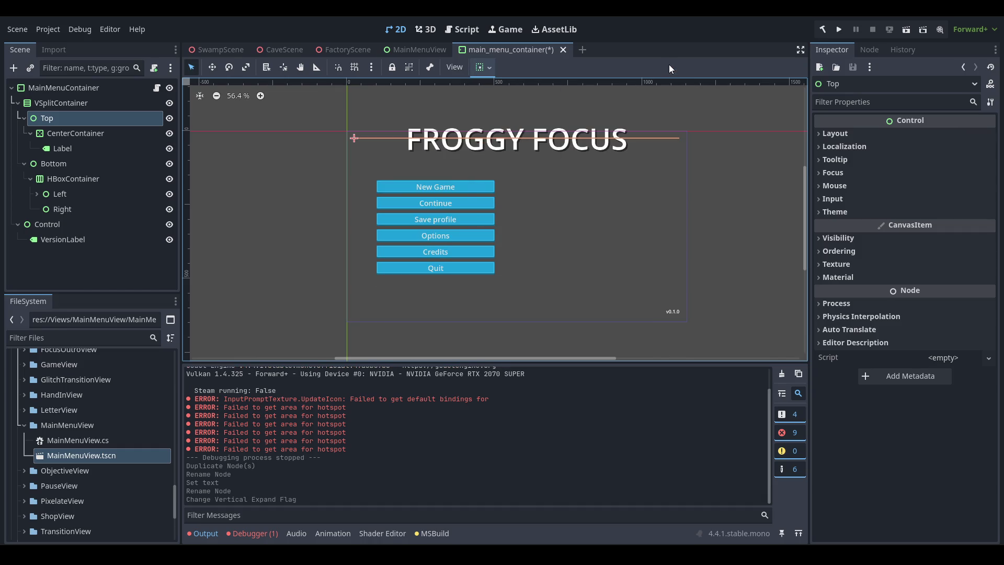
{"action": "left_click", "coordinate": [885, 133]}
{"action": "left_click", "coordinate": [955, 207]}
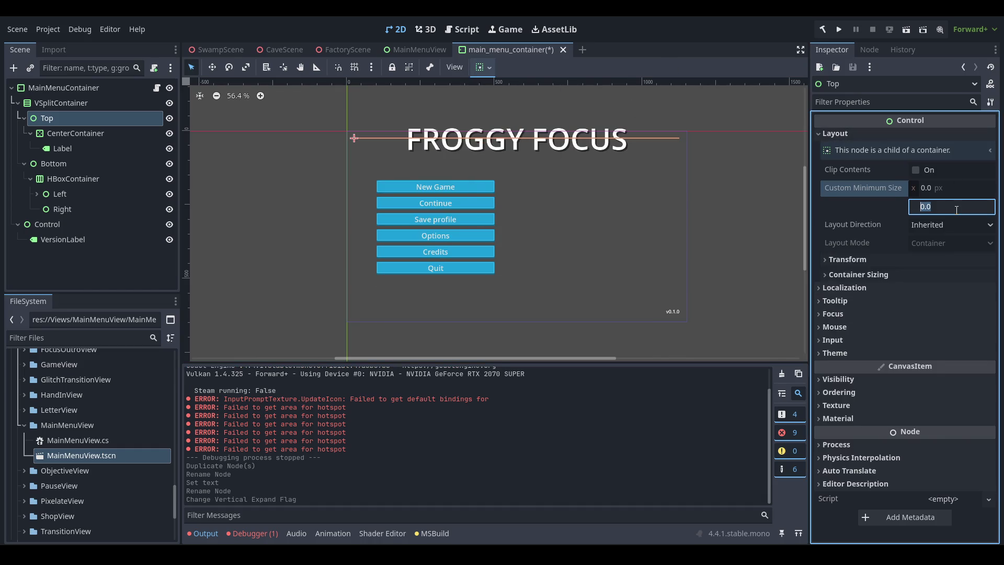
{"action": "type", "text": "100"}
{"action": "key", "text": "Return"}
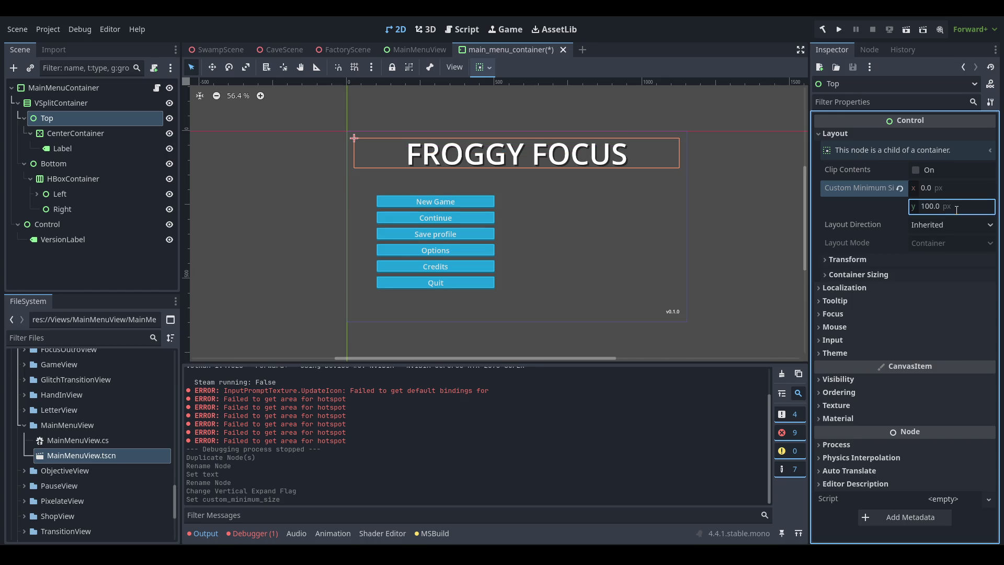
{"action": "left_click", "coordinate": [957, 210]}
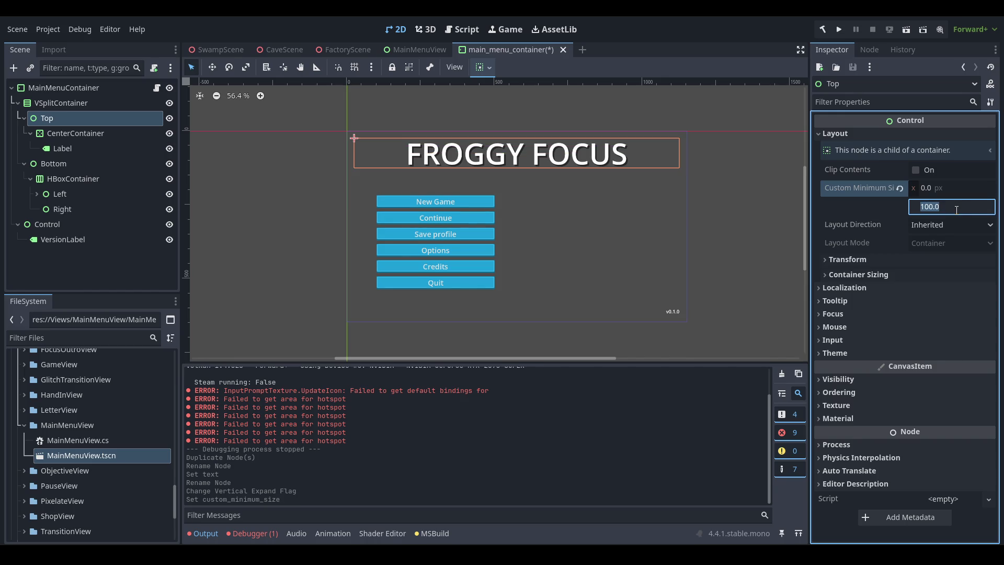
{"action": "type", "text": "150"}
{"action": "key", "text": "Return"}
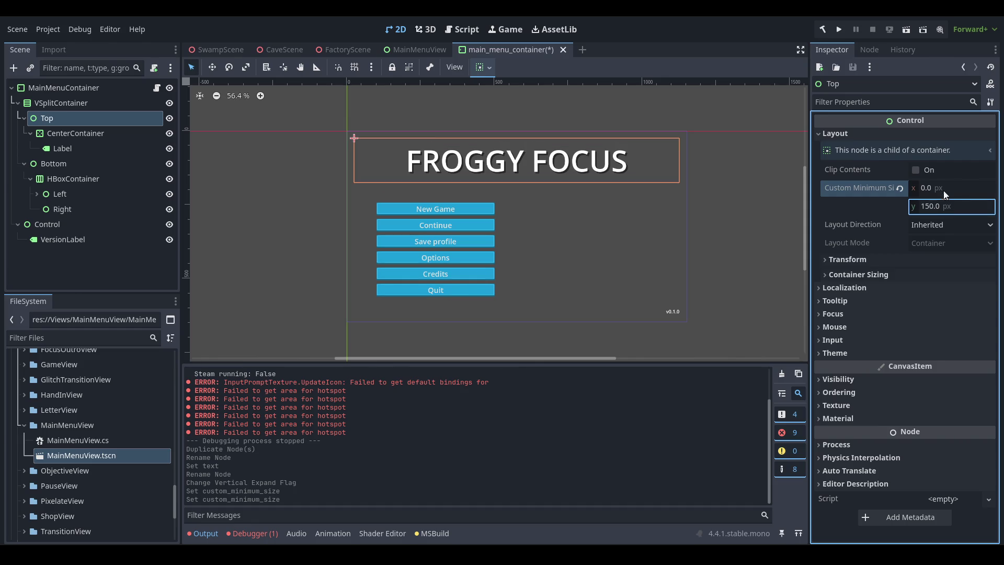
- Set Top's custom minimum height to 200 px and save the scene
{"action": "scroll", "coordinate": [554, 205], "scroll_direction": "up", "scroll_amount": 2}
{"action": "left_click", "coordinate": [992, 208]}
{"action": "type", "text": "200"}
{"action": "key", "text": "Return"}
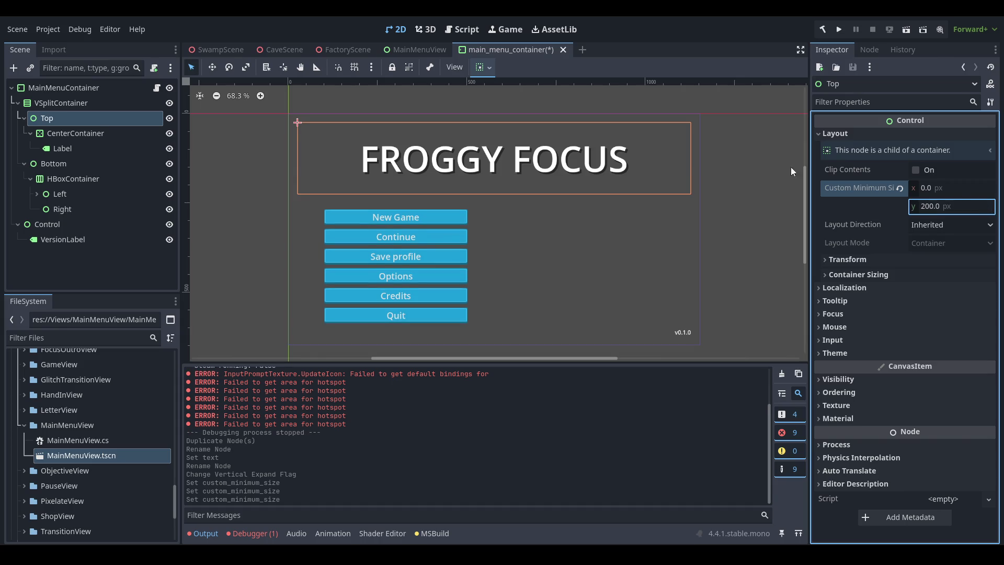
{"action": "scroll", "coordinate": [520, 224], "scroll_direction": "down", "scroll_amount": 3}
{"action": "key", "text": "ctrl+s"}
- Clear the selection and pan the canvas to recentre the main menu
{"action": "left_click", "coordinate": [736, 256]}
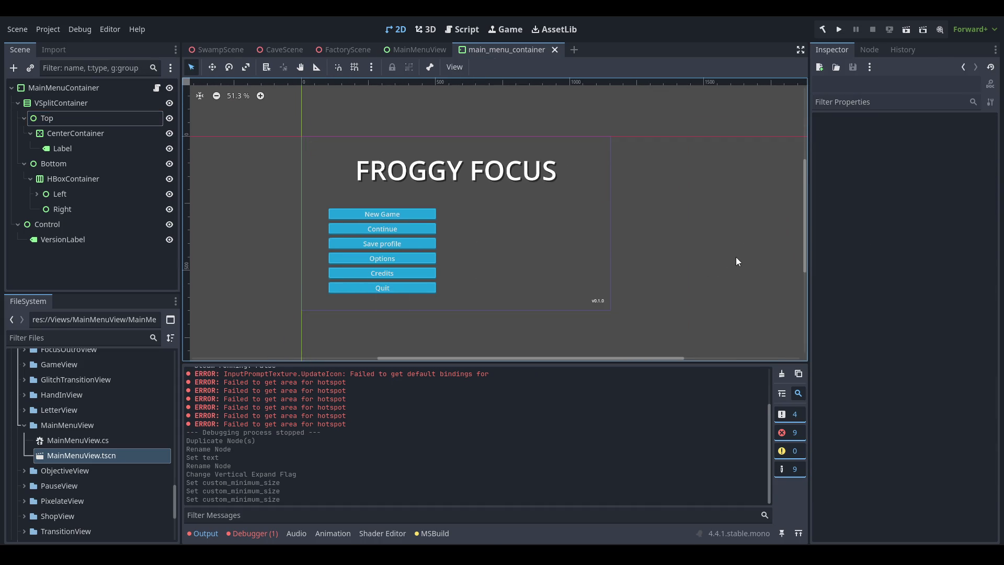
{"action": "scroll", "coordinate": [515, 240], "scroll_direction": "left", "scroll_amount": 1}
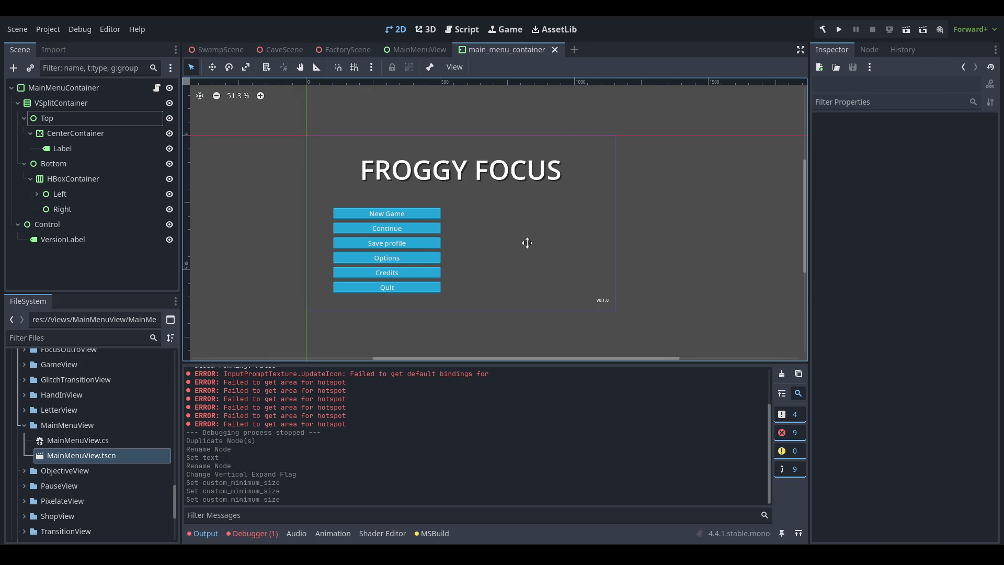
{"action": "scroll", "coordinate": [507, 235], "scroll_direction": "up", "scroll_amount": 3}
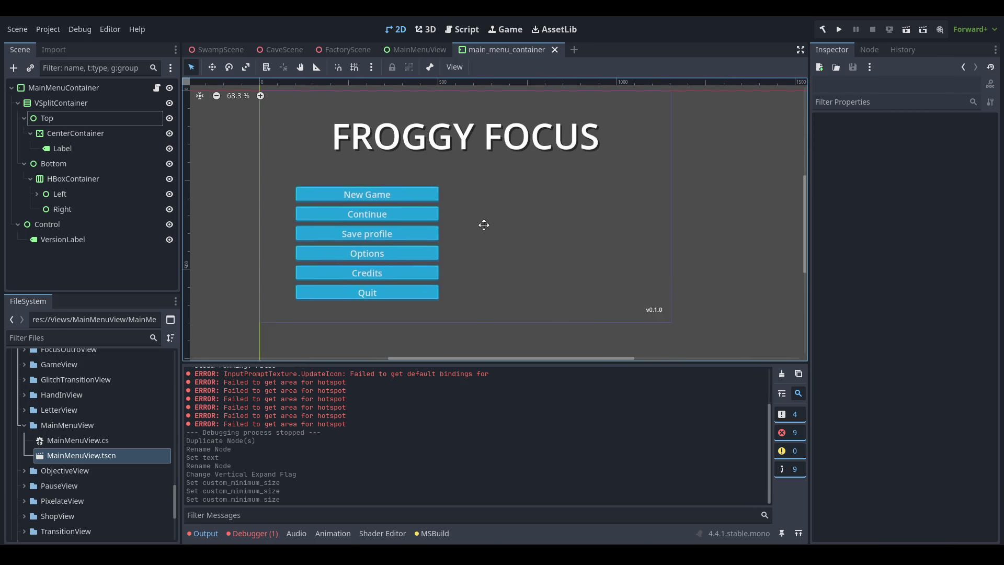
{"action": "left_click_drag", "start_coordinate": [484, 225], "coordinate": [486, 237]}
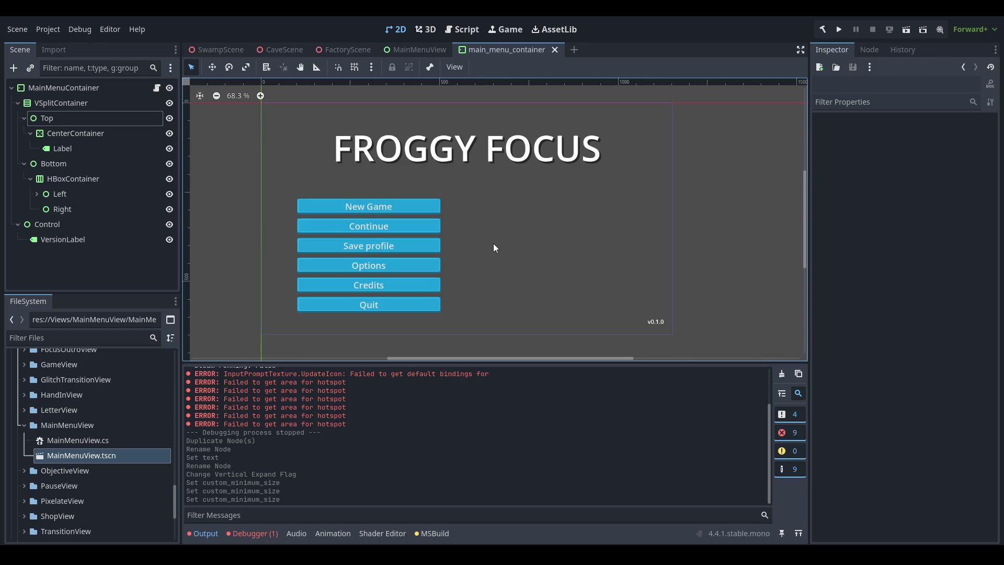
{"action": "left_click_drag", "start_coordinate": [494, 244], "coordinate": [466, 241]}
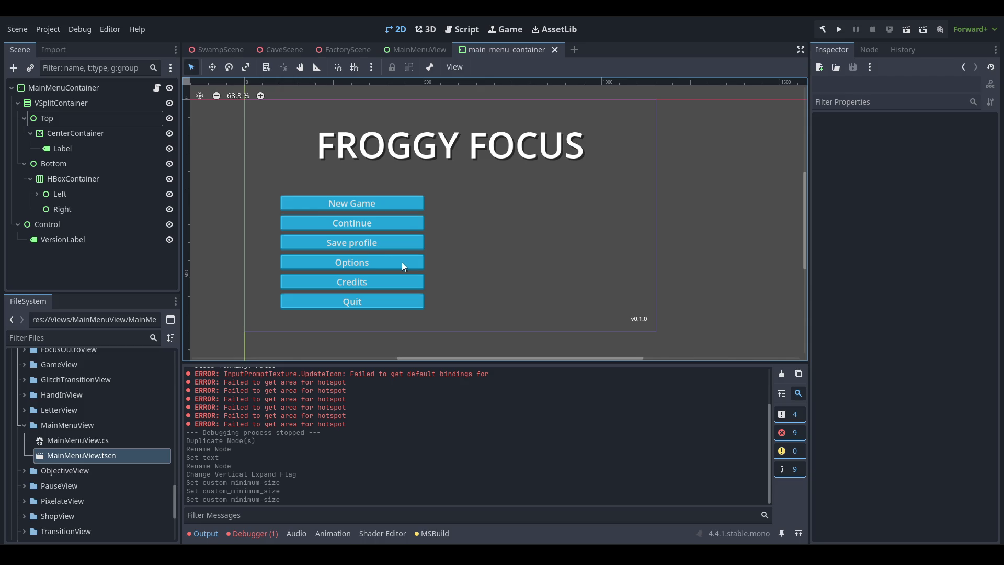
- In MainMenuContainer.cs, duplicate the OptionsButton field and add an [Export] attribute line
{"action": "left_click", "coordinate": [156, 87]}
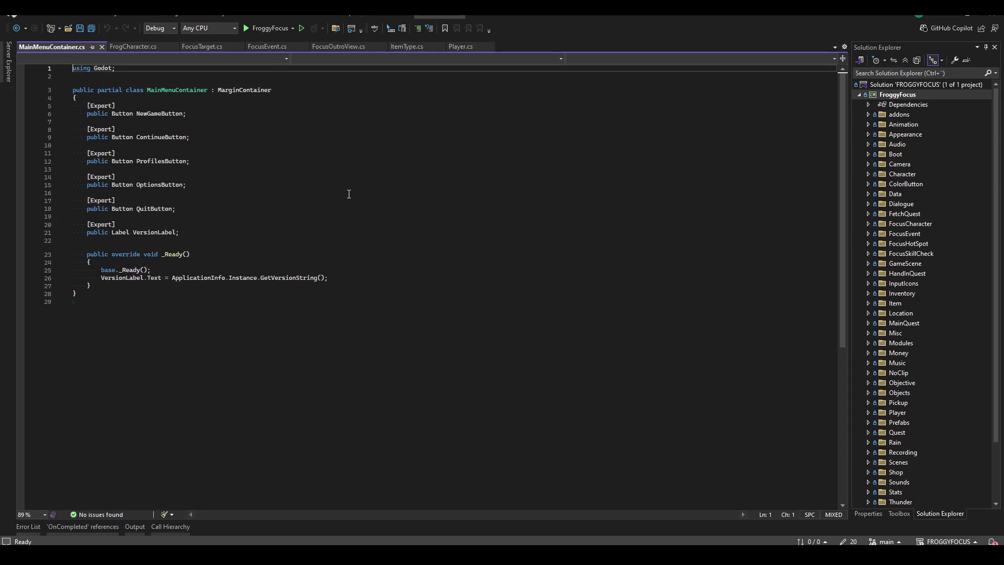
{"action": "left_click", "coordinate": [285, 185]}
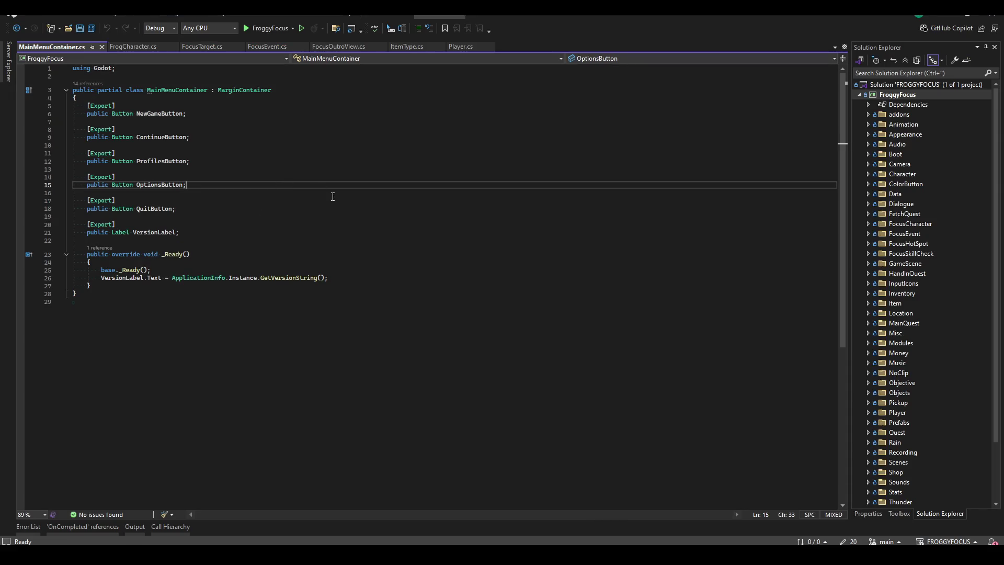
{"action": "key", "text": "ctrl+d"}
{"action": "key", "text": "Up"}
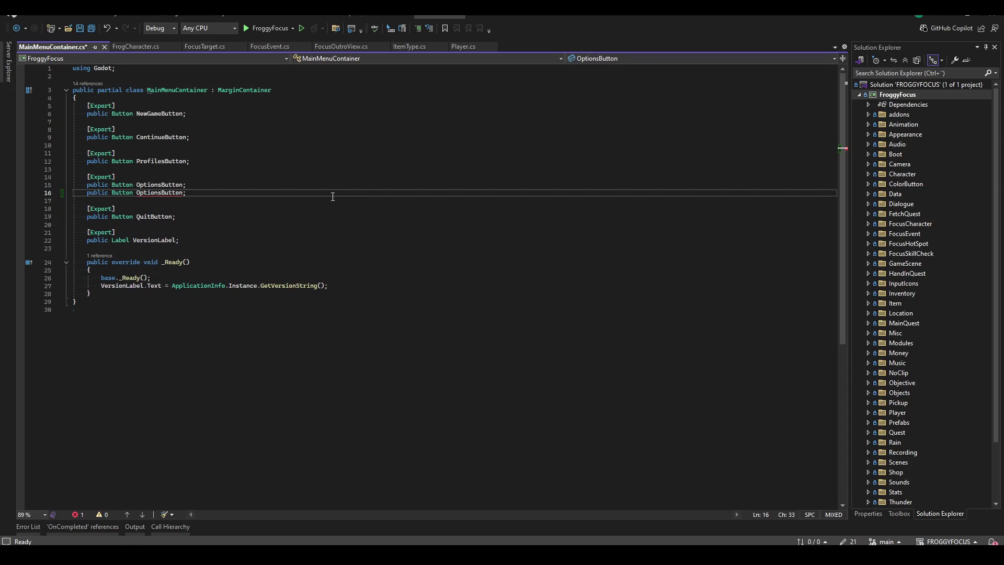
{"action": "key", "text": "Return"}
{"action": "key", "text": "Return"}
{"action": "type", "text": "[Export]"}
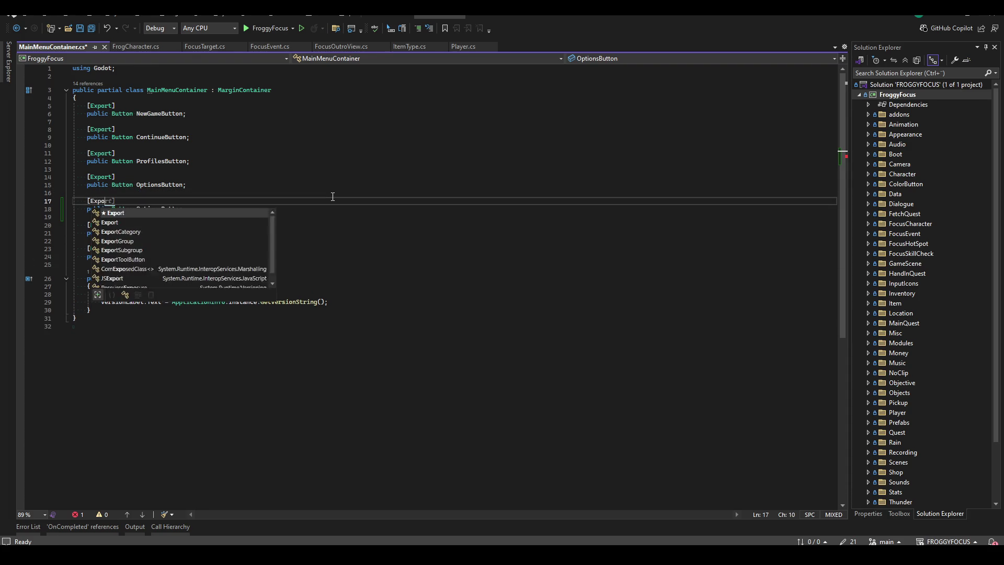
- Rename the duplicated field to CreditsButton and save the file
{"action": "key", "text": "Down"}
{"action": "key", "text": "ctrl+Right"}
{"action": "key", "text": "ctrl+shift+Right"}
{"action": "key", "text": "BackSpace"}
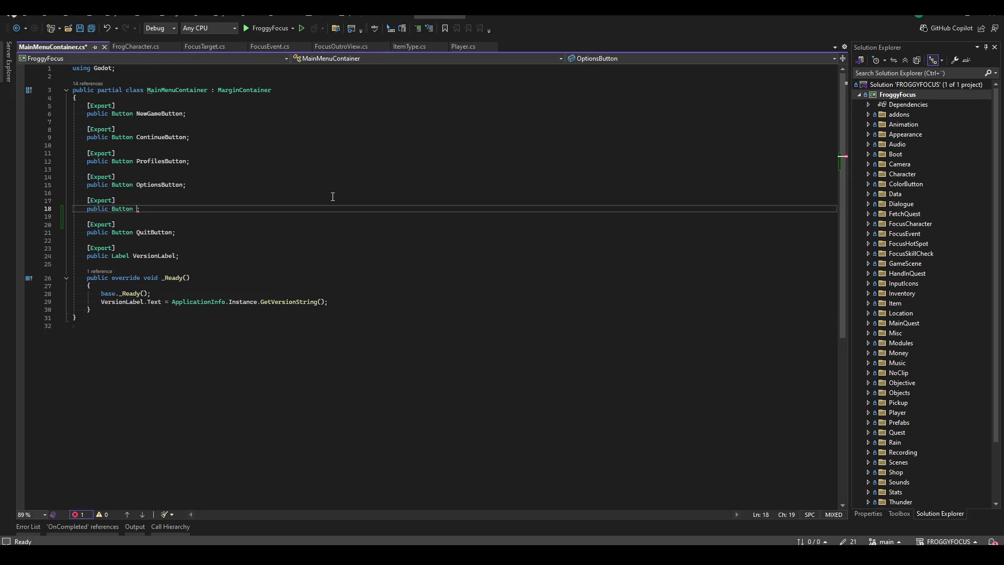
{"action": "type", "text": "CredistB"}
{"action": "key", "text": "BackSpace"}
{"action": "key", "text": "BackSpace"}
{"action": "key", "text": "BackSpace"}
{"action": "type", "text": "itsButton"}
{"action": "key", "text": "ctrl+s"}
{"action": "key", "text": "Up"}
{"action": "key", "text": "Up"}
{"action": "key", "text": "Up"}
- Close the five open script tabs and open MainMenuView.cs via Code Search
{"action": "middle_click", "coordinate": [61, 49]}
{"action": "middle_click", "coordinate": [52, 46]}
{"action": "middle_click", "coordinate": [48, 46]}
{"action": "middle_click", "coordinate": [47, 47]}
{"action": "middle_click", "coordinate": [45, 47]}
{"action": "left_click", "coordinate": [519, 153]}
{"action": "key", "text": "ctrl+t"}
{"action": "type", "text": "MainMenuView"}
{"action": "key", "text": "Return"}
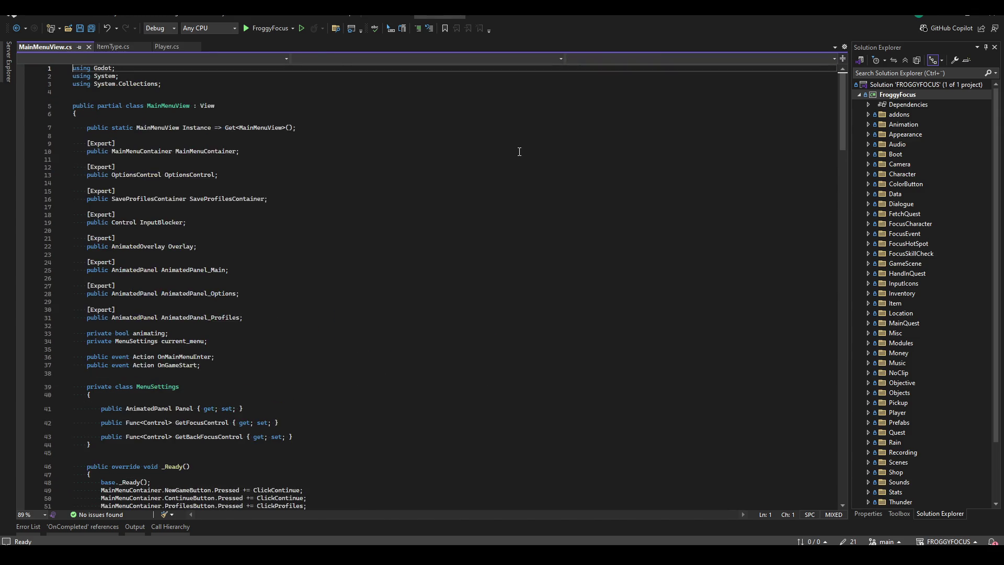
- Duplicate the Options handler line so CreditsButton is wired to ClickCredits
{"action": "left_click", "coordinate": [419, 205]}
{"action": "left_click", "coordinate": [455, 151]}
{"action": "left_click", "coordinate": [376, 143]}
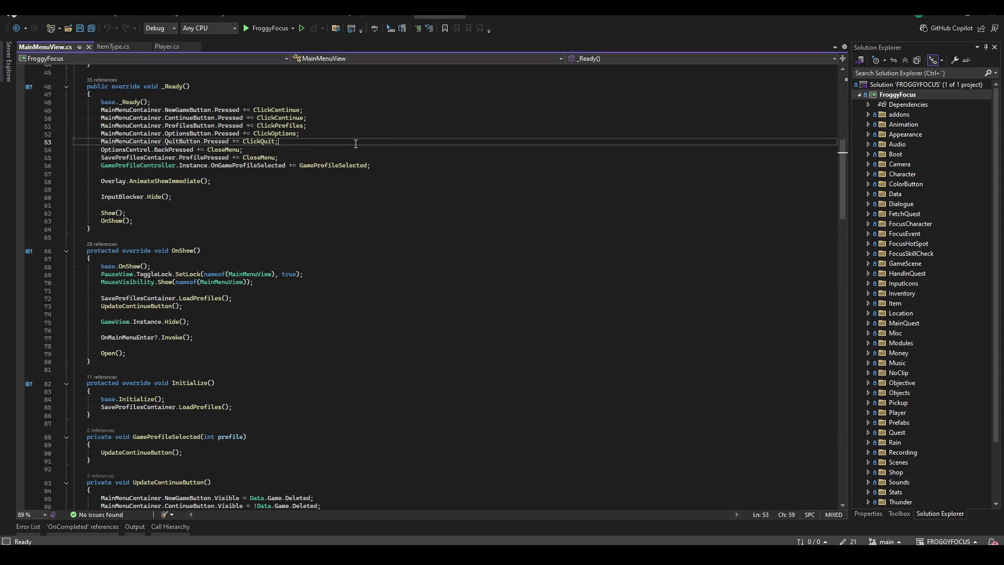
{"action": "key", "text": "Up"}
{"action": "key", "text": "ctrl+d"}
{"action": "double_click", "coordinate": [211, 142]}
{"action": "type", "text": "Cred"}
{"action": "key", "text": "Tab"}
{"action": "double_click", "coordinate": [275, 141]}
{"action": "type", "text": "ClickCredits"}
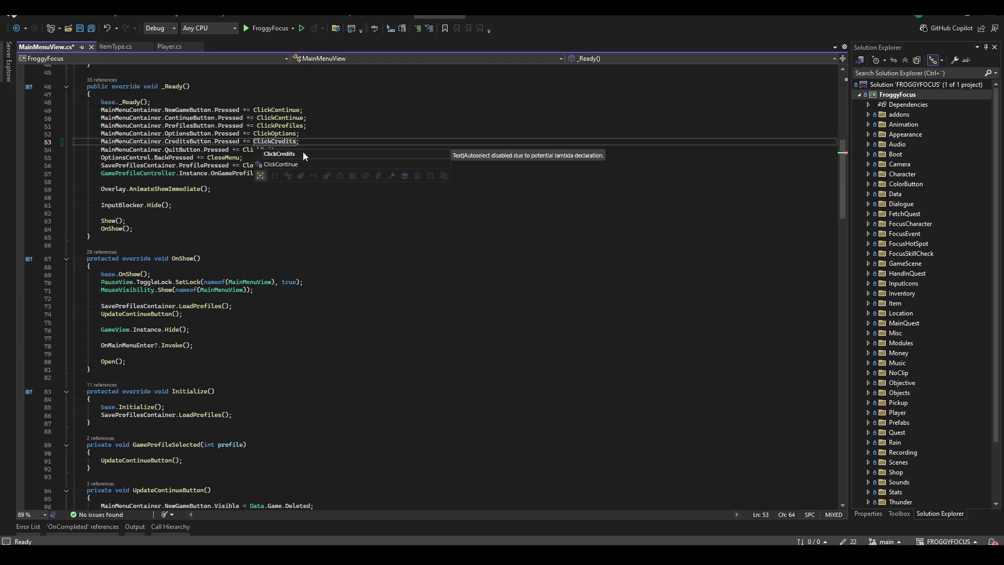
{"action": "key", "text": "Escape"}
- Add a private void ClickCredits() method below ClickOptions with a '// Show credits menu' comment, and save
{"action": "key", "text": "Up"}
{"action": "key", "text": "F12"}
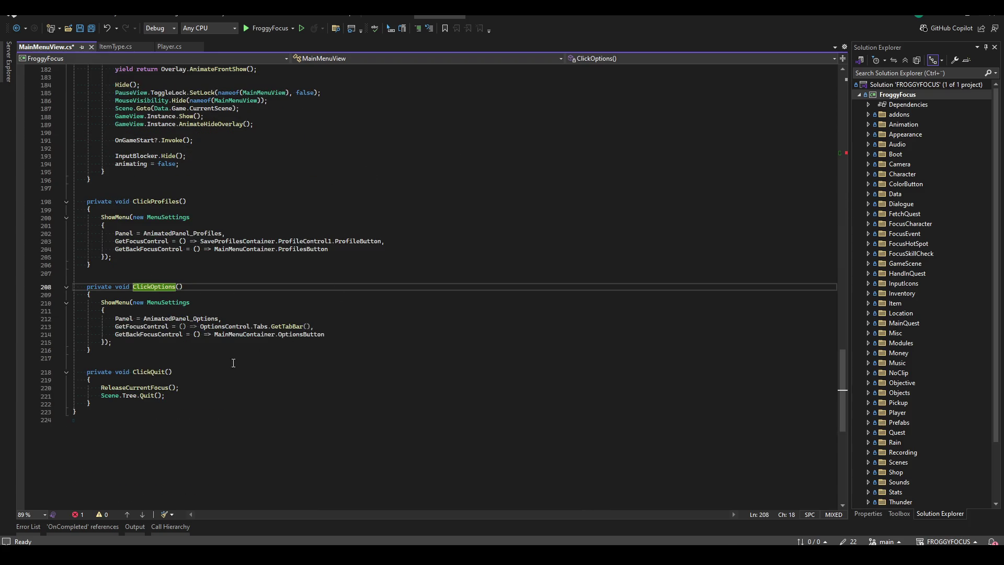
{"action": "left_click", "coordinate": [245, 350]}
{"action": "key", "text": "Return"}
{"action": "key", "text": "Return"}
{"action": "type", "text": "private void ClickCredits()"}
{"action": "key", "text": "Return"}
{"action": "type", "text": "{"}
{"action": "key", "text": "Return"}
{"action": "key", "text": "ctrl+s"}
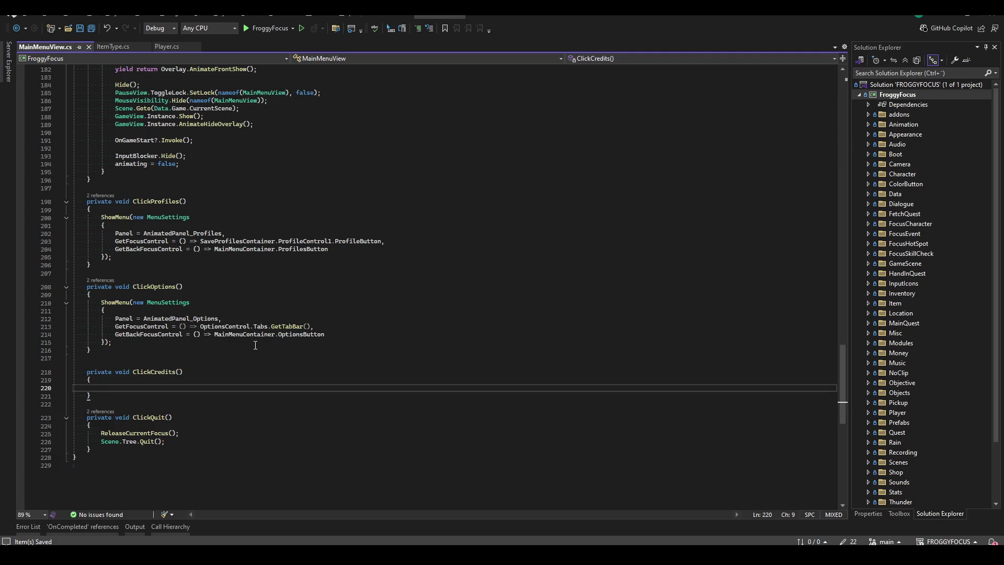
{"action": "scroll", "coordinate": [259, 344], "scroll_direction": "down", "scroll_amount": 3}
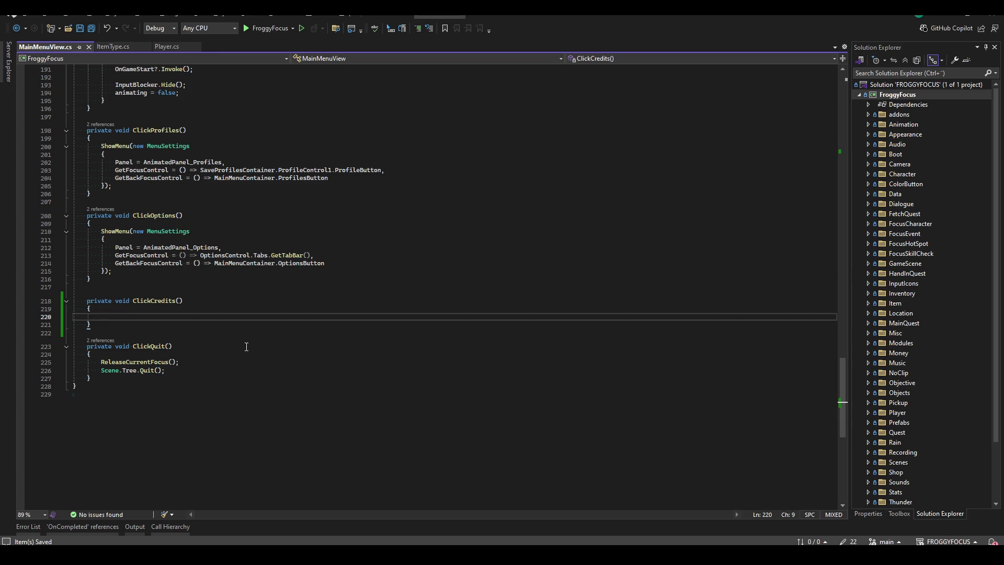
{"action": "type", "text": "// Show credits menu"}
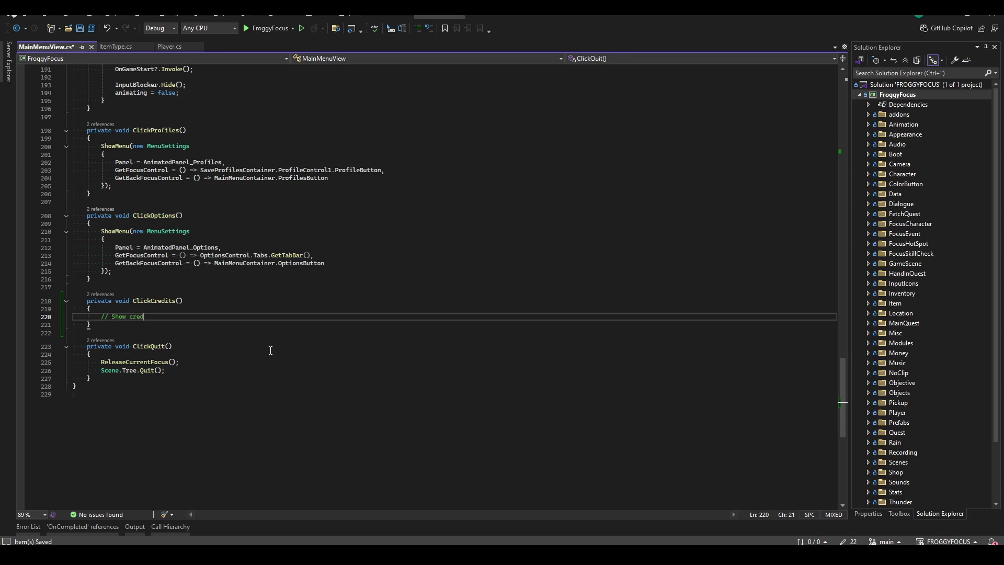
{"action": "key", "text": "ctrl+s"}
- Build the project with Ctrl+Shift+B, close the build output, and return to Godot
{"action": "left_click", "coordinate": [414, 275]}
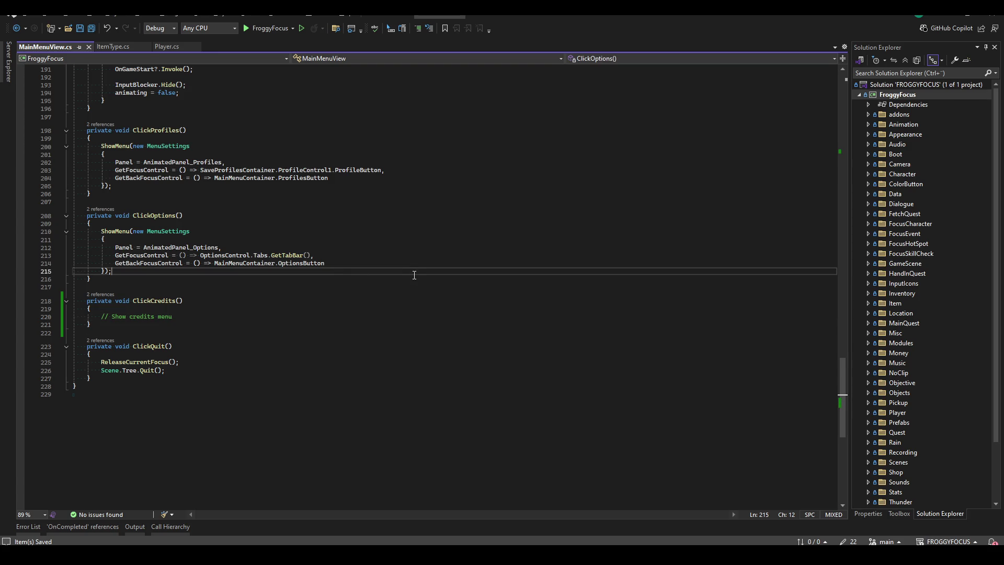
{"action": "key", "text": "ctrl+shift+b"}
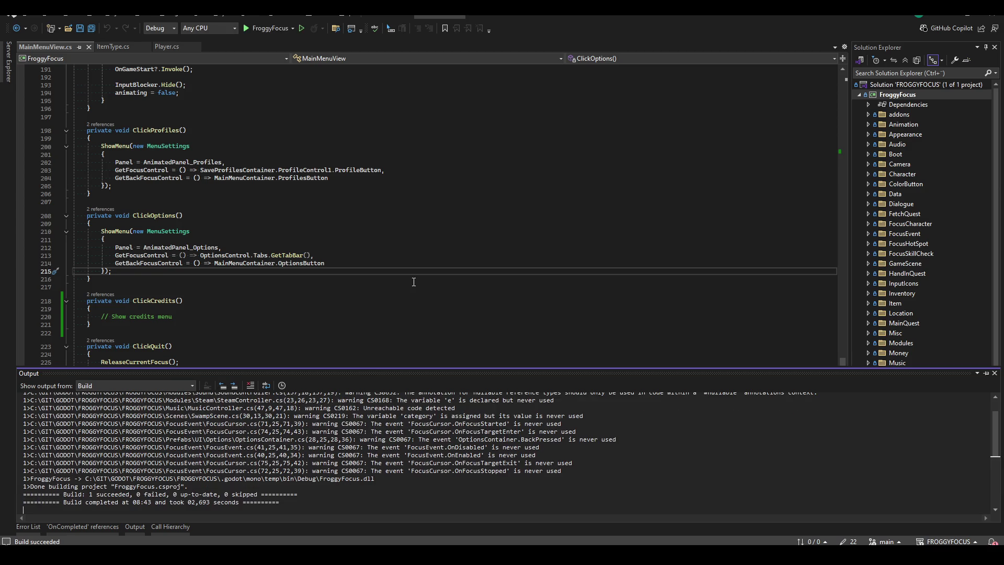
{"action": "left_click", "coordinate": [401, 282]}
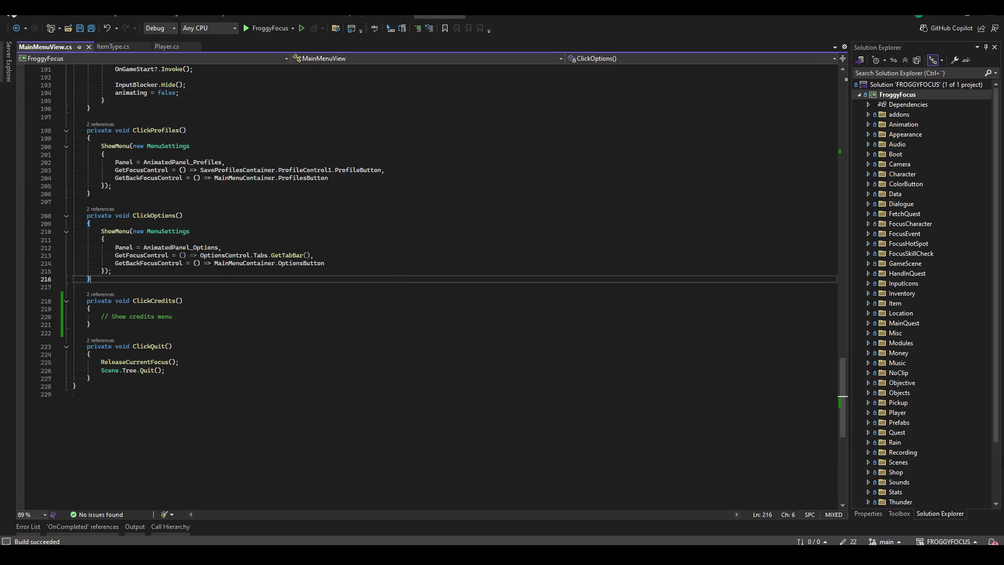
{"action": "mouse_move", "coordinate": [192, 554]}
{"action": "key", "text": "alt+Tab"}
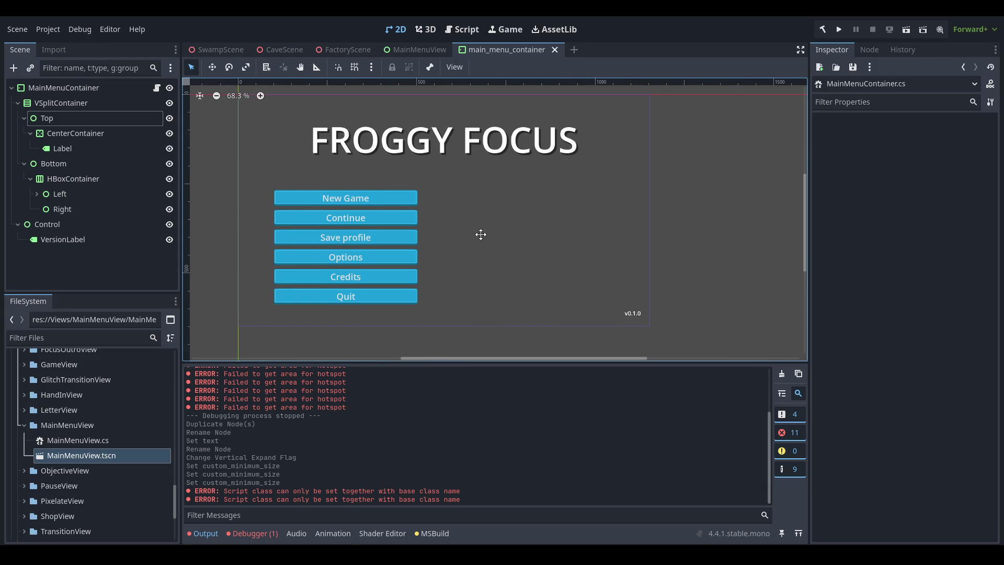
- Pan around the main_menu_container canvas, then switch to the MainMenuView scene
{"action": "mouse_move", "coordinate": [432, 217]}
{"action": "left_mouse_down"}
{"action": "mouse_move", "coordinate": [447, 231]}
{"action": "mouse_move", "coordinate": [493, 224]}
{"action": "mouse_move", "coordinate": [464, 237]}
{"action": "left_mouse_up"}
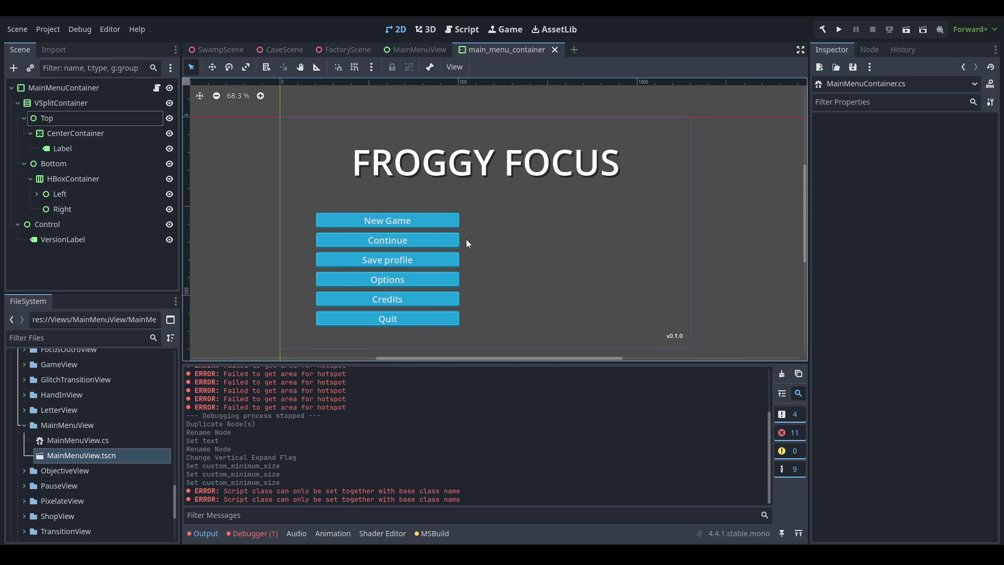
{"action": "mouse_move", "coordinate": [468, 223]}
{"action": "left_mouse_down"}
{"action": "mouse_move", "coordinate": [477, 224]}
{"action": "mouse_move", "coordinate": [465, 218]}
{"action": "left_mouse_up"}
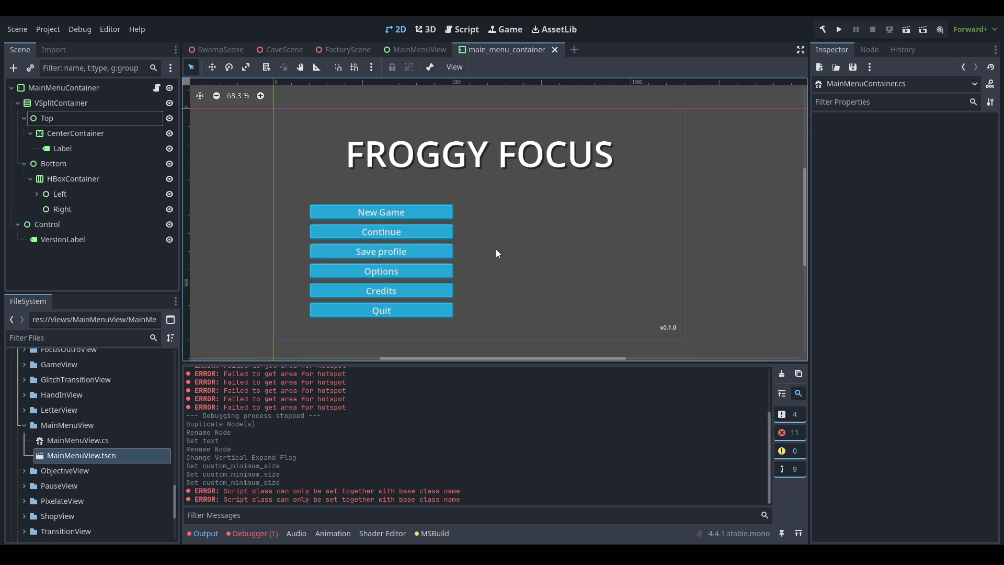
{"action": "mouse_move", "coordinate": [506, 216]}
{"action": "left_mouse_down"}
{"action": "mouse_move", "coordinate": [482, 215]}
{"action": "mouse_move", "coordinate": [527, 211]}
{"action": "mouse_move", "coordinate": [518, 217]}
{"action": "left_mouse_up"}
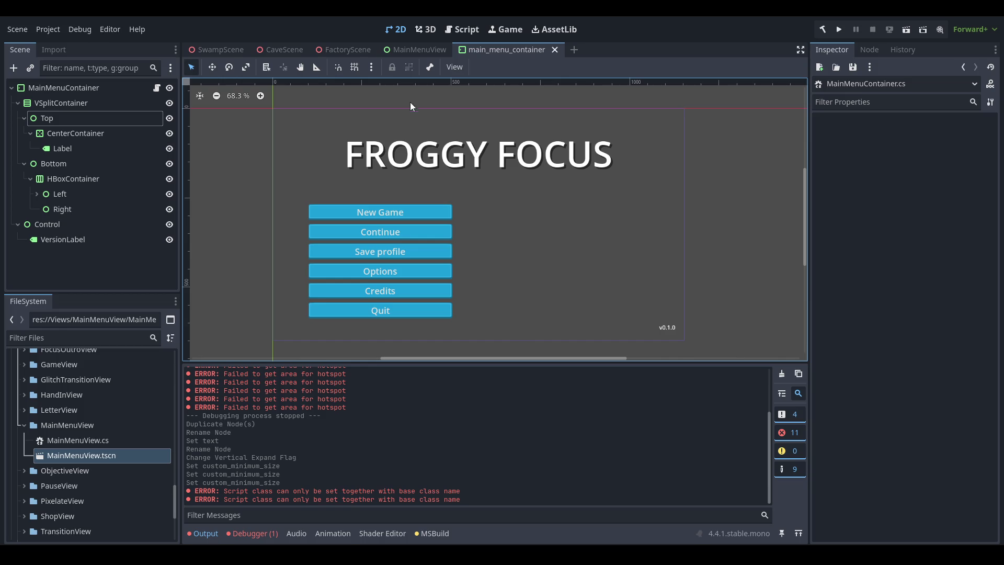
{"action": "left_click", "coordinate": [406, 47]}
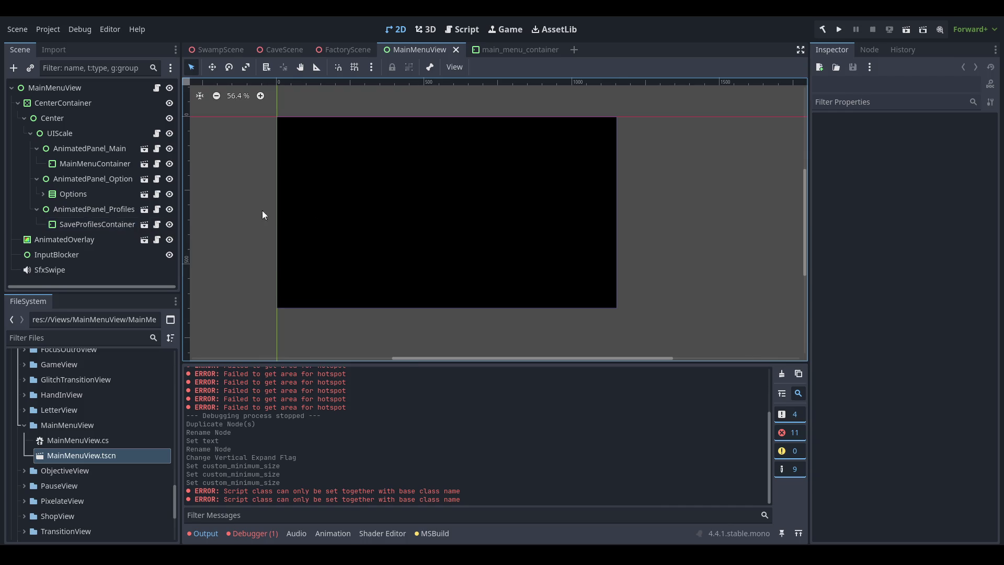
- Duplicate the AnimatedPanel_Profiles panel in the scene tree
{"action": "left_click", "coordinate": [114, 208]}
{"action": "left_click", "coordinate": [101, 224]}
{"action": "left_click", "coordinate": [107, 209]}
{"action": "left_click", "coordinate": [103, 194]}
{"action": "left_click", "coordinate": [100, 181]}
{"action": "left_click", "coordinate": [101, 210]}
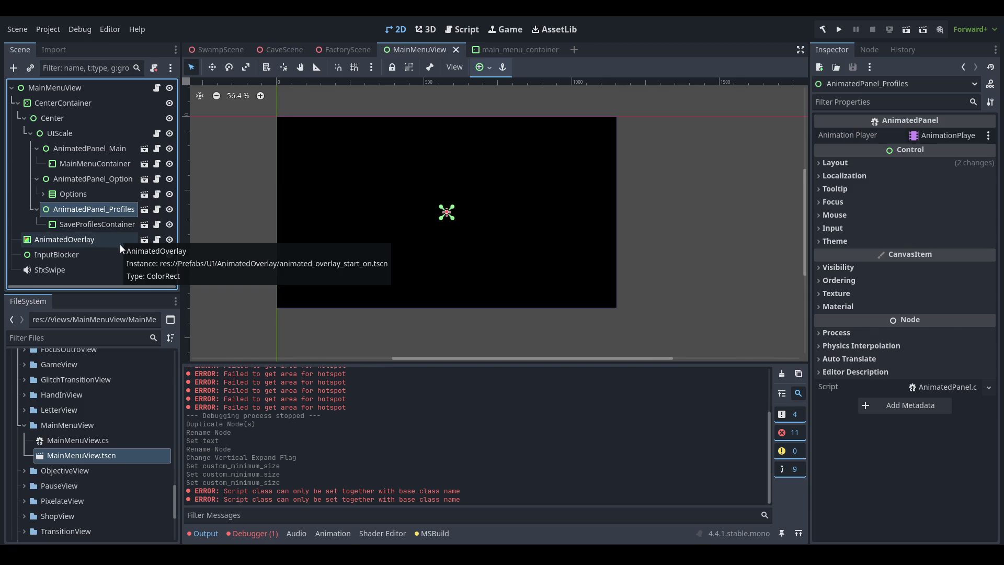
{"action": "key", "text": "ctrl+d"}
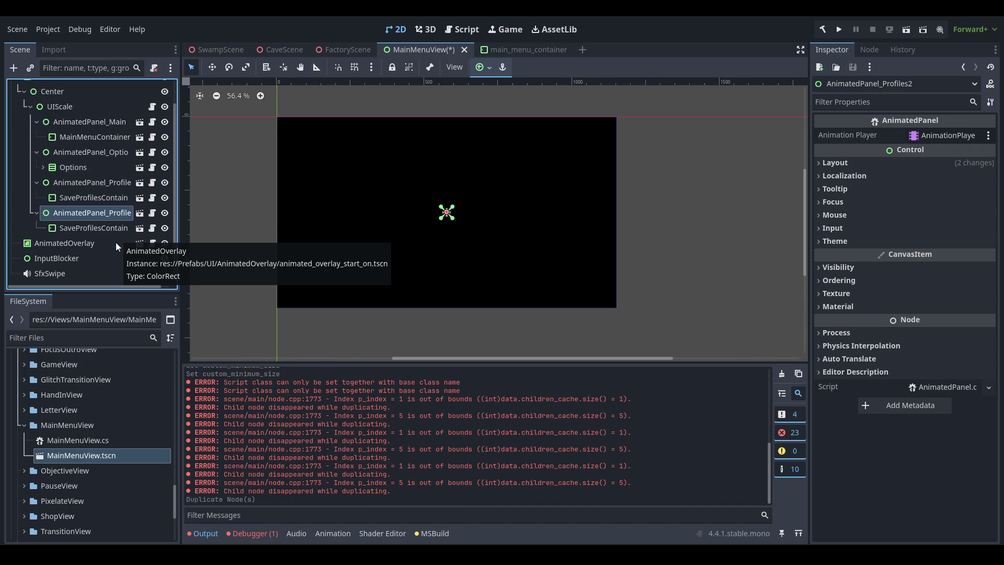
- Rename the duplicated panel to AnimatedPanel_Credits and save the scene
{"action": "left_click", "coordinate": [104, 213]}
{"action": "left_click", "coordinate": [105, 228]}
{"action": "left_click", "coordinate": [105, 211]}
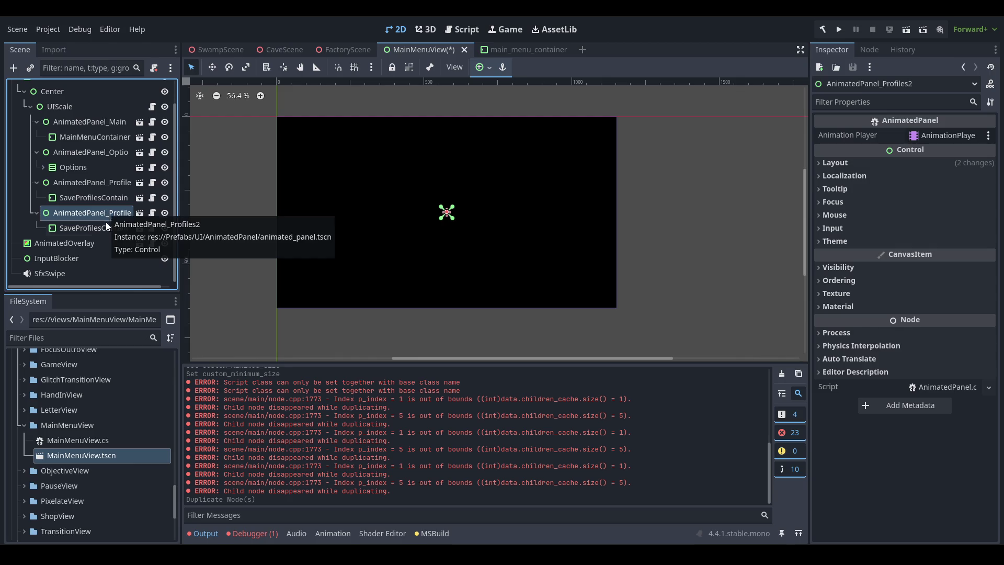
{"action": "left_click", "coordinate": [105, 227]}
{"action": "left_click", "coordinate": [105, 211]}
{"action": "left_click", "coordinate": [104, 182]}
{"action": "left_click", "coordinate": [103, 197]}
{"action": "left_click", "coordinate": [103, 226]}
{"action": "left_click", "coordinate": [115, 201]}
{"action": "left_click", "coordinate": [105, 217]}
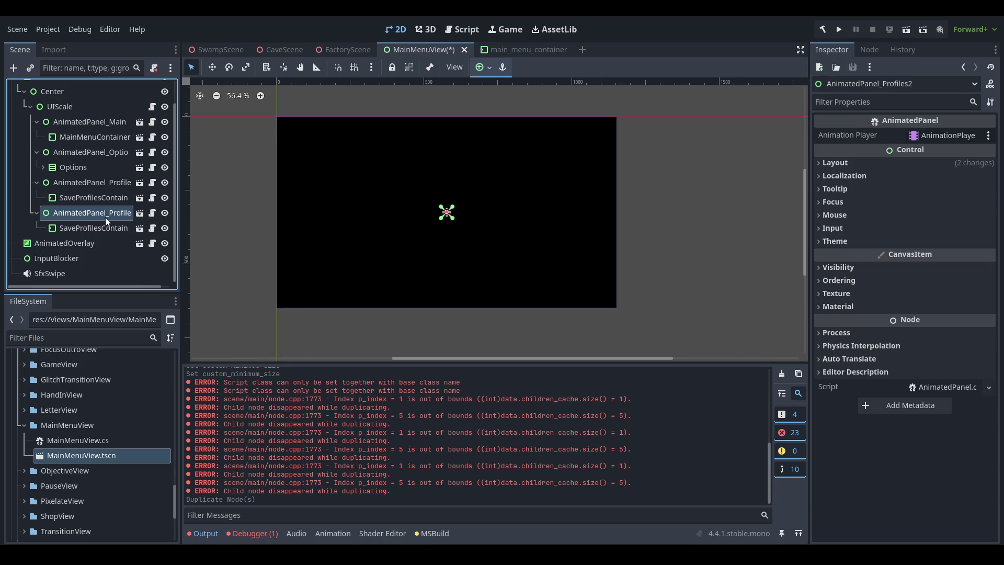
{"action": "left_click", "coordinate": [105, 217]}
{"action": "key", "text": "End"}
{"action": "key", "text": "BackSpace"}
{"action": "key", "text": "BackSpace"}
{"action": "key", "text": "BackSpace"}
{"action": "key", "text": "BackSpace"}
{"action": "type", "text": "dits"}
{"action": "key", "text": "Return"}
{"action": "key", "text": "ctrl+s"}
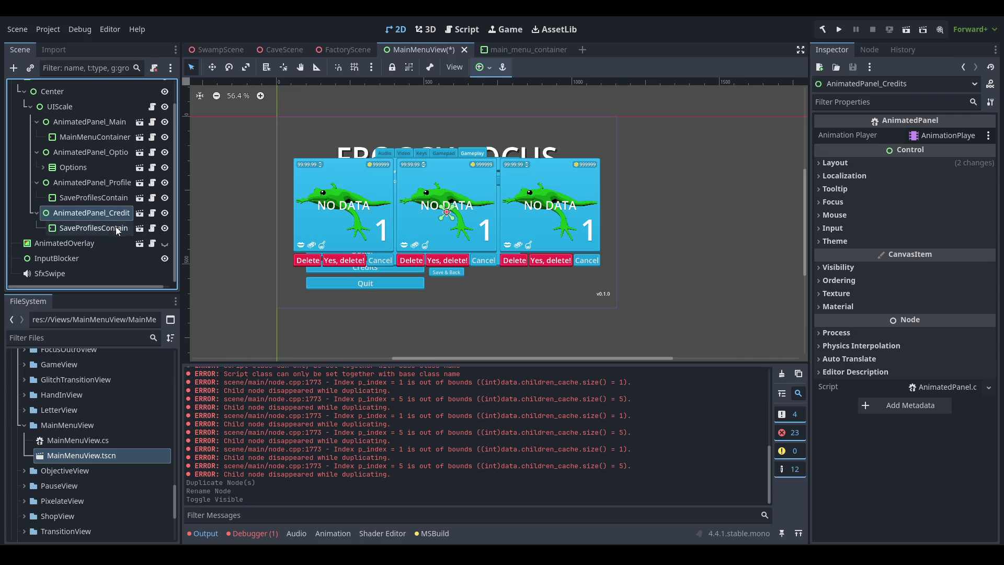
- Delete the copied SaveProfilesContainer from AnimatedPanel_Credits
{"action": "left_click", "coordinate": [105, 230]}
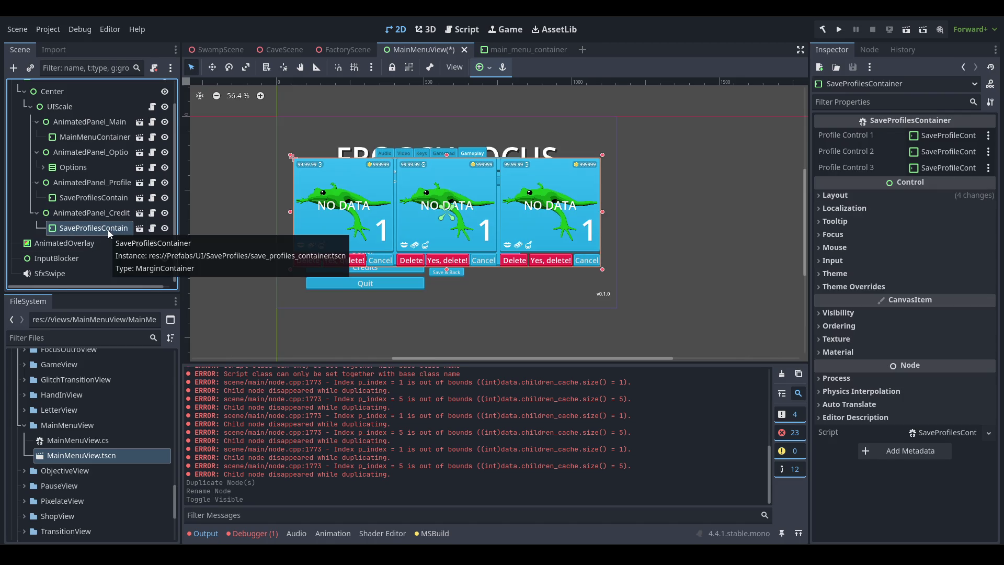
{"action": "left_click", "coordinate": [104, 215]}
{"action": "right_click", "coordinate": [89, 228]}
{"action": "left_click", "coordinate": [135, 541]}
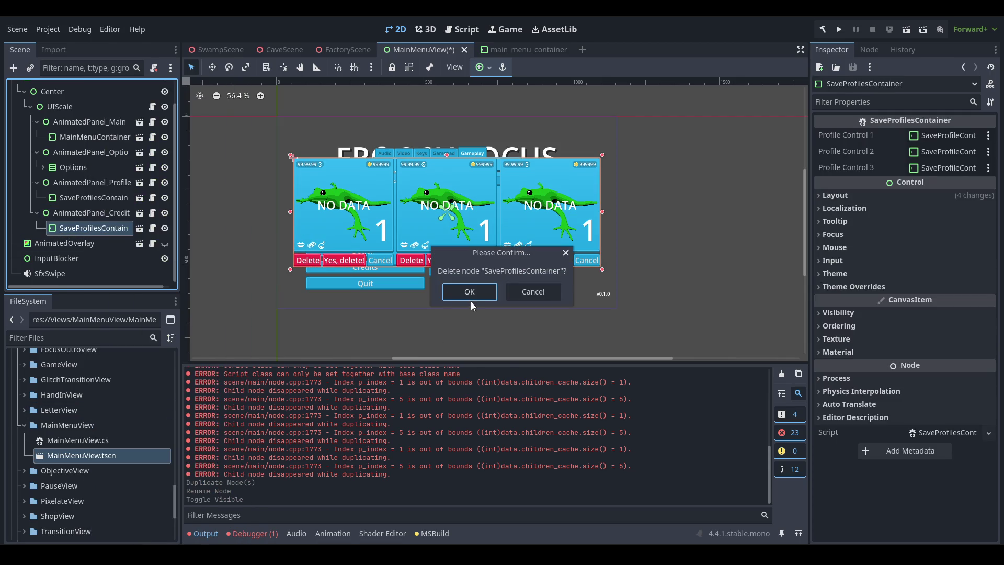
{"action": "left_click", "coordinate": [471, 301]}
- Add a MarginContainer child named CreditsContainer to AnimatedPanel_Credits and save
{"action": "left_click", "coordinate": [102, 227]}
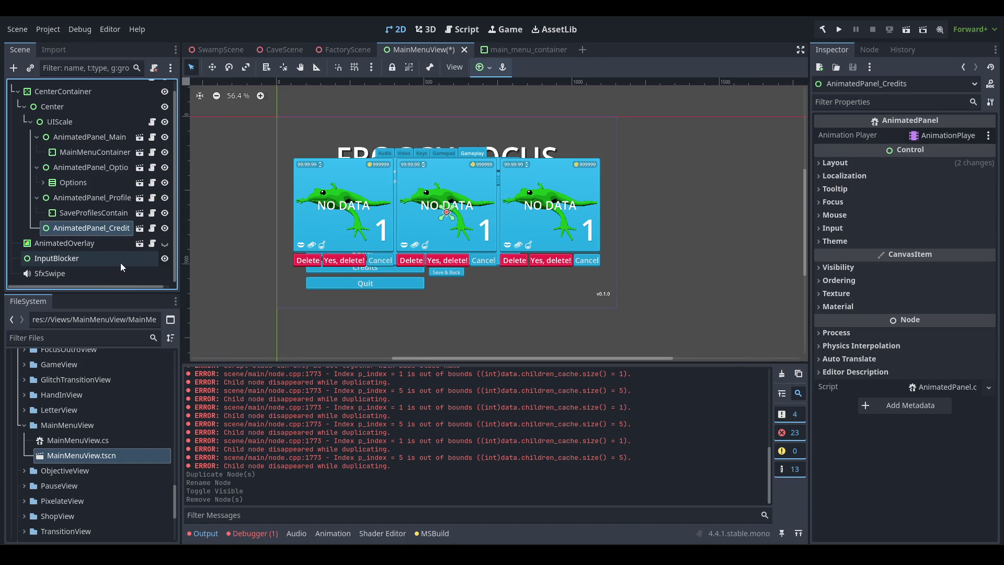
{"action": "key", "text": "ctrl+a"}
{"action": "type", "text": "margin"}
{"action": "key", "text": "Return"}
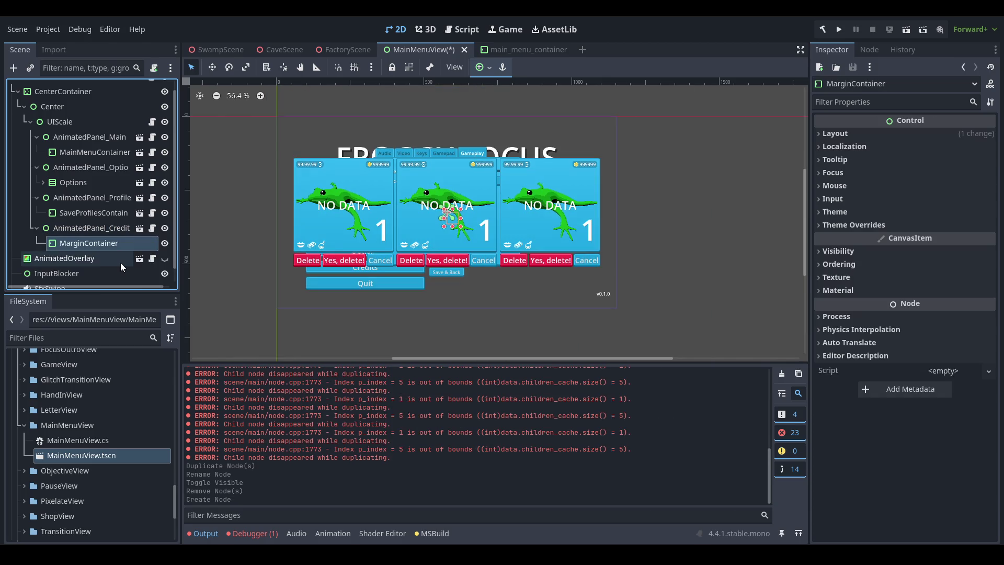
{"action": "double_click", "coordinate": [133, 248]}
{"action": "type", "text": "CreditsContainer"}
{"action": "key", "text": "Return"}
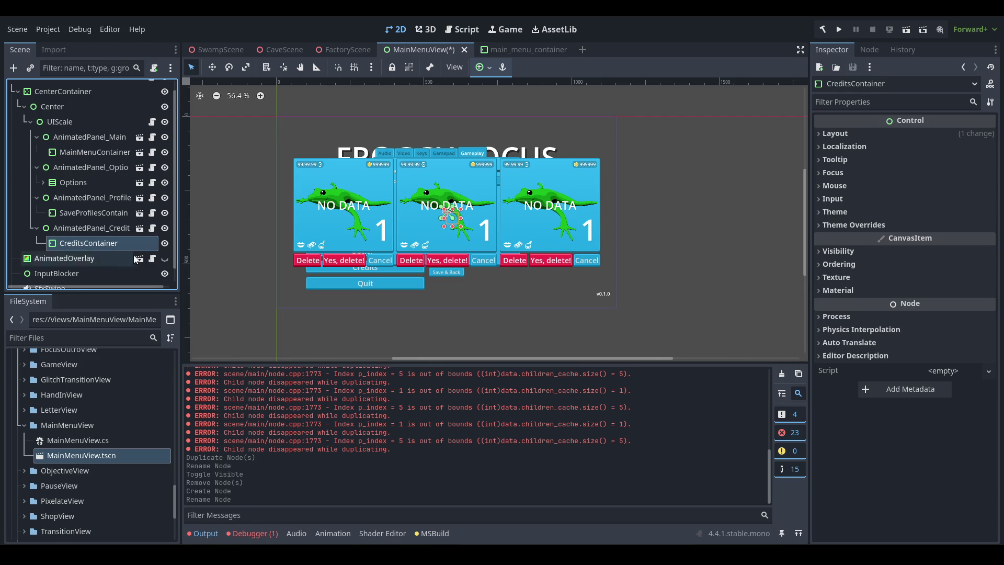
{"action": "key", "text": "ctrl+s"}
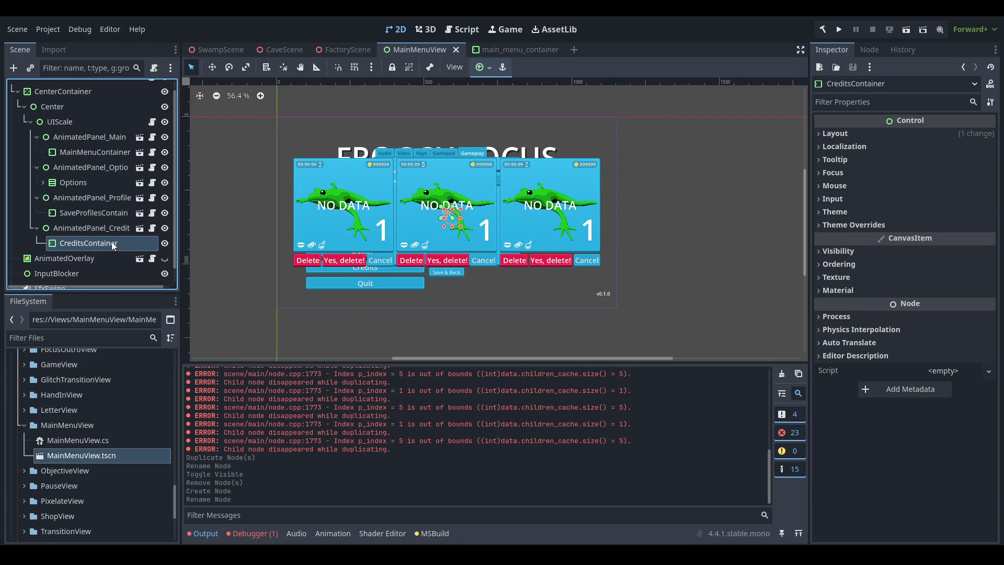
- Apply the Full Rect anchor preset to CreditsContainer
{"action": "left_click", "coordinate": [94, 229]}
{"action": "left_click", "coordinate": [94, 244]}
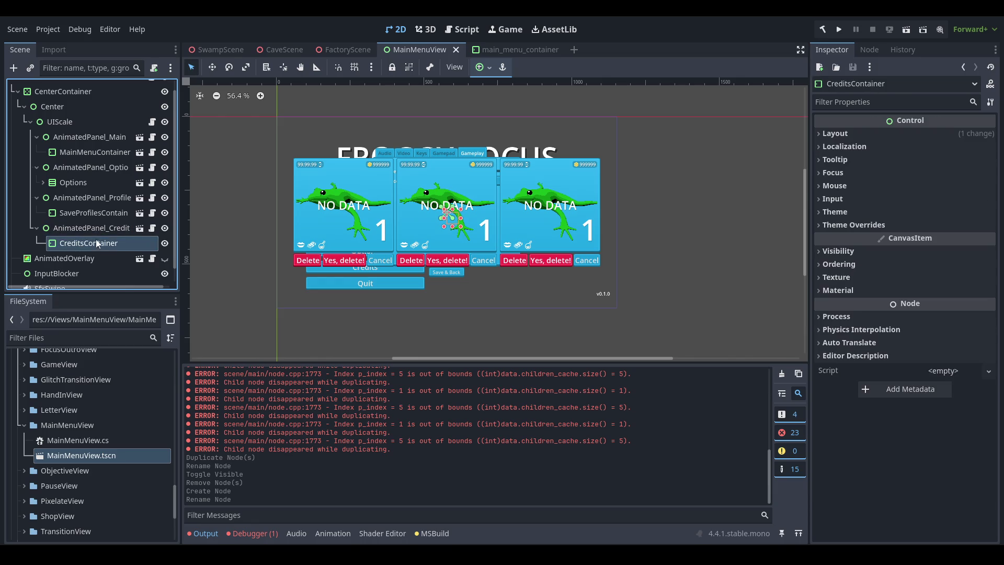
{"action": "left_click", "coordinate": [481, 67]}
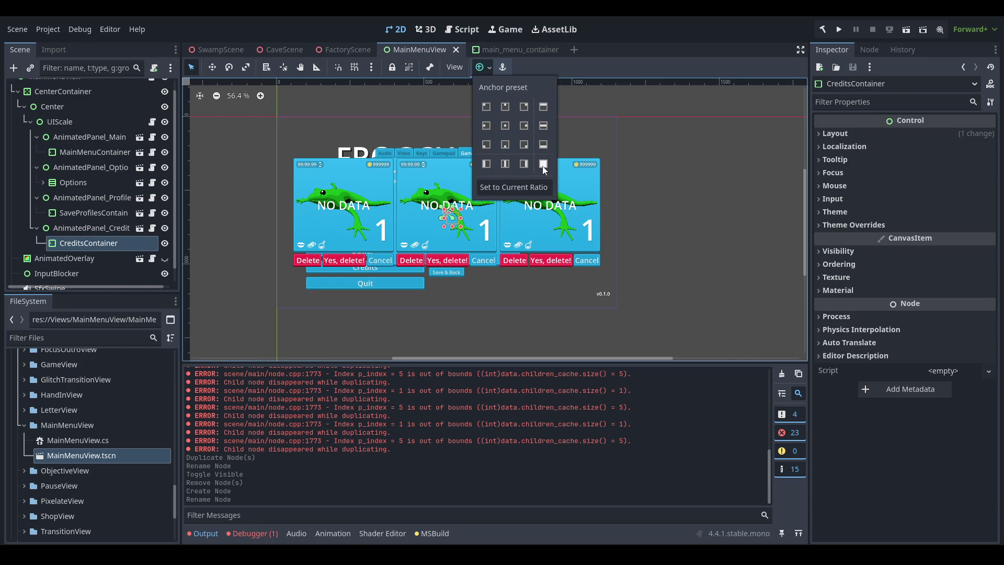
{"action": "left_click", "coordinate": [542, 166]}
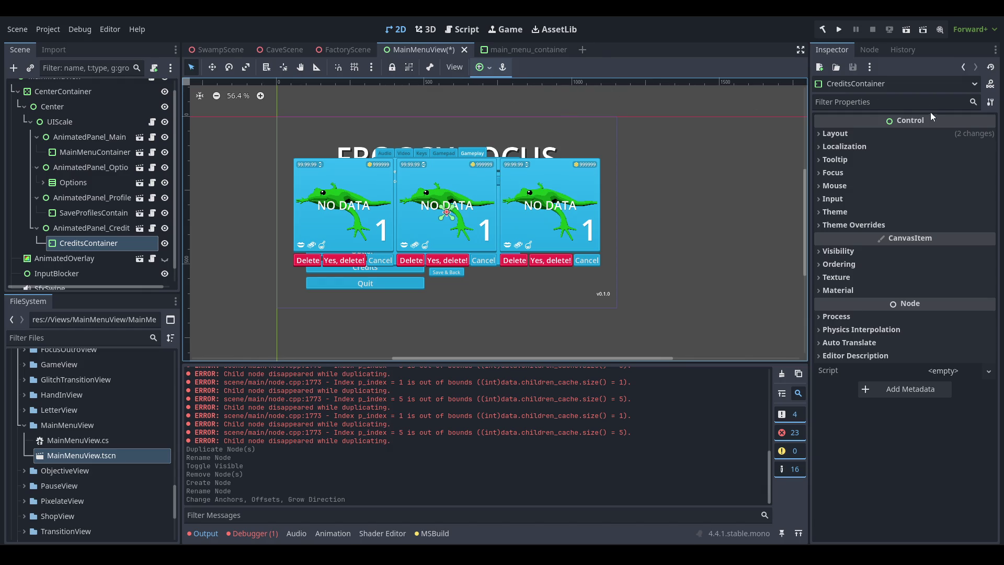
{"action": "scroll", "coordinate": [465, 201], "scroll_direction": "up", "scroll_amount": 8}
{"action": "scroll", "coordinate": [424, 203], "scroll_direction": "down", "scroll_amount": 4}
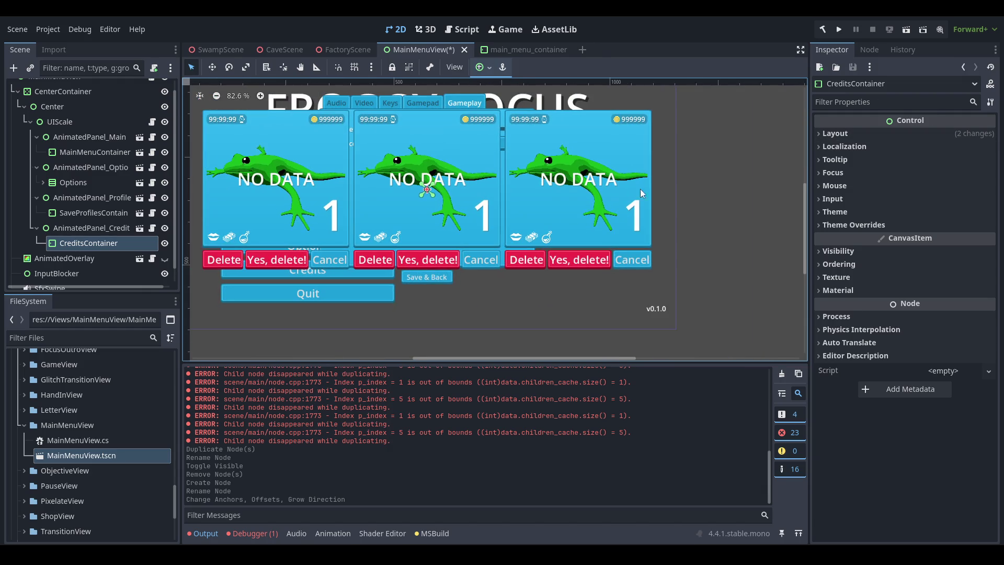
- Set CreditsContainer's size to 500 × 500 in the Inspector's Layout properties
{"action": "left_click", "coordinate": [835, 134]}
{"action": "left_click", "coordinate": [848, 278]}
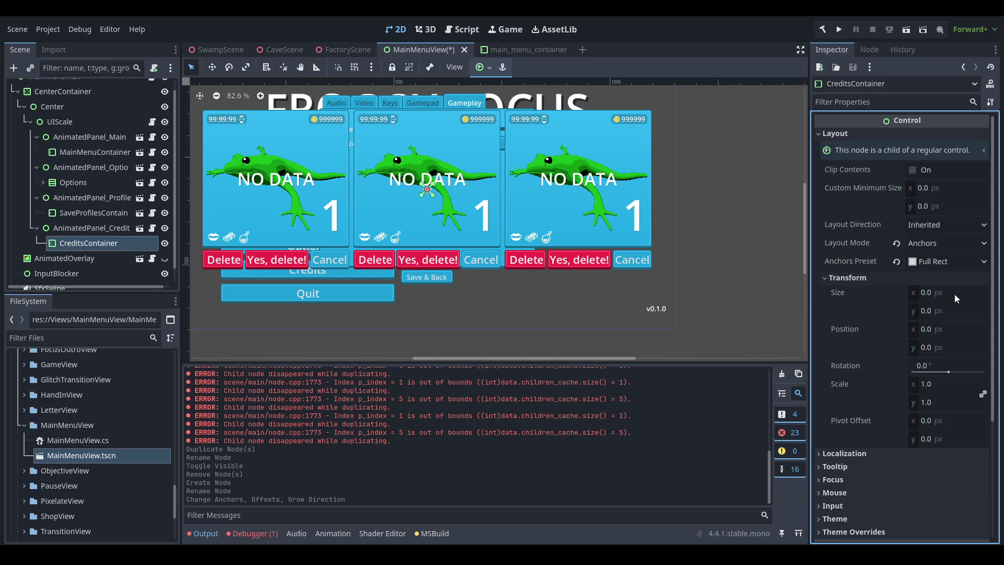
{"action": "left_click", "coordinate": [961, 294]}
{"action": "type", "text": "500"}
{"action": "key", "text": "Tab"}
{"action": "type", "text": "500"}
{"action": "key", "text": "Return"}
{"action": "scroll", "coordinate": [600, 96], "scroll_direction": "down", "scroll_amount": 2}
- Center-anchor CreditsContainer, resize it to 1106 × 620, and save the scene
{"action": "left_click", "coordinate": [484, 67]}
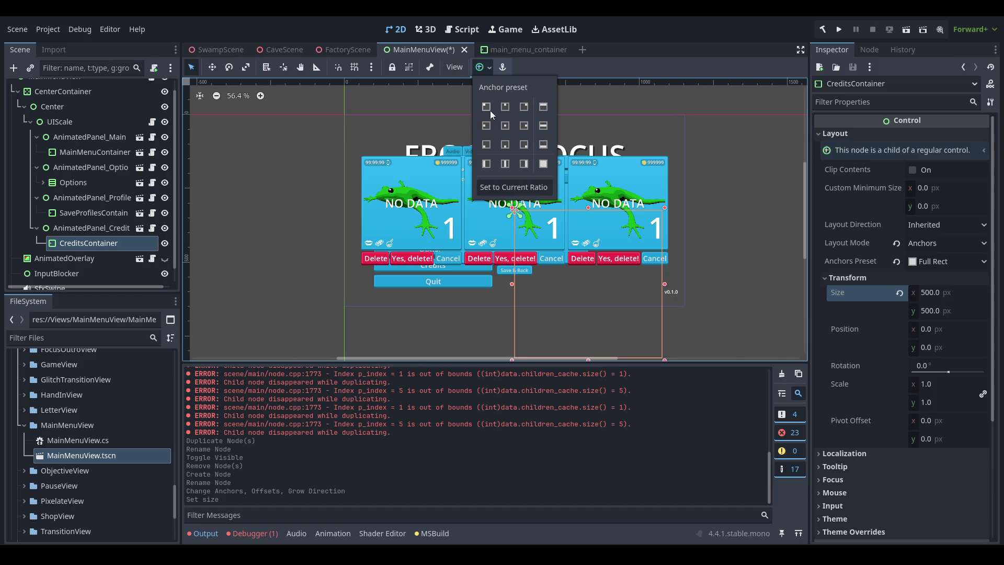
{"action": "left_click", "coordinate": [508, 129]}
{"action": "left_click_drag", "start_coordinate": [592, 210], "coordinate": [683, 204]}
{"action": "left_click_drag", "start_coordinate": [514, 286], "coordinate": [515, 304]}
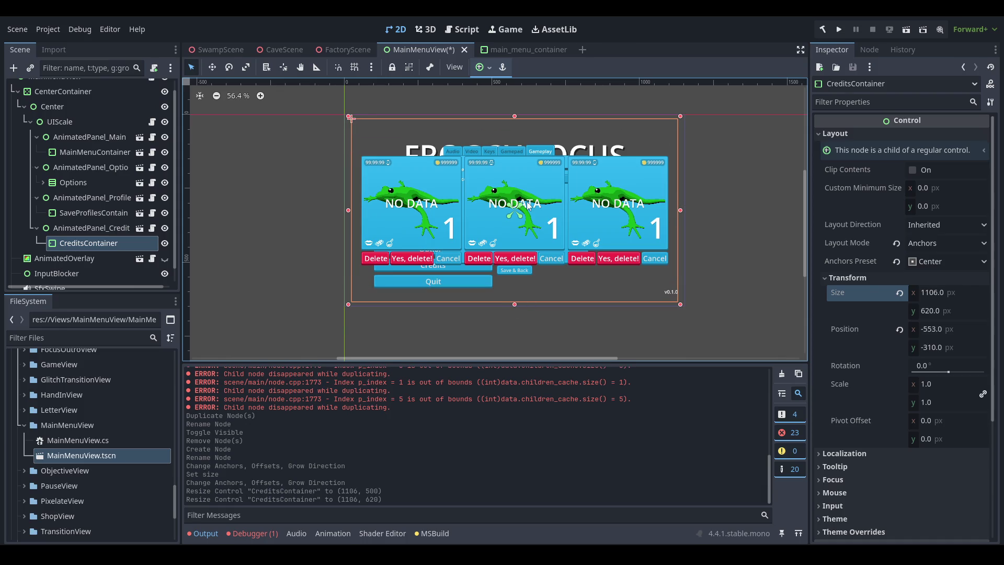
{"action": "key", "text": "ctrl+s"}
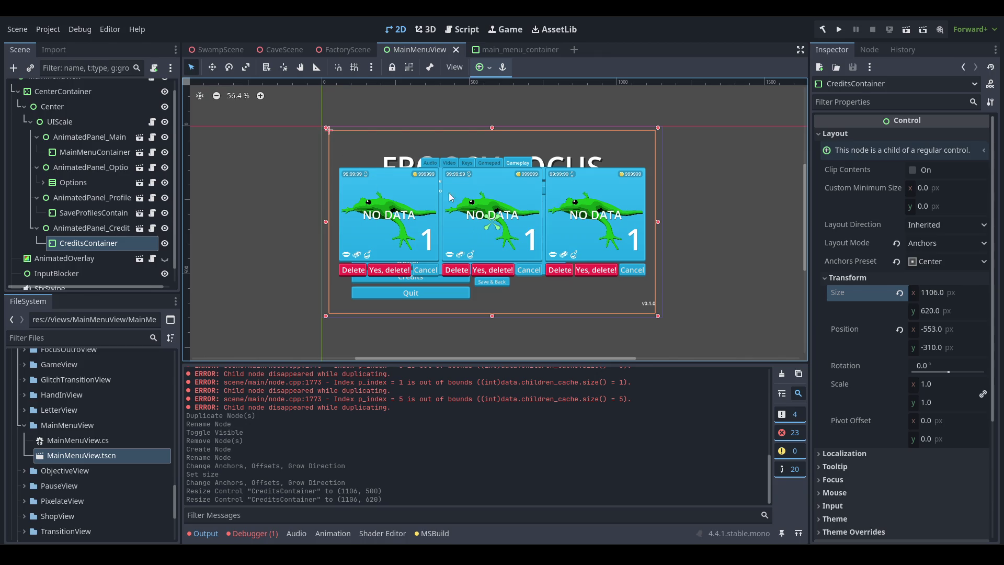
{"action": "left_click_drag", "start_coordinate": [476, 217], "coordinate": [460, 212]}
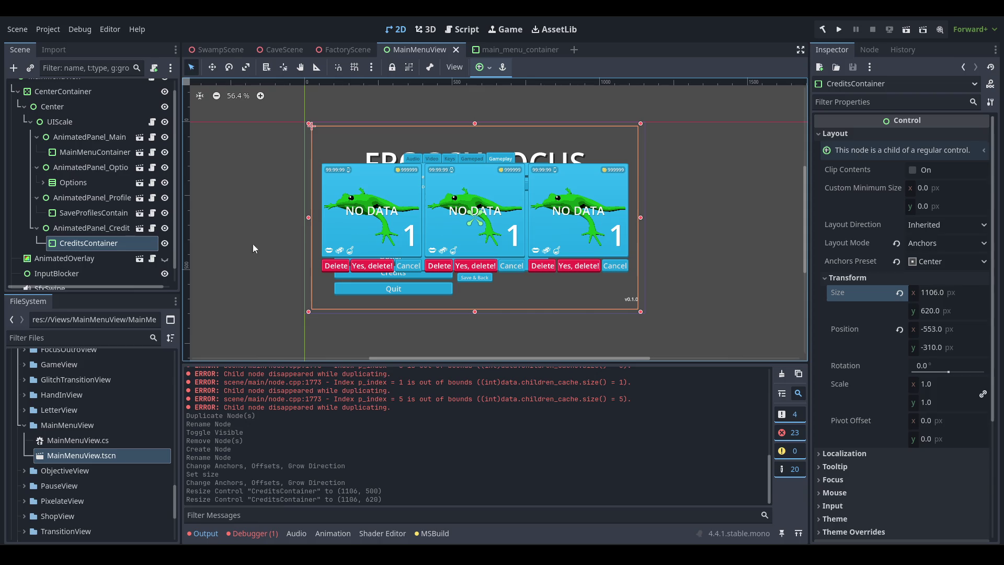
- Browse the FileSystem dock to the Prefabs/UI folder
{"action": "left_click", "coordinate": [105, 428]}
{"action": "scroll", "coordinate": [115, 481], "scroll_direction": "up", "scroll_amount": 5}
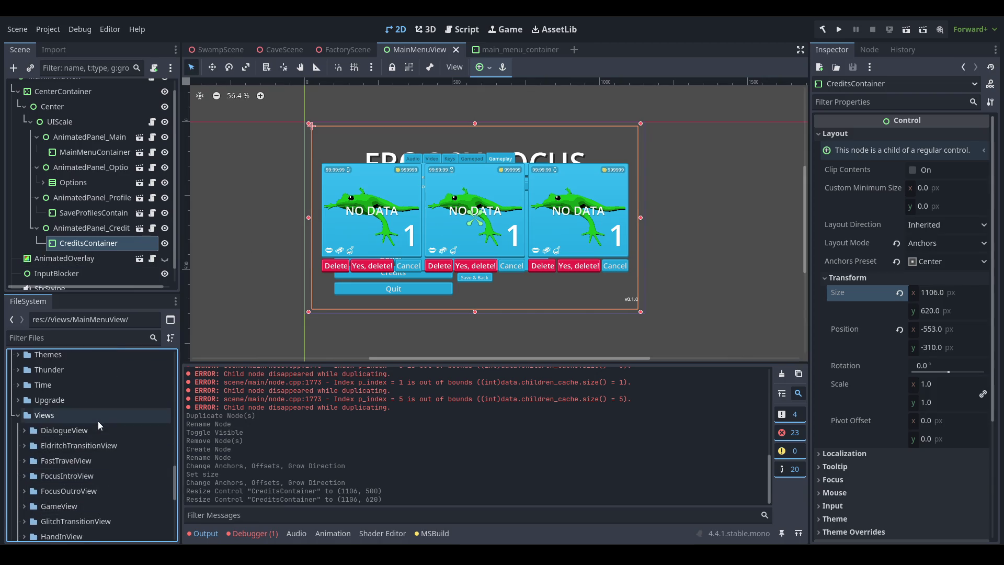
{"action": "double_click", "coordinate": [99, 421]}
{"action": "scroll", "coordinate": [75, 448], "scroll_direction": "up", "scroll_amount": 3}
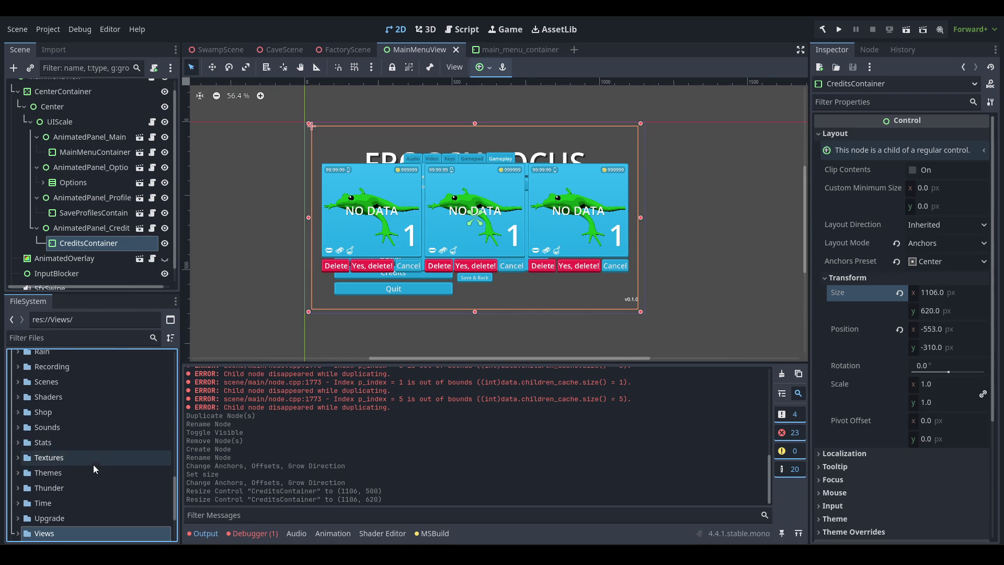
{"action": "scroll", "coordinate": [99, 415], "scroll_direction": "up", "scroll_amount": 3}
{"action": "double_click", "coordinate": [98, 415]}
{"action": "scroll", "coordinate": [97, 429], "scroll_direction": "down", "scroll_amount": 4}
{"action": "scroll", "coordinate": [91, 418], "scroll_direction": "up", "scroll_amount": 2}
{"action": "double_click", "coordinate": [91, 420]}
{"action": "scroll", "coordinate": [87, 421], "scroll_direction": "down", "scroll_amount": 5}
{"action": "left_click", "coordinate": [87, 410]}
{"action": "double_click", "coordinate": [88, 416]}
{"action": "scroll", "coordinate": [100, 429], "scroll_direction": "down", "scroll_amount": 3}
{"action": "scroll", "coordinate": [115, 433], "scroll_direction": "up", "scroll_amount": 3}
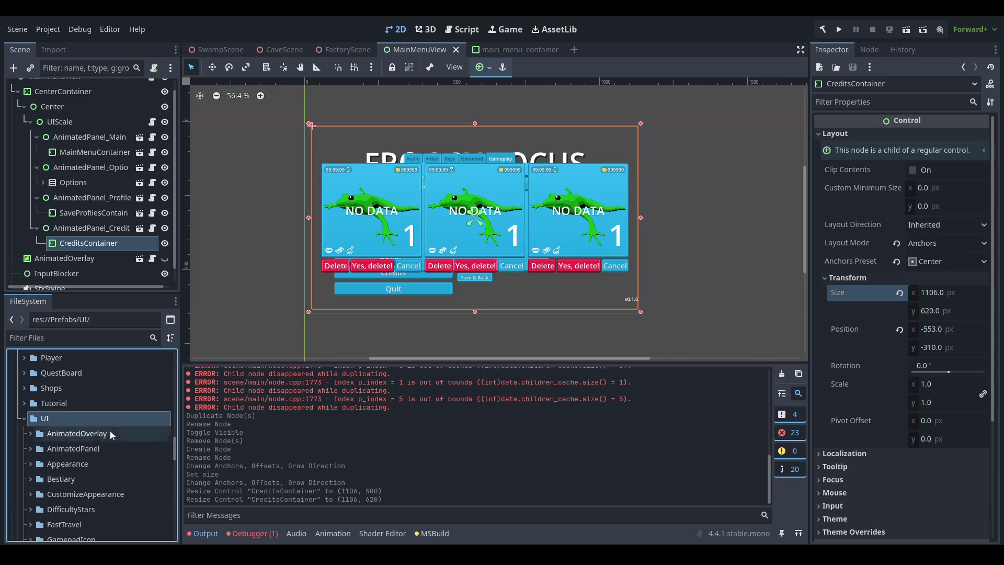
- Create a new folder named Credits inside Prefabs/UI
{"action": "right_click", "coordinate": [58, 416]}
{"action": "mouse_move", "coordinate": [114, 327]}
{"action": "left_click", "coordinate": [199, 326]}
{"action": "type", "text": "Credits"}
{"action": "key", "text": "Return"}
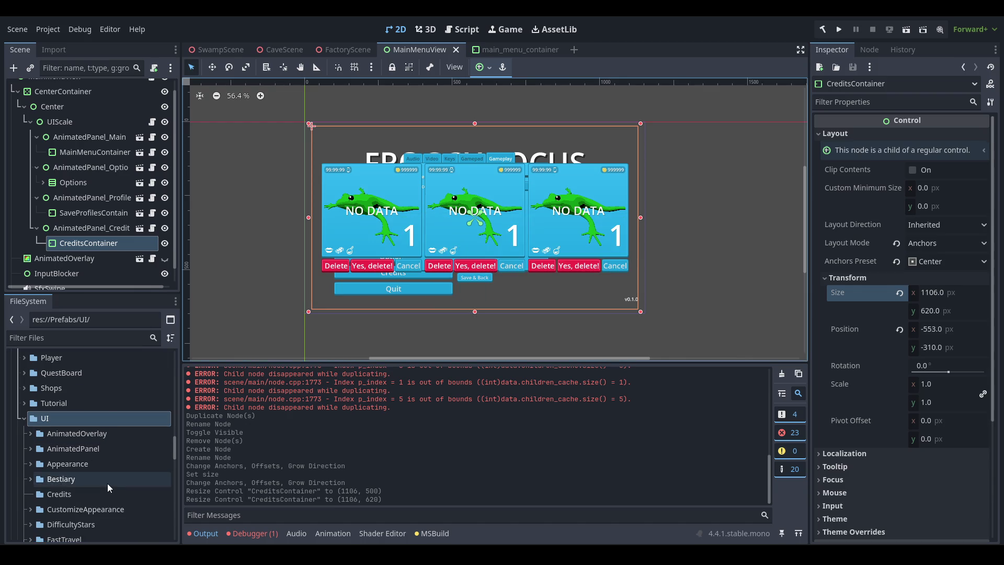
- Save the CreditsContainer branch as credits_container.tscn in the Credits folder
{"action": "mouse_move", "coordinate": [78, 233]}
{"action": "left_mouse_down"}
{"action": "mouse_move", "coordinate": [113, 484]}
{"action": "mouse_move", "coordinate": [88, 499]}
{"action": "left_mouse_up"}
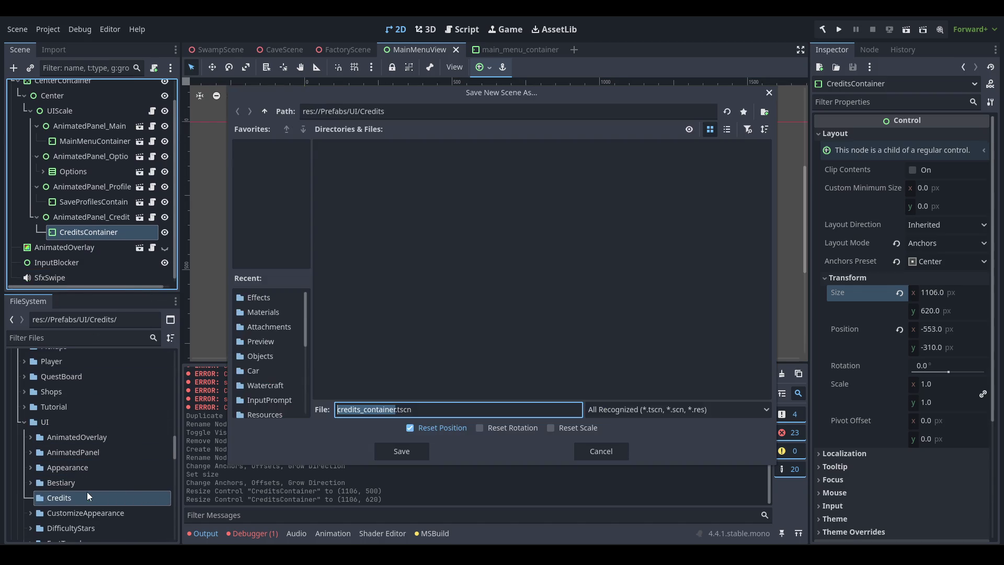
{"action": "left_click", "coordinate": [409, 450]}
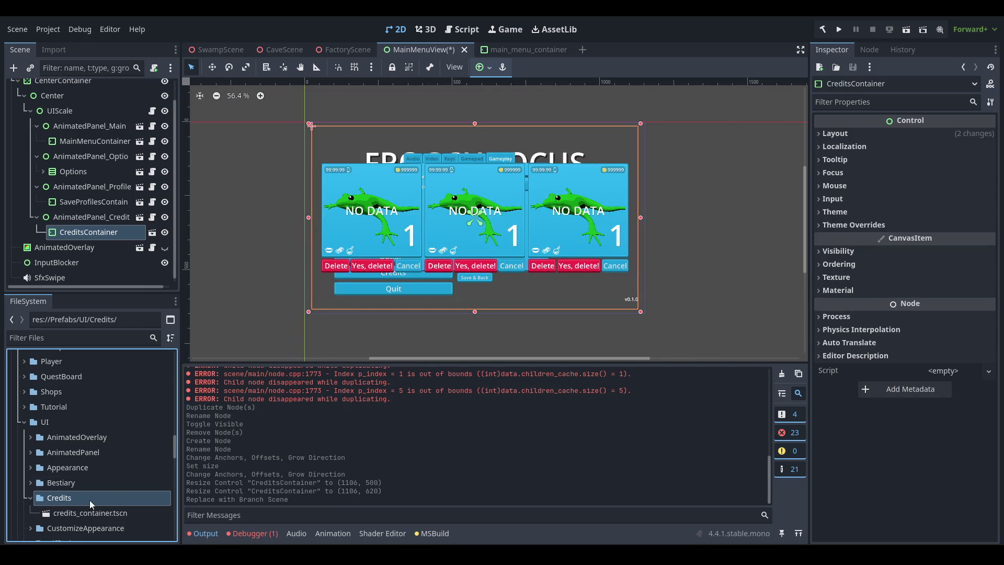
{"action": "double_click", "coordinate": [79, 514]}
{"action": "scroll", "coordinate": [443, 202], "scroll_direction": "down", "scroll_amount": 2}
{"action": "key", "text": "ctrl+s"}
{"action": "scroll", "coordinate": [459, 246], "scroll_direction": "down", "scroll_amount": 2}
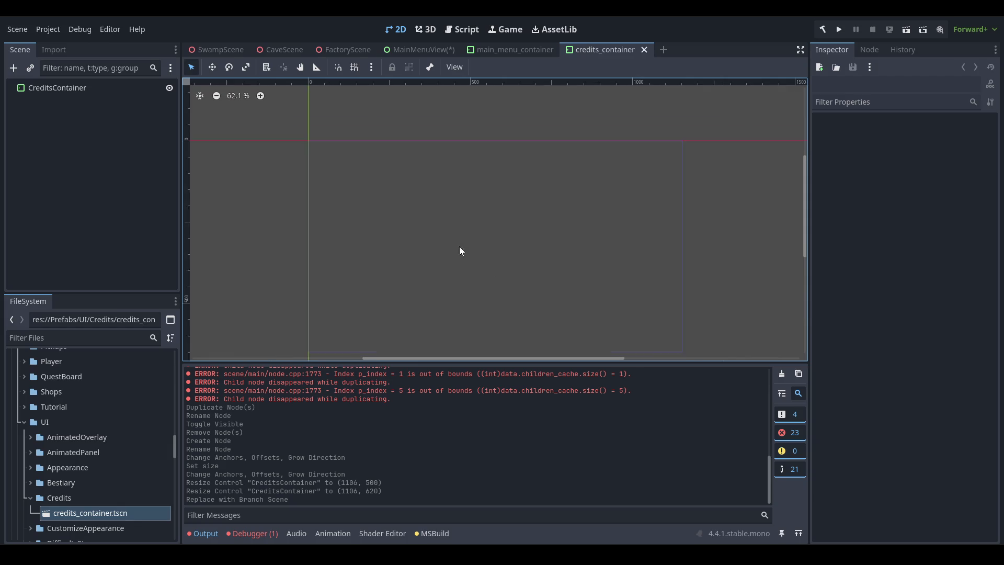
{"action": "left_click", "coordinate": [57, 89]}
- In MainMenuView, set the instanced CreditsContainer's anchor preset to Center and save
{"action": "left_click", "coordinate": [418, 49]}
{"action": "key", "text": "ctrl+s"}
{"action": "left_click", "coordinate": [164, 249]}
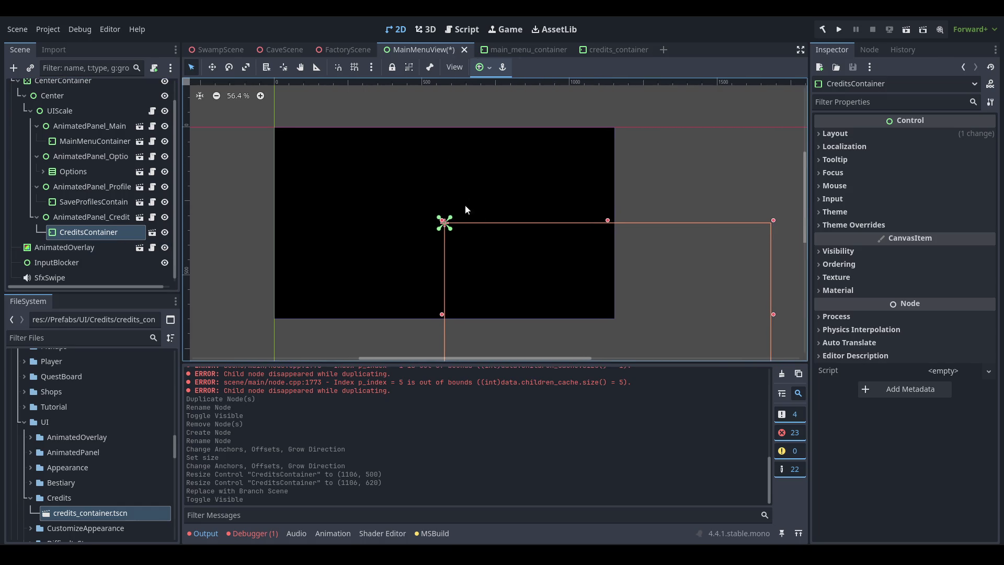
{"action": "scroll", "coordinate": [465, 205], "scroll_direction": "down", "scroll_amount": 5}
{"action": "key", "text": "Up"}
{"action": "key", "text": "Down"}
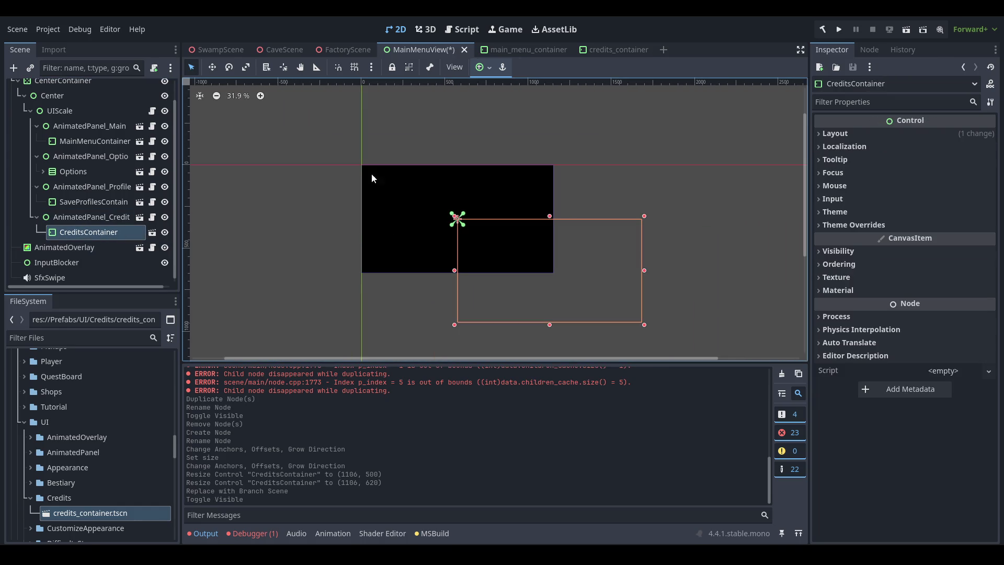
{"action": "left_click", "coordinate": [483, 67]}
{"action": "left_click", "coordinate": [506, 126]}
{"action": "key", "text": "ctrl+s"}
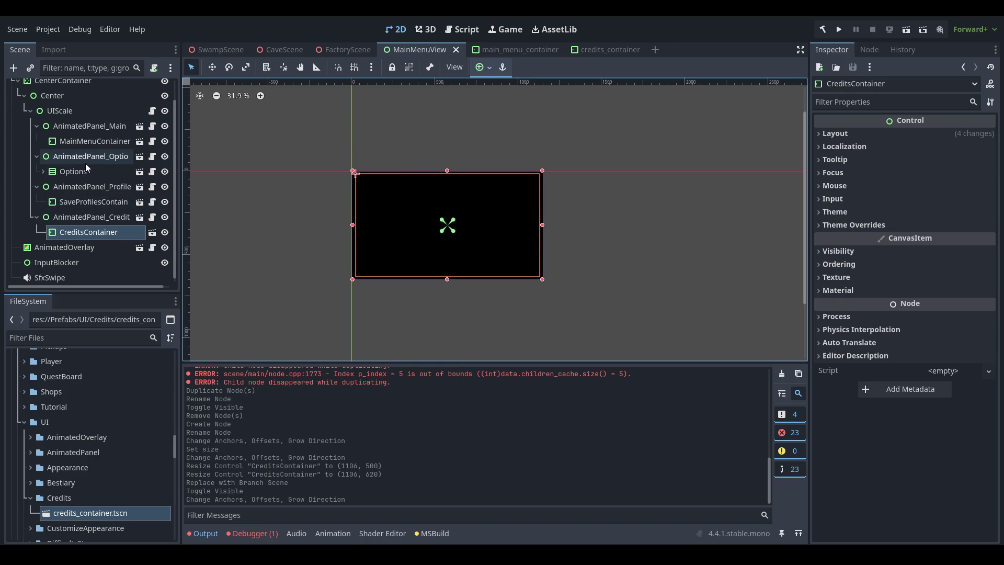
{"action": "scroll", "coordinate": [96, 220], "scroll_direction": "up", "scroll_amount": 2}
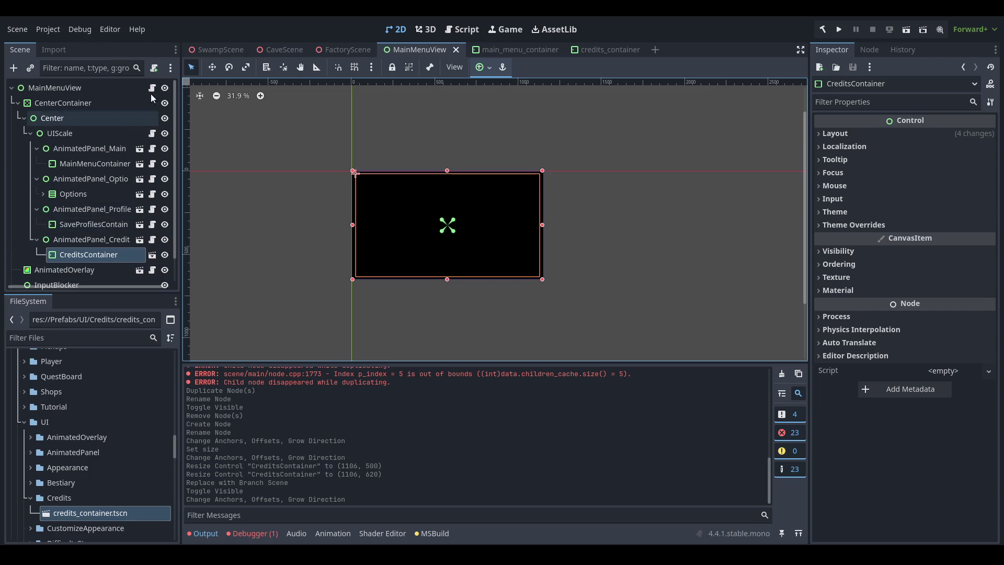
{"action": "left_click", "coordinate": [152, 88]}
- Duplicate the Profiles [Export] field as AnimatedPanel_Credits in MainMenuView.cs and save
{"action": "left_click", "coordinate": [268, 311]}
{"action": "key", "text": "ctrl+d"}
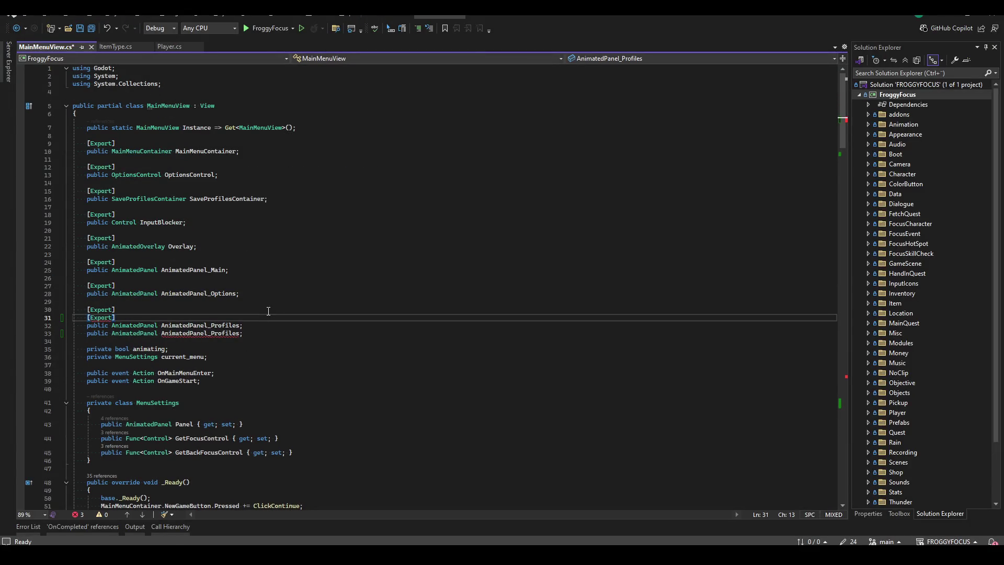
{"action": "key", "text": "alt+Down"}
{"action": "key", "text": "ctrl+Return"}
{"action": "left_click", "coordinate": [241, 341]}
{"action": "key", "text": "BackSpace"}
{"action": "key", "text": "BackSpace"}
{"action": "key", "text": "BackSpace"}
{"action": "type", "text": "Credits"}
{"action": "key", "text": "ctrl+s"}
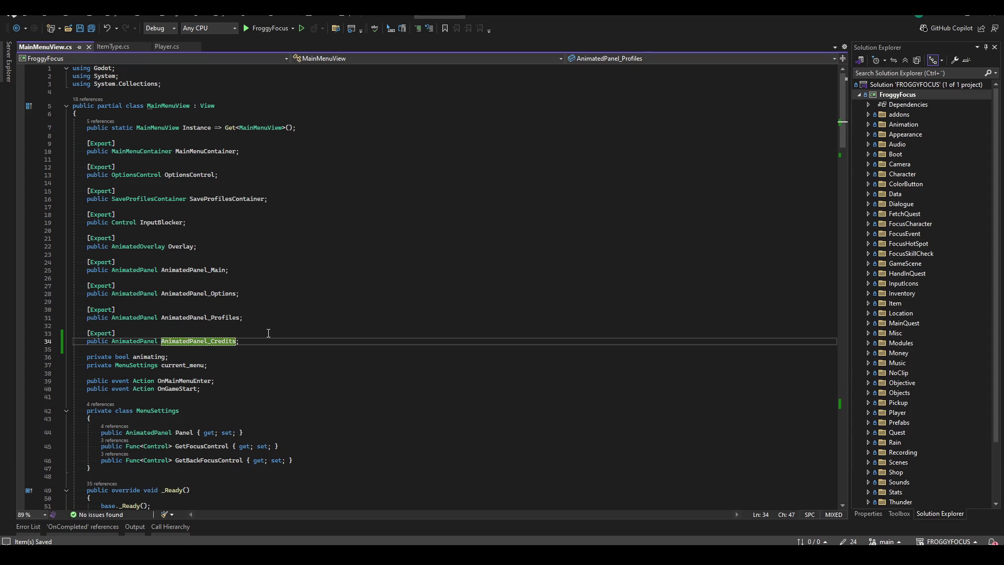
- Remove the accidentally pasted duplicate SaveProfilesContainer lines and save the script
{"action": "scroll", "coordinate": [299, 332], "scroll_direction": "down", "scroll_amount": 7}
{"action": "scroll", "coordinate": [302, 294], "scroll_direction": "up", "scroll_amount": 7}
{"action": "scroll", "coordinate": [303, 289], "scroll_direction": "down", "scroll_amount": 9}
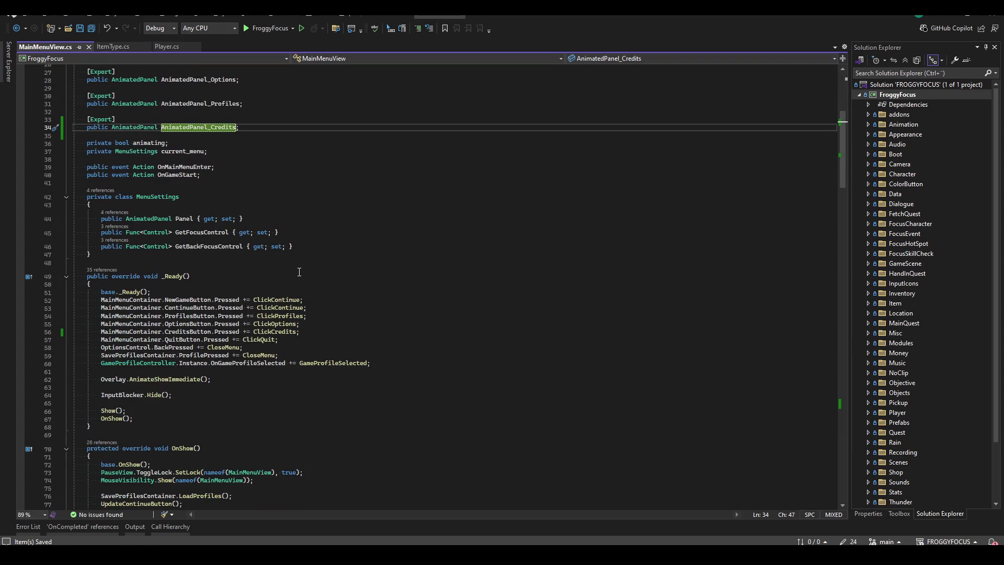
{"action": "scroll", "coordinate": [299, 272], "scroll_direction": "up", "scroll_amount": 6}
{"action": "scroll", "coordinate": [267, 213], "scroll_direction": "up", "scroll_amount": 2}
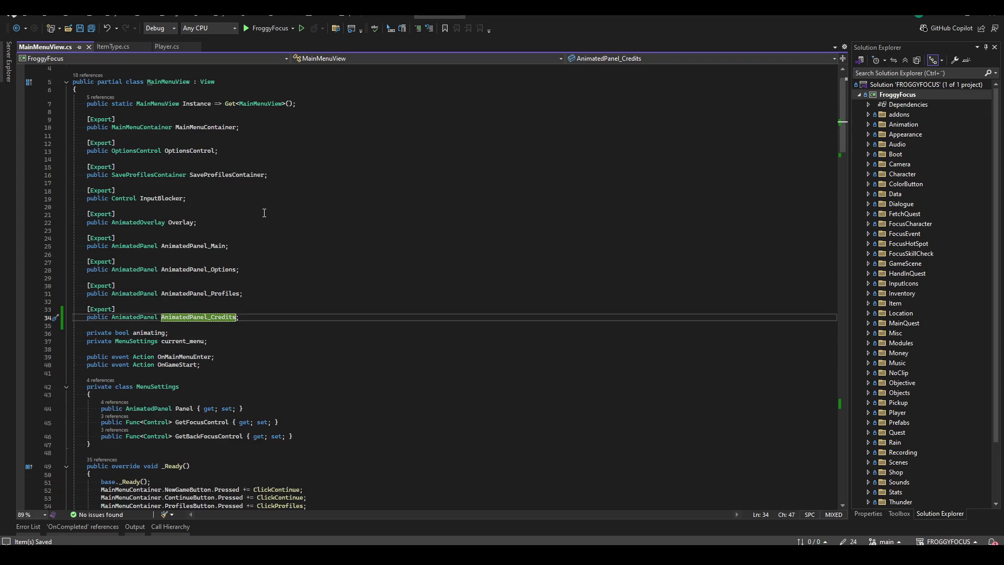
{"action": "left_click", "coordinate": [292, 174]}
{"action": "key", "text": "ctrl+v"}
{"action": "key", "text": "Return"}
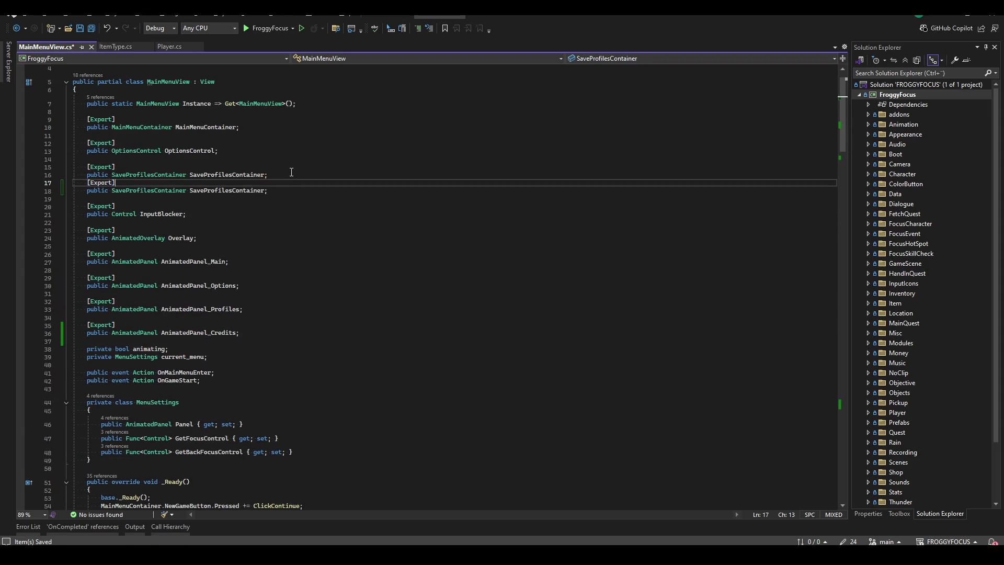
{"action": "left_click", "coordinate": [267, 198]}
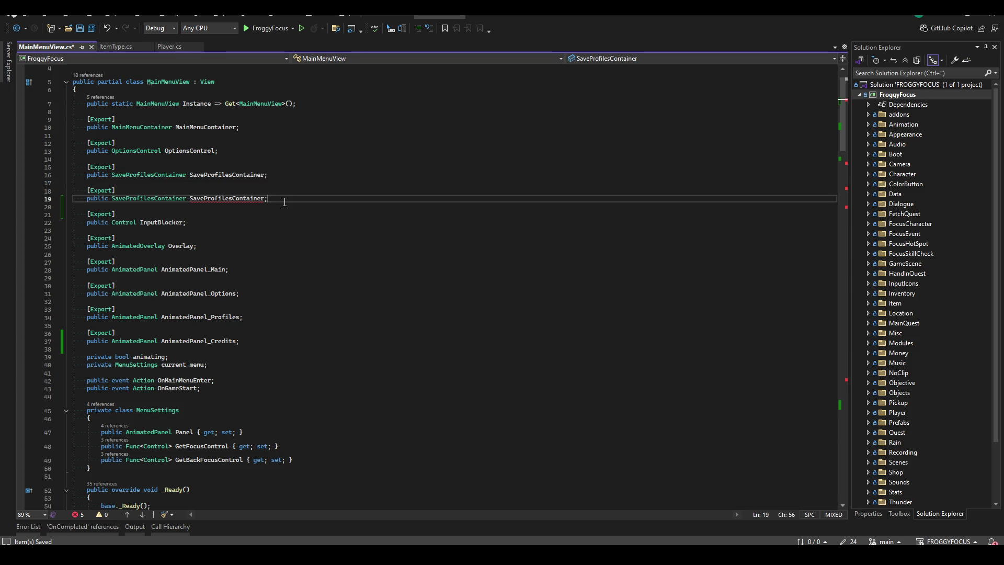
{"action": "key", "text": "ctrl+shift+l"}
{"action": "key", "text": "ctrl+shift+l"}
{"action": "key", "text": "ctrl+shift+l"}
{"action": "key", "text": "ctrl+s"}
- Copy the ShowMenu block from ClickOptions into ClickCredits under the credits comment
{"action": "scroll", "coordinate": [316, 391], "scroll_direction": "down", "scroll_amount": 15}
{"action": "mouse_move", "coordinate": [843, 157]}
{"action": "left_mouse_down"}
{"action": "mouse_move", "coordinate": [821, 400]}
{"action": "mouse_move", "coordinate": [833, 383]}
{"action": "left_mouse_up"}
{"action": "left_click", "coordinate": [226, 248]}
{"action": "left_click_drag", "start_coordinate": [101, 174], "coordinate": [139, 215]}
{"action": "key", "text": "ctrl+c"}
{"action": "left_click", "coordinate": [244, 259]}
{"action": "key", "text": "Return"}
{"action": "key", "text": "ctrl+v"}
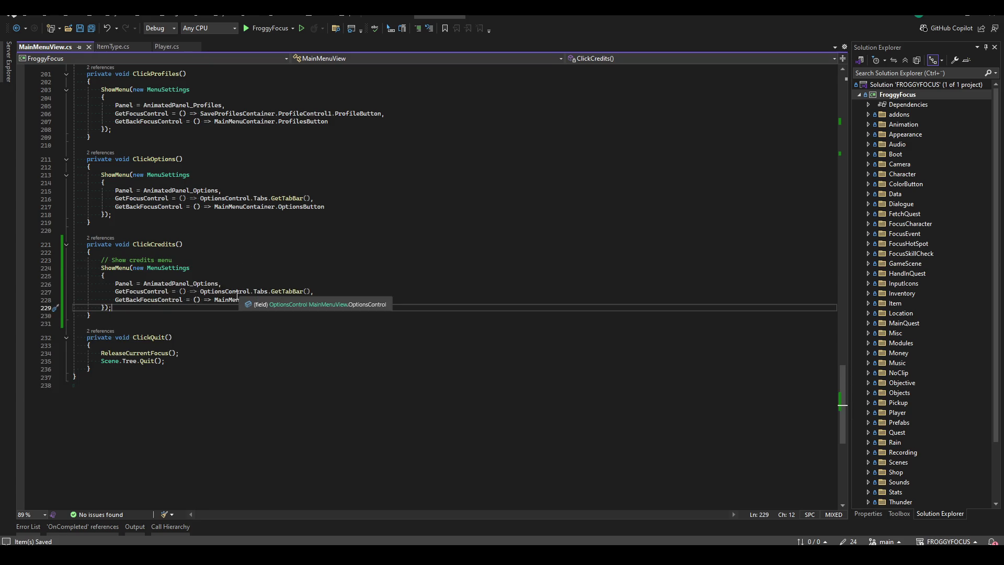
- Change the pasted block's panel to AnimatedPanel_Credits, save, and build the project
{"action": "scroll", "coordinate": [330, 361], "scroll_direction": "up", "scroll_amount": 2}
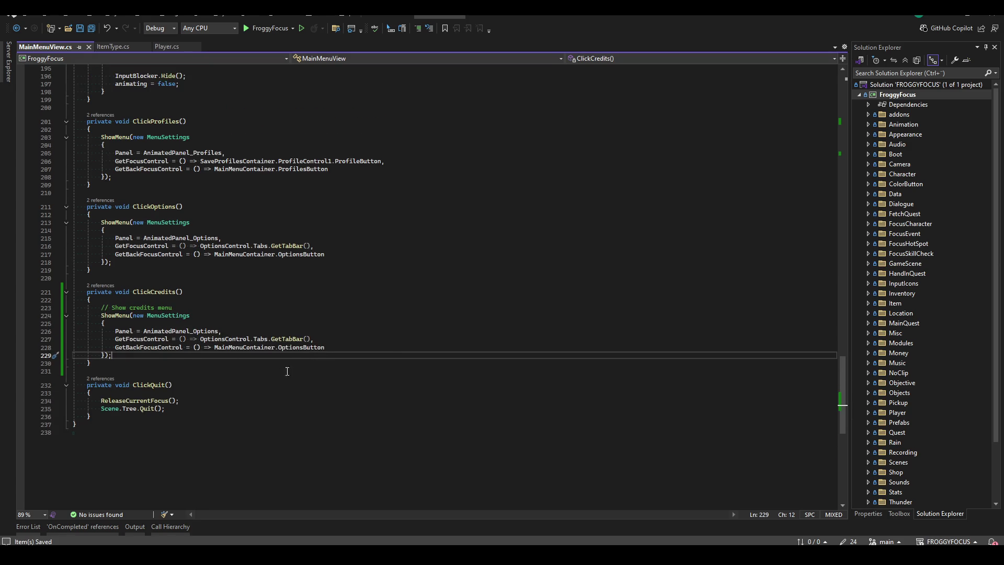
{"action": "left_click", "coordinate": [217, 331]}
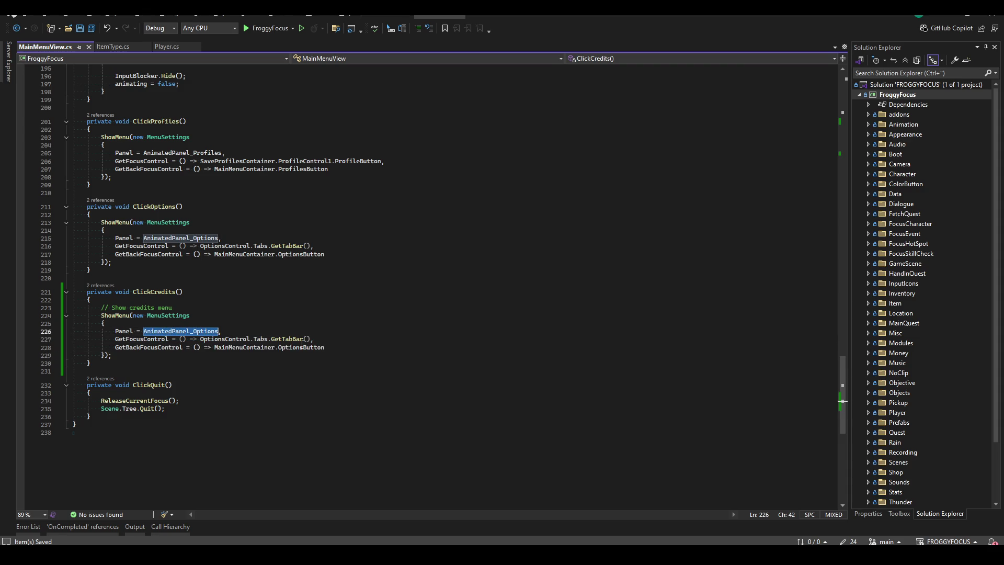
{"action": "key", "text": "BackSpace"}
{"action": "key", "text": "BackSpace"}
{"action": "key", "text": "BackSpace"}
{"action": "key", "text": "BackSpace"}
{"action": "type", "text": "Credits"}
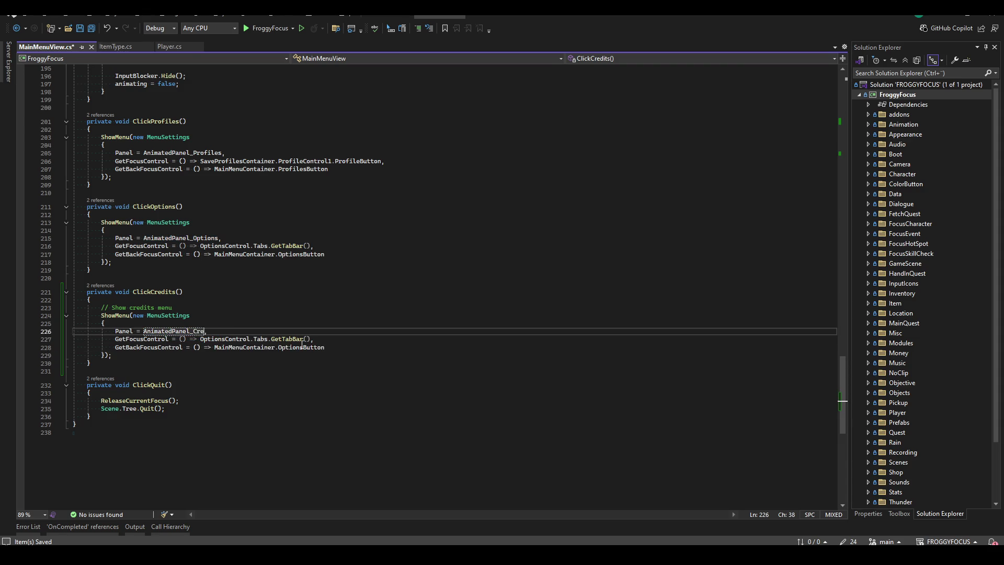
{"action": "left_click", "coordinate": [327, 333]}
{"action": "key", "text": "ctrl+s"}
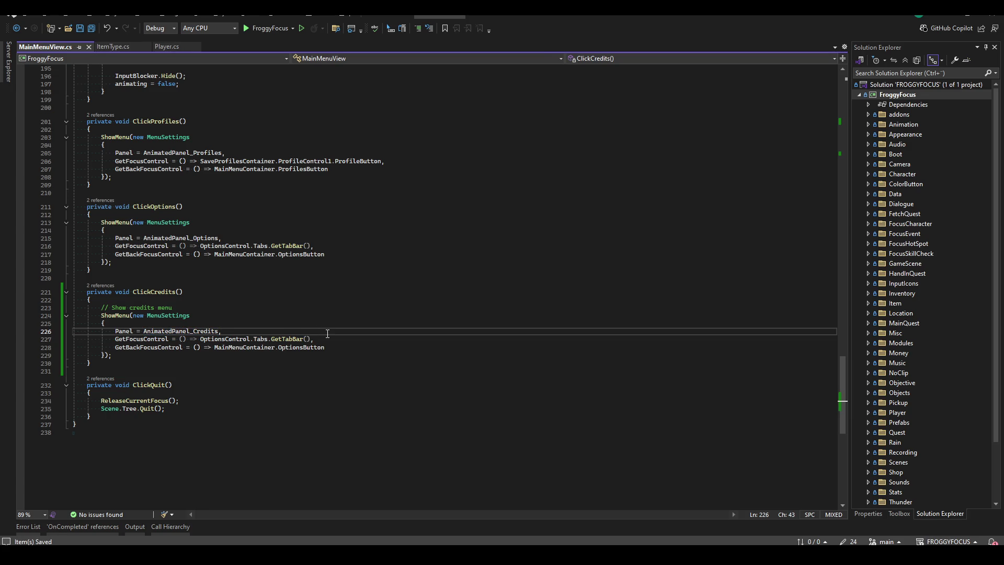
{"action": "left_click", "coordinate": [375, 342]}
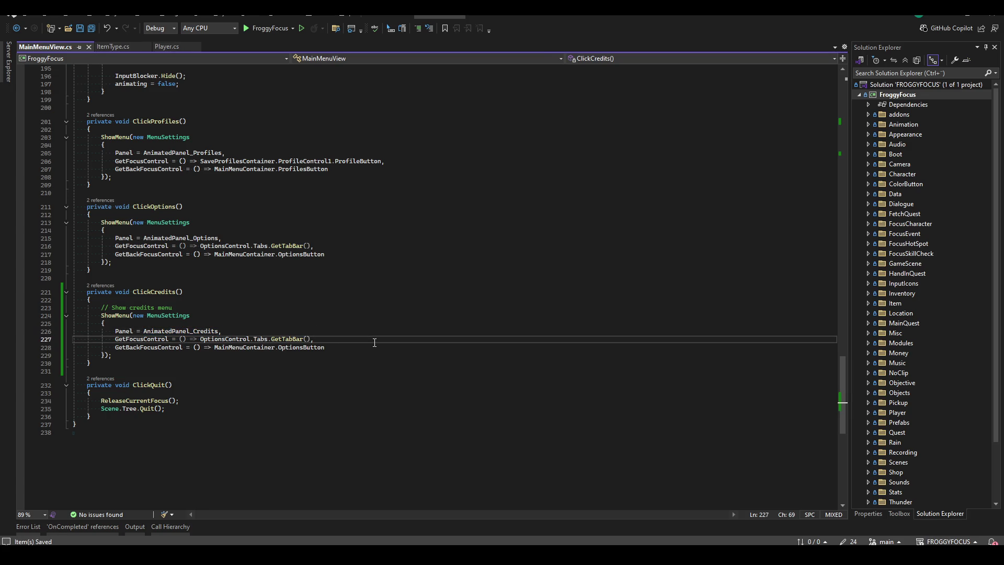
{"action": "key", "text": "F5"}
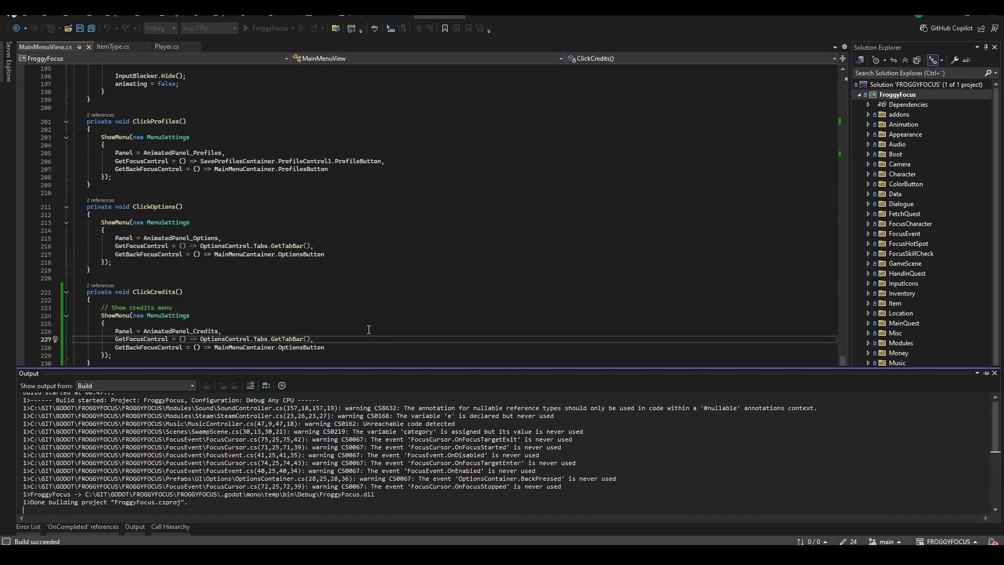
{"action": "left_click", "coordinate": [369, 330]}
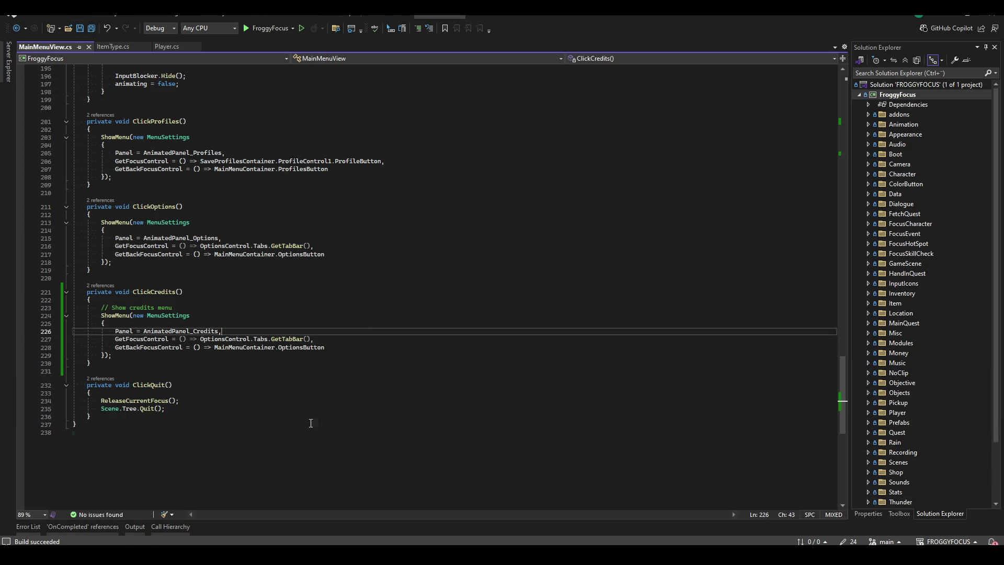
- Replace OptionsButton with CreditsButton as the back-focus control and rebuild
{"action": "double_click", "coordinate": [317, 348]}
{"action": "type", "text": "CreditsB"}
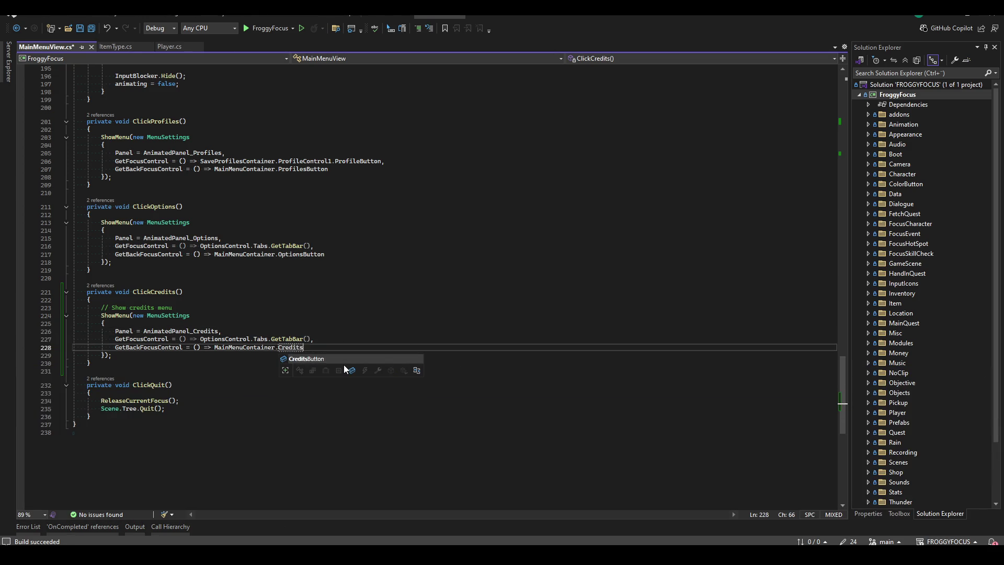
{"action": "key", "text": "Tab"}
{"action": "key", "text": "ctrl+shift+b"}
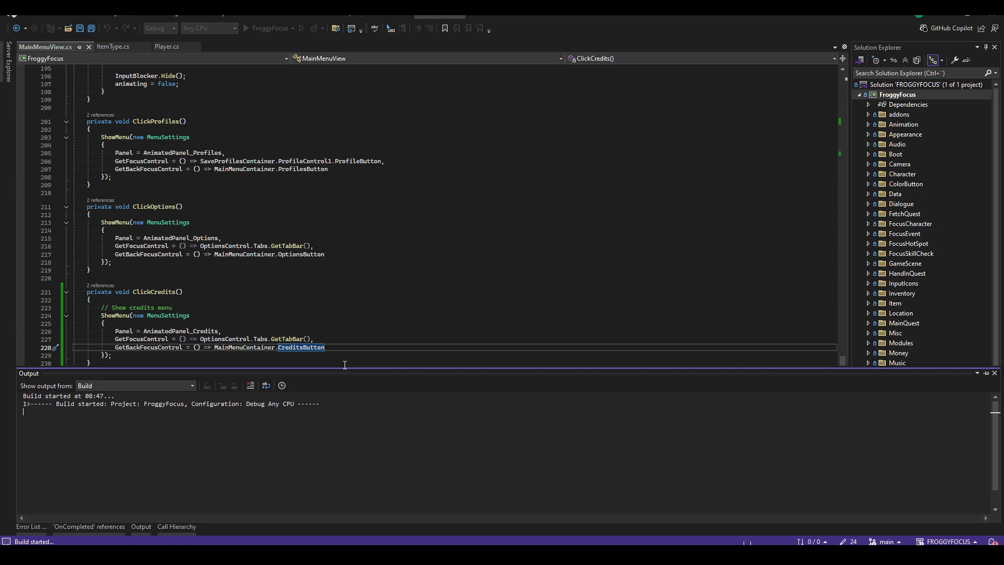
{"action": "left_click", "coordinate": [356, 340]}
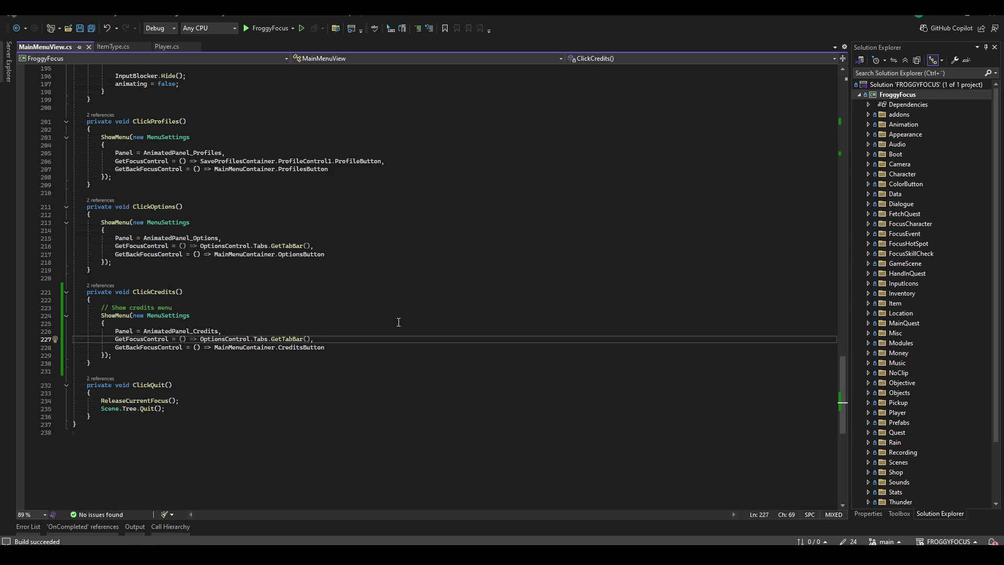
{"action": "key", "text": "alt+Tab"}
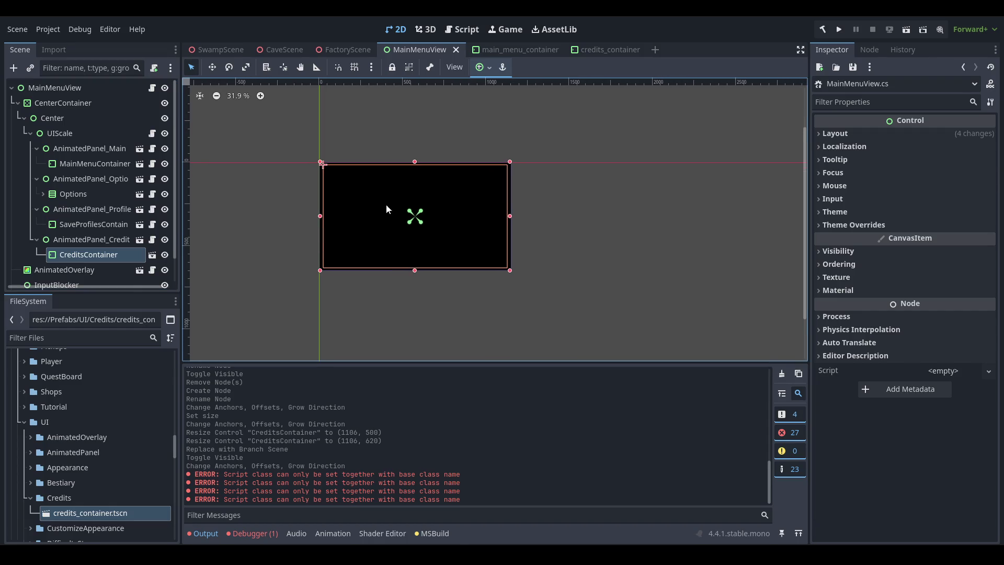
- Assign the CreditsButton node to MainMenuContainer's Credits Button property and save the scene
{"action": "left_click", "coordinate": [580, 52]}
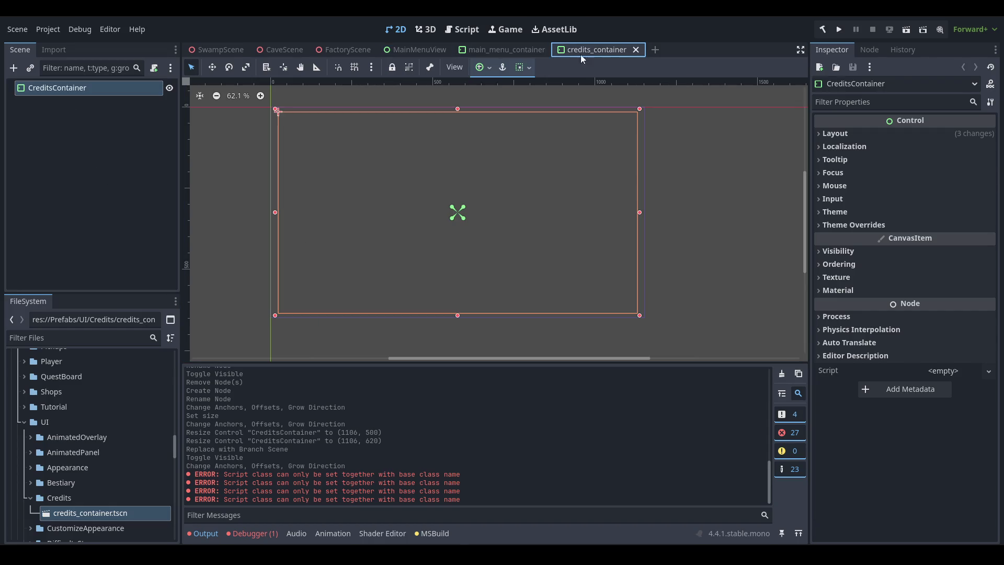
{"action": "left_click", "coordinate": [513, 53]}
{"action": "middle_click", "coordinate": [519, 49]}
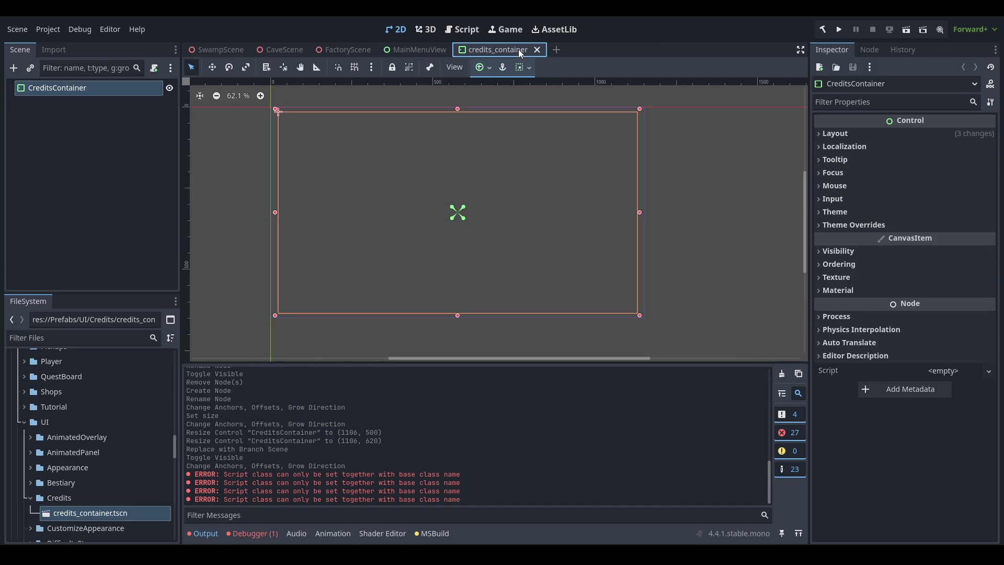
{"action": "left_click", "coordinate": [407, 52]}
{"action": "left_click", "coordinate": [139, 164]}
{"action": "left_click", "coordinate": [79, 88]}
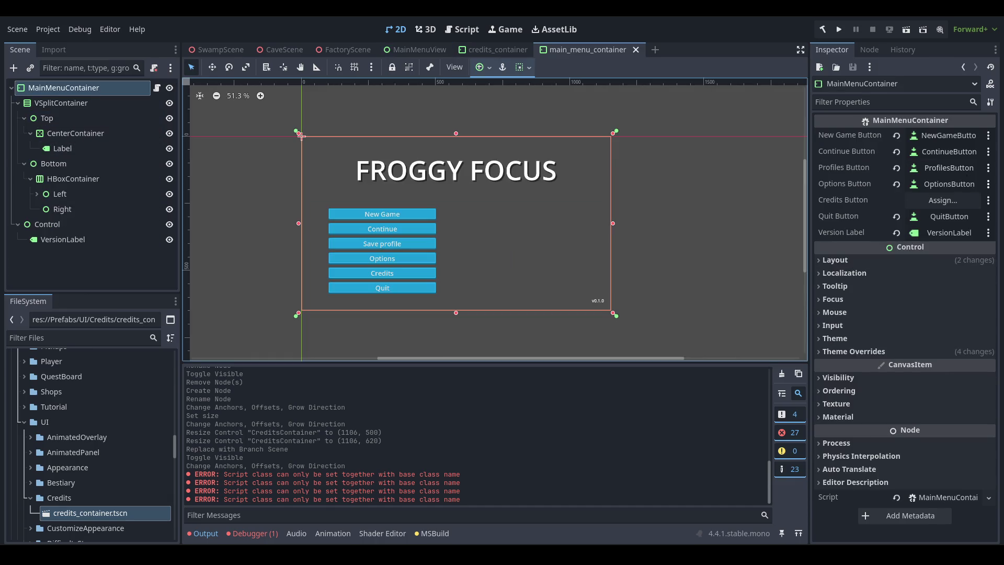
{"action": "left_click", "coordinate": [943, 200]}
{"action": "double_click", "coordinate": [528, 365]}
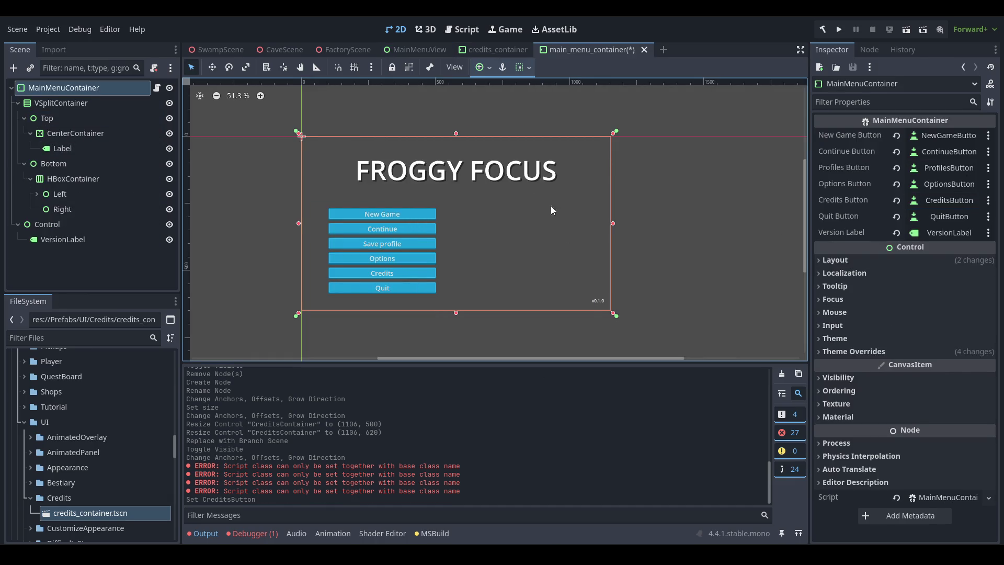
{"action": "key", "text": "ctrl+s"}
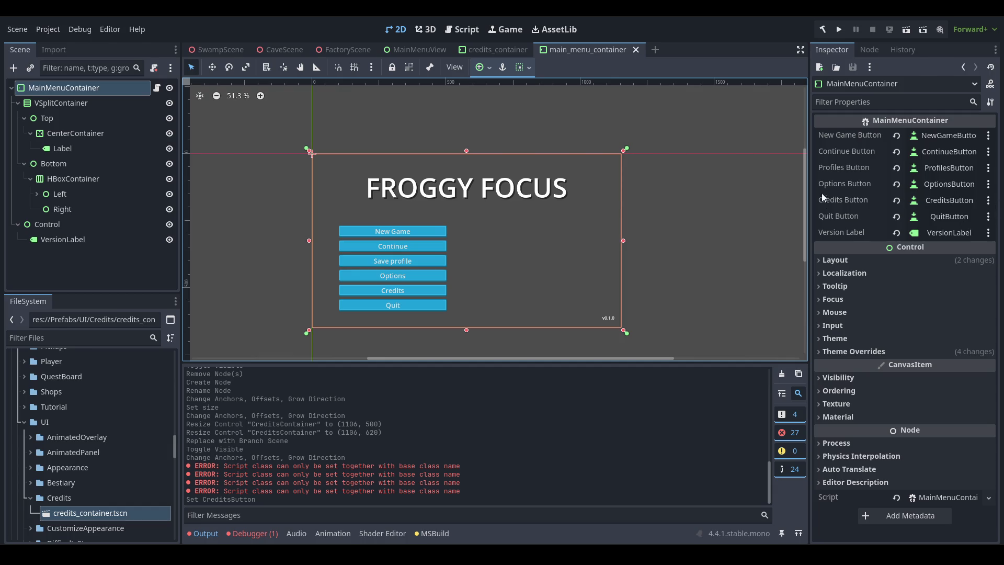
{"action": "middle_click", "coordinate": [597, 52]}
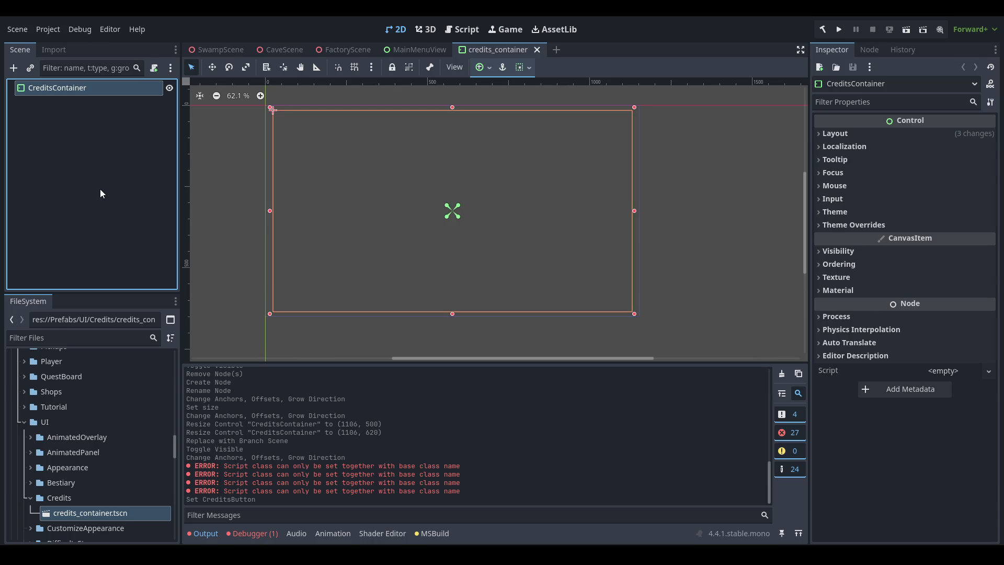
- Add an HBoxContainer child to CreditsContainer
{"action": "key", "text": "ctrl+a"}
{"action": "type", "text": "hbox"}
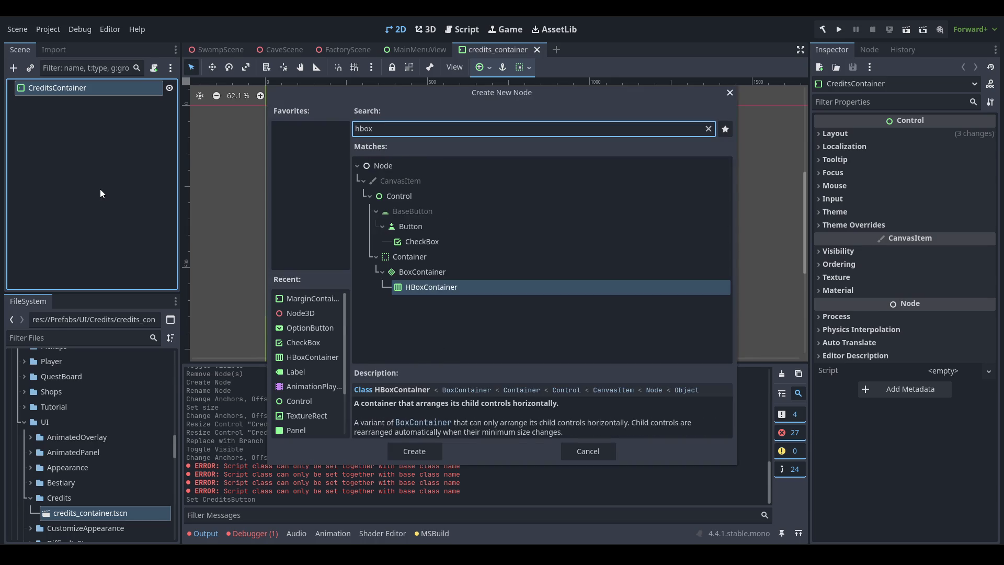
{"action": "key", "text": "Return"}
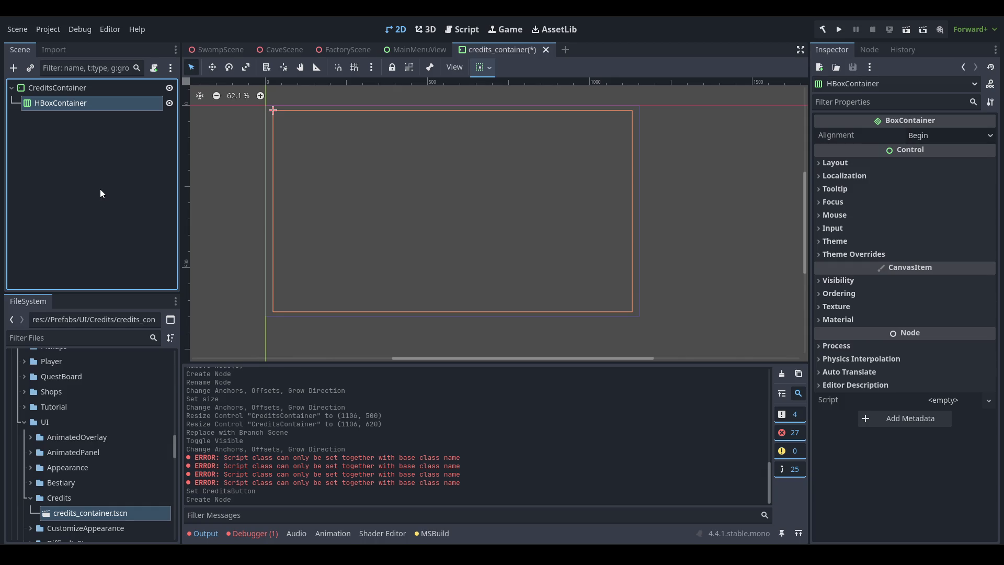
- Add a VBoxContainer under the HBoxContainer and a MarginContainer inside it
{"action": "key", "text": "ctrl+a"}
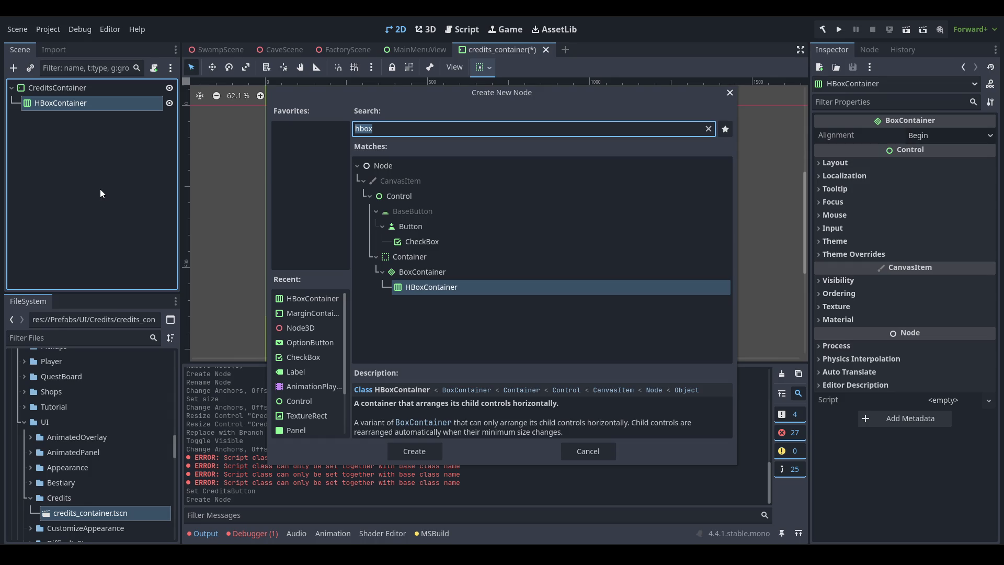
{"action": "type", "text": "vbox"}
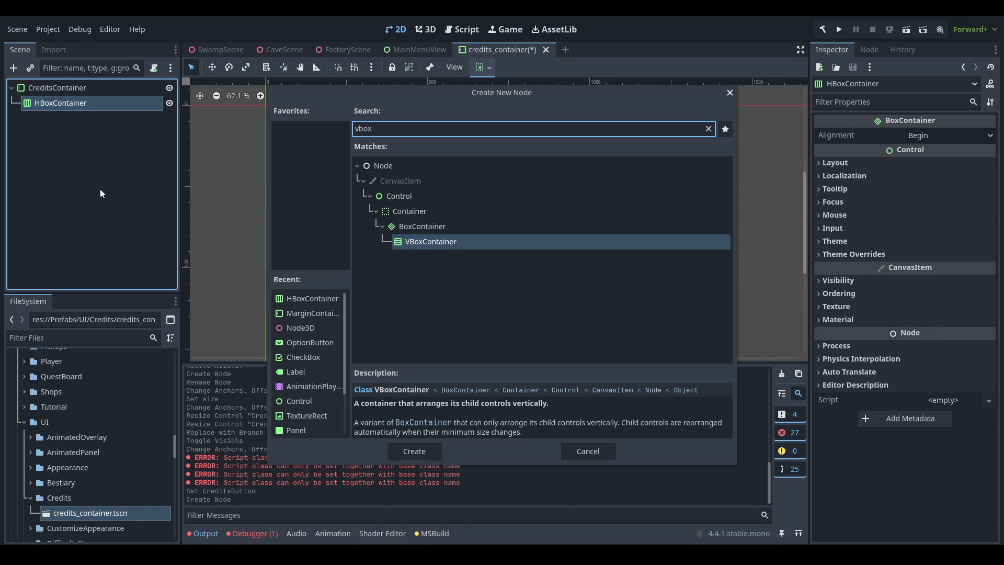
{"action": "key", "text": "Return"}
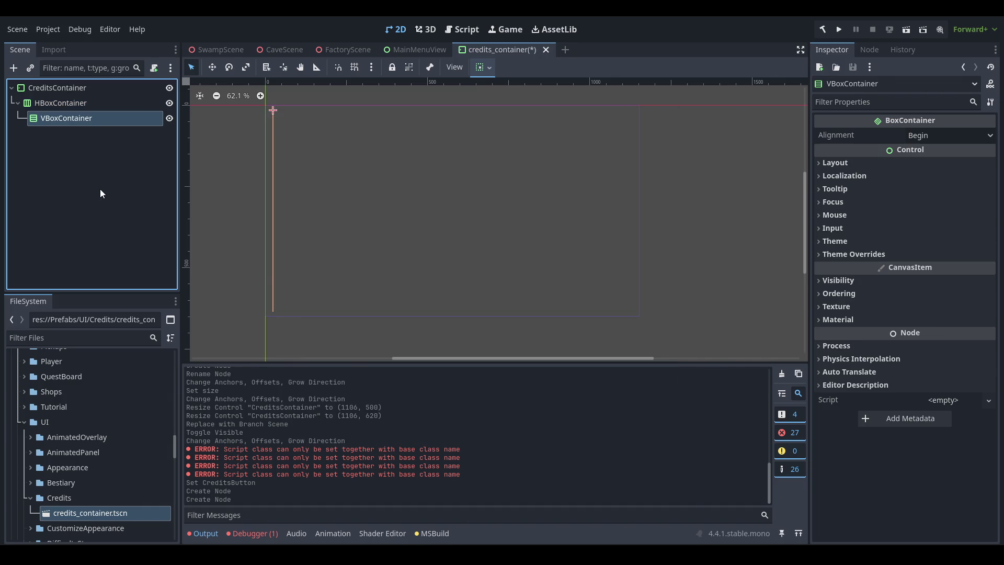
{"action": "key", "text": "ctrl+a"}
{"action": "type", "text": "panel"}
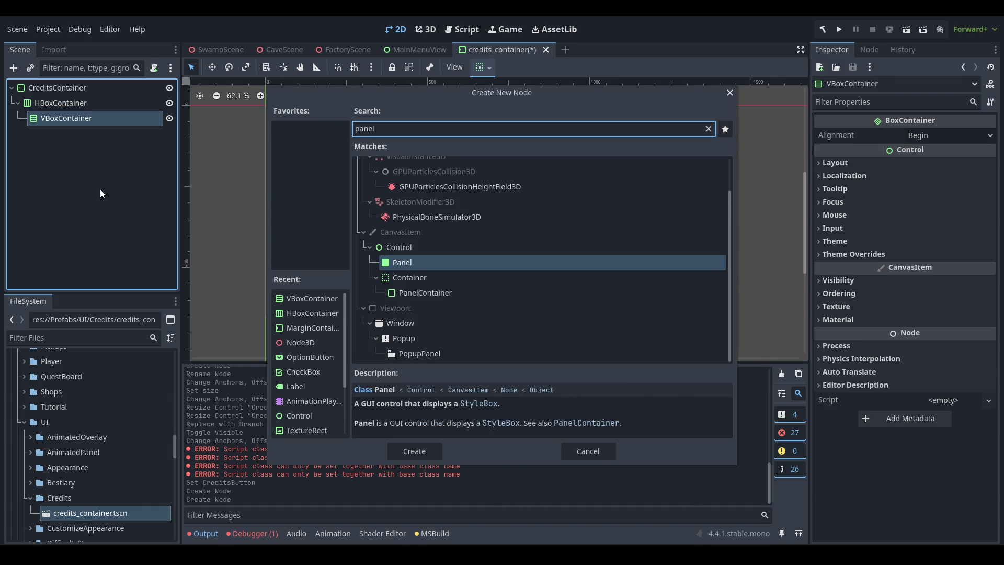
{"action": "key", "text": "ctrl+a"}
{"action": "type", "text": "marg"}
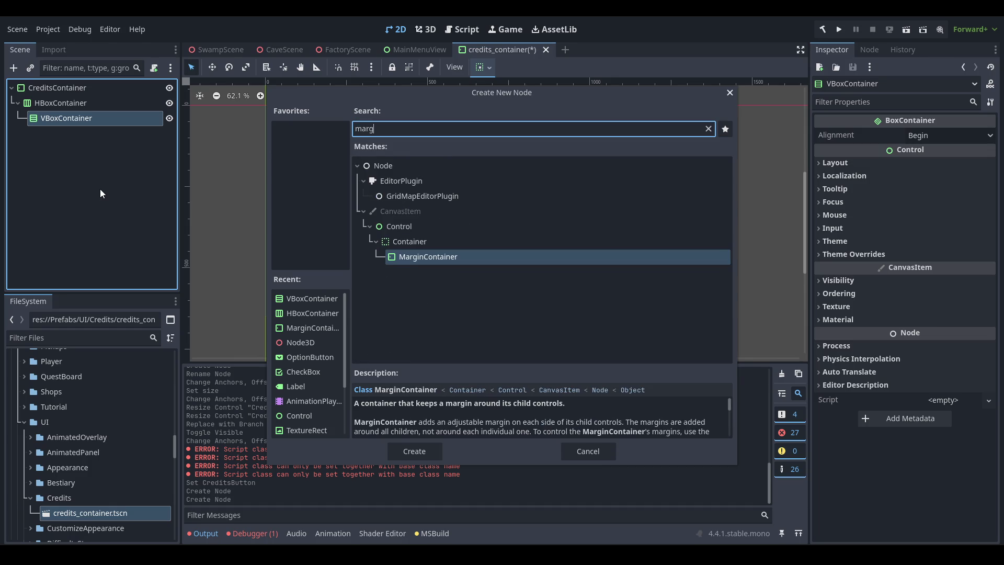
{"action": "key", "text": "Return"}
- Add a Panel and an inner MarginContainer inside the MarginContainer
{"action": "key", "text": "ctrl+a"}
{"action": "type", "text": "panel"}
{"action": "key", "text": "Return"}
{"action": "key", "text": "ctrl+a"}
{"action": "type", "text": "marg"}
{"action": "key", "text": "Return"}
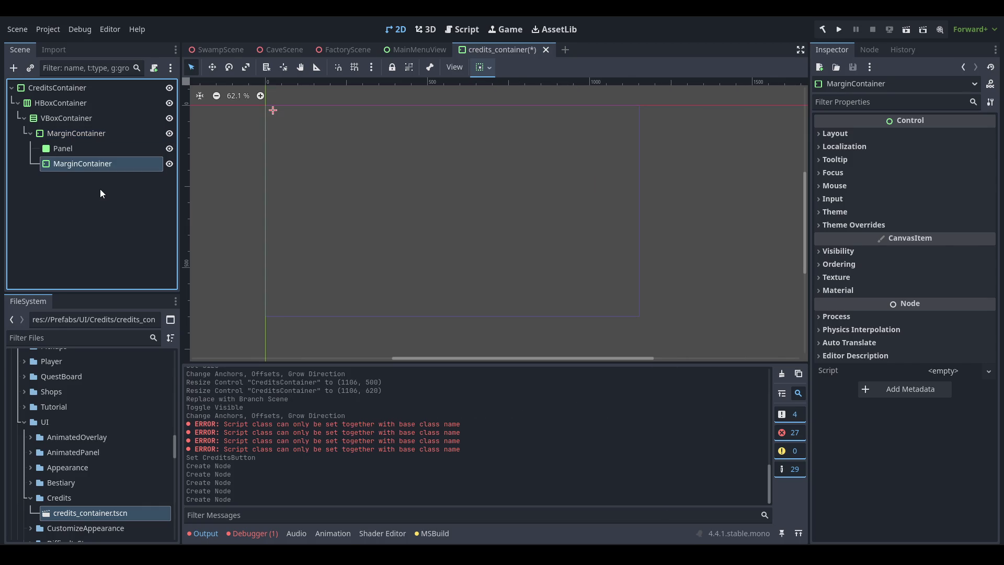
{"action": "key", "text": "Left"}
{"action": "left_click", "coordinate": [107, 115]}
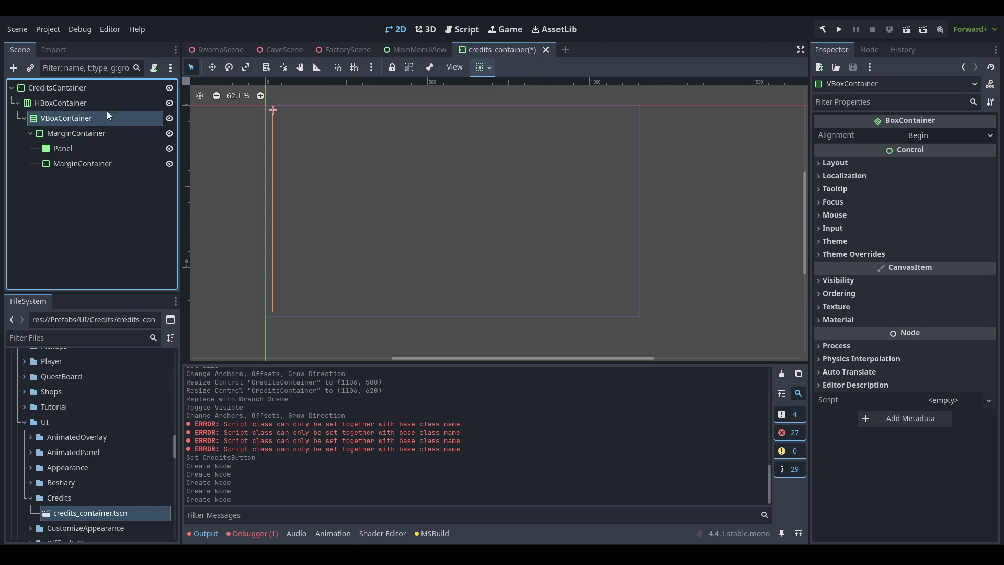
- Give the Panel the Transparent.tres theme via Quick Load
{"action": "left_click", "coordinate": [97, 133]}
{"action": "left_click", "coordinate": [103, 118]}
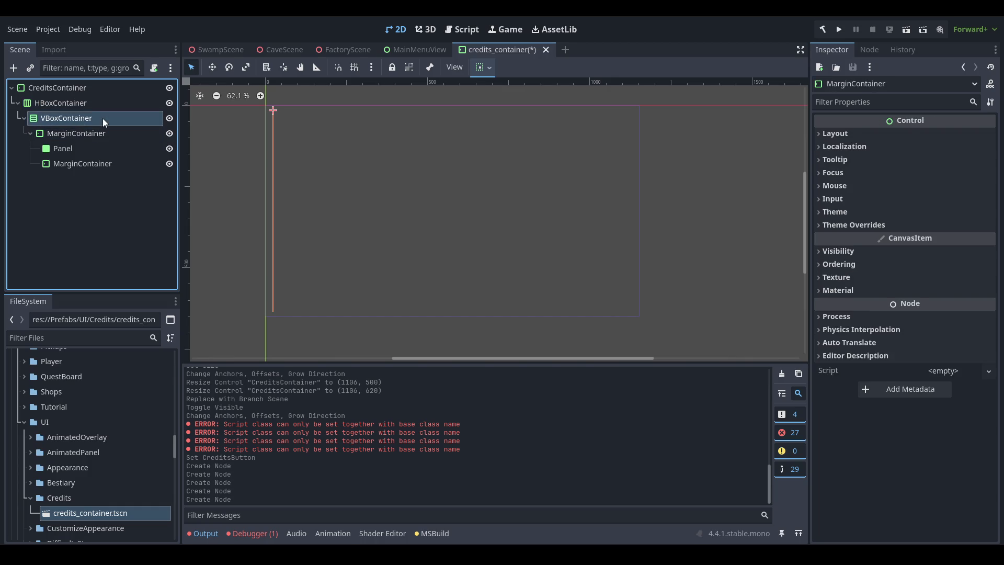
{"action": "left_click", "coordinate": [102, 137]}
{"action": "left_click", "coordinate": [94, 151]}
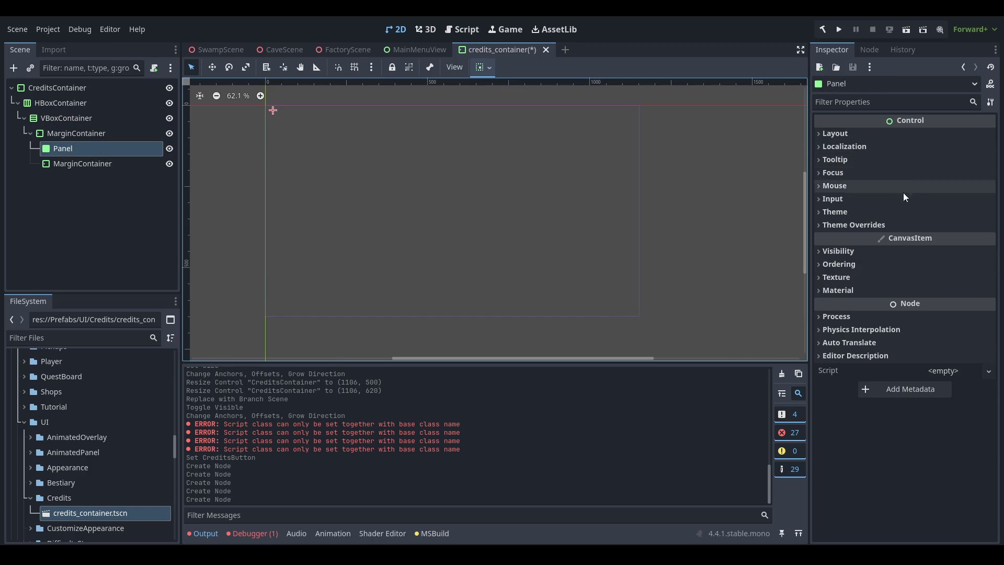
{"action": "left_click", "coordinate": [915, 211]}
{"action": "left_click", "coordinate": [945, 227]}
{"action": "left_click", "coordinate": [949, 265]}
{"action": "double_click", "coordinate": [486, 281]}
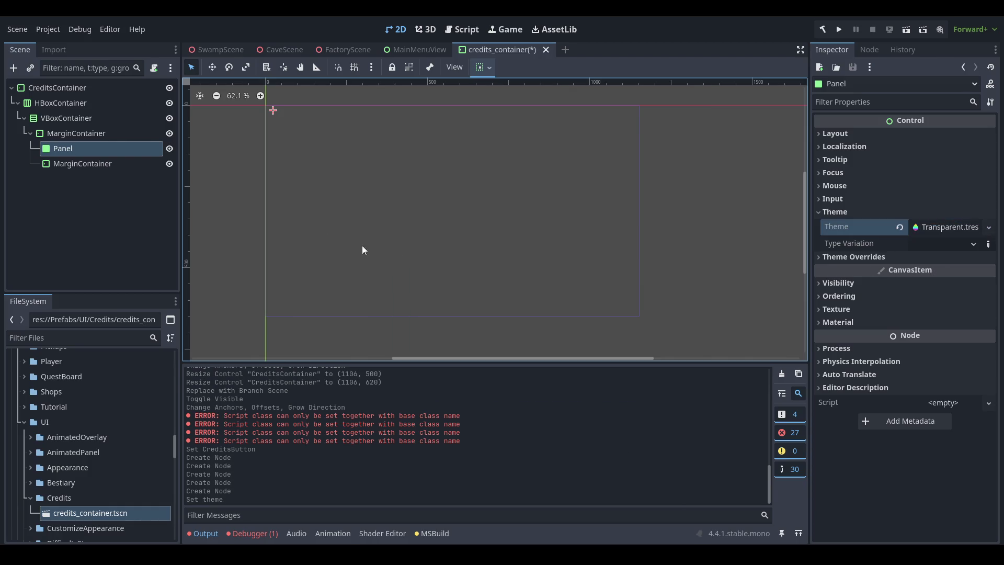
- Give the root CreditsContainer the Blue.tres theme via Quick Load
{"action": "left_click", "coordinate": [96, 135]}
{"action": "left_click", "coordinate": [98, 89]}
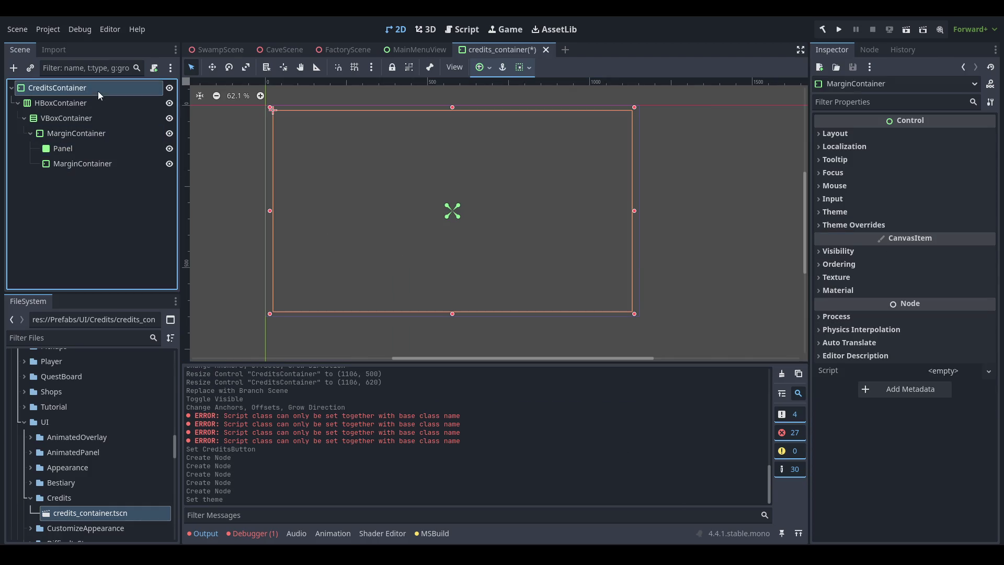
{"action": "left_click", "coordinate": [945, 227]}
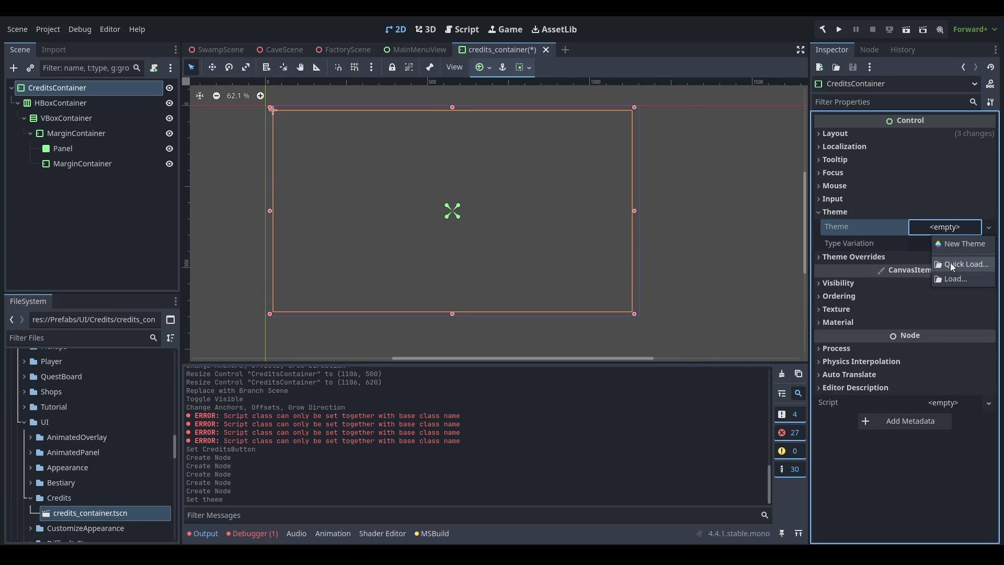
{"action": "left_click", "coordinate": [950, 263]}
{"action": "double_click", "coordinate": [406, 181]}
{"action": "left_click", "coordinate": [90, 149]}
{"action": "left_click", "coordinate": [99, 163]}
{"action": "left_click", "coordinate": [97, 133]}
{"action": "left_click", "coordinate": [104, 163]}
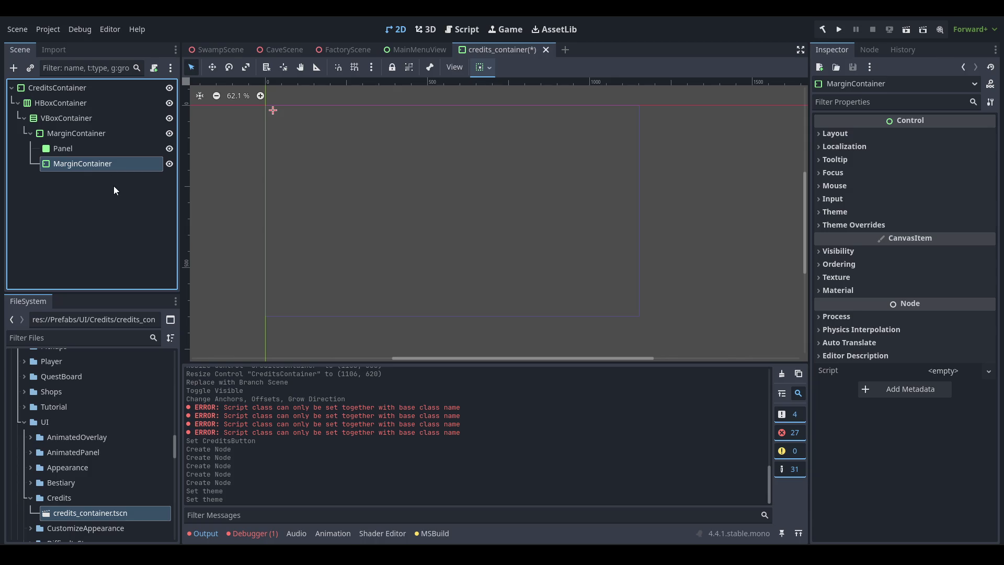
- Add a VBoxContainer holding a Label with text 'Production' to the inner MarginContainer
{"action": "key", "text": "ctrl+a"}
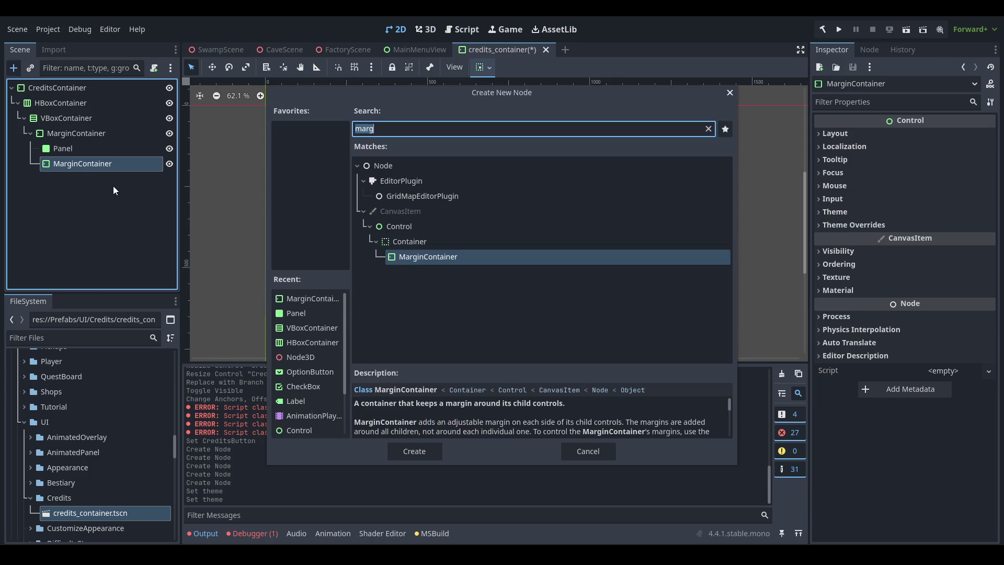
{"action": "type", "text": "vbox"}
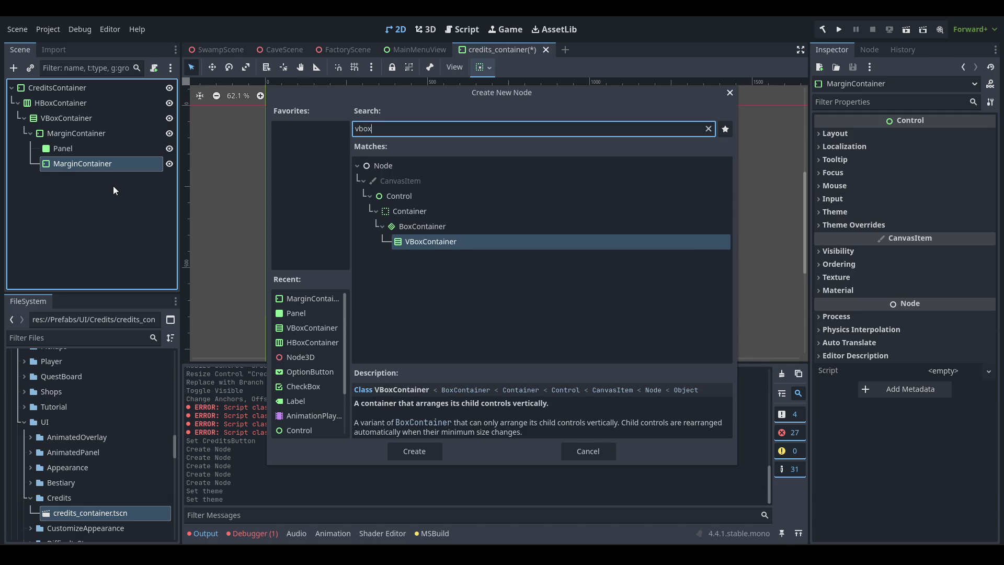
{"action": "key", "text": "Return"}
{"action": "key", "text": "ctrl+a"}
{"action": "type", "text": "labe"}
{"action": "key", "text": "Return"}
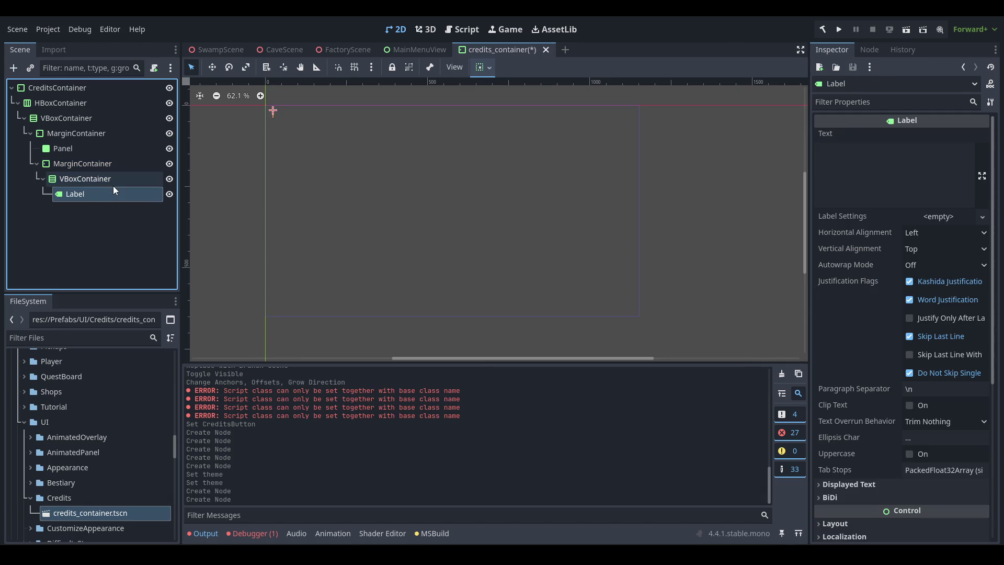
{"action": "left_click", "coordinate": [880, 172]}
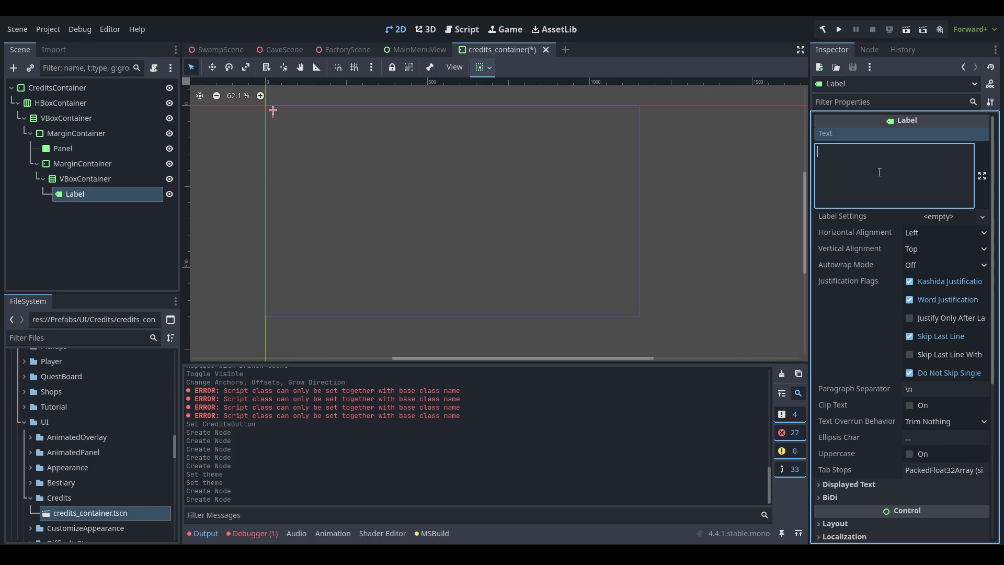
{"action": "type", "text": "Production"}
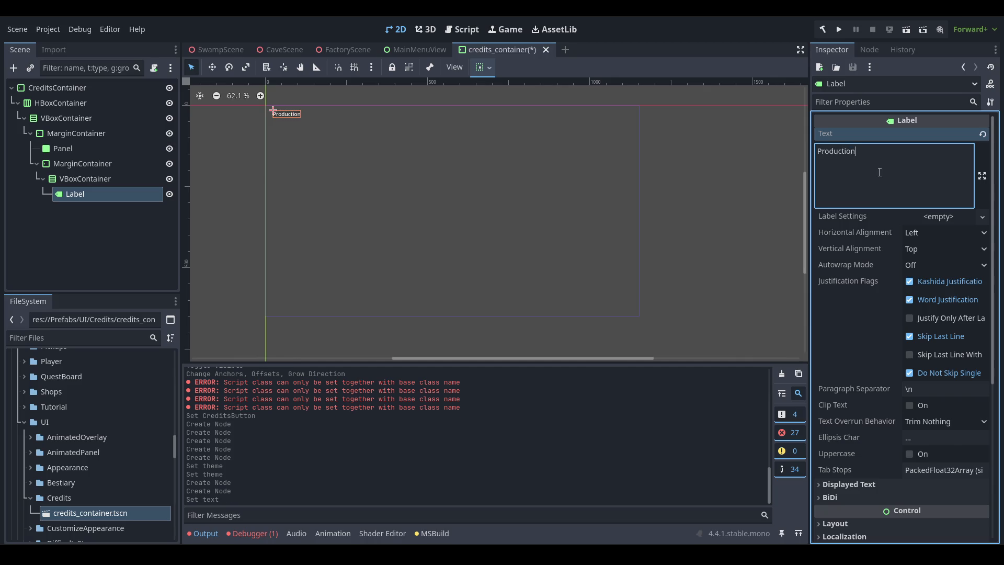
{"action": "left_click", "coordinate": [90, 164]}
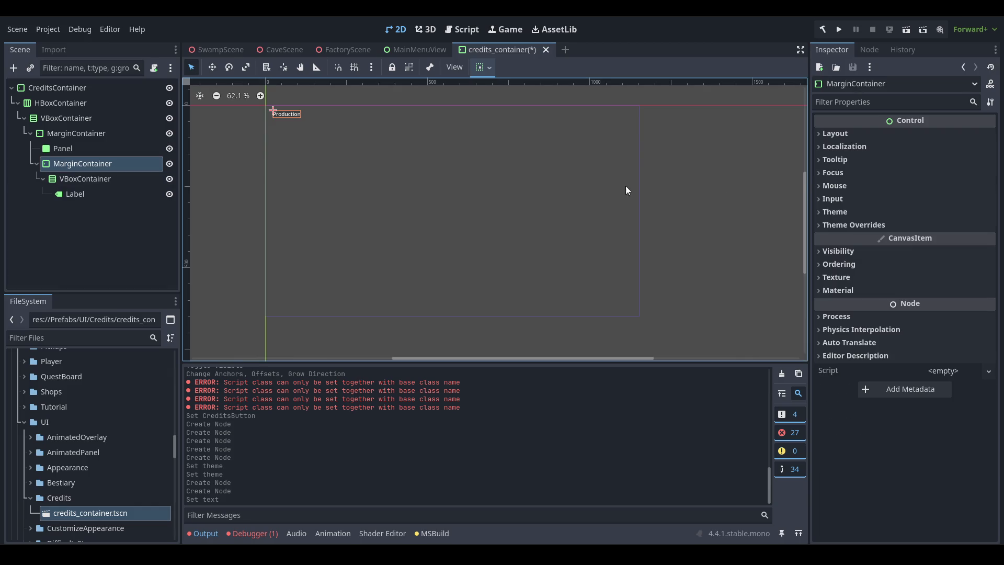
- Set the inner MarginContainer's left, top, right and bottom margin overrides to 10 and save
{"action": "left_click", "coordinate": [903, 225]}
{"action": "left_click", "coordinate": [907, 238]}
{"action": "left_click", "coordinate": [958, 252]}
{"action": "type", "text": "10"}
{"action": "key", "text": "Tab"}
{"action": "type", "text": "10"}
{"action": "key", "text": "Tab"}
{"action": "type", "text": "10"}
{"action": "key", "text": "Tab"}
{"action": "type", "text": "10"}
{"action": "key", "text": "Return"}
{"action": "key", "text": "ctrl+s"}
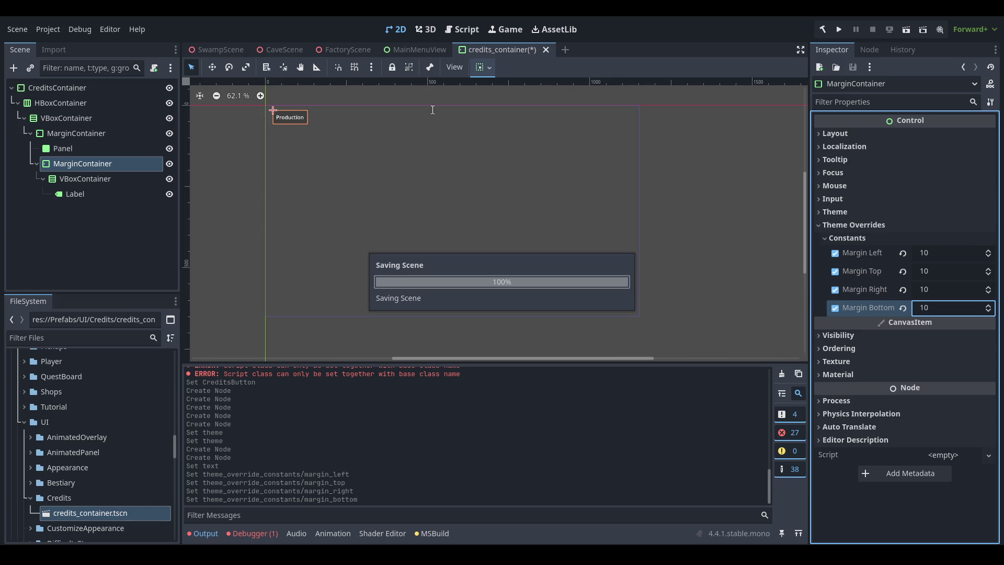
{"action": "scroll", "coordinate": [293, 140], "scroll_direction": "up", "scroll_amount": 5}
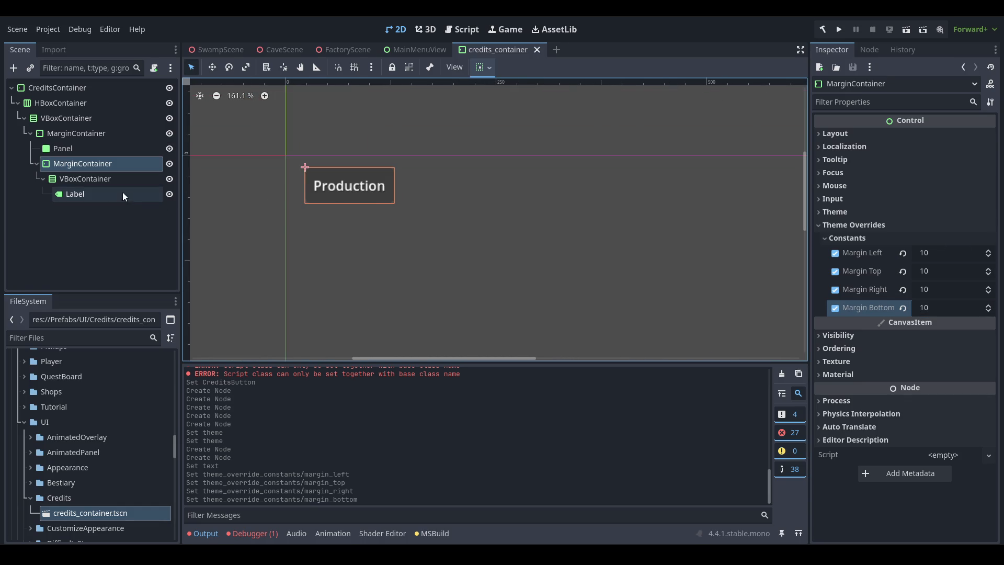
- Duplicate the Production label to create Label2
{"action": "left_click", "coordinate": [90, 196]}
{"action": "key", "text": "ctrl+d"}
{"action": "left_click", "coordinate": [897, 166]}
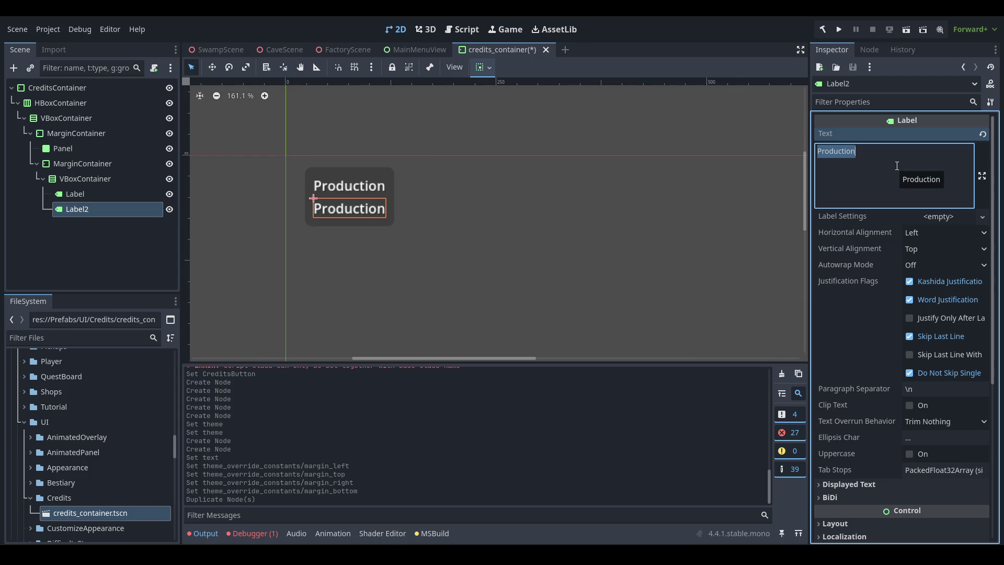
- Set Label2's text to 'BRTL Games' under the Production heading and save the scene
{"action": "type", "text": "Bertil Kasper"}
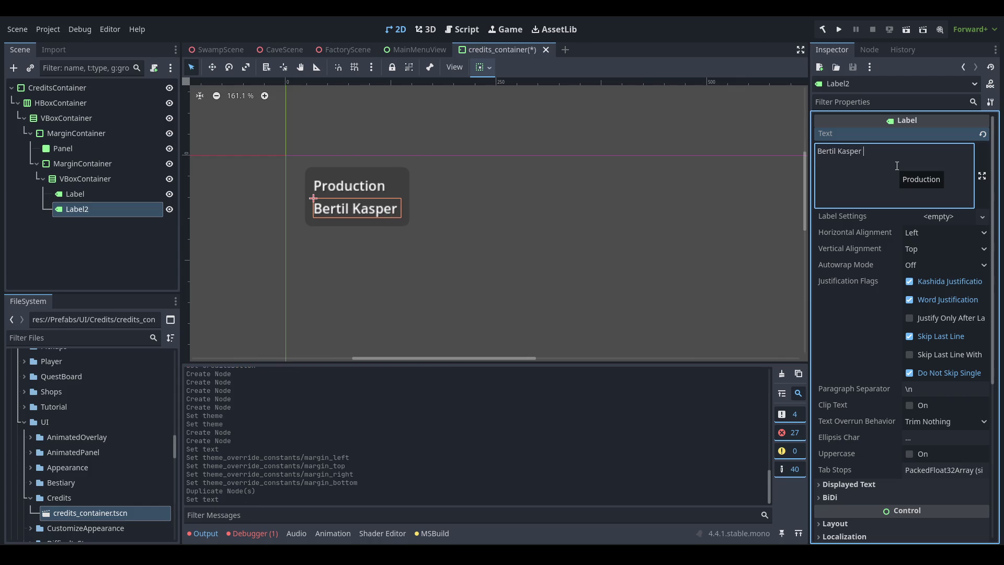
{"action": "key", "text": "ctrl+a"}
{"action": "key", "text": "BackSpace"}
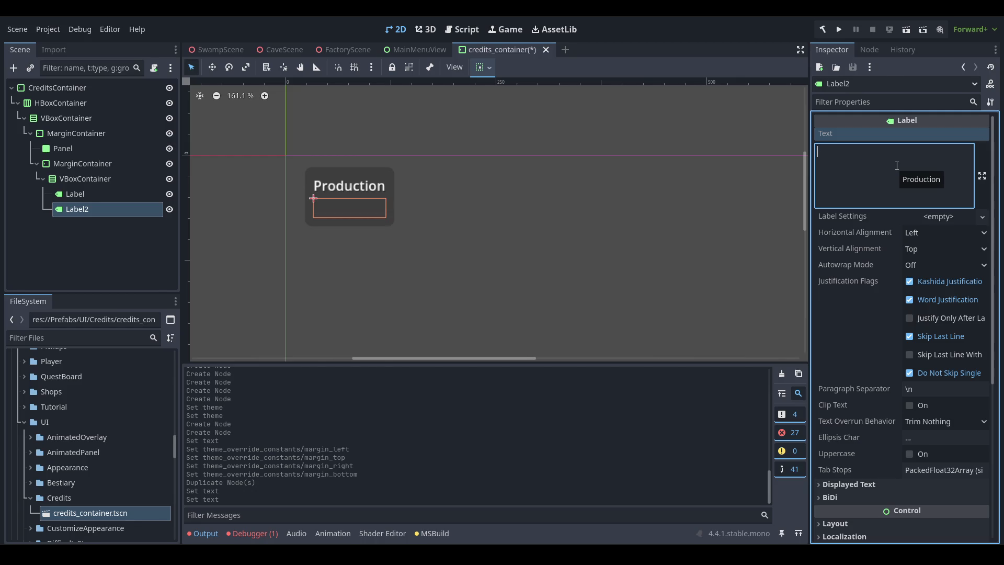
{"action": "type", "text": "BRTL GAm"}
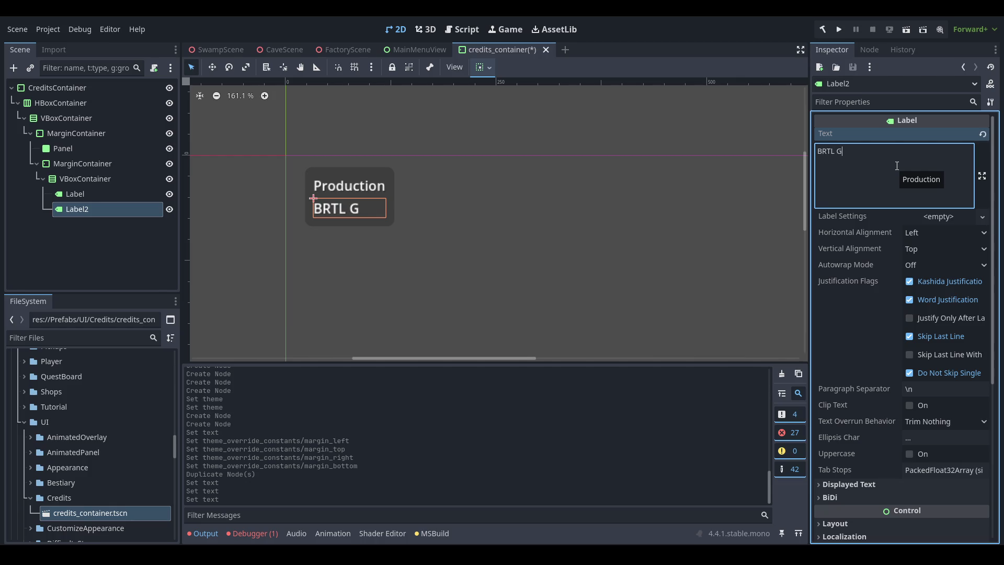
{"action": "type", "text": "es"}
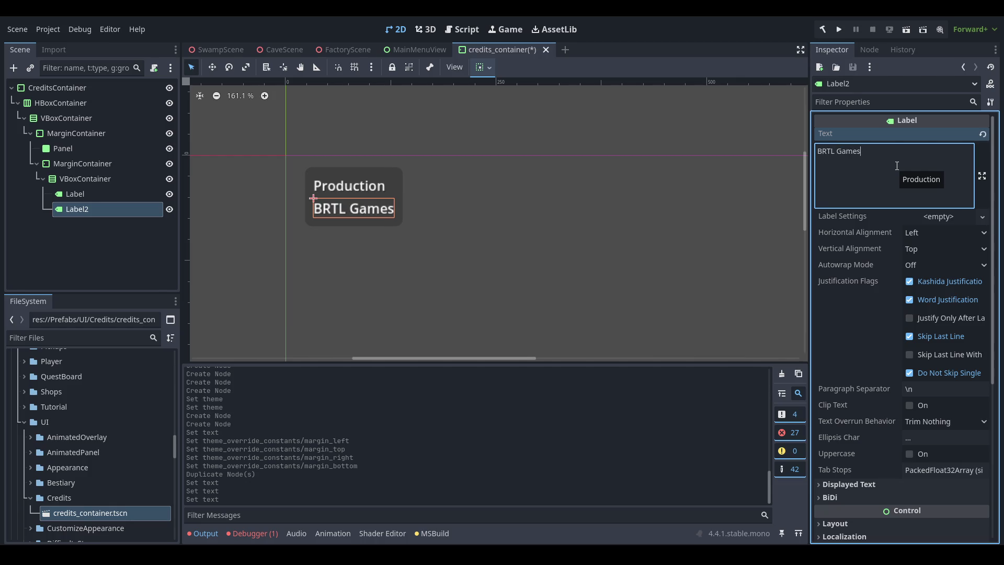
{"action": "scroll", "coordinate": [462, 245], "scroll_direction": "up", "scroll_amount": 2}
{"action": "key", "text": "ctrl+s"}
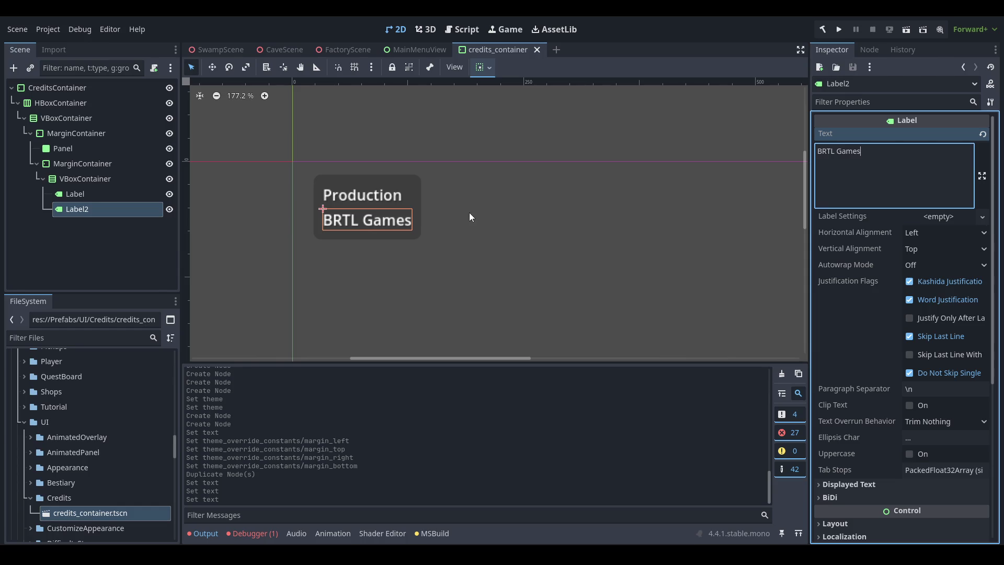
{"action": "scroll", "coordinate": [596, 290], "scroll_direction": "up", "scroll_amount": 1}
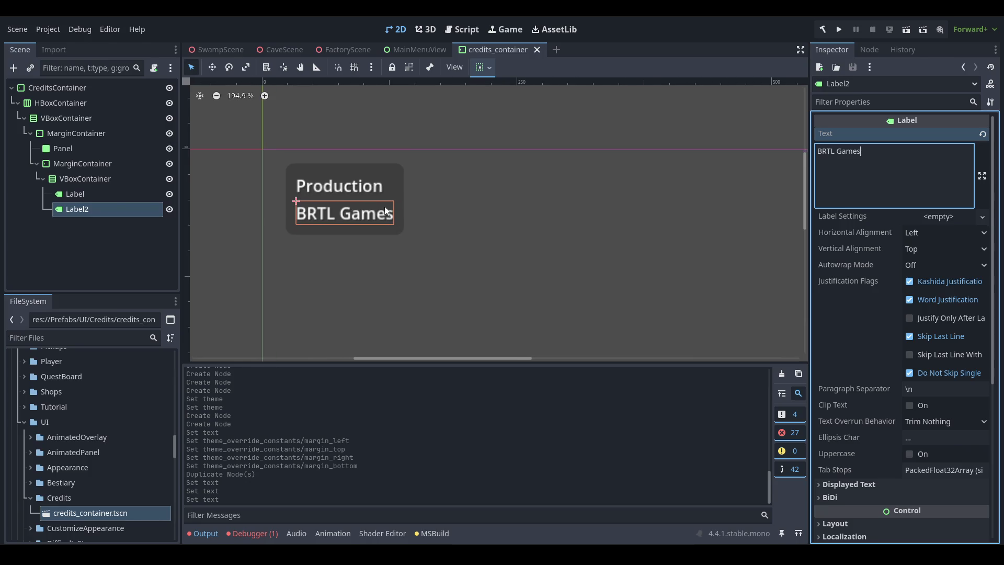
- Set Horizontal Alignment to Center on both the BRTL Games line and the heading label
{"action": "left_click", "coordinate": [936, 234]}
{"action": "left_click", "coordinate": [925, 264]}
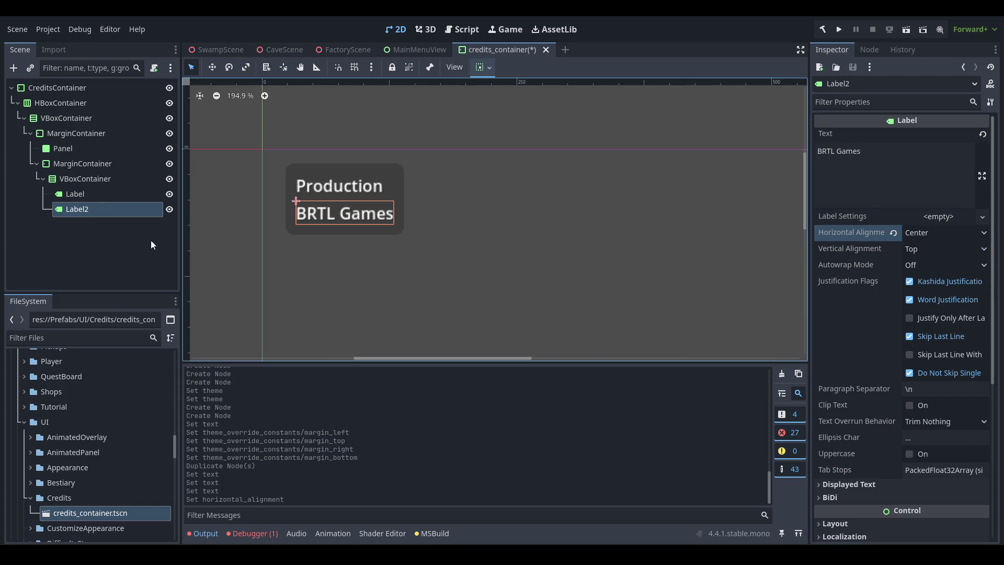
{"action": "left_click", "coordinate": [78, 194]}
{"action": "left_click", "coordinate": [942, 233]}
{"action": "left_click", "coordinate": [926, 264]}
- Replace the heading label's text with PRODUCTION
{"action": "scroll", "coordinate": [419, 219], "scroll_direction": "down", "scroll_amount": 2}
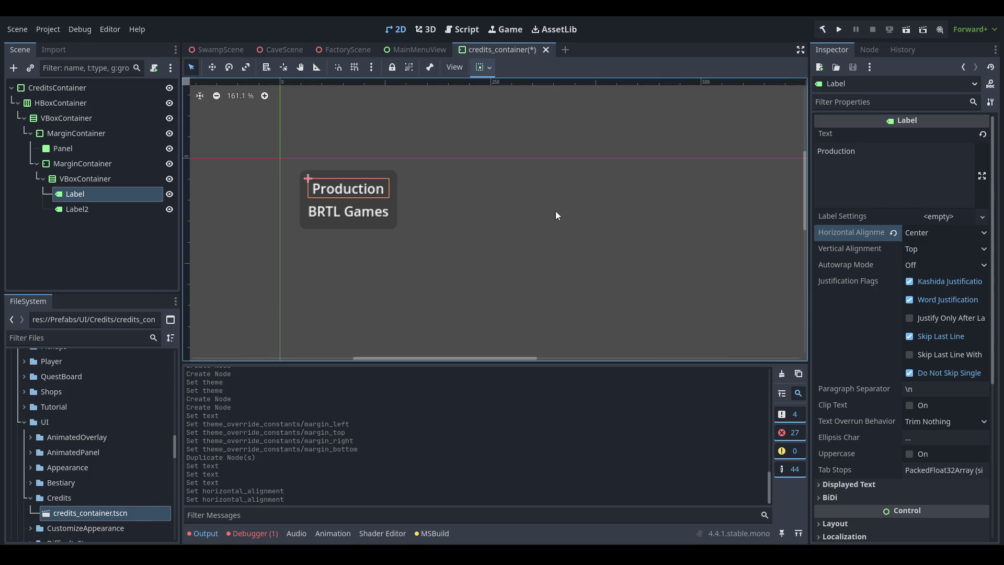
{"action": "left_click", "coordinate": [908, 159]}
{"action": "key", "text": "ctrl+a"}
{"action": "type", "text": "PRODUCTION"}
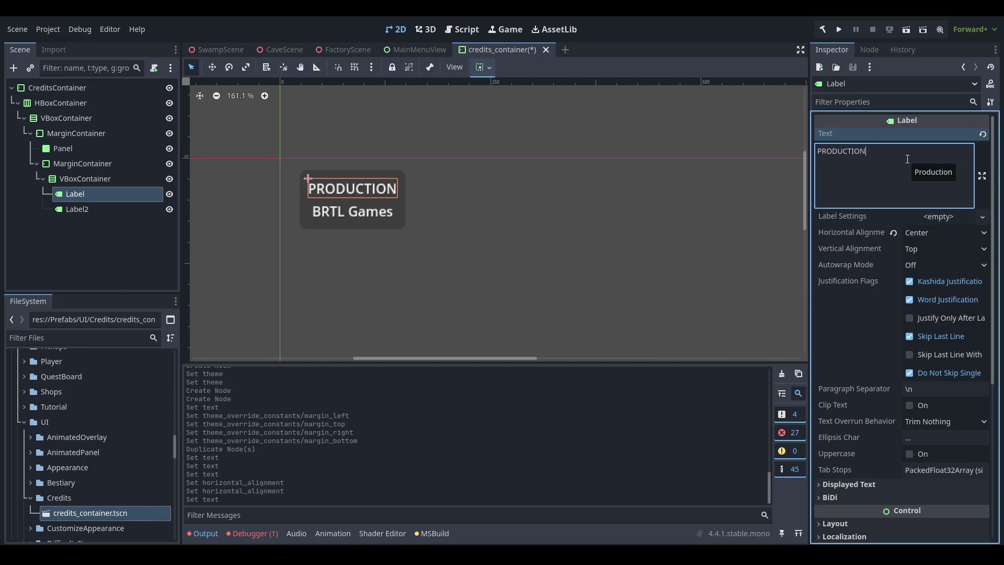
- Give the heading a 30 px Theme Overrides font size and save the scene
{"action": "scroll", "coordinate": [898, 360], "scroll_direction": "down", "scroll_amount": 5}
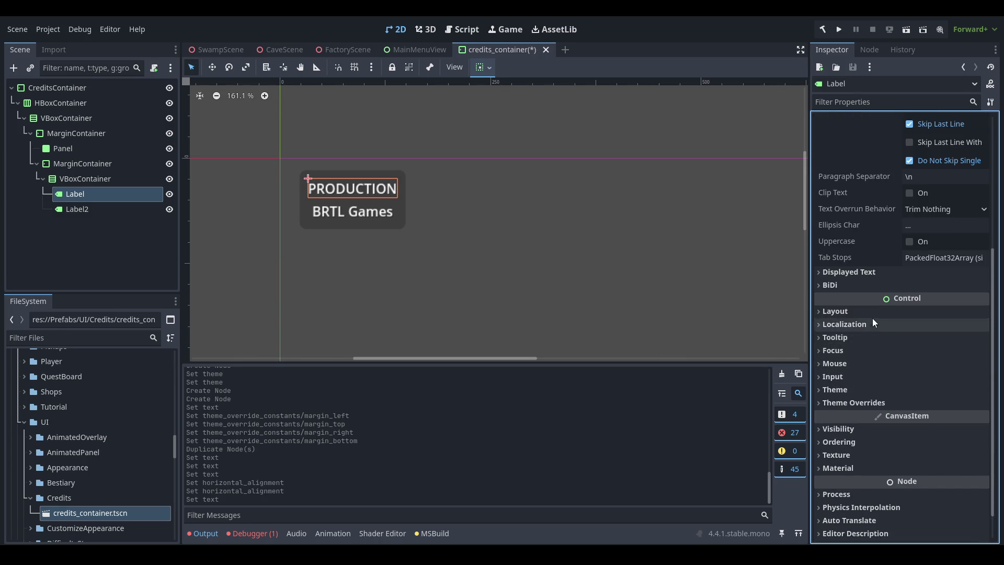
{"action": "left_click", "coordinate": [882, 404]}
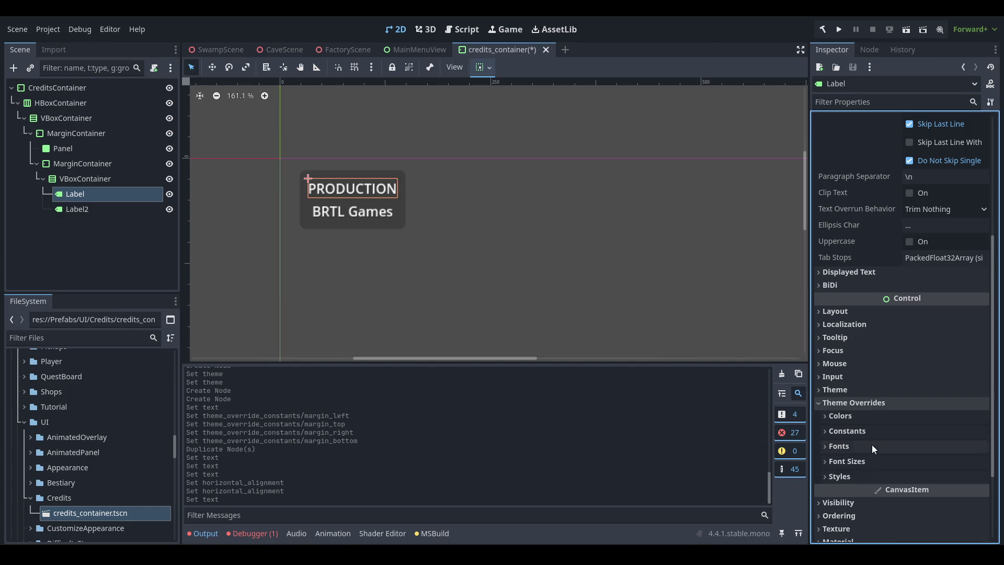
{"action": "left_click", "coordinate": [881, 460]}
{"action": "left_click", "coordinate": [950, 476]}
{"action": "type", "text": "1"}
{"action": "type", "text": "30"}
{"action": "key", "text": "Return"}
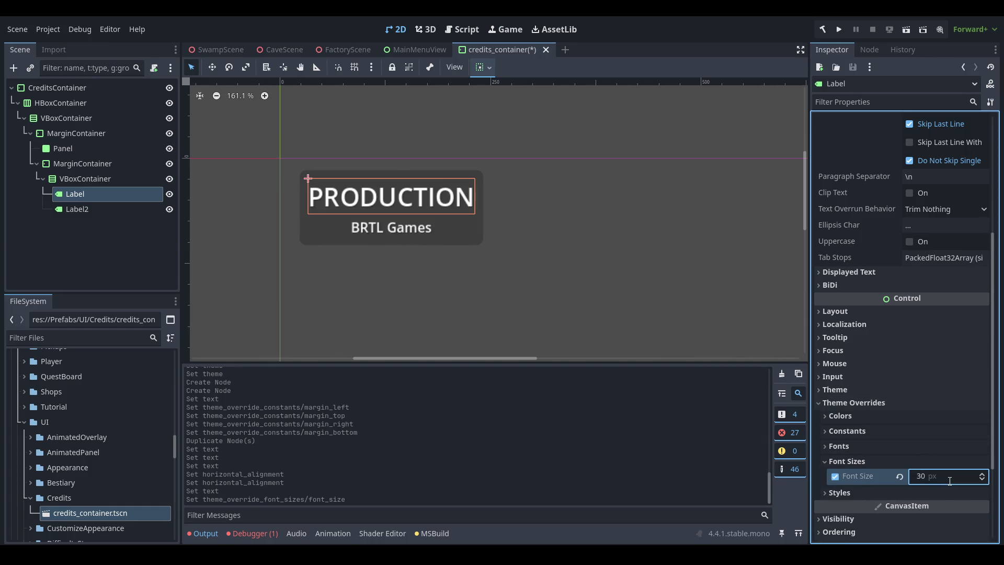
{"action": "scroll", "coordinate": [529, 152], "scroll_direction": "down", "scroll_amount": 1}
{"action": "key", "text": "ctrl+s"}
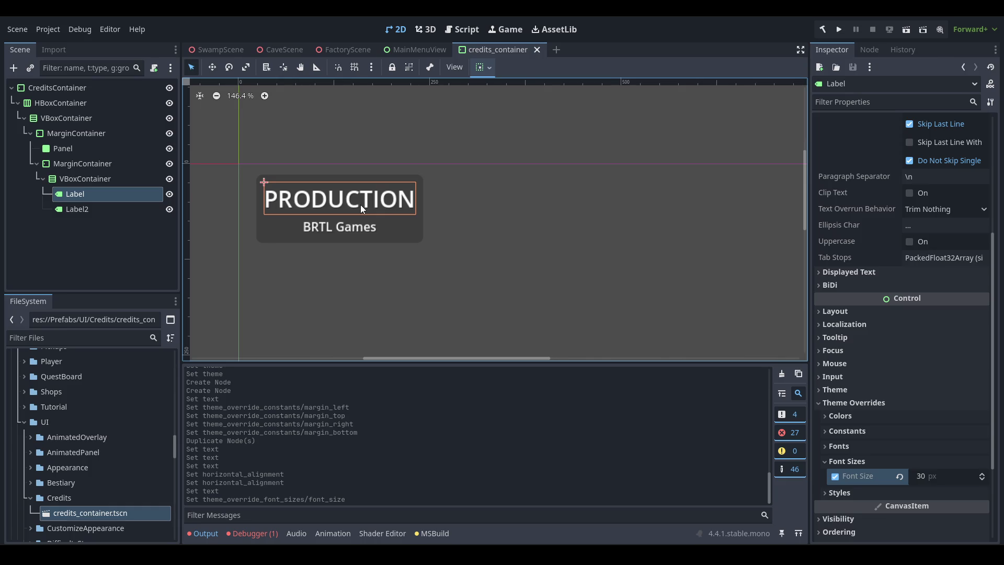
- Select the credit panel's MarginContainer and collapse its child nodes in the scene tree
{"action": "scroll", "coordinate": [361, 207], "scroll_direction": "down", "scroll_amount": 1}
{"action": "scroll", "coordinate": [391, 197], "scroll_direction": "down", "scroll_amount": 5}
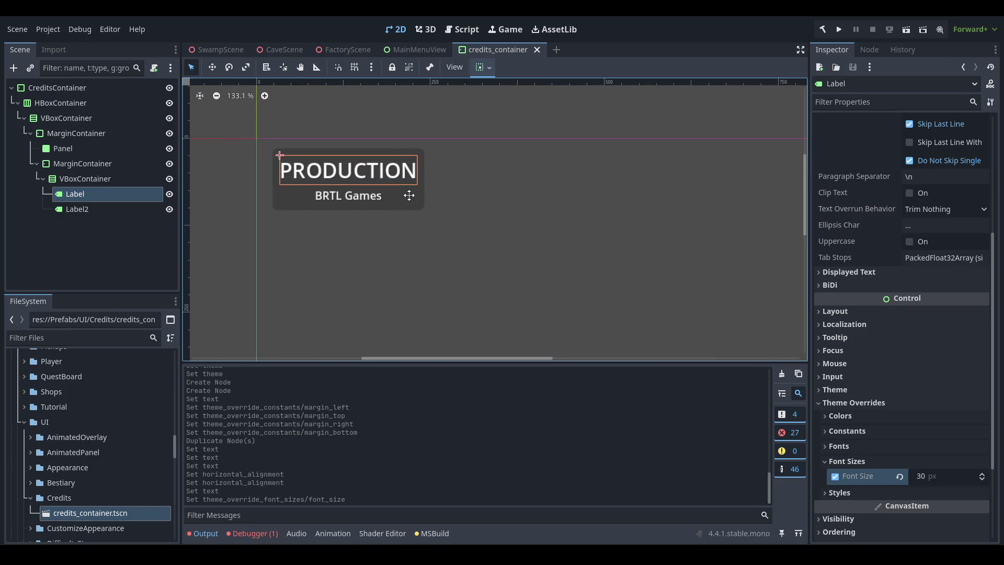
{"action": "scroll", "coordinate": [388, 233], "scroll_direction": "up", "scroll_amount": 4}
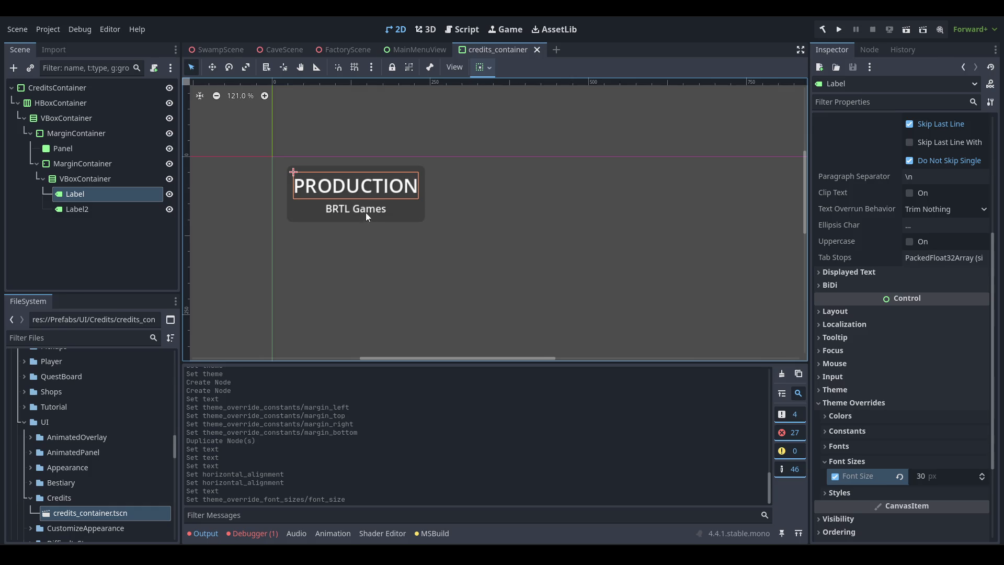
{"action": "left_click", "coordinate": [105, 164]}
{"action": "left_click", "coordinate": [52, 137]}
{"action": "left_click", "coordinate": [45, 123]}
{"action": "left_click", "coordinate": [61, 131]}
{"action": "left_click", "coordinate": [105, 120]}
{"action": "left_click", "coordinate": [98, 133]}
{"action": "left_click", "coordinate": [29, 134]}
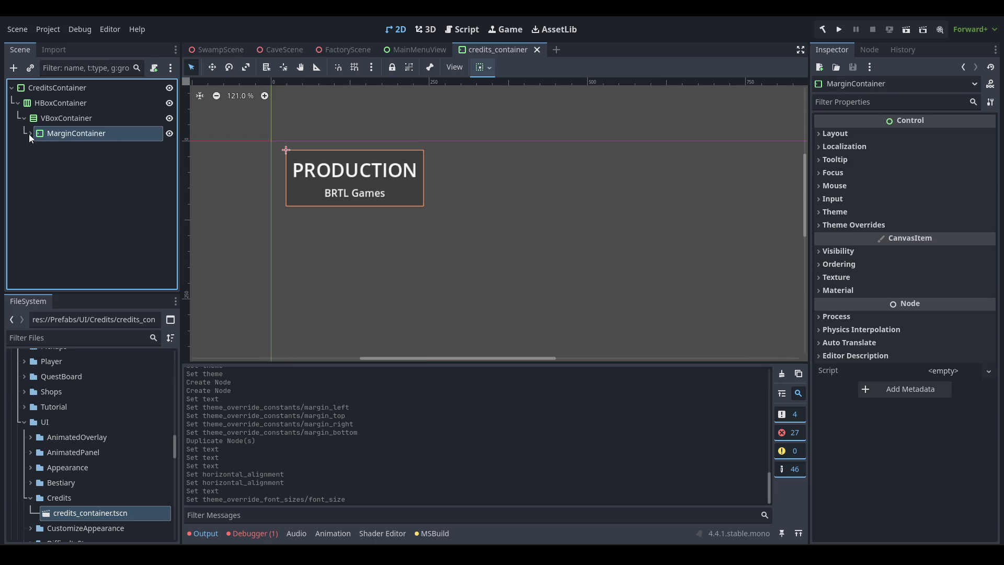
- Duplicate the credit panel and retitle the copy's heading TESTING
{"action": "key", "text": "ctrl+d"}
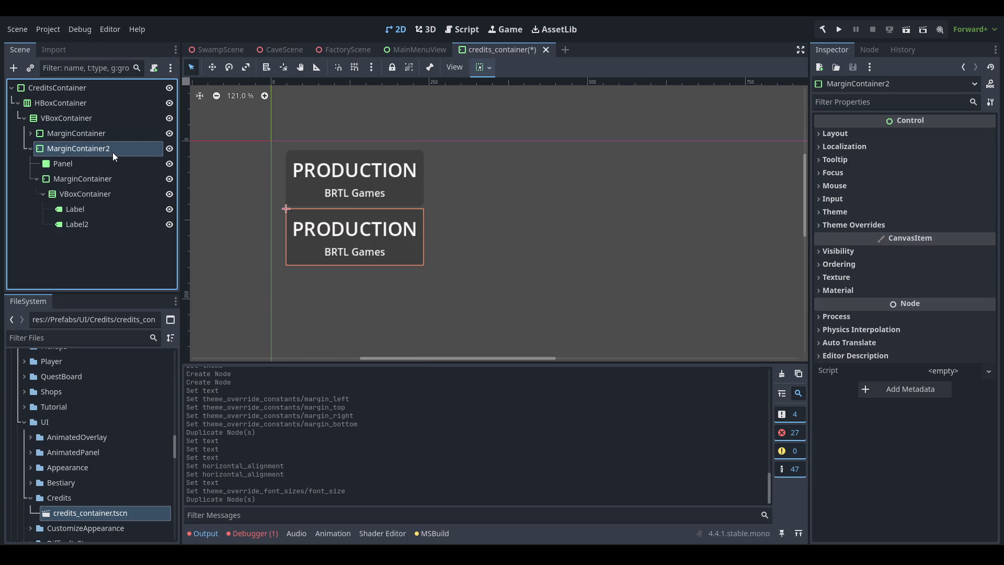
{"action": "left_click", "coordinate": [115, 179]}
{"action": "left_click", "coordinate": [99, 210]}
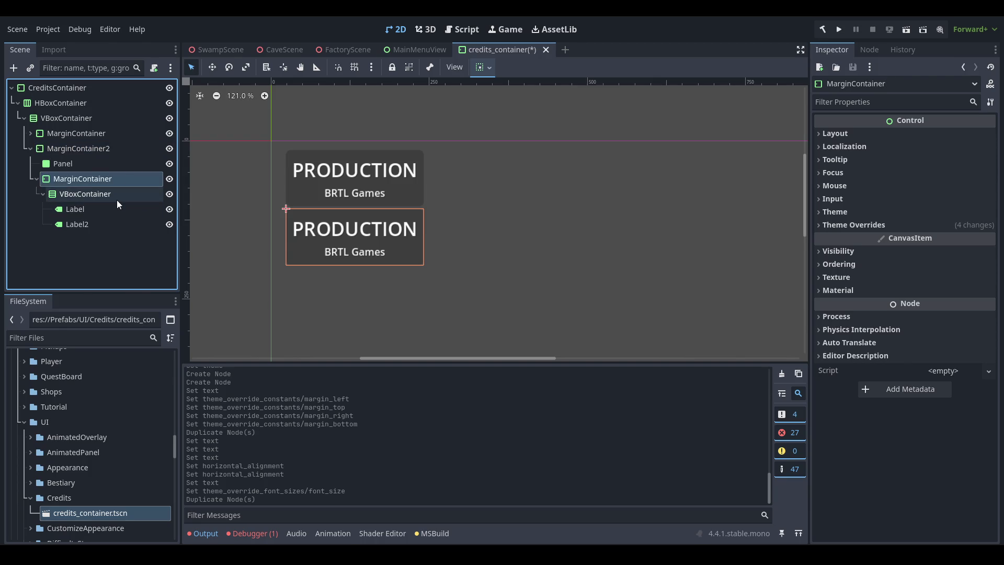
{"action": "double_click", "coordinate": [908, 164]}
{"action": "type", "text": "TESTING"}
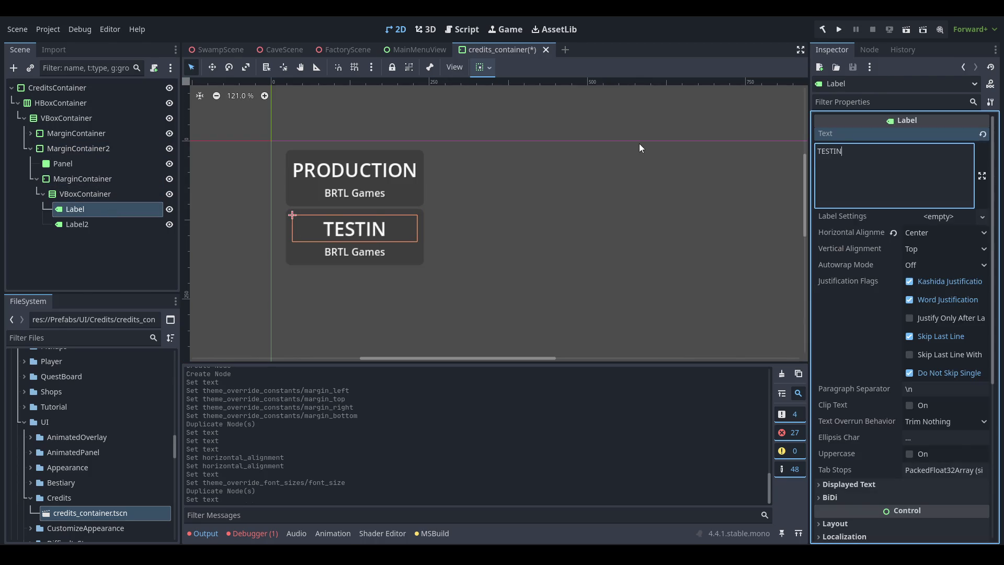
- Replace BRTL Games with the first tester's name, add Label3 for a second tester, and save
{"action": "left_click", "coordinate": [114, 223]}
{"action": "double_click", "coordinate": [898, 160]}
{"action": "type", "text": "Lindbulub"}
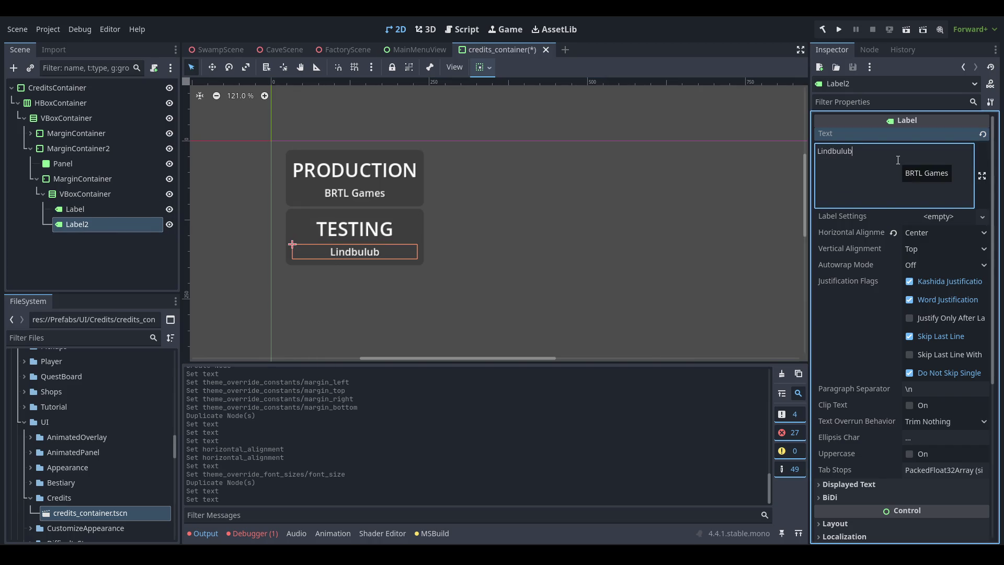
{"action": "left_click", "coordinate": [99, 218]}
{"action": "key", "text": "ctrl+d"}
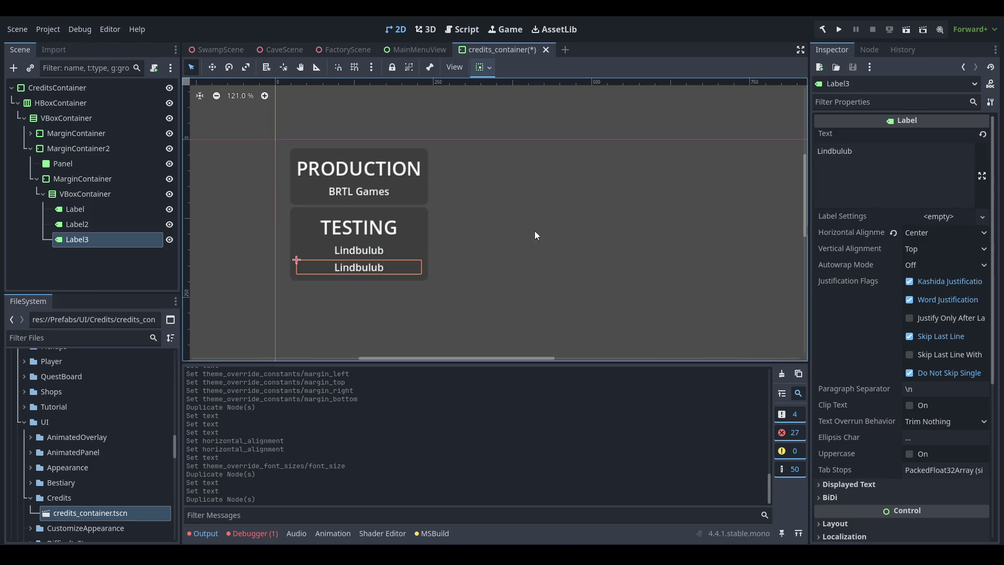
{"action": "double_click", "coordinate": [900, 165]}
{"action": "type", "text": "Gray"}
{"action": "key", "text": "ctrl+s"}
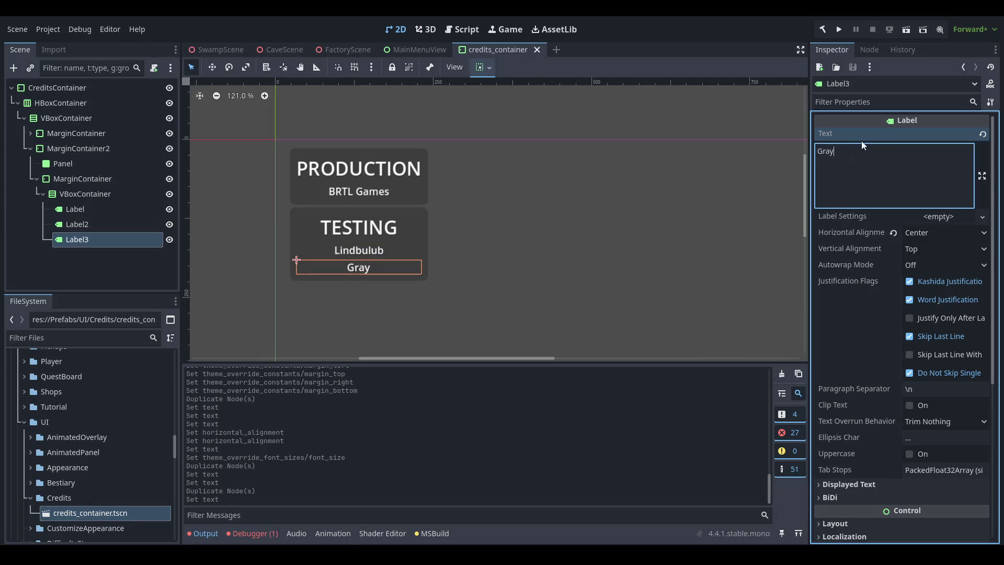
- Collapse the TESTING panel's child nodes in the scene tree
{"action": "scroll", "coordinate": [403, 211], "scroll_direction": "down", "scroll_amount": 2}
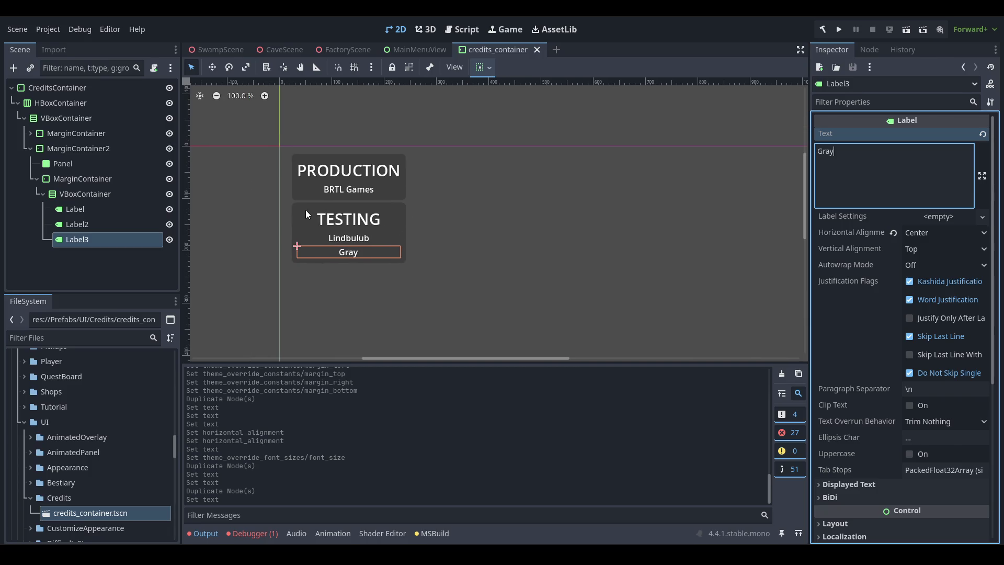
{"action": "scroll", "coordinate": [418, 224], "scroll_direction": "down", "scroll_amount": 1}
{"action": "scroll", "coordinate": [299, 210], "scroll_direction": "left", "scroll_amount": 1}
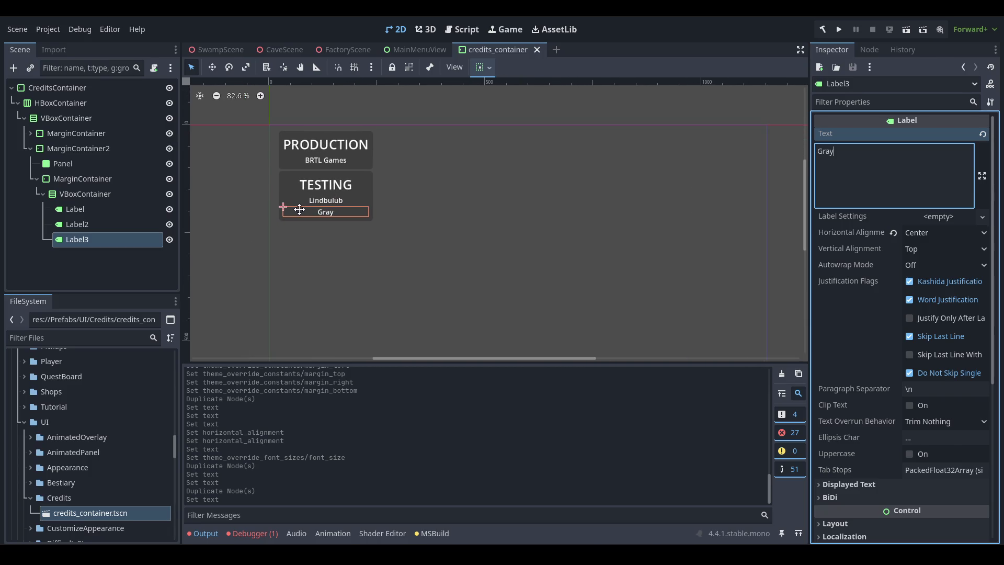
{"action": "scroll", "coordinate": [347, 221], "scroll_direction": "down", "scroll_amount": 1}
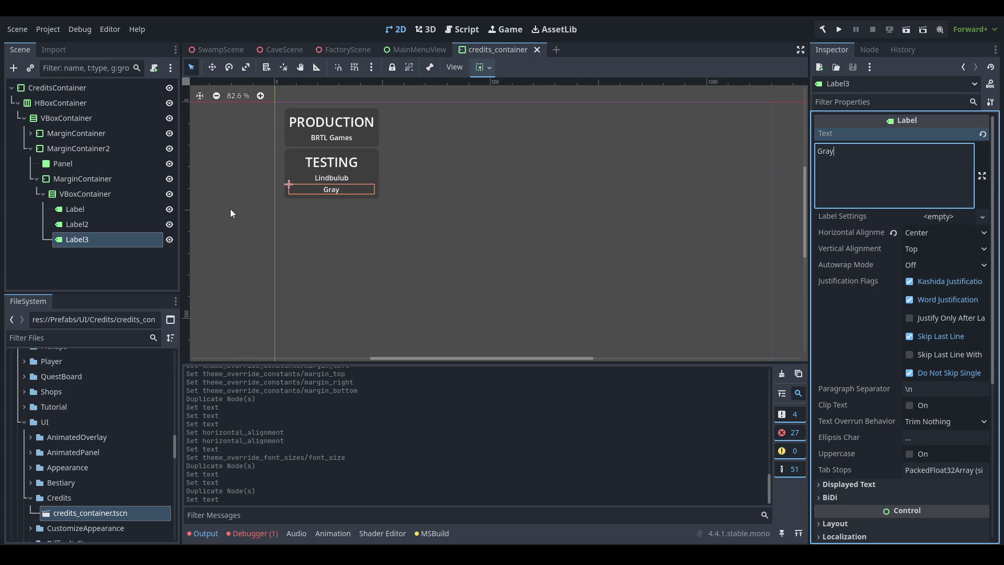
{"action": "left_click", "coordinate": [37, 150]}
{"action": "left_click", "coordinate": [30, 149]}
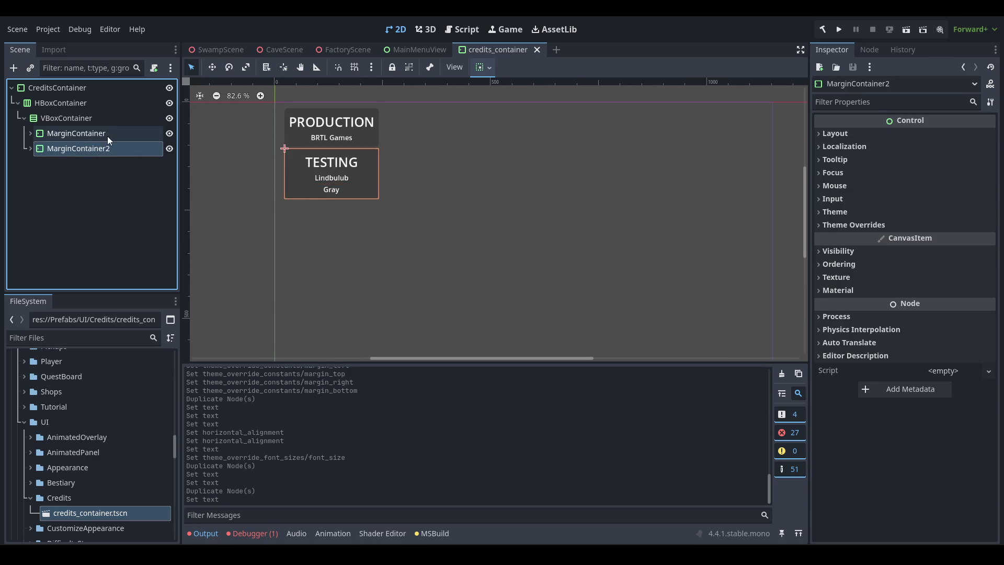
- Duplicate the TESTING panel and retitle the third panel's heading FREE ASSETS
{"action": "key", "text": "ctrl+d"}
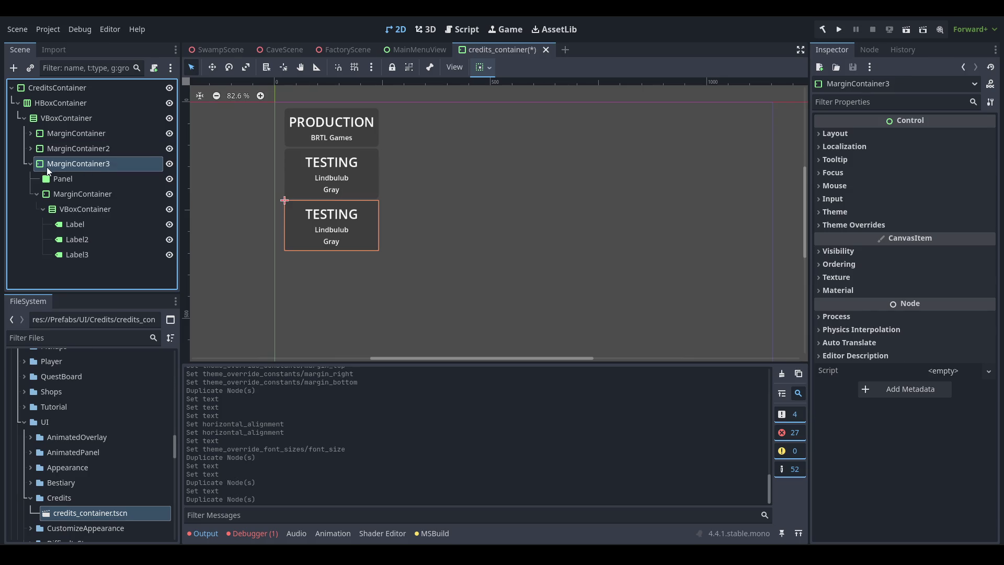
{"action": "left_click", "coordinate": [125, 204]}
{"action": "left_click", "coordinate": [96, 226]}
{"action": "left_click", "coordinate": [887, 176]}
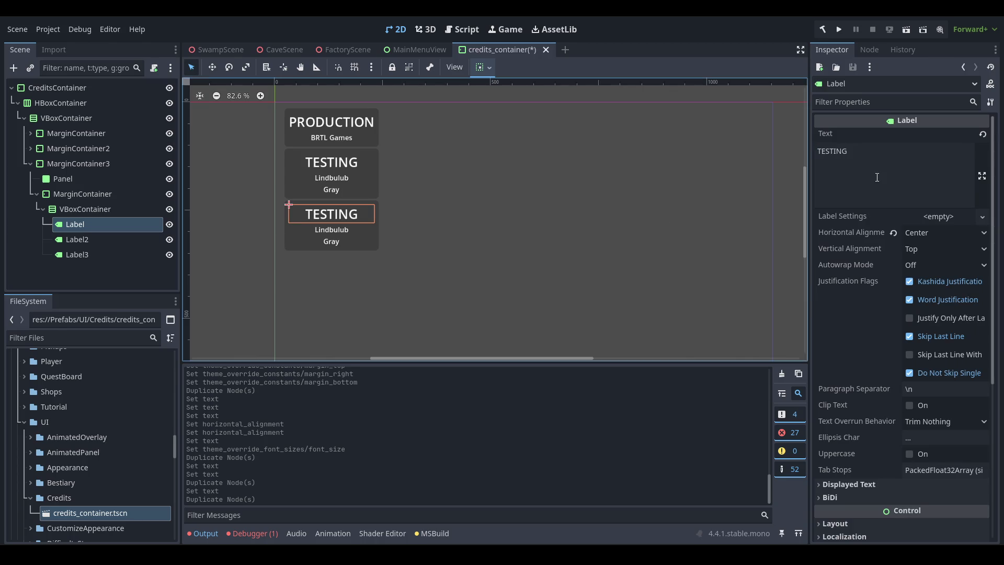
{"action": "key", "text": "ctrl+a"}
{"action": "type", "text": "FREE ASSETS"}
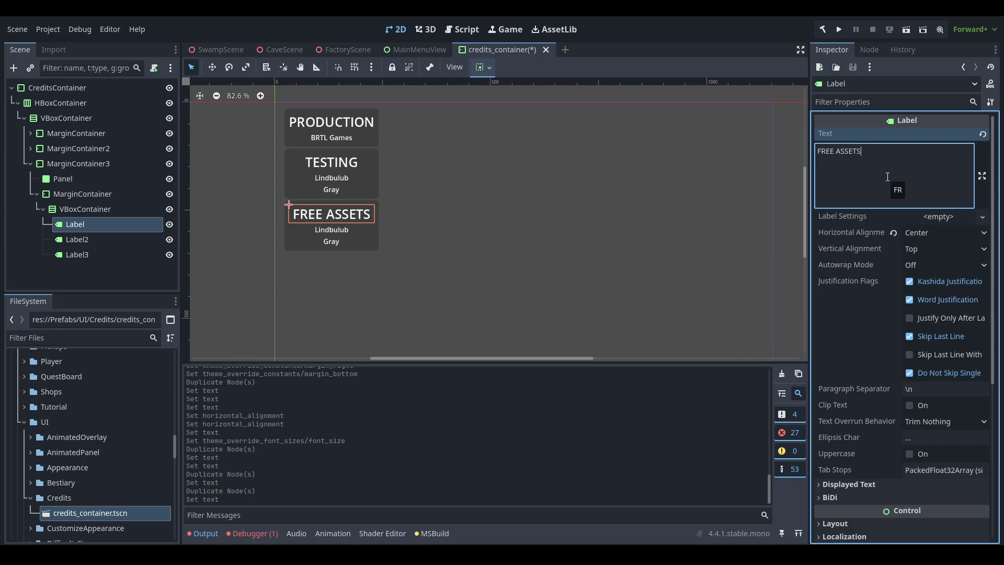
{"action": "left_click", "coordinate": [95, 235]}
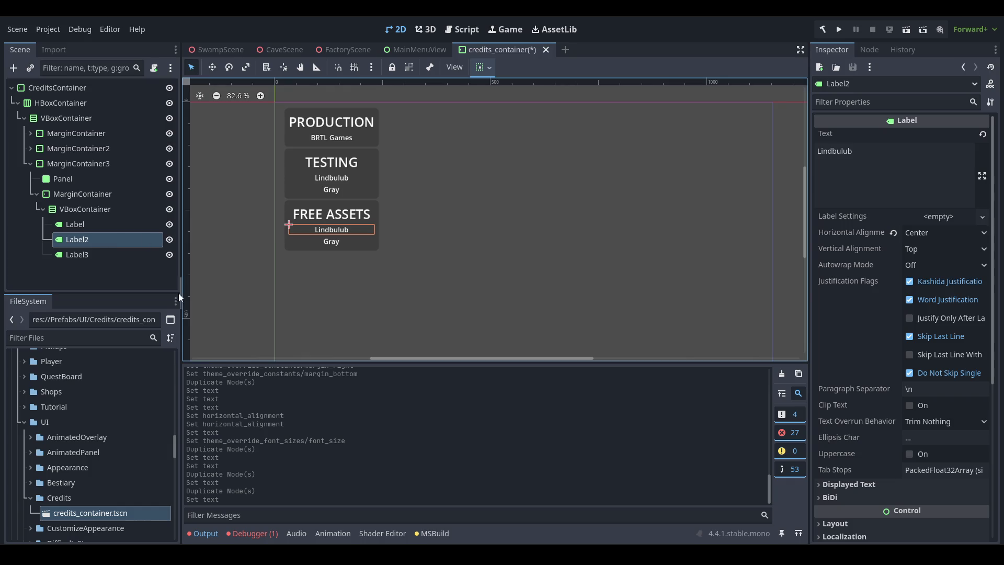
{"action": "scroll", "coordinate": [77, 444], "scroll_direction": "up", "scroll_amount": 5}
{"action": "scroll", "coordinate": [79, 443], "scroll_direction": "up", "scroll_amount": 10}
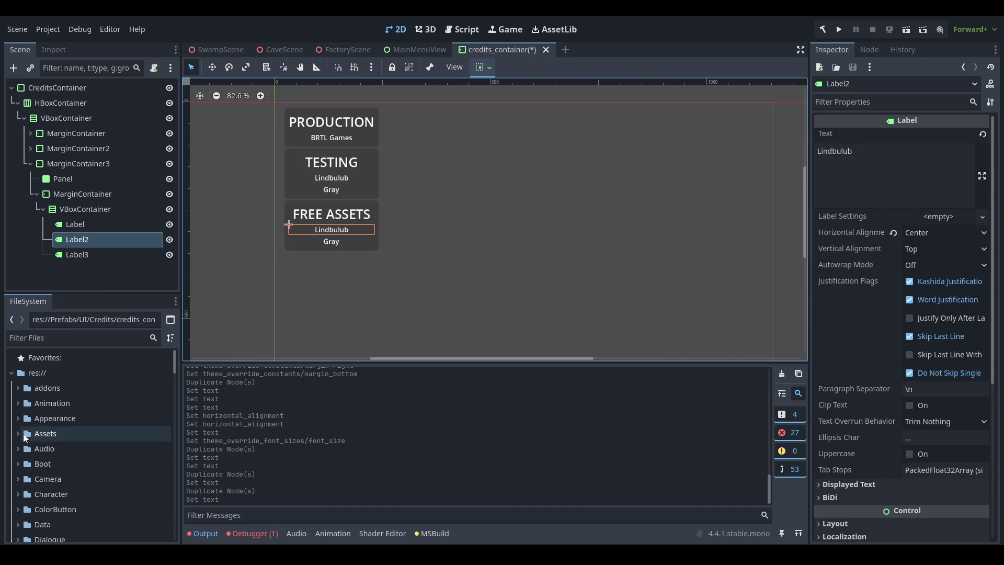
{"action": "left_click", "coordinate": [17, 432]}
{"action": "scroll", "coordinate": [112, 423], "scroll_direction": "down", "scroll_amount": 1}
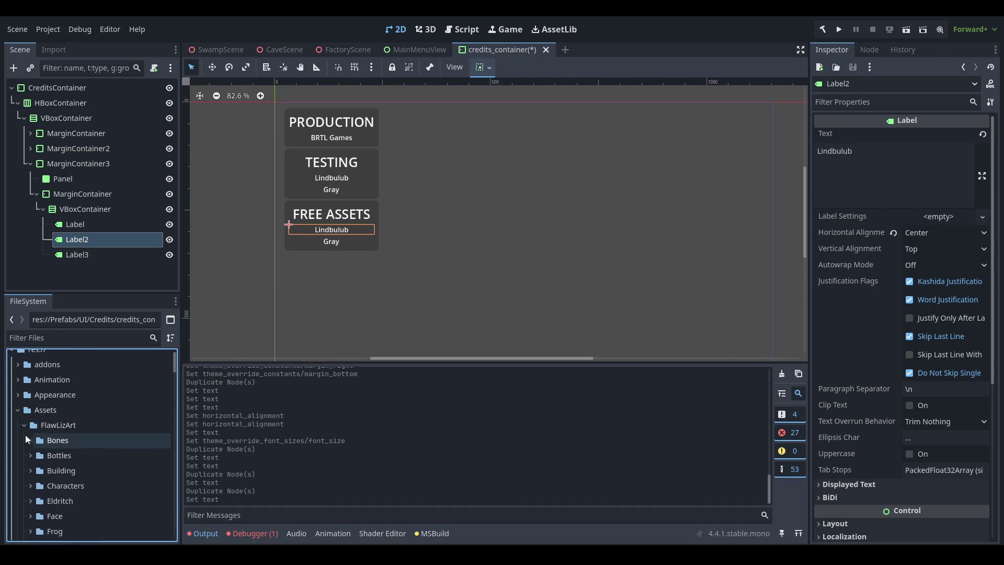
{"action": "scroll", "coordinate": [111, 423], "scroll_direction": "down", "scroll_amount": 1}
{"action": "left_click", "coordinate": [911, 168]}
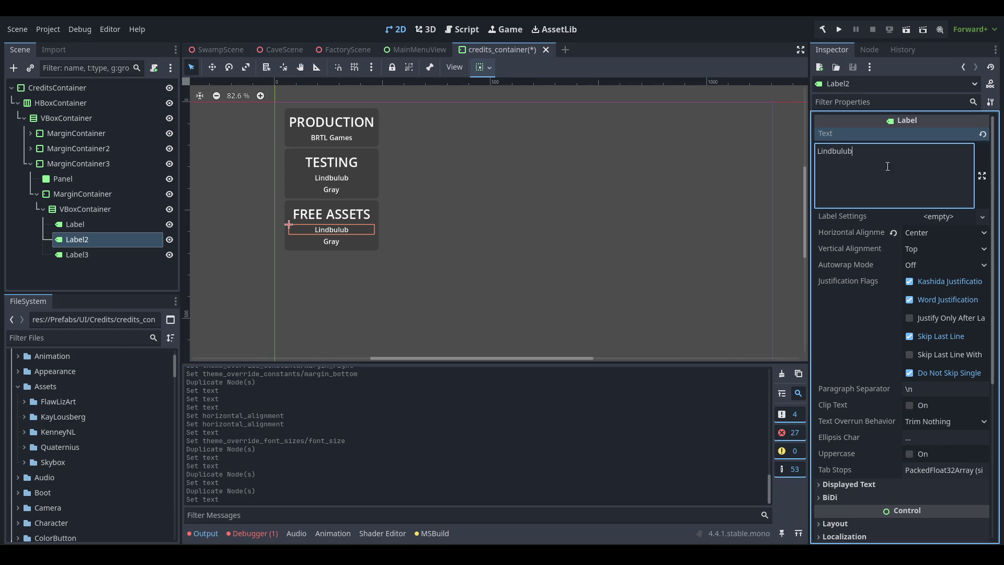
{"action": "key", "text": "ctrl+a"}
{"action": "type", "text": "KayLousberg"}
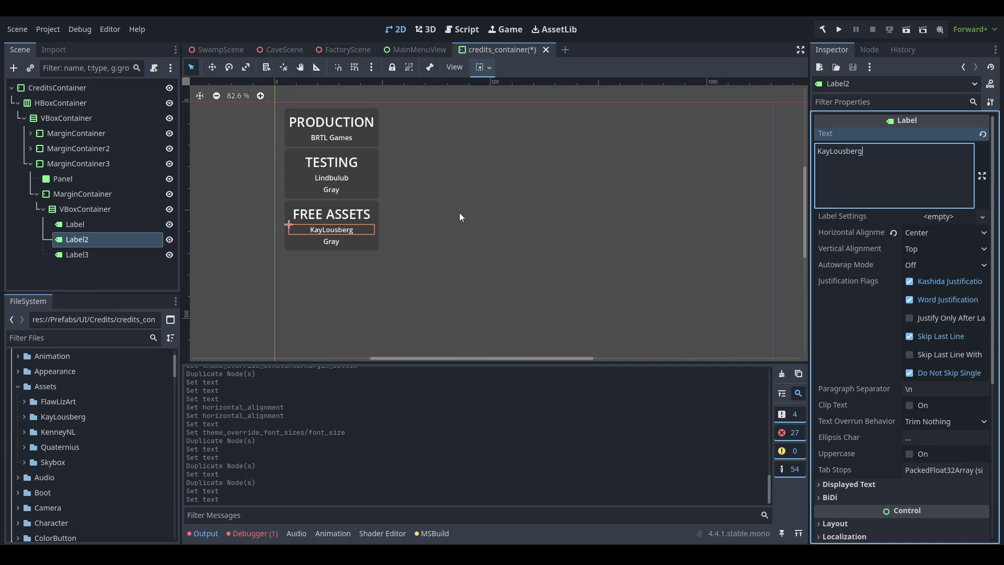
- Change the next credit line's text to KenneyNL
{"action": "left_click", "coordinate": [105, 254]}
{"action": "left_click", "coordinate": [880, 160]}
{"action": "key", "text": "ctrl+a"}
{"action": "type", "text": "KenneyNL"}
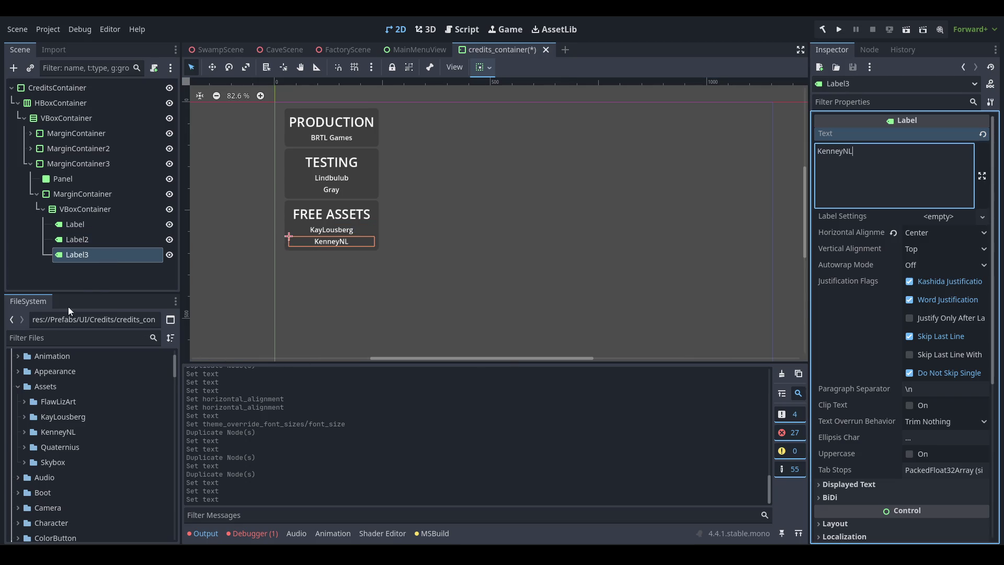
- Duplicate the KenneyNL line as Label4 reading Quarternius, then save the scene
{"action": "left_click", "coordinate": [100, 255]}
{"action": "key", "text": "ctrl+d"}
{"action": "left_click", "coordinate": [906, 162]}
{"action": "key", "text": "ctrl+a"}
{"action": "type", "text": "Quarte"}
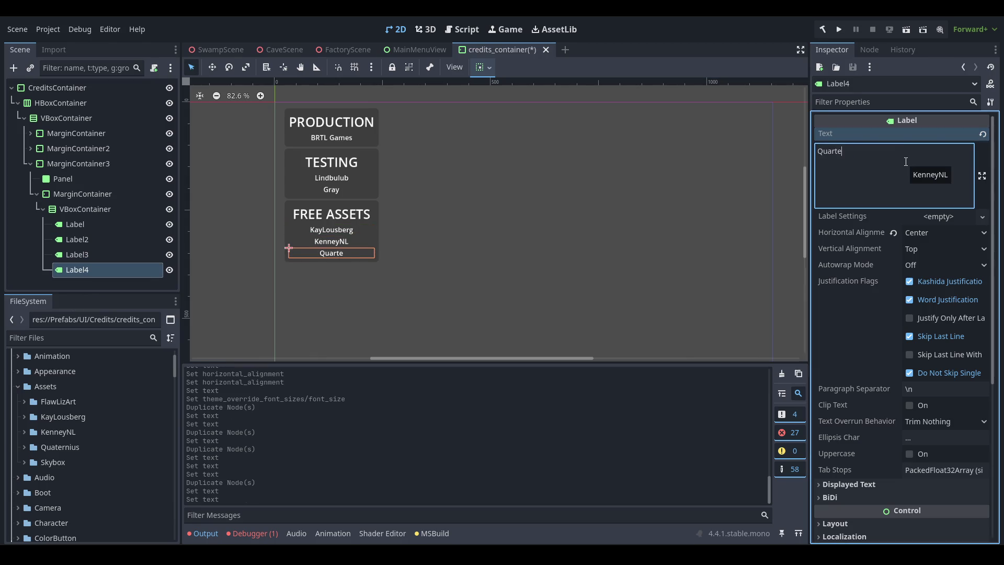
{"action": "type", "text": "rnius"}
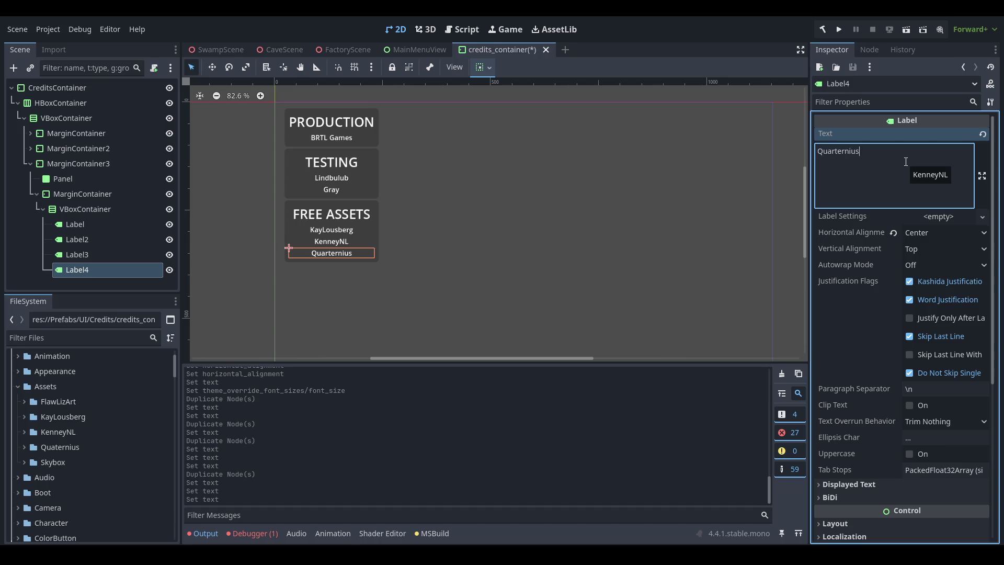
{"action": "key", "text": "ctrl+s"}
{"action": "scroll", "coordinate": [407, 209], "scroll_direction": "down", "scroll_amount": 1}
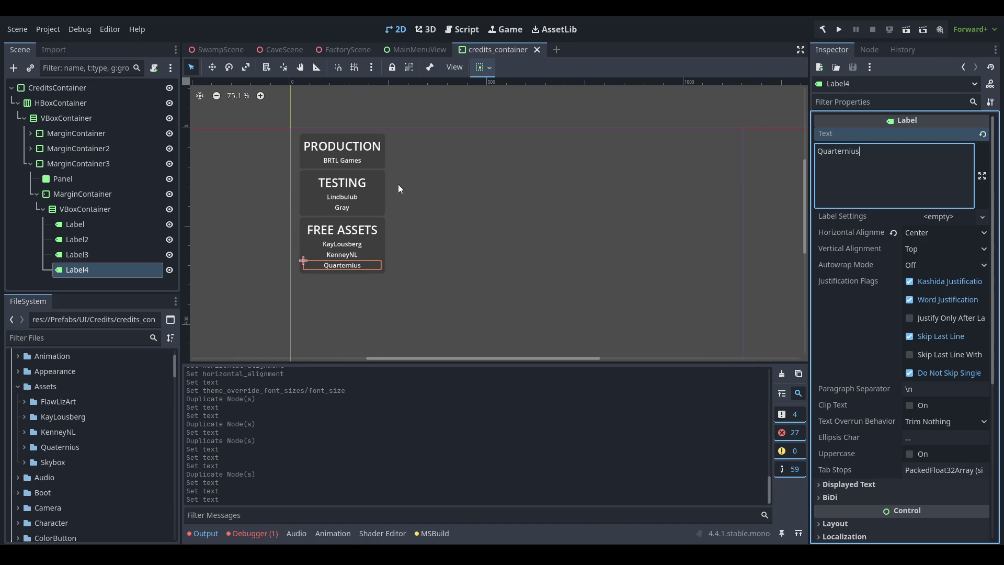
{"action": "left_click", "coordinate": [104, 118]}
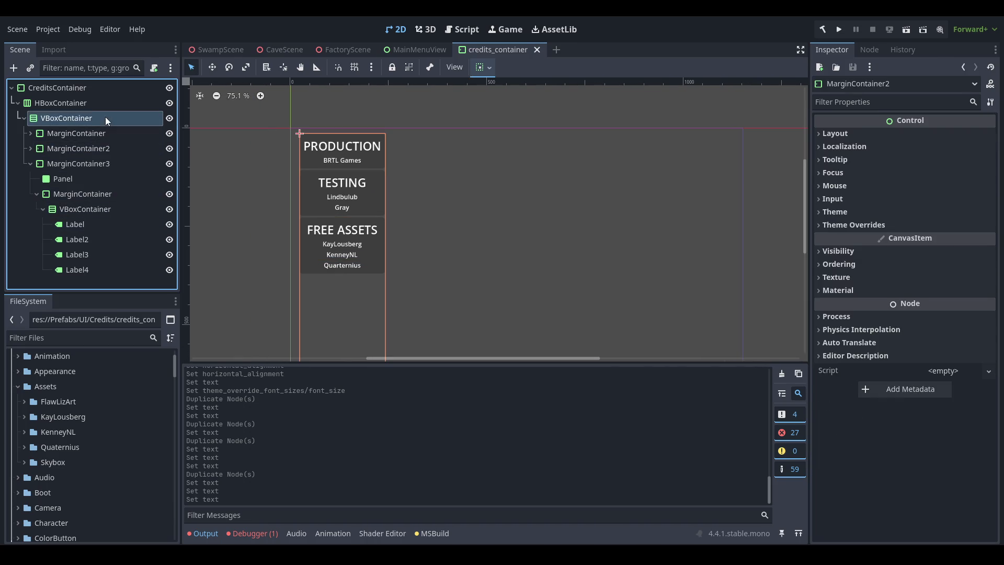
- Try horizontal Expand on the panel column, then turn it back off
{"action": "left_click", "coordinate": [493, 69]}
{"action": "left_click", "coordinate": [539, 125]}
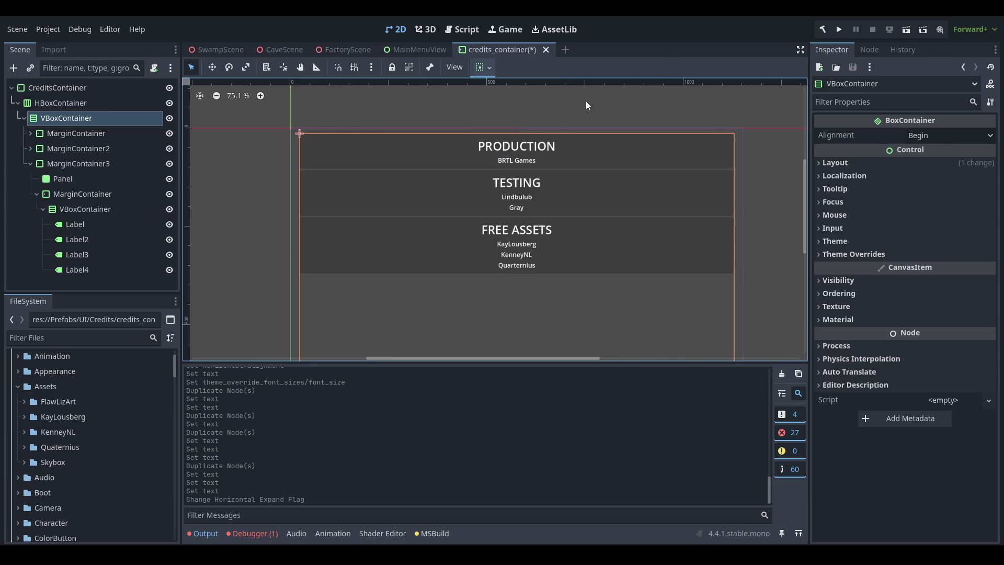
{"action": "left_click", "coordinate": [489, 69]}
{"action": "left_click", "coordinate": [543, 127]}
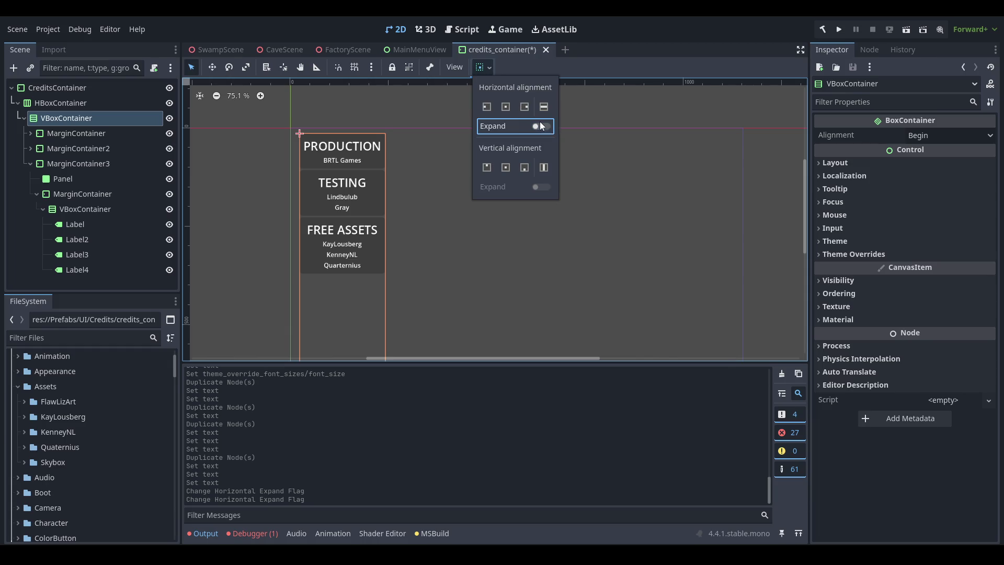
{"action": "left_click", "coordinate": [598, 70]}
- Set the outer HBoxContainer's Alignment to Center
{"action": "left_click", "coordinate": [106, 101]}
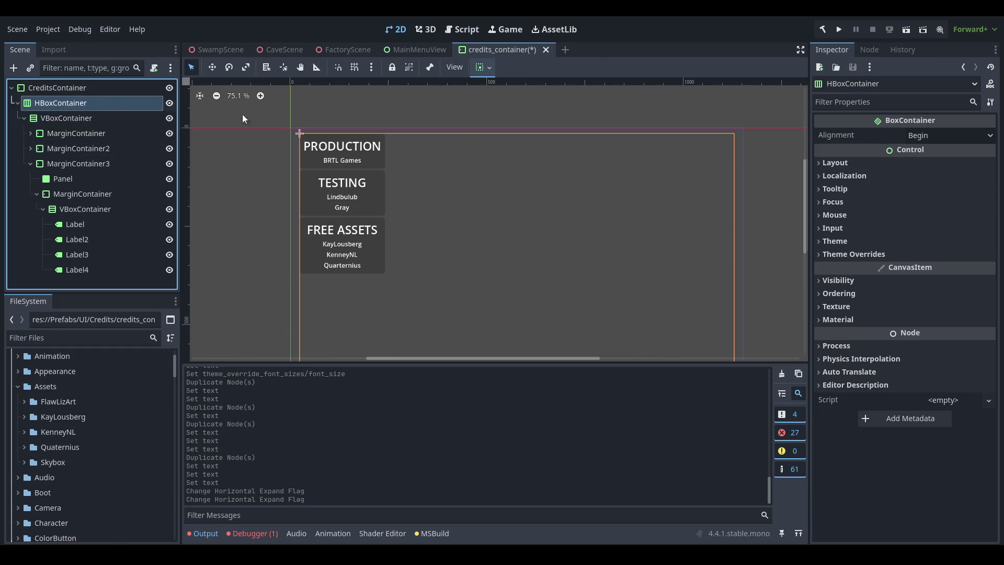
{"action": "left_click", "coordinate": [491, 67]}
{"action": "left_click", "coordinate": [948, 135]}
{"action": "left_click", "coordinate": [934, 162]}
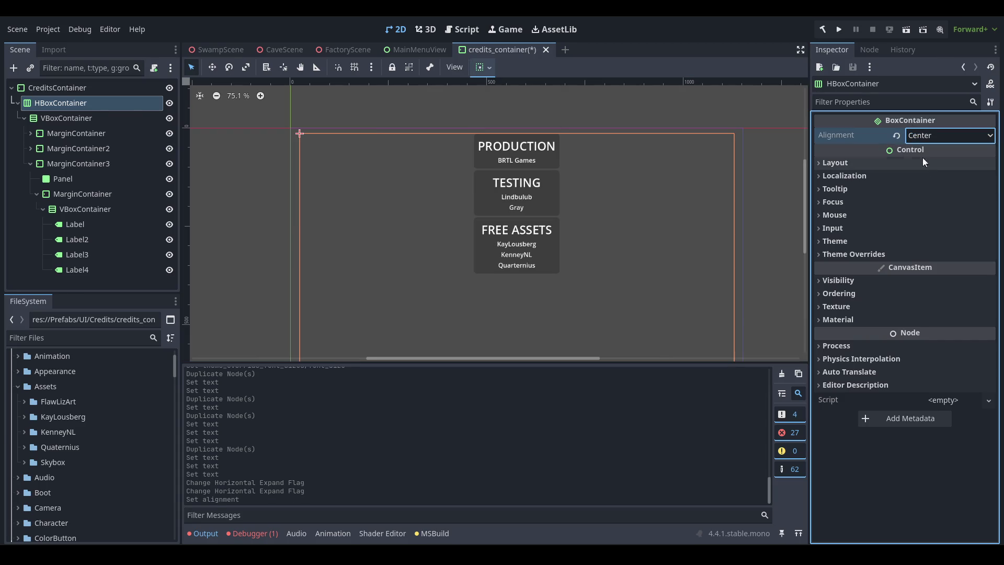
{"action": "scroll", "coordinate": [418, 182], "scroll_direction": "up", "scroll_amount": 2}
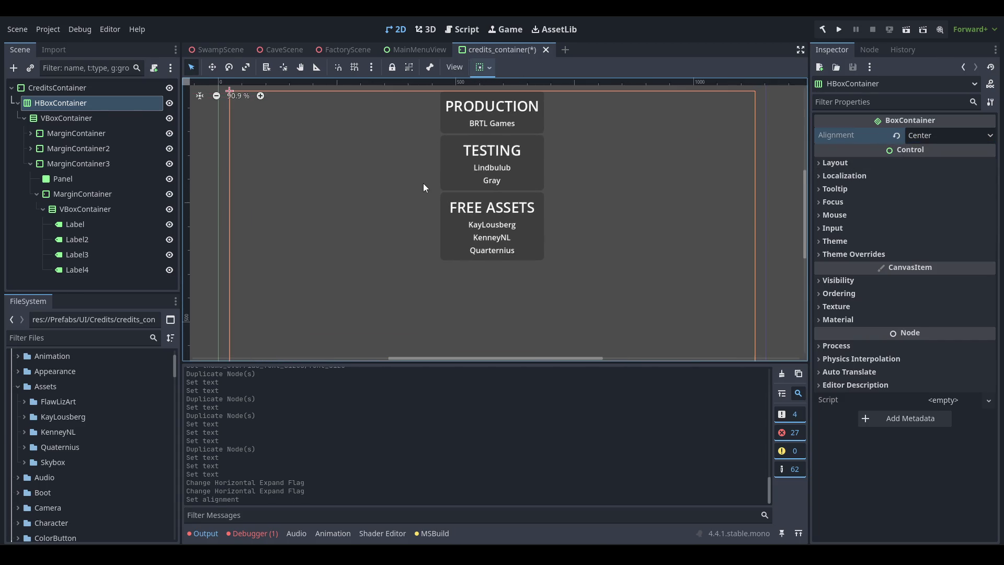
{"action": "scroll", "coordinate": [424, 188], "scroll_direction": "down", "scroll_amount": 1}
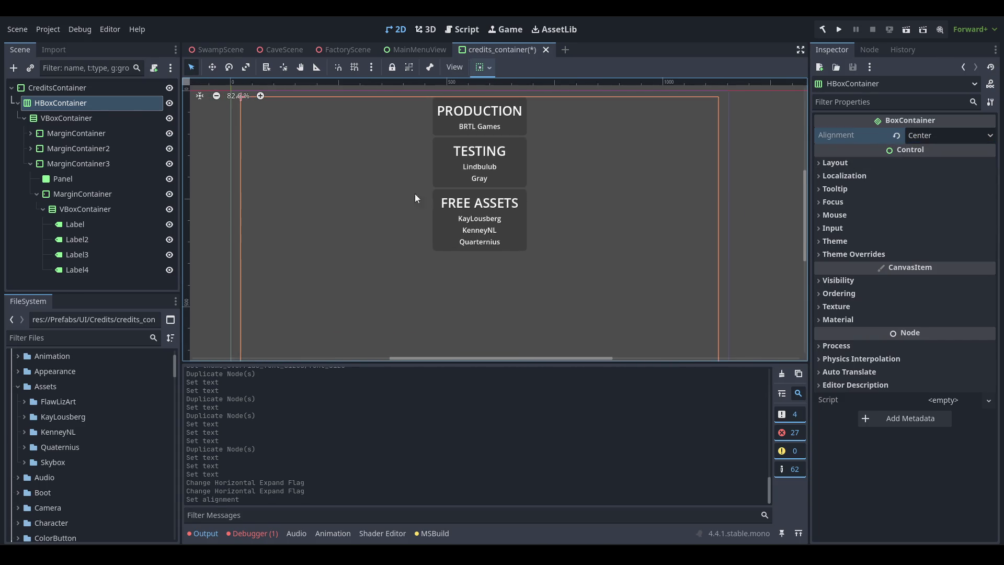
- Set the VBoxContainer column's Alignment to Center and save the scene
{"action": "left_click", "coordinate": [96, 118]}
{"action": "left_click", "coordinate": [947, 135]}
{"action": "left_click", "coordinate": [948, 159]}
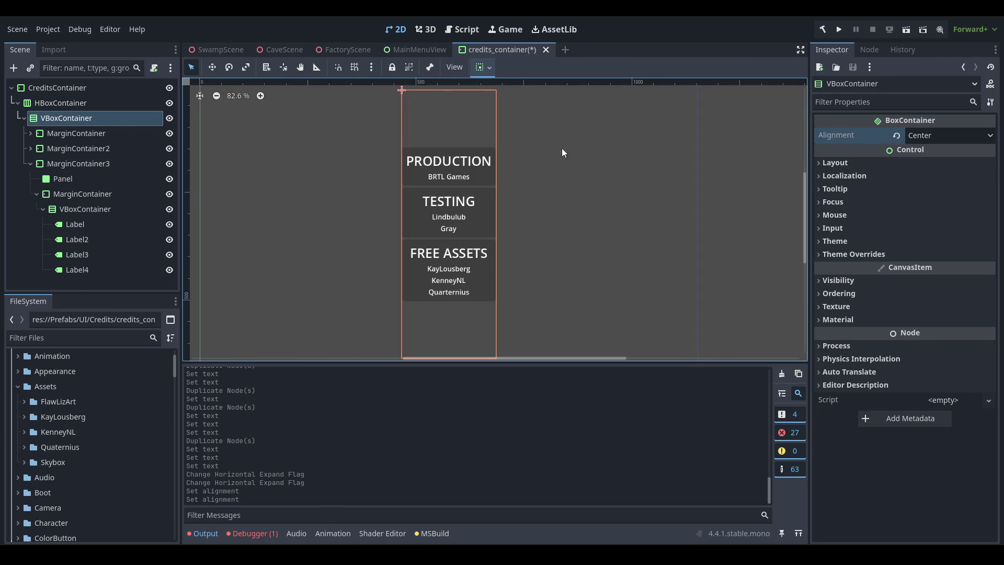
{"action": "key", "text": "ctrl+s"}
- Pan the canvas and inspect the CreditsContainer, panel column and HBoxContainer nodes
{"action": "scroll", "coordinate": [435, 200], "scroll_direction": "down", "scroll_amount": 2}
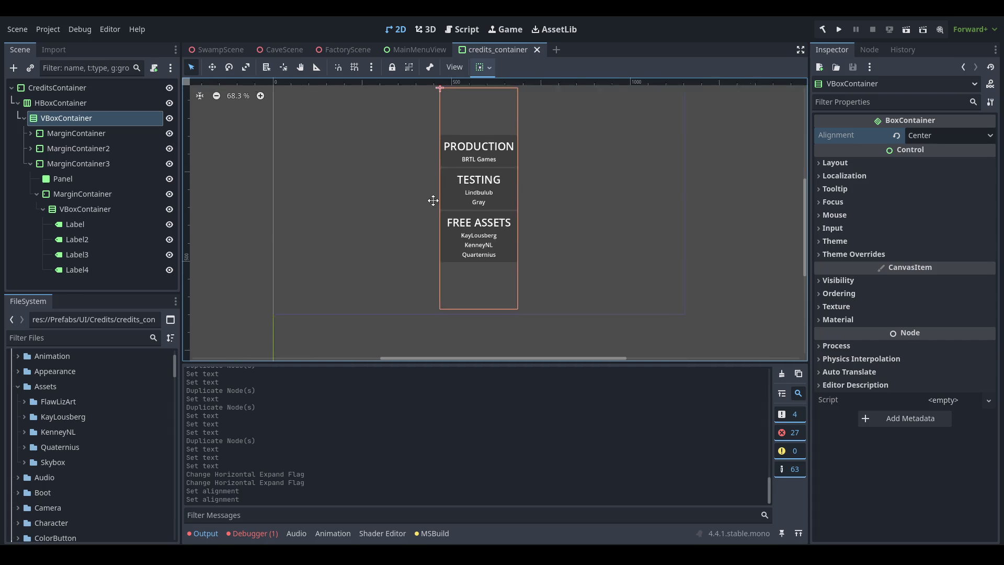
{"action": "left_click", "coordinate": [111, 102]}
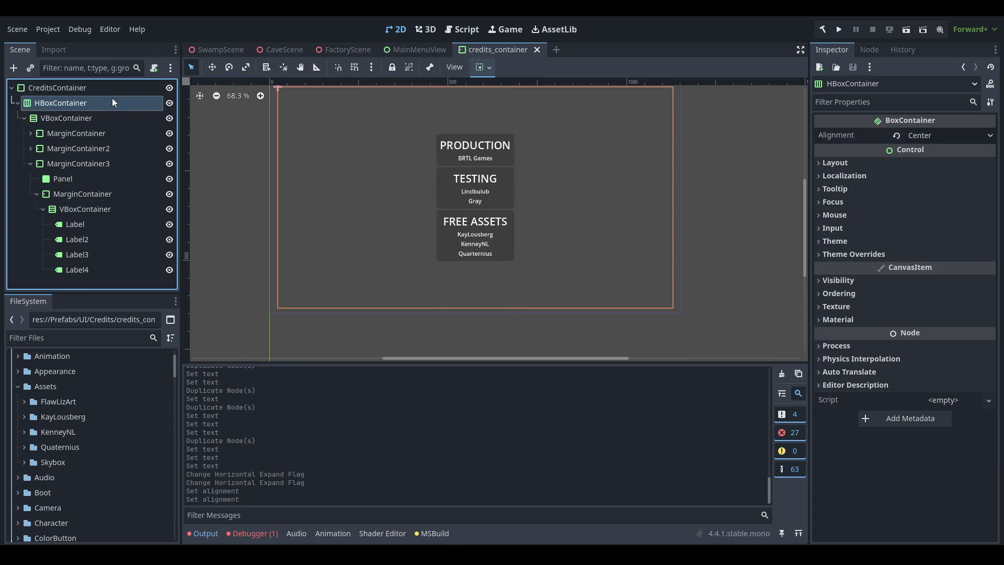
{"action": "left_click_drag", "start_coordinate": [447, 190], "coordinate": [447, 195]}
{"action": "left_click", "coordinate": [87, 102]}
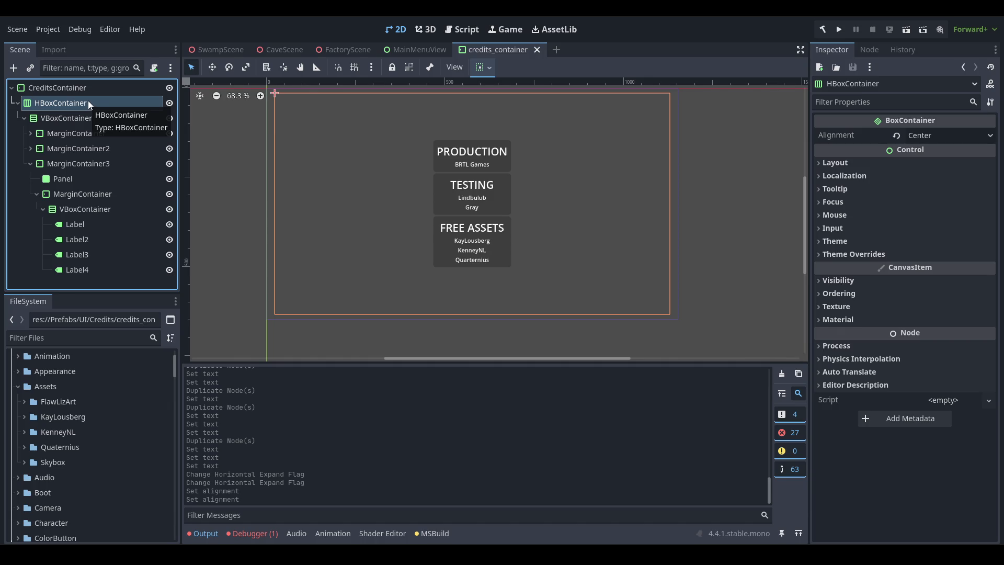
{"action": "left_click_drag", "start_coordinate": [331, 228], "coordinate": [347, 251]}
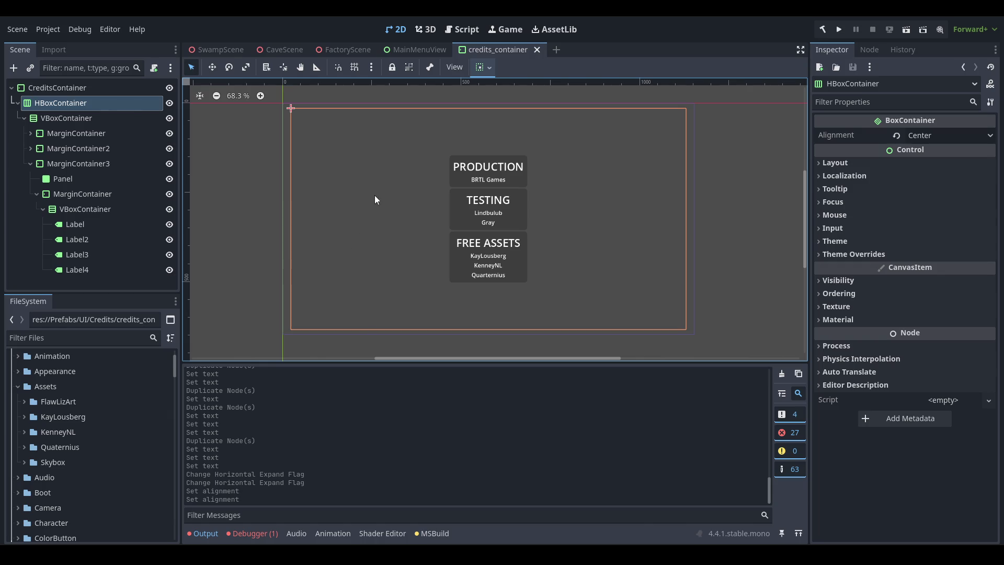
{"action": "left_click", "coordinate": [90, 92]}
{"action": "left_click", "coordinate": [74, 123]}
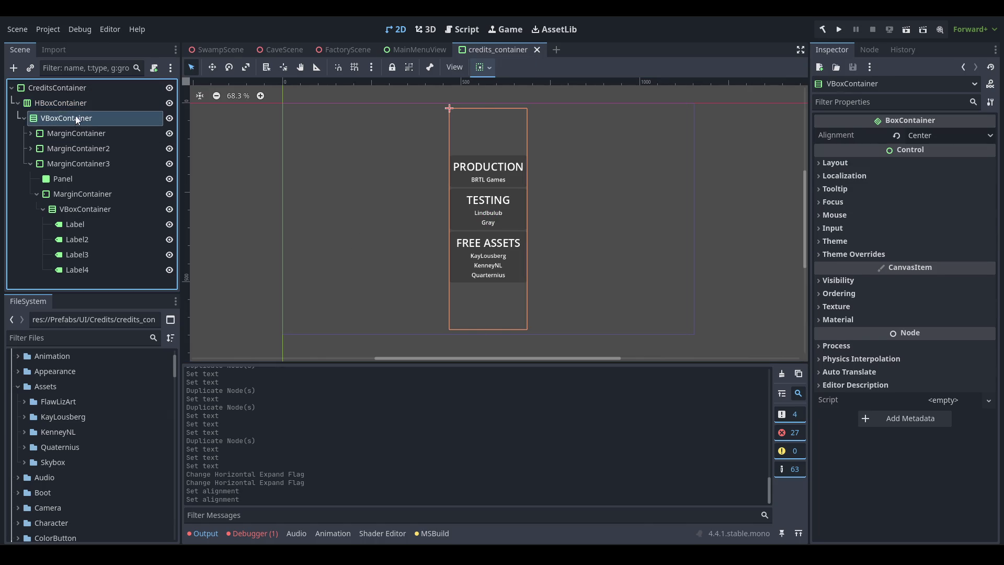
{"action": "left_click", "coordinate": [86, 102]}
{"action": "left_click", "coordinate": [93, 89]}
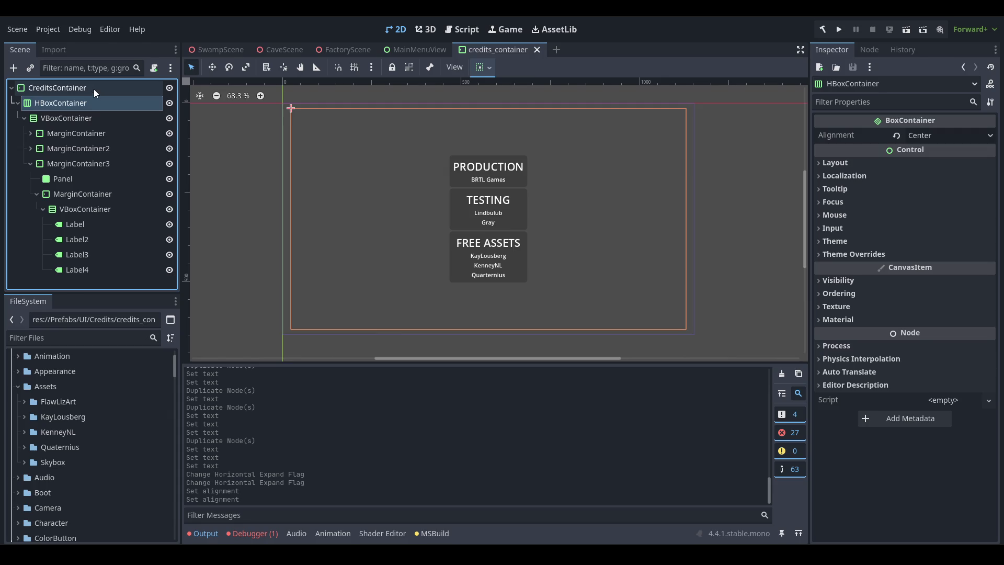
- Add HBoxContainer2 under the root, nest HBoxContainer inside it, and enable its horizontal Expand
{"action": "key", "text": "ctrl+a"}
{"action": "type", "text": "hbox"}
{"action": "key", "text": "Return"}
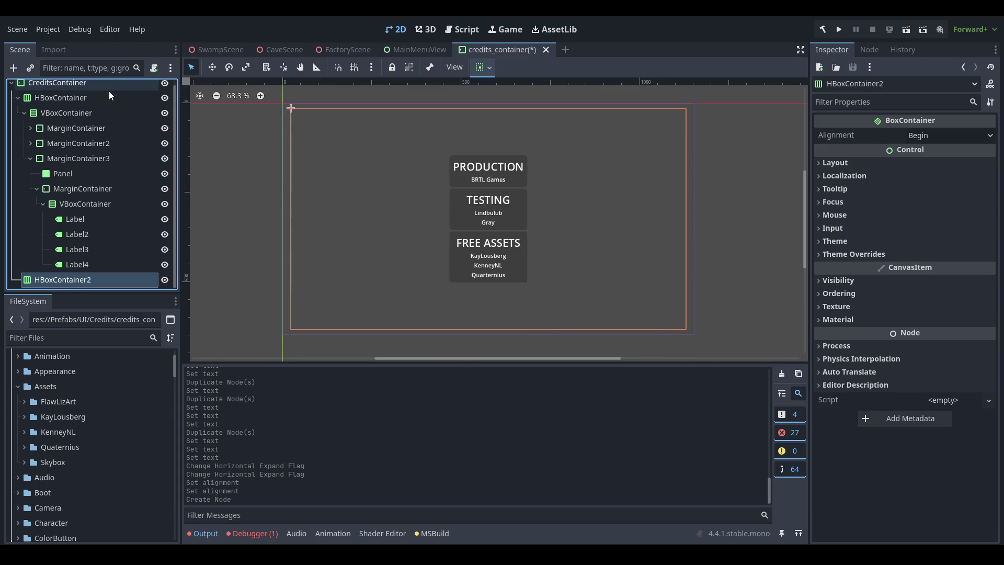
{"action": "mouse_move", "coordinate": [94, 280]}
{"action": "left_mouse_down"}
{"action": "mouse_move", "coordinate": [112, 89]}
{"action": "mouse_move", "coordinate": [74, 103]}
{"action": "left_mouse_up"}
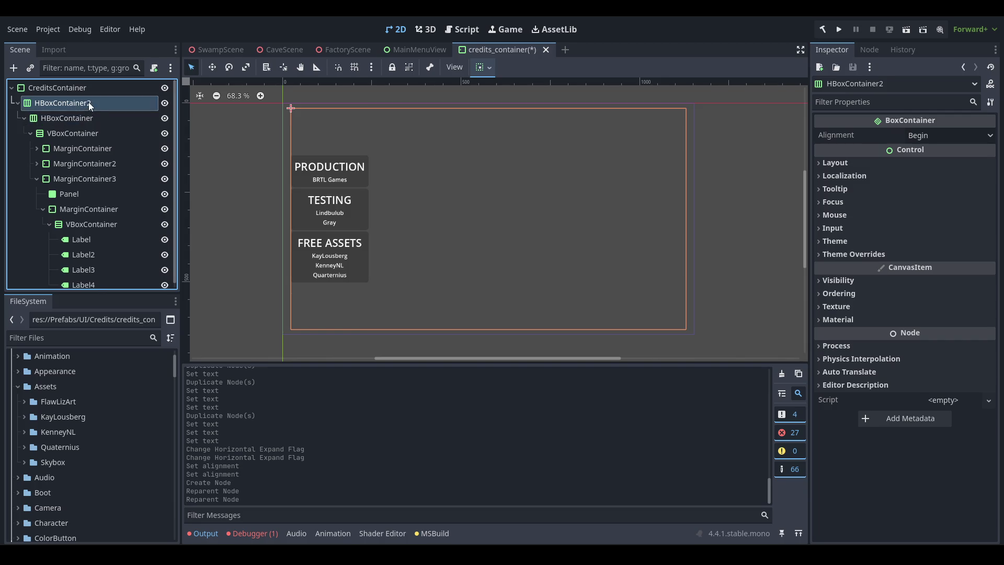
{"action": "left_click", "coordinate": [112, 118]}
{"action": "left_click", "coordinate": [481, 67]}
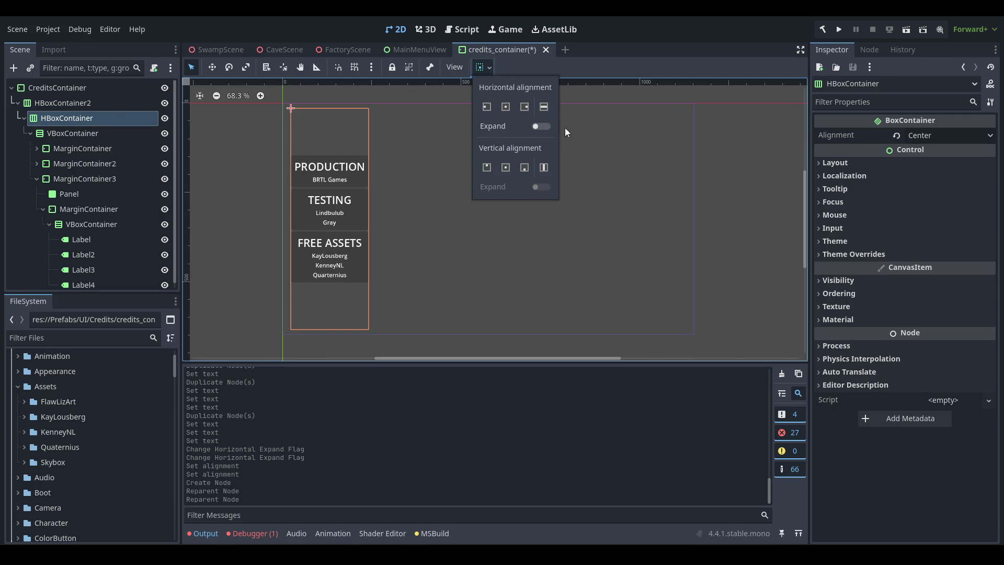
{"action": "left_click", "coordinate": [541, 126]}
{"action": "left_click", "coordinate": [651, 71]}
- Add an End-aligned VBoxContainer as the first child of HBoxContainer2
{"action": "left_click", "coordinate": [66, 104]}
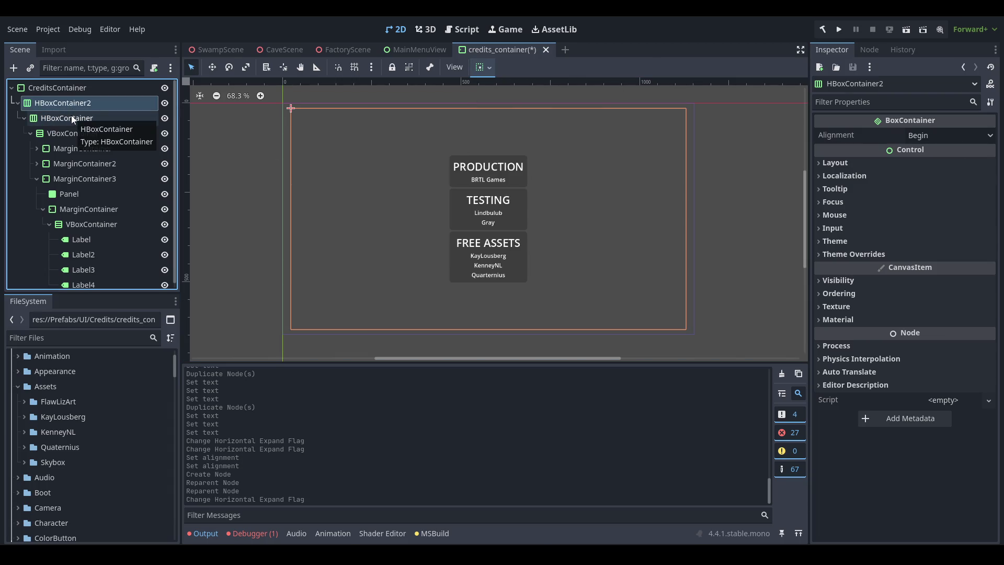
{"action": "key", "text": "ctrl+a"}
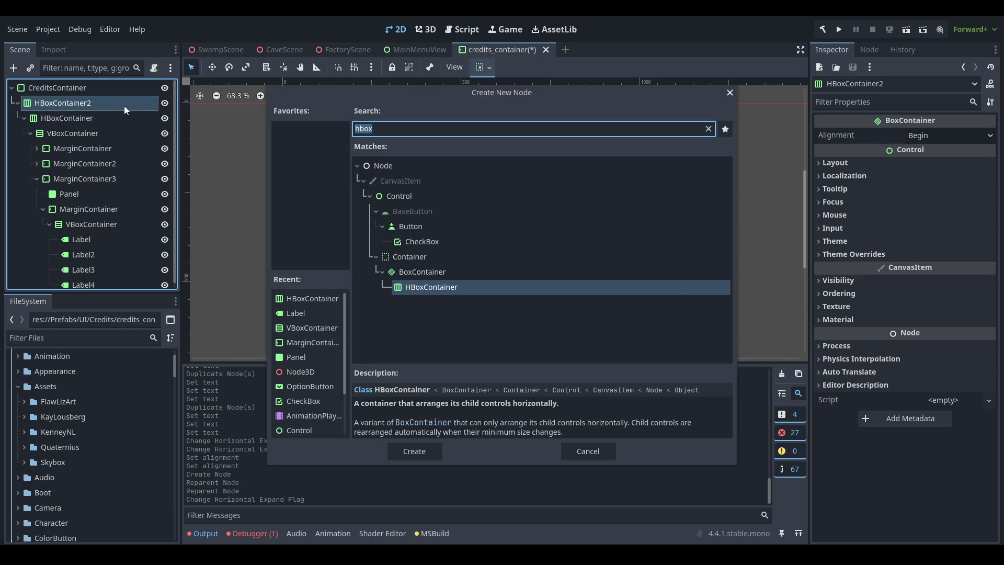
{"action": "type", "text": "vbox"}
{"action": "key", "text": "Return"}
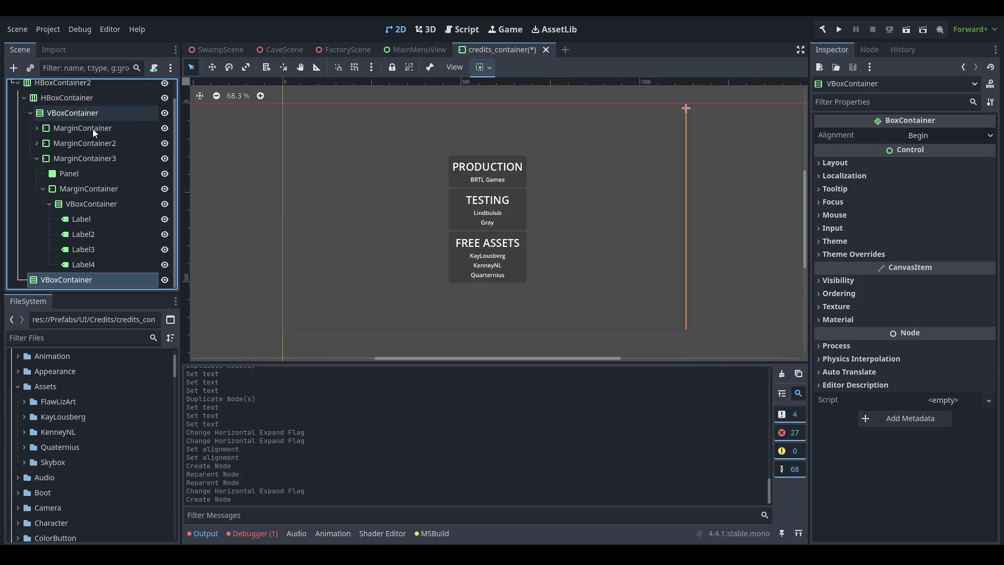
{"action": "mouse_move", "coordinate": [67, 277]}
{"action": "left_mouse_down"}
{"action": "mouse_move", "coordinate": [88, 77]}
{"action": "mouse_move", "coordinate": [74, 113]}
{"action": "left_mouse_up"}
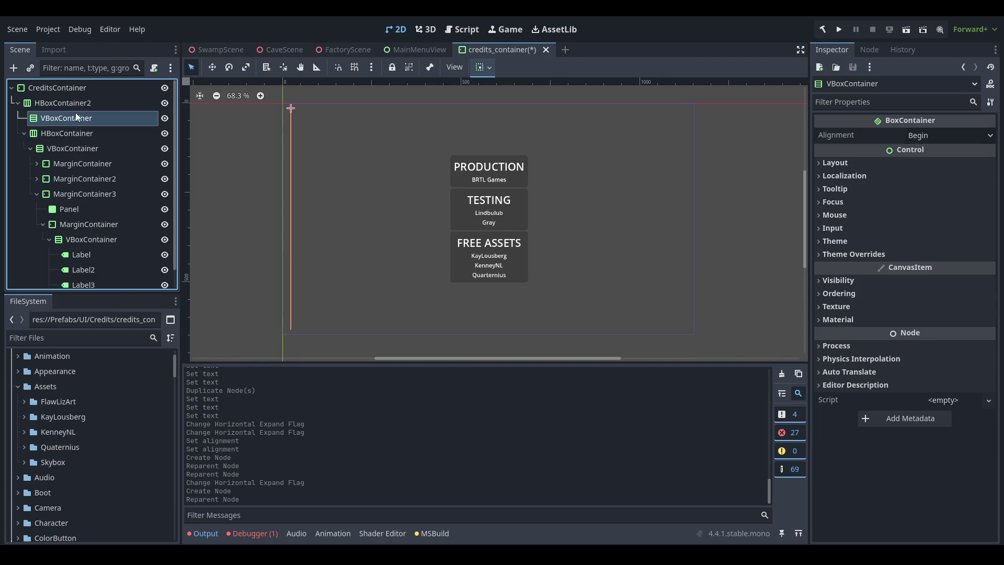
{"action": "left_click", "coordinate": [965, 135]}
{"action": "left_click", "coordinate": [949, 179]}
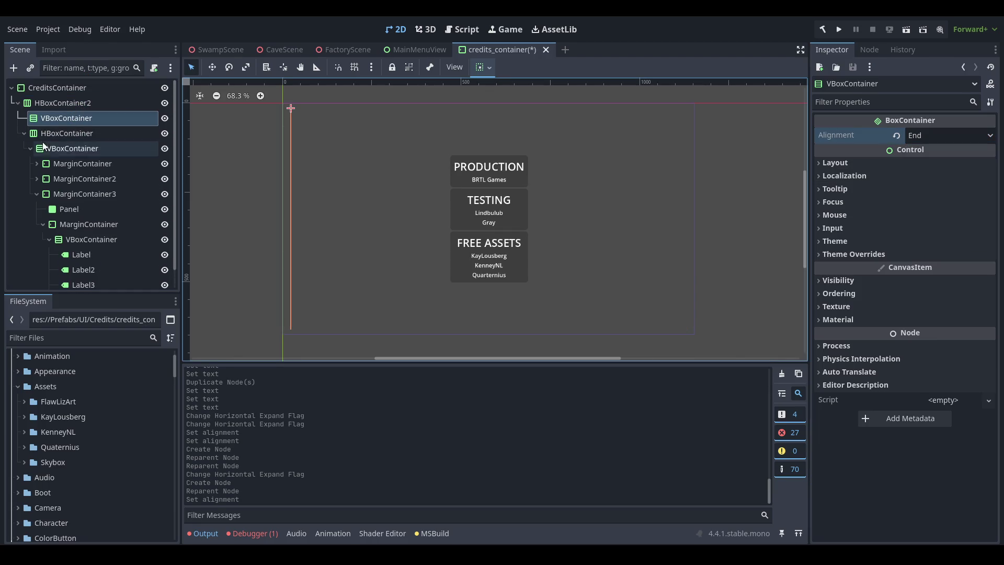
- Save the scene and collapse the Assets folder in the FileSystem dock
{"action": "key", "text": "ctrl+s"}
{"action": "double_click", "coordinate": [86, 384]}
{"action": "scroll", "coordinate": [102, 428], "scroll_direction": "down", "scroll_amount": 10}
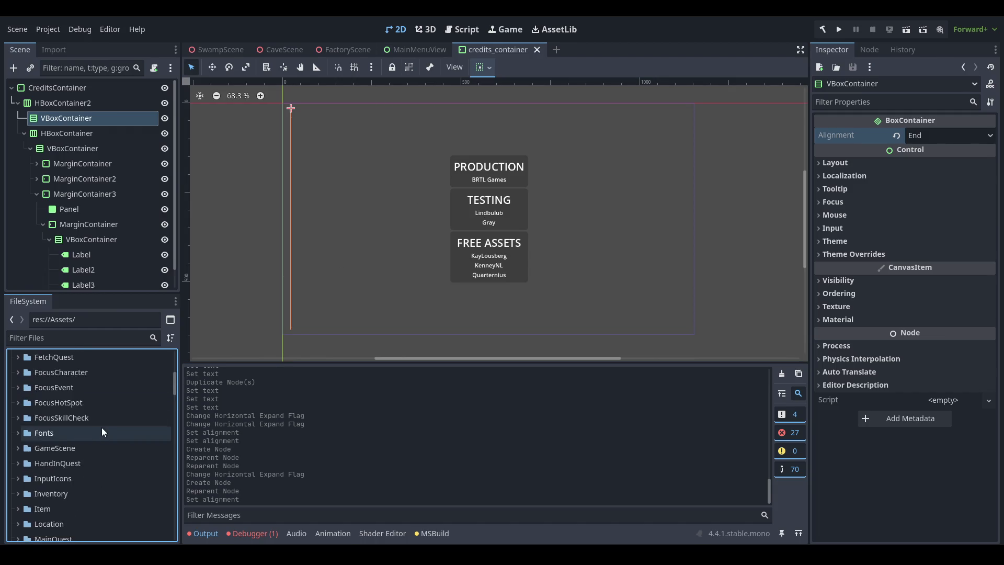
{"action": "scroll", "coordinate": [105, 427], "scroll_direction": "up", "scroll_amount": 2}
- Drag menu_icon_button.tscn from Prefabs/UI/MenuIconButton into the VBoxContainer under HBoxContainer2
{"action": "scroll", "coordinate": [111, 416], "scroll_direction": "down", "scroll_amount": 7}
{"action": "scroll", "coordinate": [126, 427], "scroll_direction": "down", "scroll_amount": 5}
{"action": "double_click", "coordinate": [110, 385]}
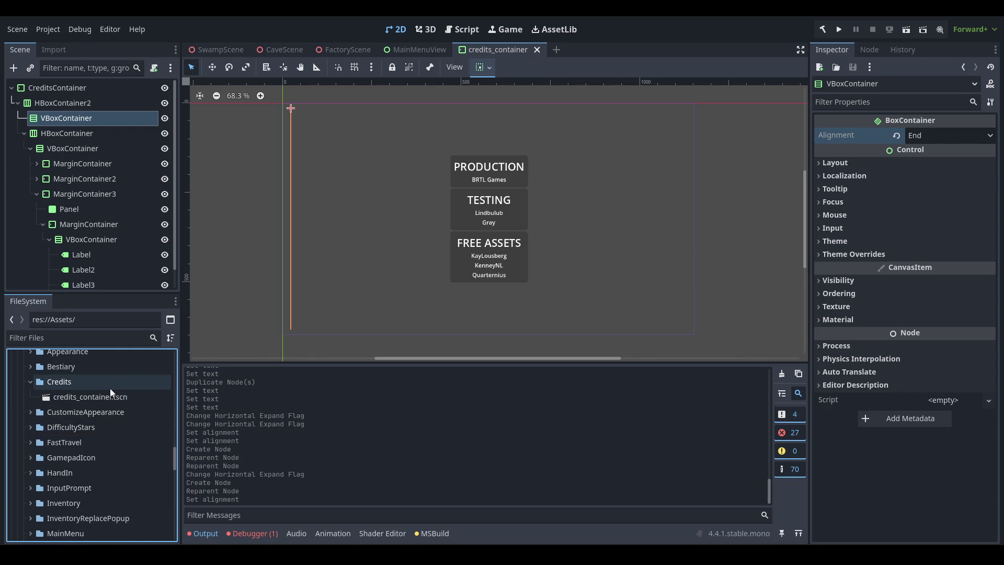
{"action": "scroll", "coordinate": [131, 419], "scroll_direction": "down", "scroll_amount": 1}
{"action": "scroll", "coordinate": [133, 420], "scroll_direction": "down", "scroll_amount": 3}
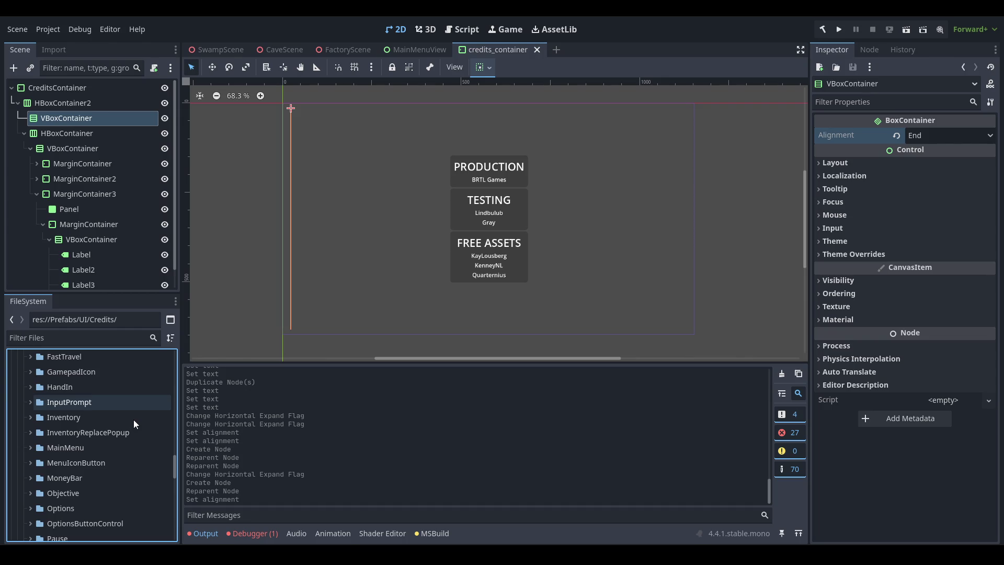
{"action": "double_click", "coordinate": [100, 463]}
{"action": "mouse_move", "coordinate": [94, 494]}
{"action": "left_mouse_down"}
{"action": "mouse_move", "coordinate": [86, 459]}
{"action": "mouse_move", "coordinate": [103, 184]}
{"action": "mouse_move", "coordinate": [86, 120]}
{"action": "left_mouse_up"}
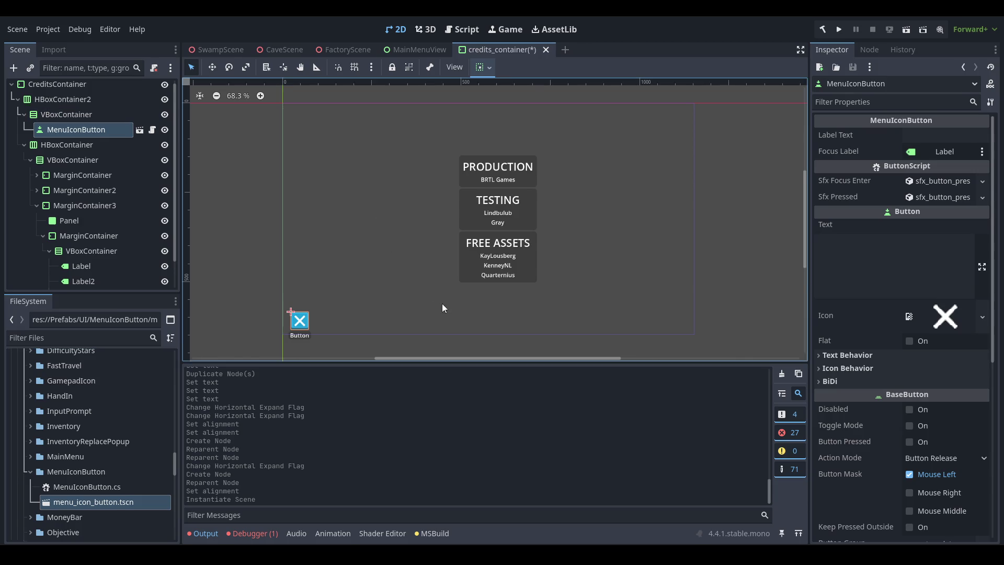
{"action": "scroll", "coordinate": [293, 246], "scroll_direction": "down", "scroll_amount": 1}
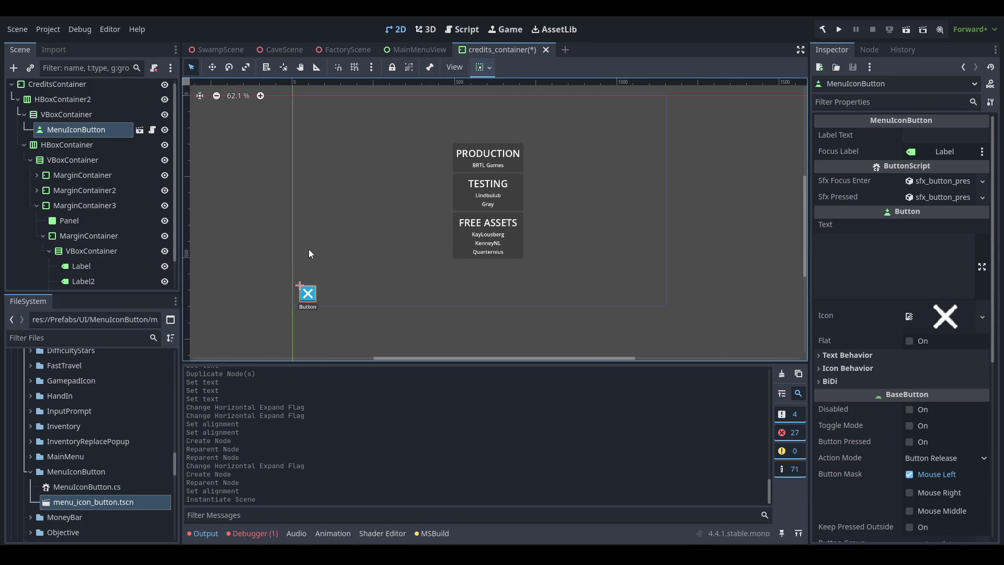
{"action": "left_click", "coordinate": [74, 84]}
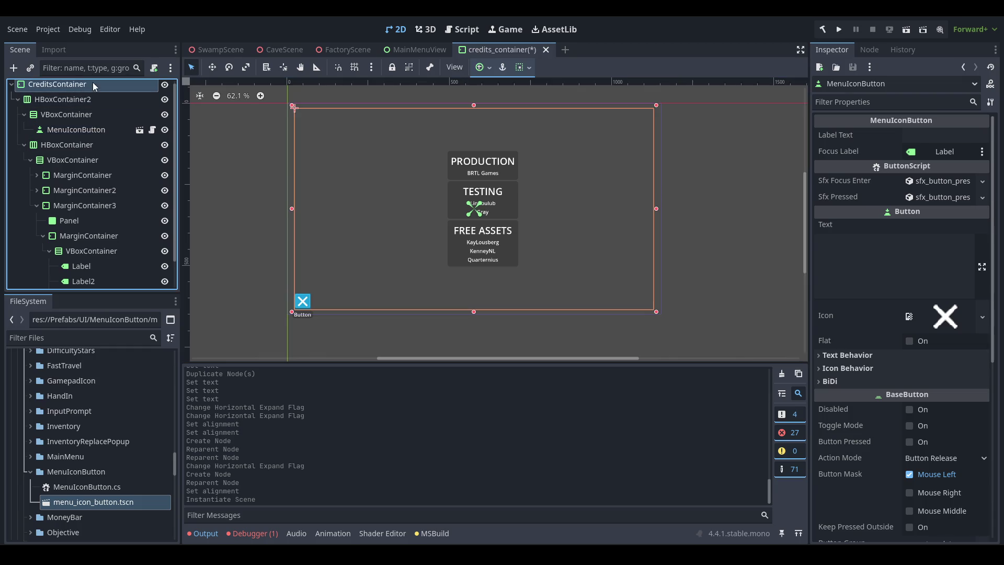
- Enable CreditsContainer's margin constant overrides, first entering 20 for the margins
{"action": "left_click", "coordinate": [879, 259]}
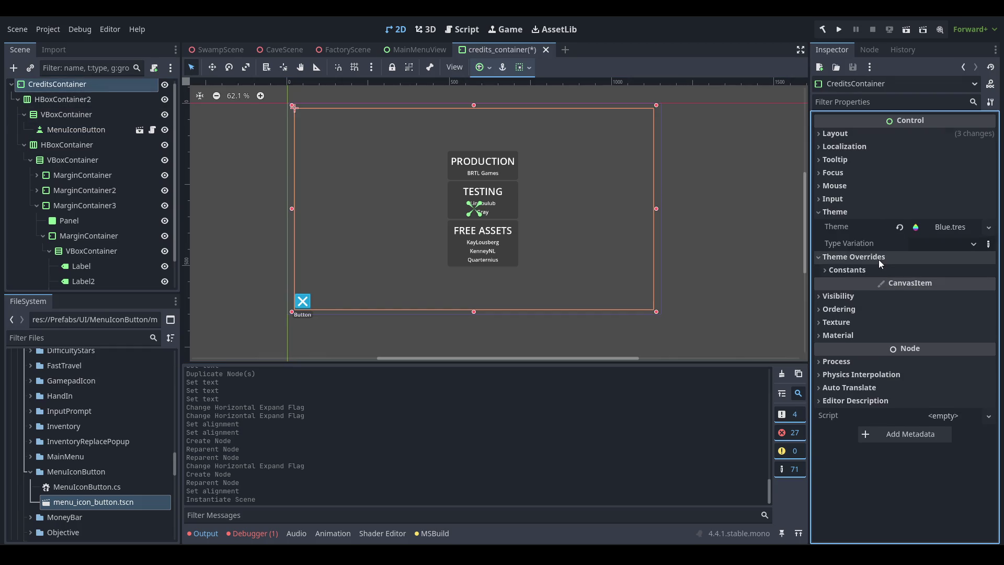
{"action": "left_click", "coordinate": [878, 260]}
{"action": "left_click", "coordinate": [860, 212]}
{"action": "scroll", "coordinate": [451, 212], "scroll_direction": "up", "scroll_amount": 1}
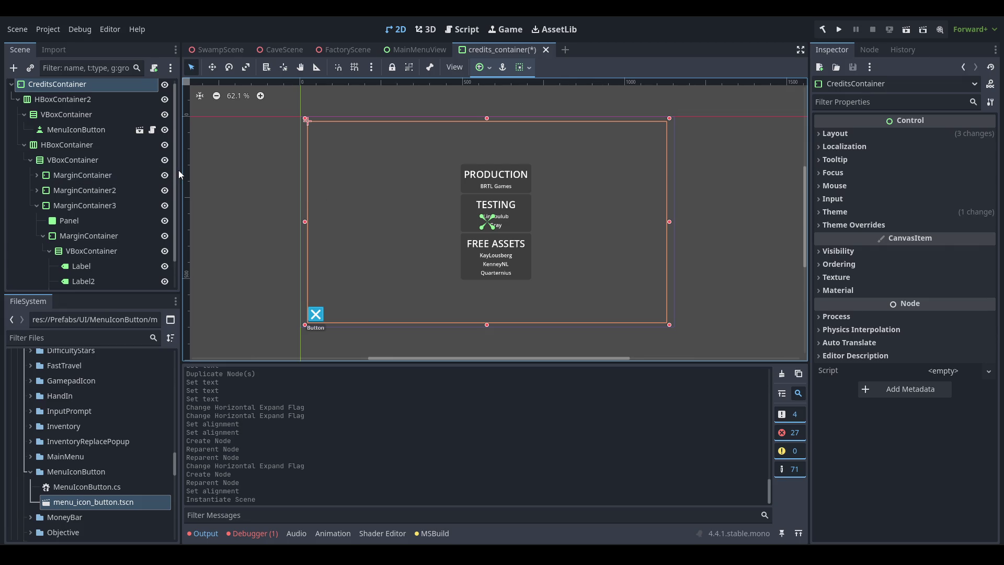
{"action": "left_click", "coordinate": [854, 225]}
{"action": "left_click", "coordinate": [962, 253]}
{"action": "type", "text": "20"}
{"action": "key", "text": "Tab"}
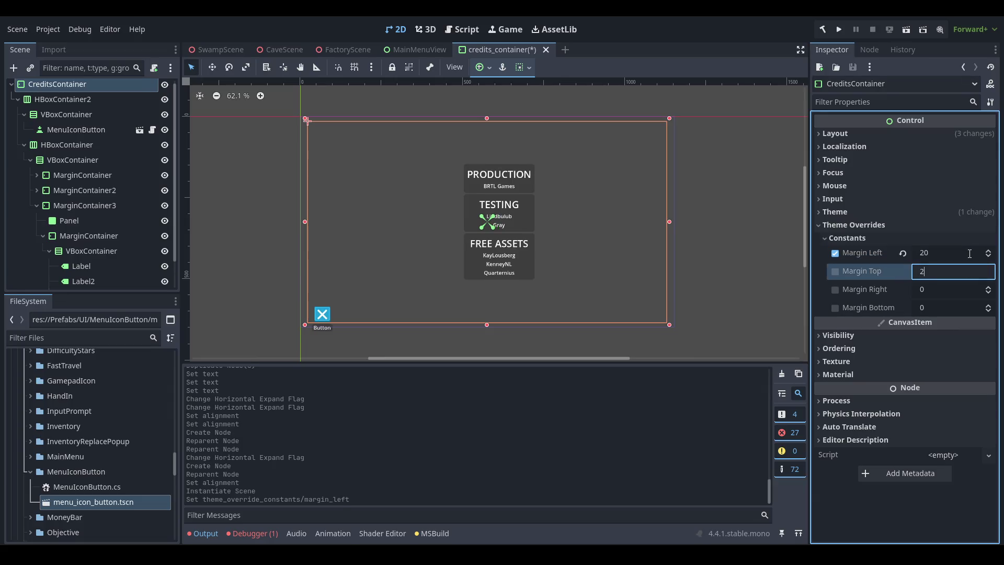
{"action": "type", "text": "20"}
{"action": "key", "text": "Tab"}
{"action": "type", "text": "20"}
{"action": "key", "text": "Tab"}
{"action": "key", "text": "Return"}
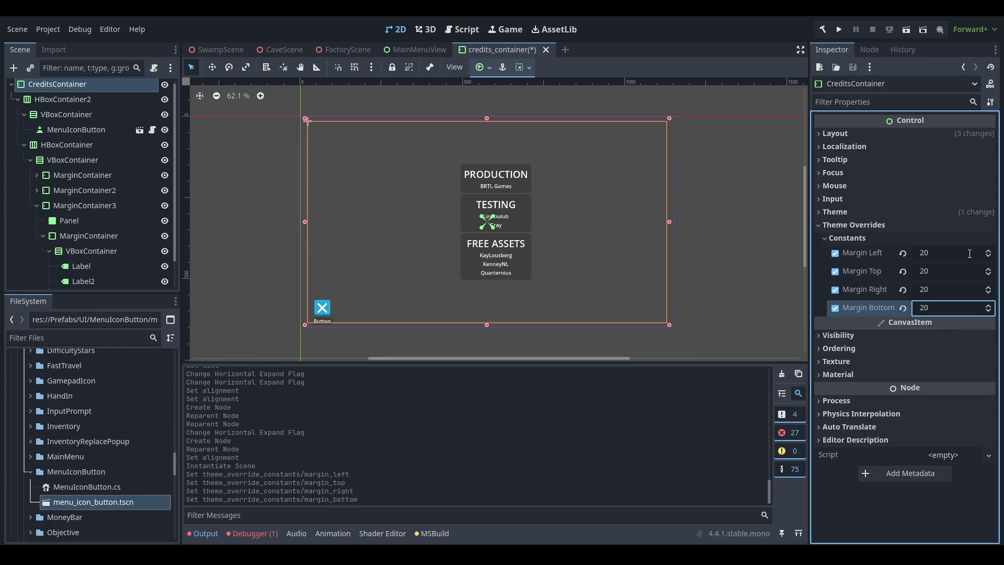
- Change the left, right and bottom margins to 50 and save
{"action": "left_click", "coordinate": [960, 252]}
{"action": "type", "text": "50"}
{"action": "key", "text": "Tab"}
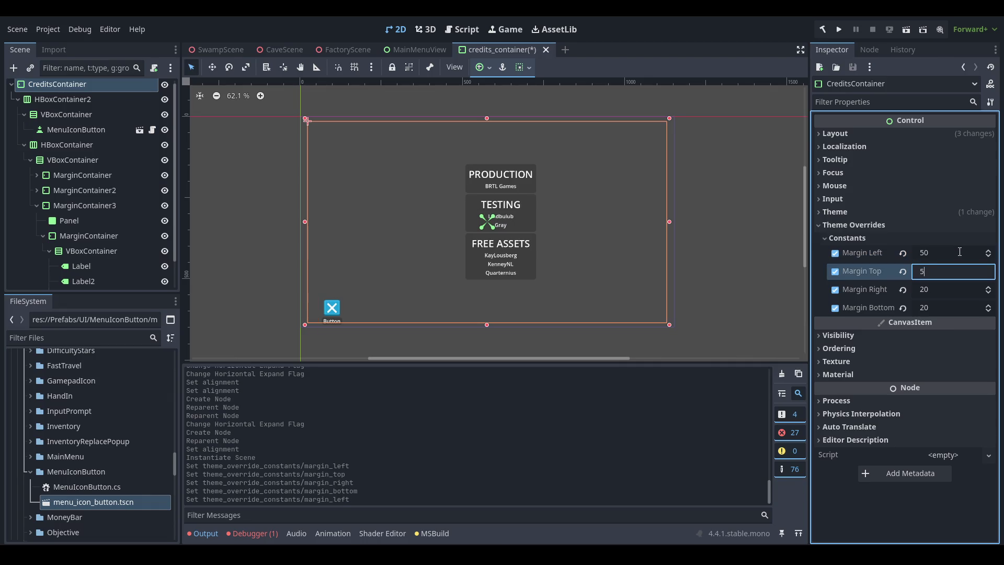
{"action": "type", "text": "50"}
{"action": "key", "text": "Tab"}
{"action": "type", "text": "50"}
{"action": "key", "text": "Tab"}
{"action": "type", "text": "50"}
{"action": "key", "text": "ctrl+s"}
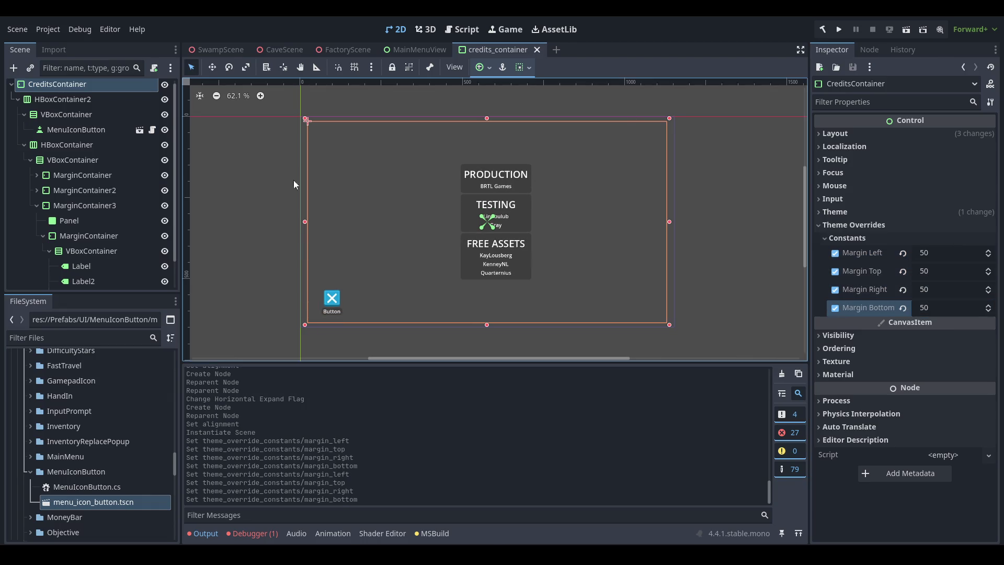
- Set CreditsContainer's top margin to 10 and save the scene
{"action": "left_click", "coordinate": [99, 99]}
{"action": "left_click", "coordinate": [83, 86]}
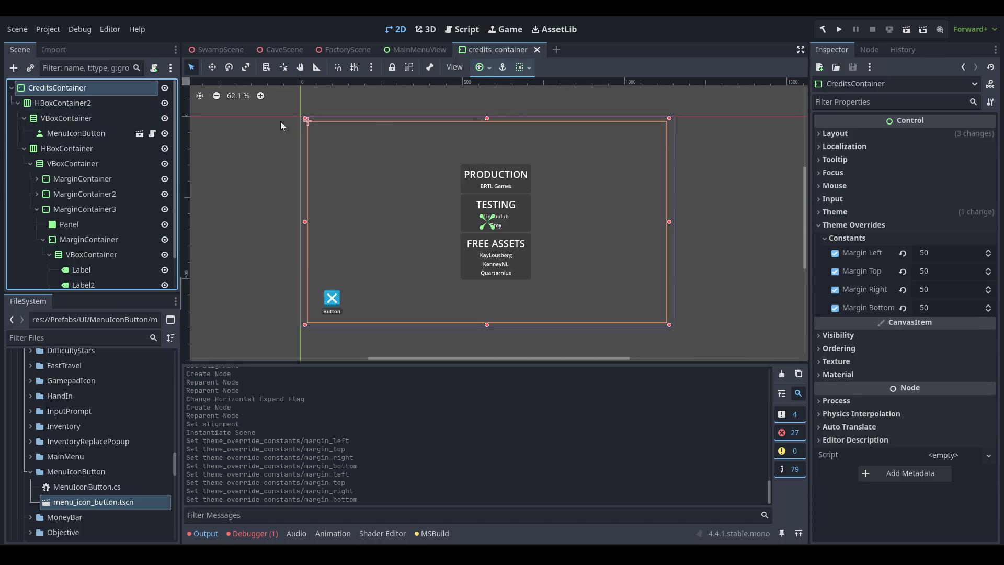
{"action": "left_click_drag", "start_coordinate": [306, 120], "coordinate": [300, 116]}
{"action": "scroll", "coordinate": [350, 282], "scroll_direction": "up", "scroll_amount": 2}
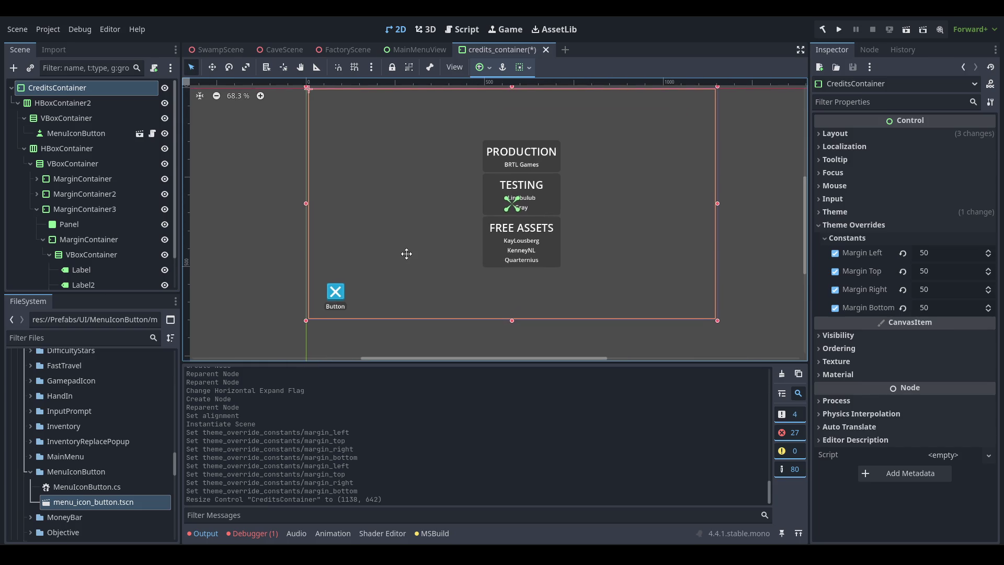
{"action": "scroll", "coordinate": [416, 231], "scroll_direction": "up", "scroll_amount": 2}
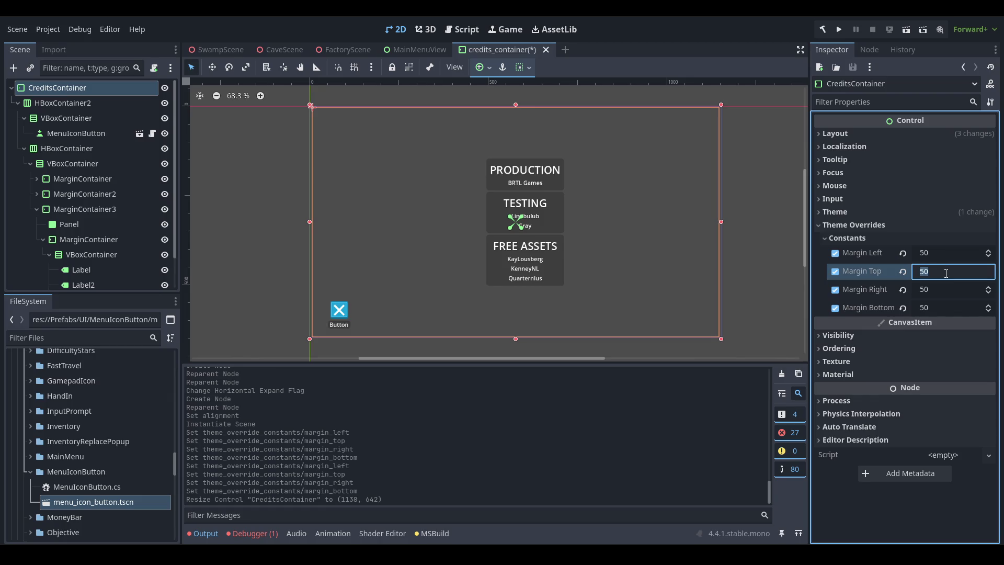
{"action": "type", "text": "10"}
{"action": "key", "text": "Return"}
{"action": "key", "text": "ctrl+s"}
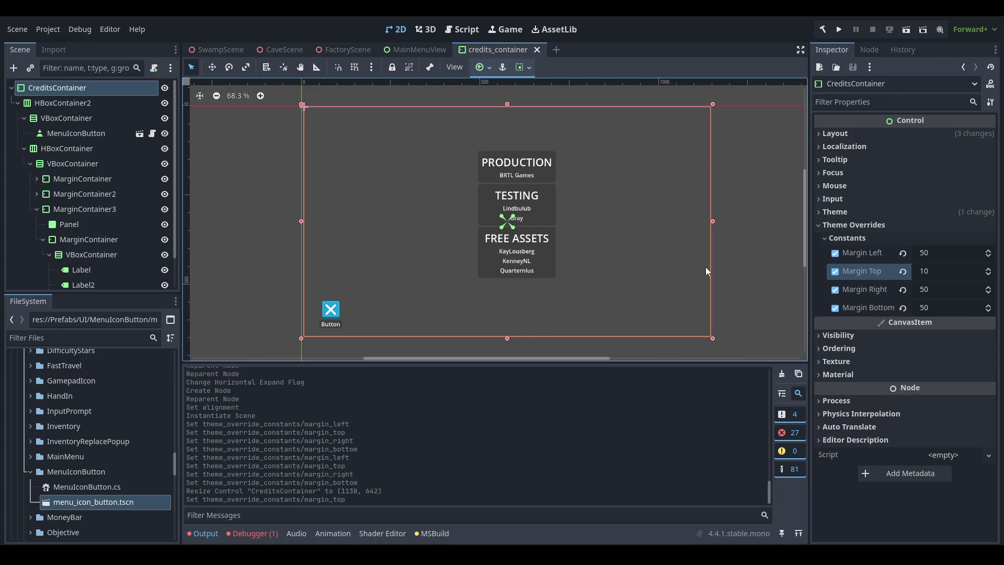
- Start renaming the MenuIconButton node
{"action": "scroll", "coordinate": [121, 211], "scroll_direction": "down", "scroll_amount": 1}
{"action": "scroll", "coordinate": [118, 205], "scroll_direction": "up", "scroll_amount": 1}
{"action": "double_click", "coordinate": [110, 137]}
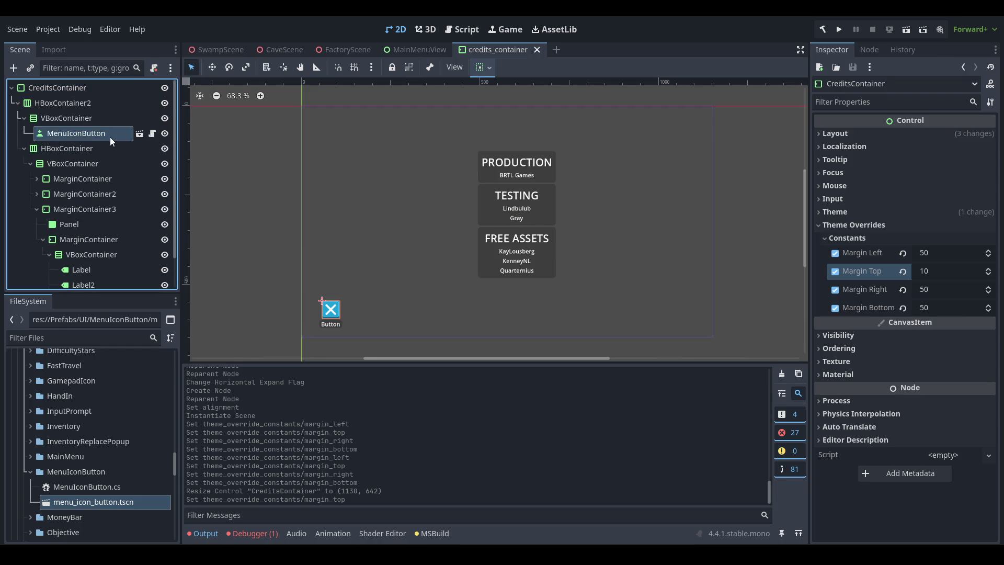
- Rename the node to BackButton and set its label text to 'Back'
{"action": "type", "text": "B"}
{"action": "type", "text": "utton"}
{"action": "key", "text": "Return"}
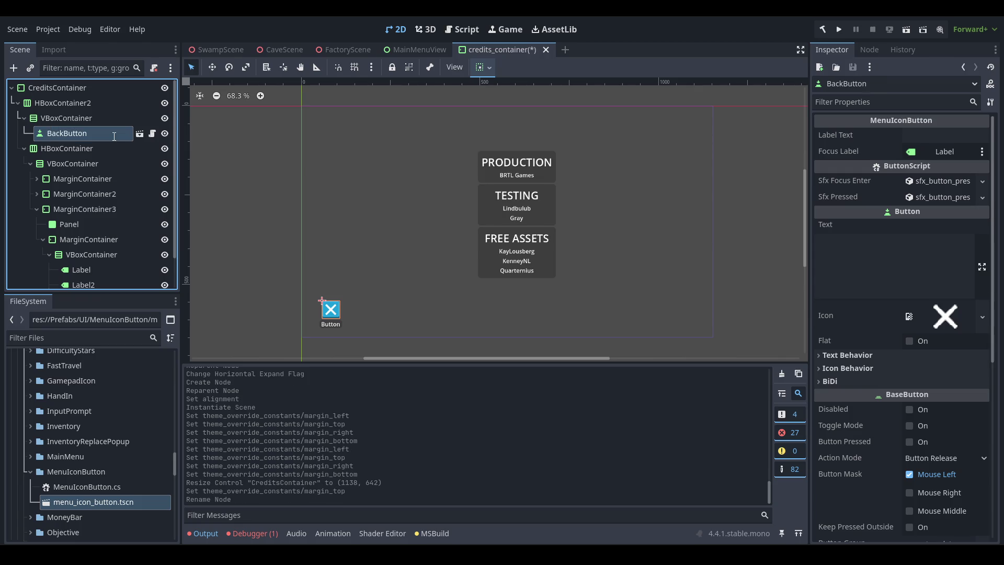
{"action": "left_click", "coordinate": [945, 135]}
{"action": "type", "text": "Bac"}
{"action": "key", "text": "BackSpace"}
{"action": "key", "text": "BackSpace"}
{"action": "key", "text": "BackSpace"}
{"action": "key", "text": "Tab"}
{"action": "left_click", "coordinate": [963, 135]}
{"action": "type", "text": "Back"}
{"action": "key", "text": "ctrl+s"}
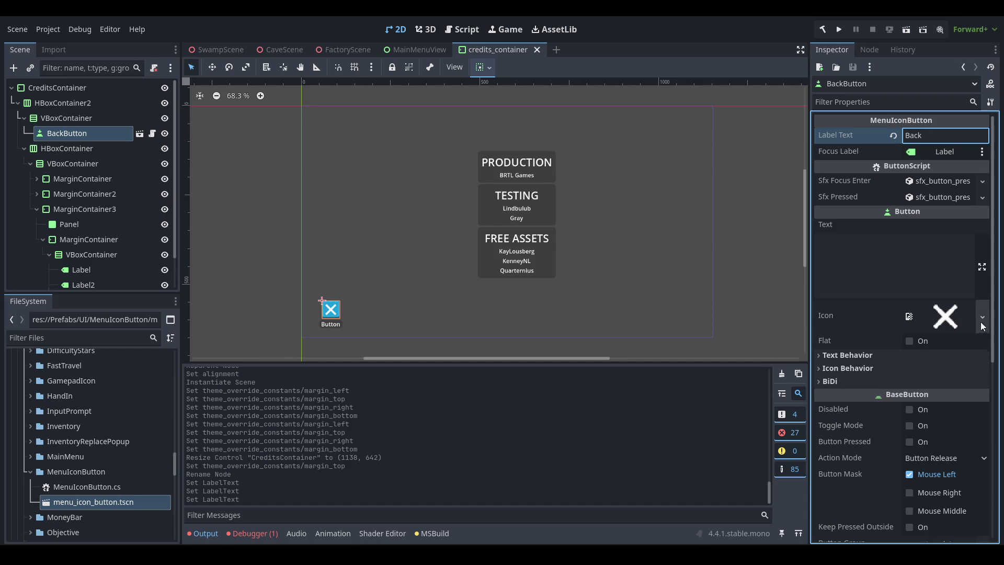
- Load return.png as the BackButton icon and save the credits scene
{"action": "left_click", "coordinate": [983, 317]}
{"action": "left_click", "coordinate": [889, 409]}
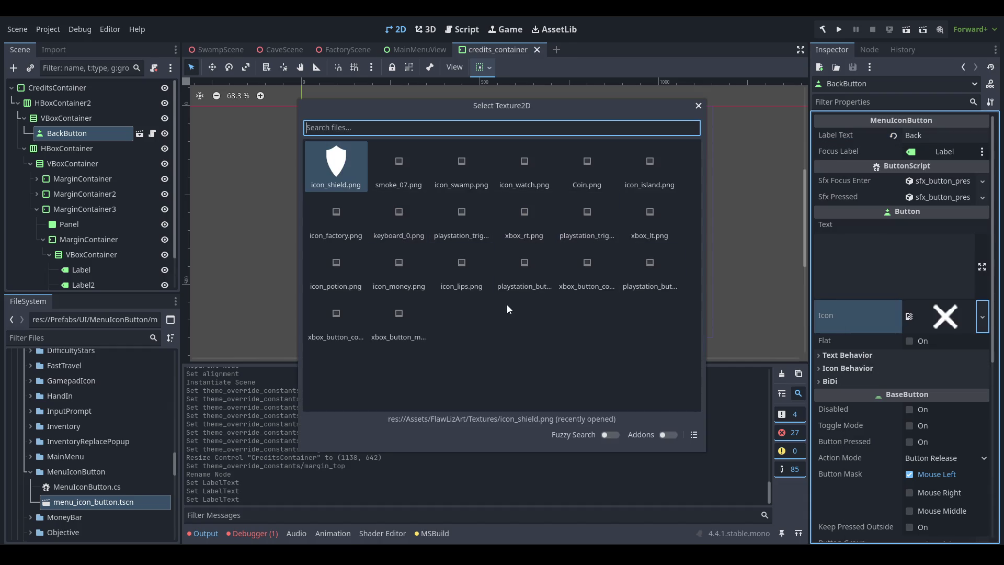
{"action": "type", "text": "arrow"}
{"action": "key", "text": "BackSpace"}
{"action": "key", "text": "BackSpace"}
{"action": "key", "text": "BackSpace"}
{"action": "type", "text": "ico"}
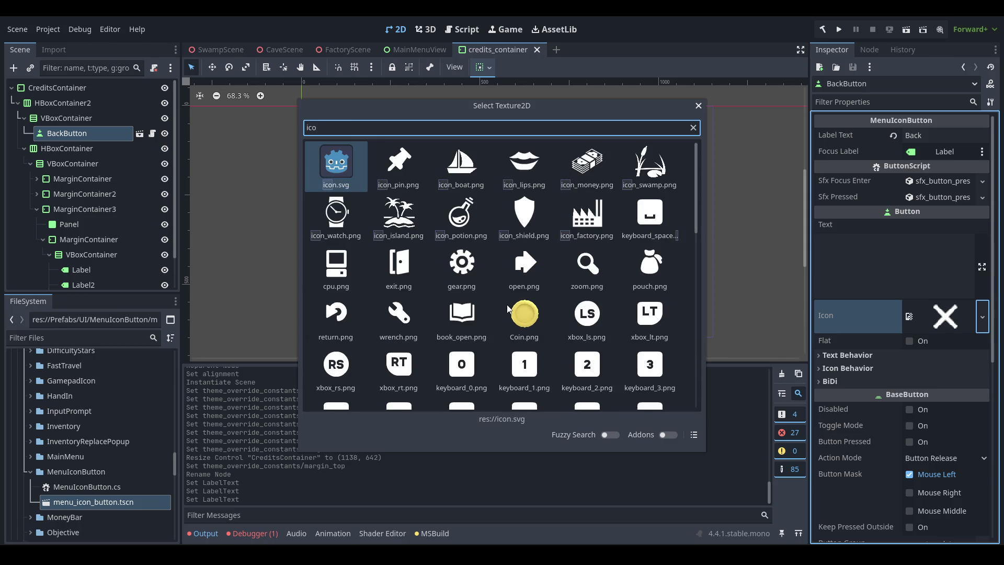
{"action": "double_click", "coordinate": [336, 313]}
{"action": "key", "text": "ctrl+s"}
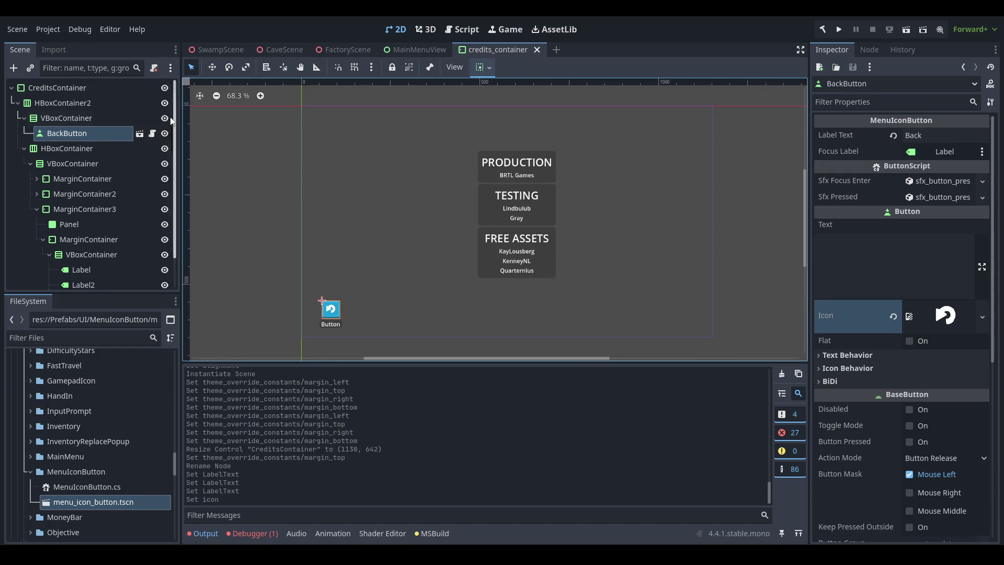
- Attach a new C# script, CreditsContainer.cs, to the CreditsContainer node
{"action": "left_click", "coordinate": [138, 87]}
{"action": "left_click", "coordinate": [959, 456]}
{"action": "left_click", "coordinate": [944, 469]}
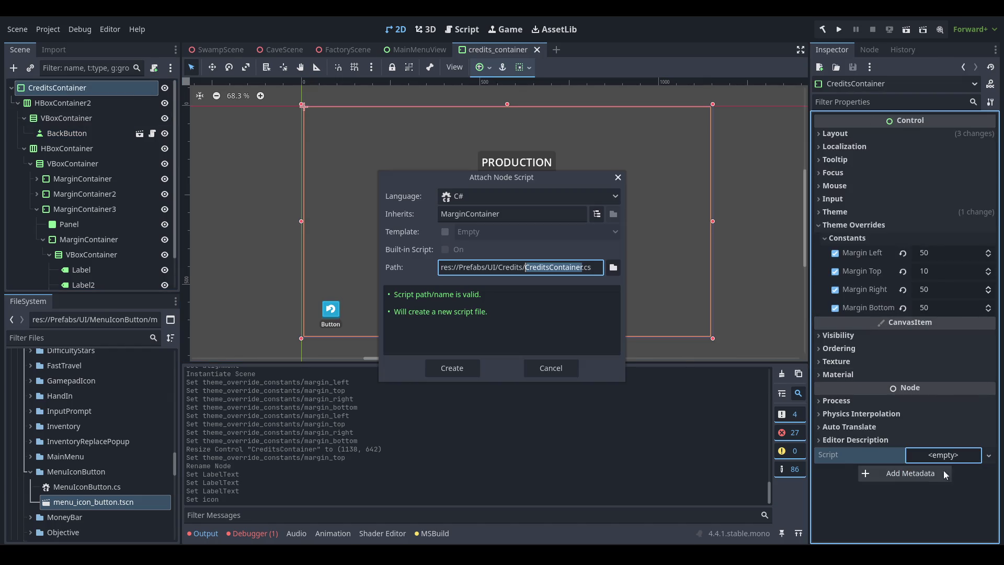
{"action": "key", "text": "Return"}
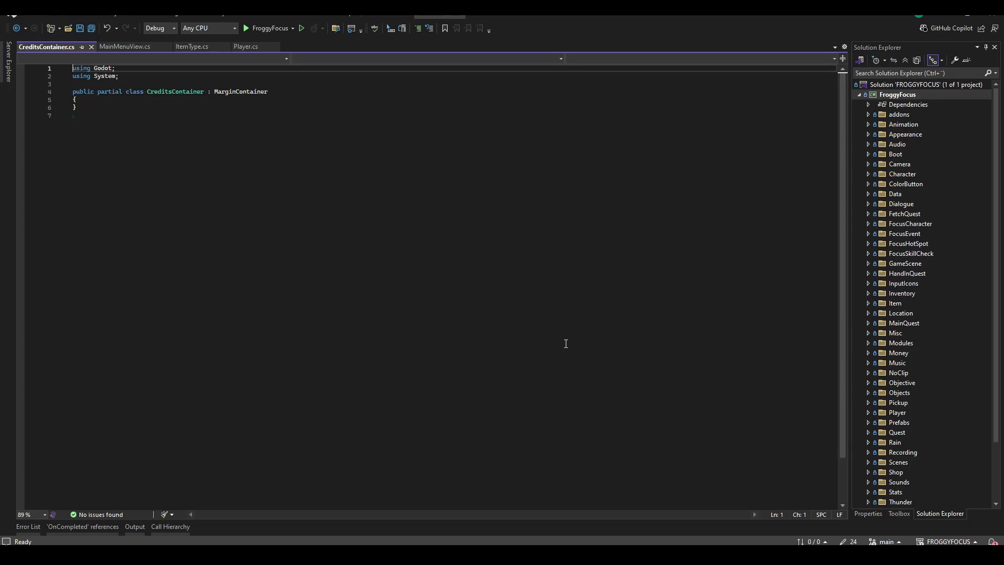
- Make CreditsContainer extend ControlScript and add a 'public Button BackButton;' field
{"action": "double_click", "coordinate": [312, 97]}
{"action": "type", "text": "ControlScript"}
{"action": "key", "text": "Down"}
{"action": "key", "text": "Return"}
{"action": "type", "text": "public Button BackButton;"}
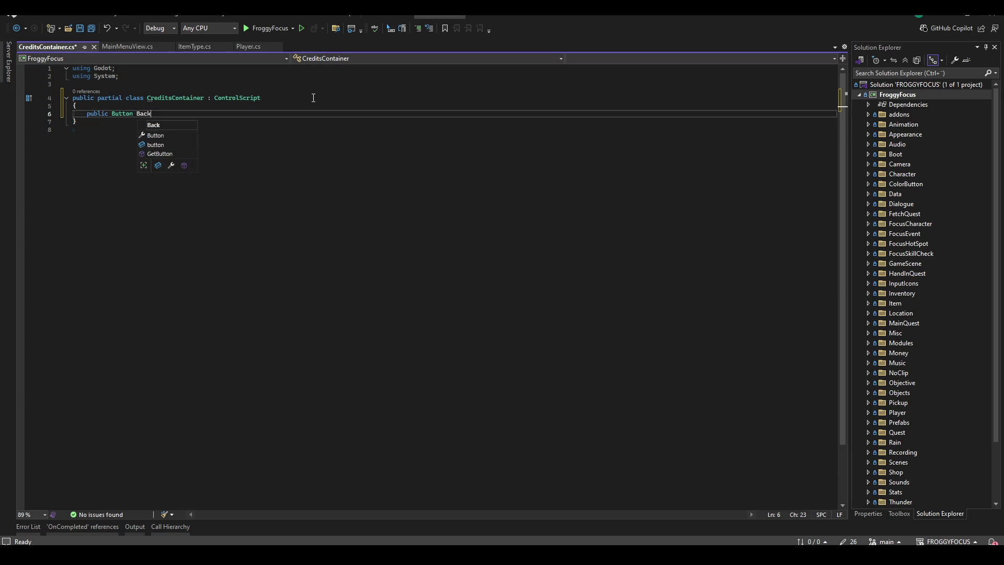
- Mark the BackButton field with [Export] and save CreditsContainer.cs
{"action": "key", "text": "Home"}
{"action": "key", "text": "Return"}
{"action": "key", "text": "Up"}
{"action": "type", "text": "[Export"}
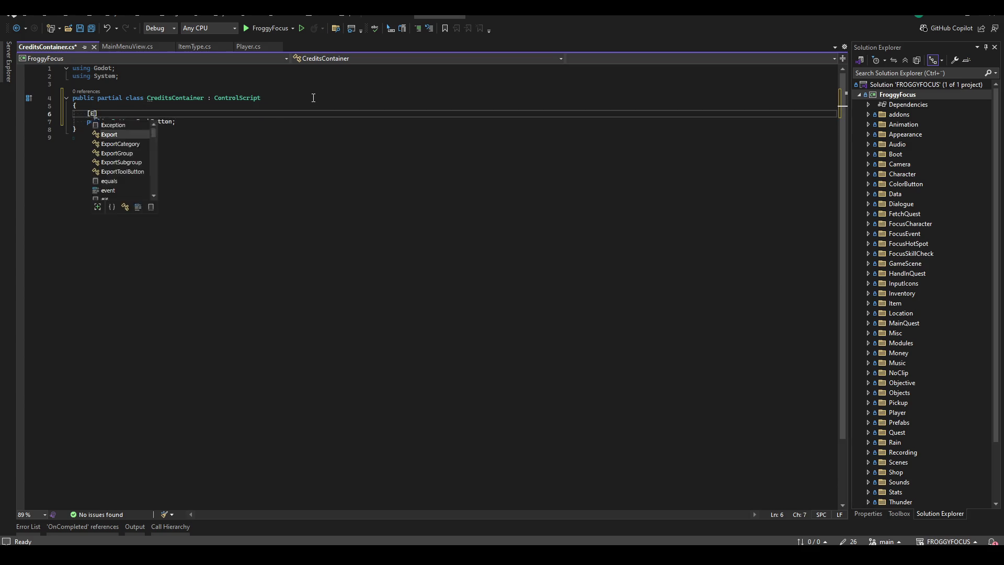
{"action": "key", "text": "Down"}
{"action": "key", "text": "End"}
{"action": "key", "text": "Return"}
{"action": "key", "text": "Return"}
{"action": "type", "text": "pub"}
{"action": "key", "text": "BackSpace"}
{"action": "key", "text": "BackSpace"}
{"action": "key", "text": "BackSpace"}
{"action": "key", "text": "BackSpace"}
{"action": "key", "text": "BackSpace"}
{"action": "key", "text": "BackSpace"}
{"action": "key", "text": "ctrl+s"}
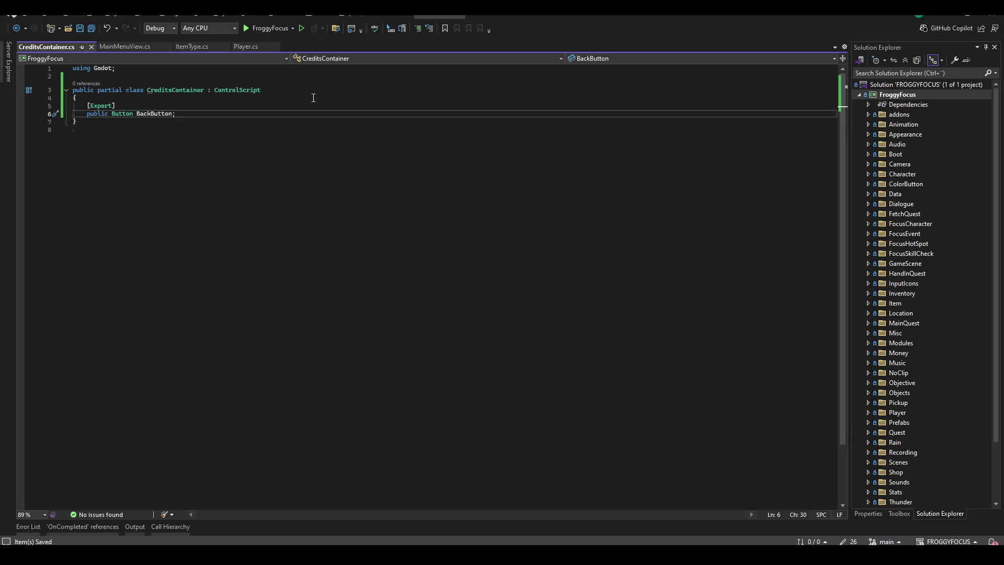
{"action": "key", "text": "ctrl+t"}
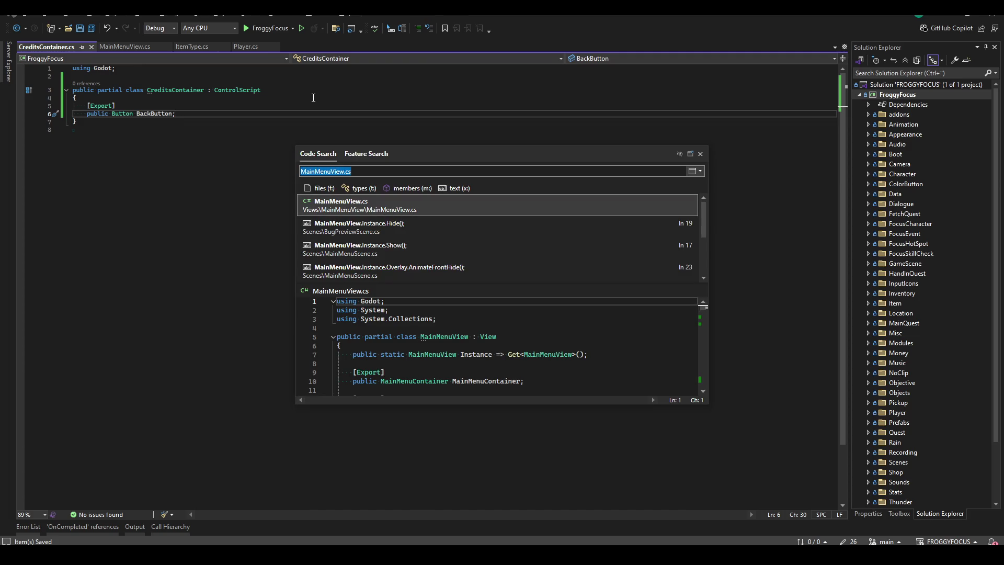
- Open InventoryContainer.cs from Code Search, look through it, and close it
{"action": "type", "text": "InventoryCOntain.cs"}
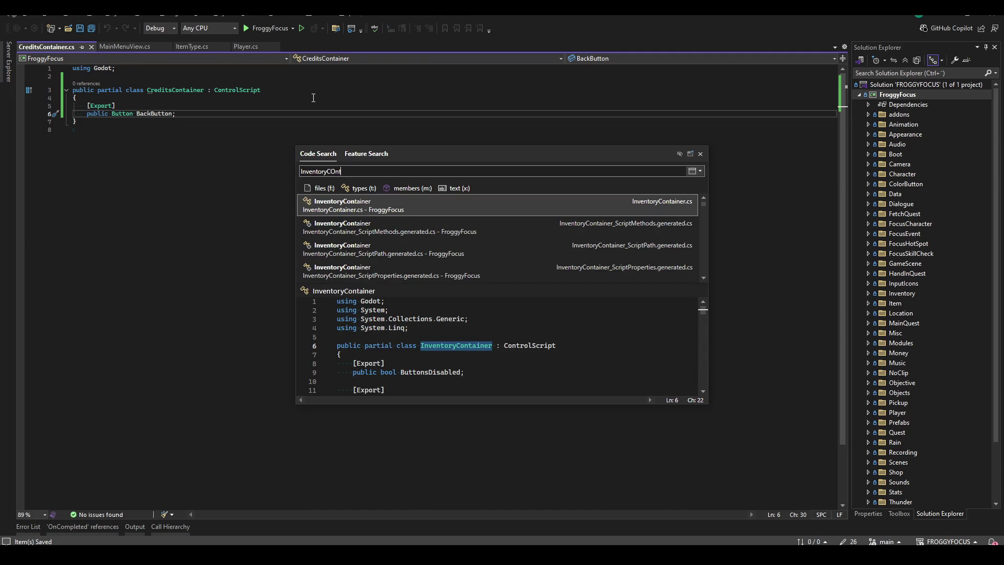
{"action": "key", "text": "Return"}
{"action": "scroll", "coordinate": [275, 256], "scroll_direction": "down", "scroll_amount": 14}
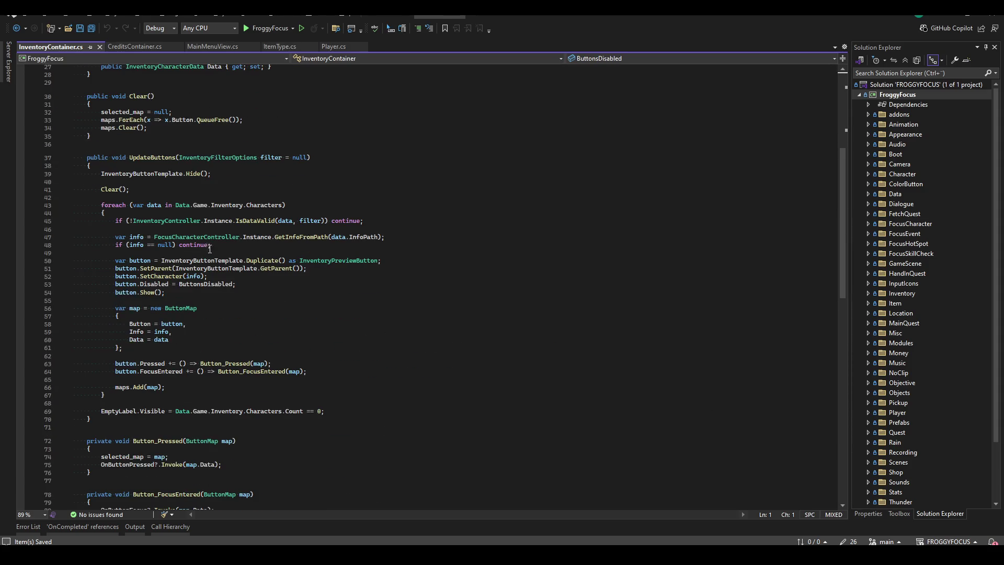
{"action": "scroll", "coordinate": [276, 256], "scroll_direction": "up", "scroll_amount": 14}
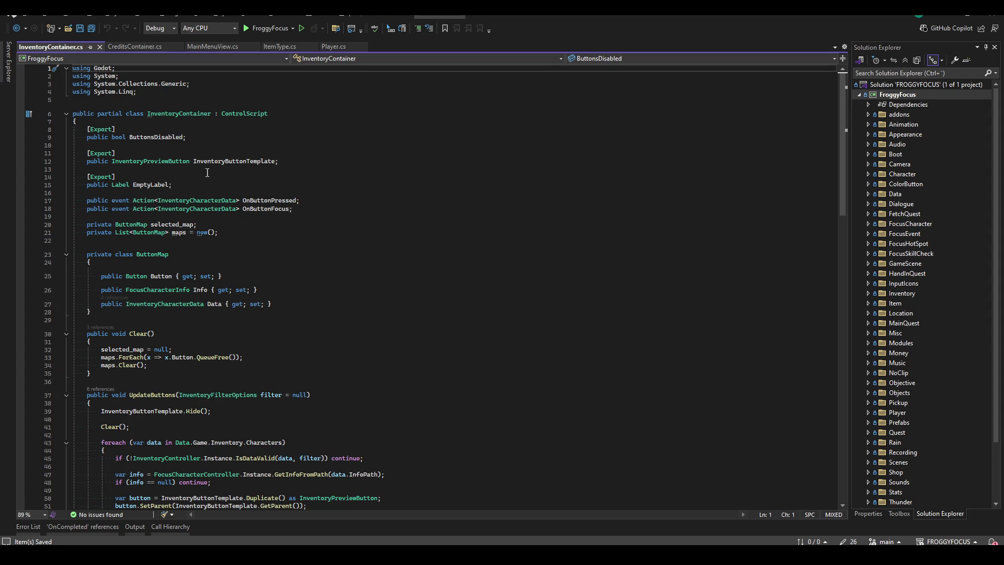
{"action": "middle_click", "coordinate": [32, 45]}
- Open InventoryControl.cs and copy its _UnhandledInput method, lines 57–66
{"action": "key", "text": "ctrl+t"}
{"action": "type", "text": "InventoryControl.cs"}
{"action": "key", "text": "Return"}
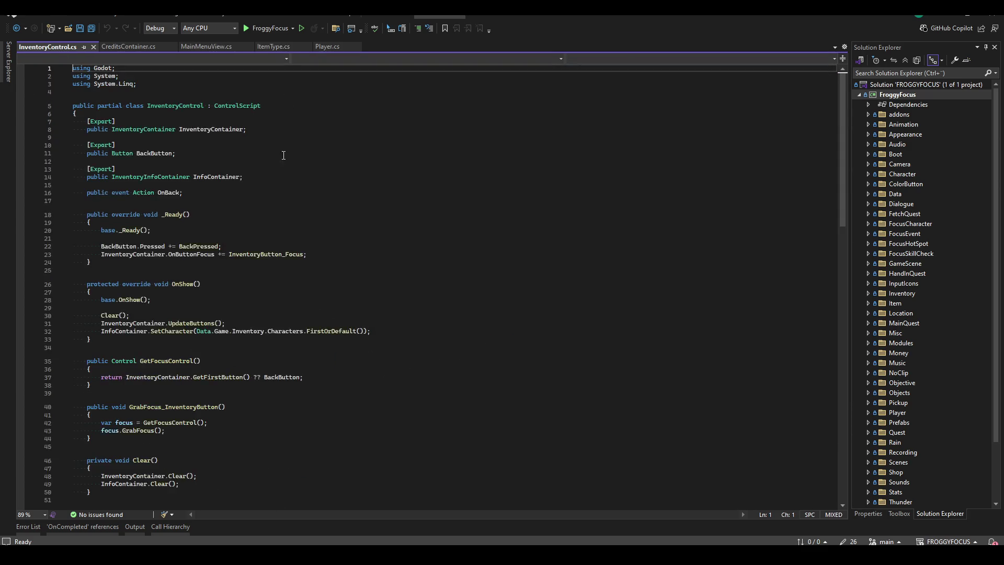
{"action": "scroll", "coordinate": [185, 271], "scroll_direction": "down", "scroll_amount": 7}
{"action": "scroll", "coordinate": [155, 325], "scroll_direction": "down", "scroll_amount": 4}
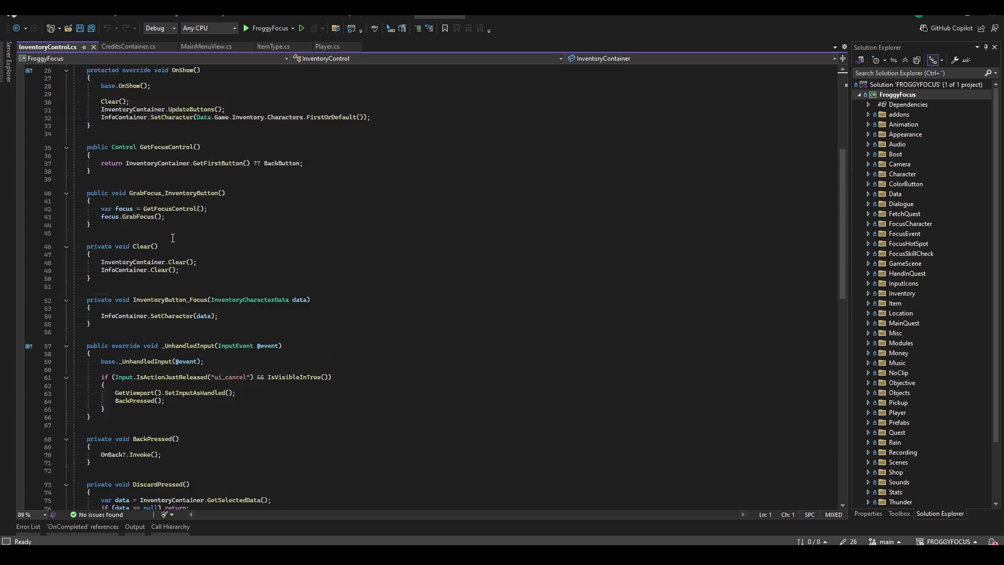
{"action": "left_click_drag", "start_coordinate": [87, 298], "coordinate": [90, 369]}
{"action": "key", "text": "ctrl+c"}
{"action": "left_click", "coordinate": [325, 233]}
{"action": "left_click", "coordinate": [126, 48]}
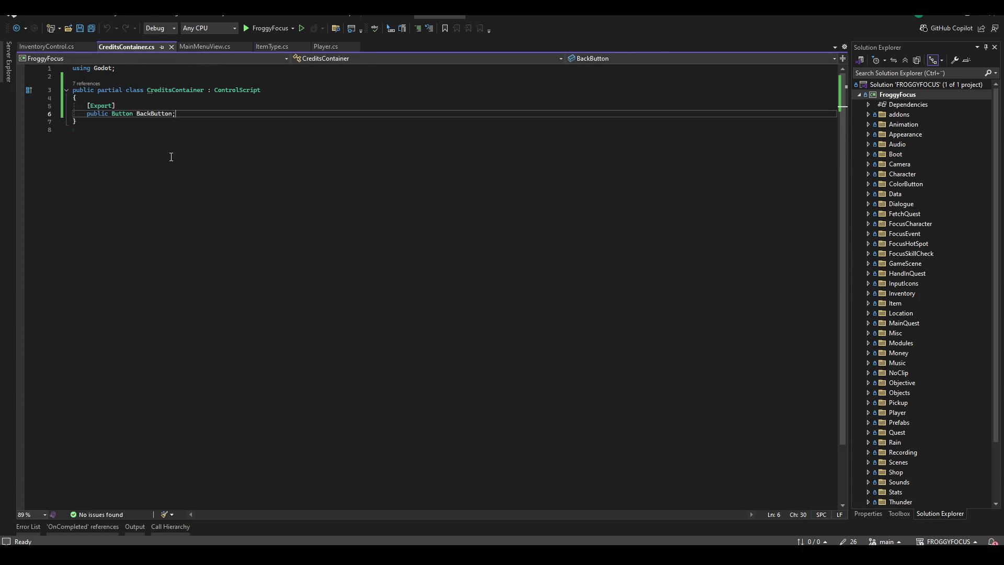
- Paste the _UnhandledInput cancel handler into CreditsContainer.cs and save
{"action": "key", "text": "ctrl+v"}
{"action": "key", "text": "ctrl+s"}
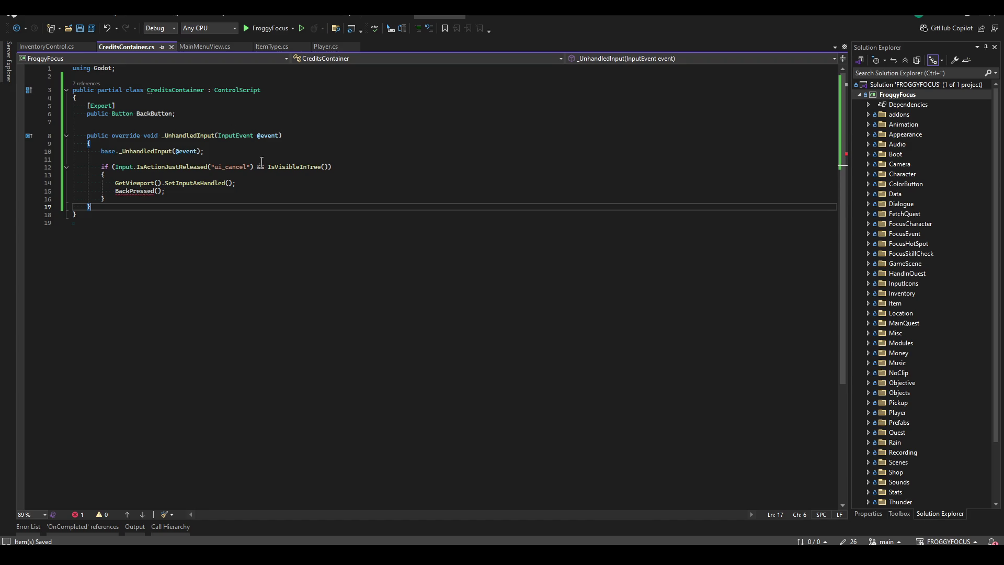
{"action": "left_click", "coordinate": [200, 193]}
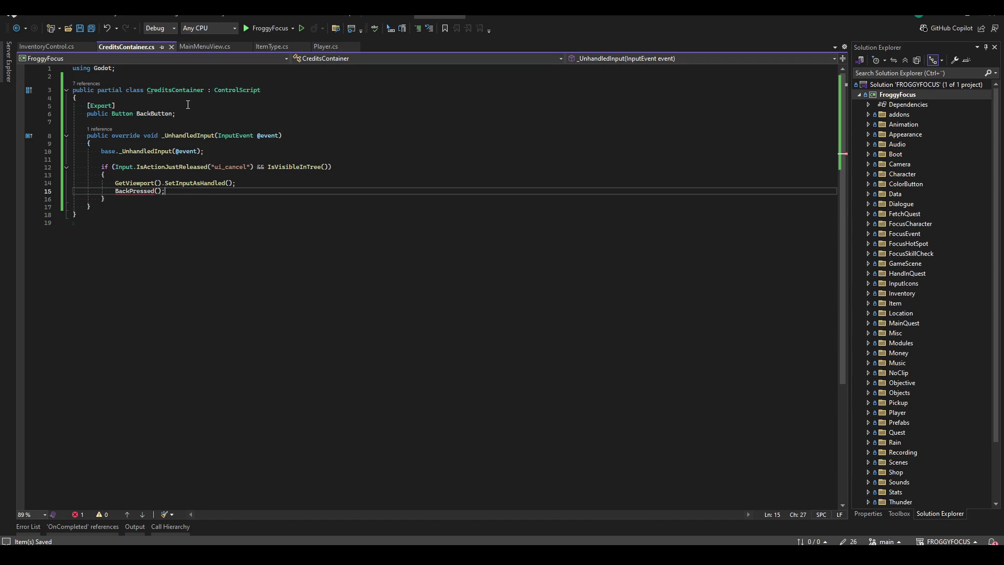
{"action": "key", "text": "Down"}
{"action": "key", "text": "Down"}
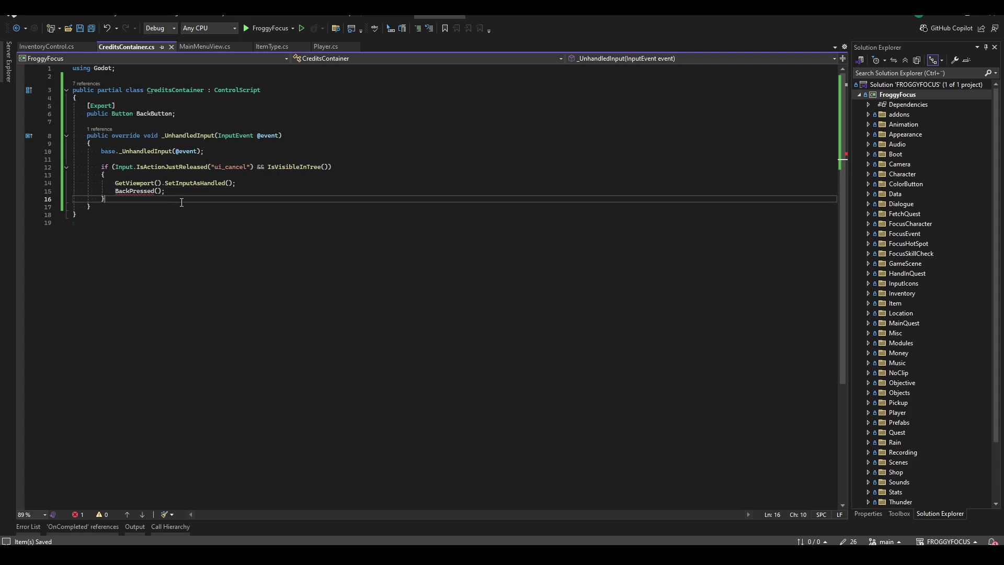
- Declare 'public event Action OnBackPressed;' below the BackButton field
{"action": "left_click", "coordinate": [290, 121]}
{"action": "key", "text": "Return"}
{"action": "key", "text": "Return"}
{"action": "key", "text": "Up"}
{"action": "type", "text": "public event Action"}
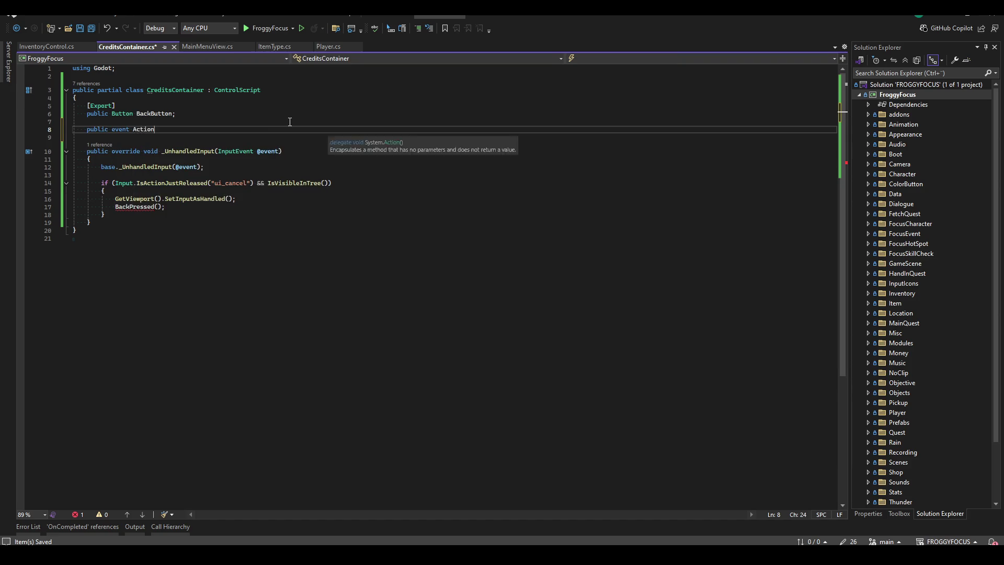
{"action": "type", "text": " OnBackPre"}
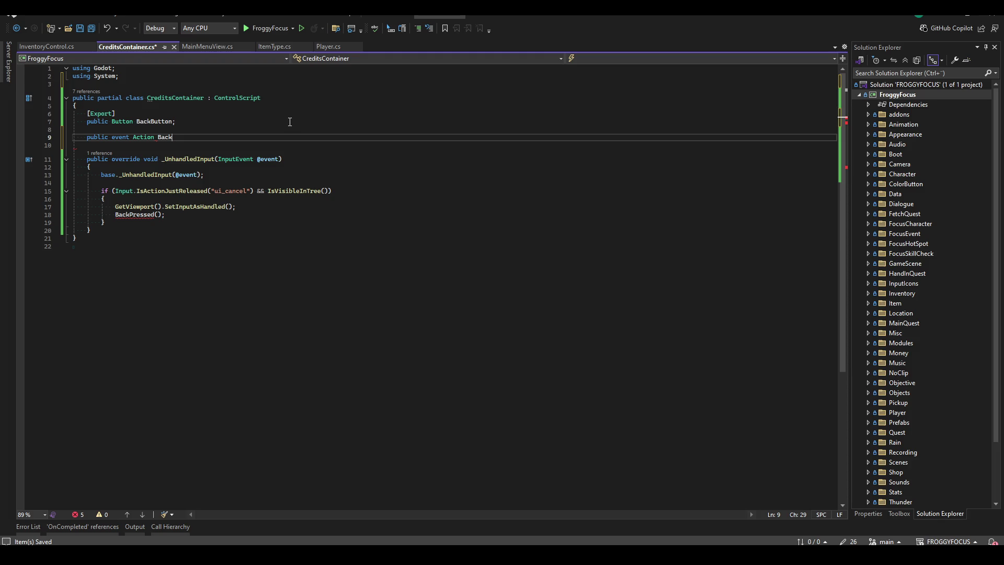
{"action": "type", "text": "ssed;"}
{"action": "key", "text": "Down"}
{"action": "key", "text": "Down"}
{"action": "key", "text": "Down"}
- Add a private BackPressed() method that calls OnBackPressed?.Invoke()
{"action": "key", "text": "Return"}
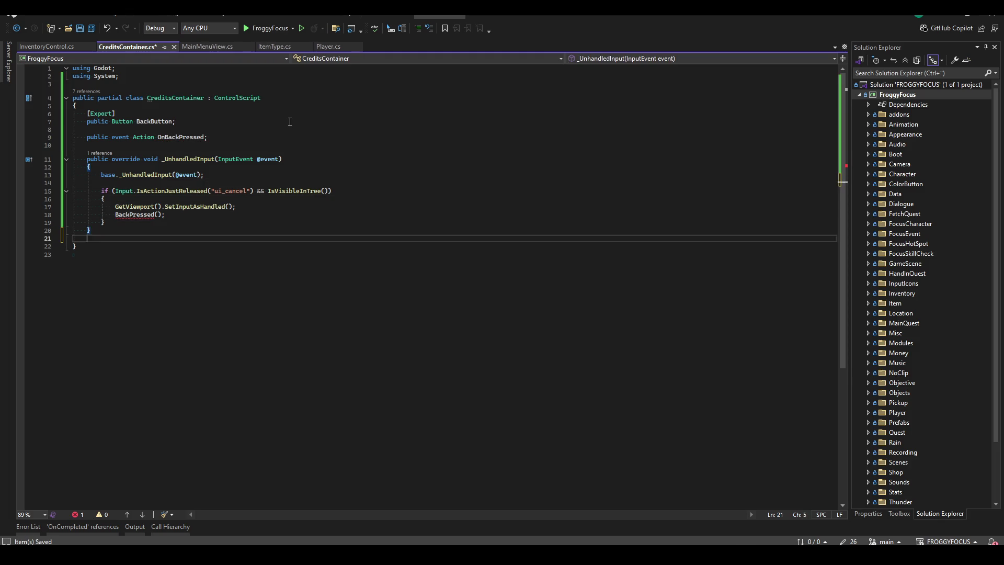
{"action": "key", "text": "Return"}
{"action": "type", "text": "private void BackBu"}
{"action": "key", "text": "BackSpace"}
{"action": "key", "text": "BackSpace"}
{"action": "type", "text": "Pressed()"}
{"action": "key", "text": "Return"}
{"action": "type", "text": "{"}
{"action": "key", "text": "Return"}
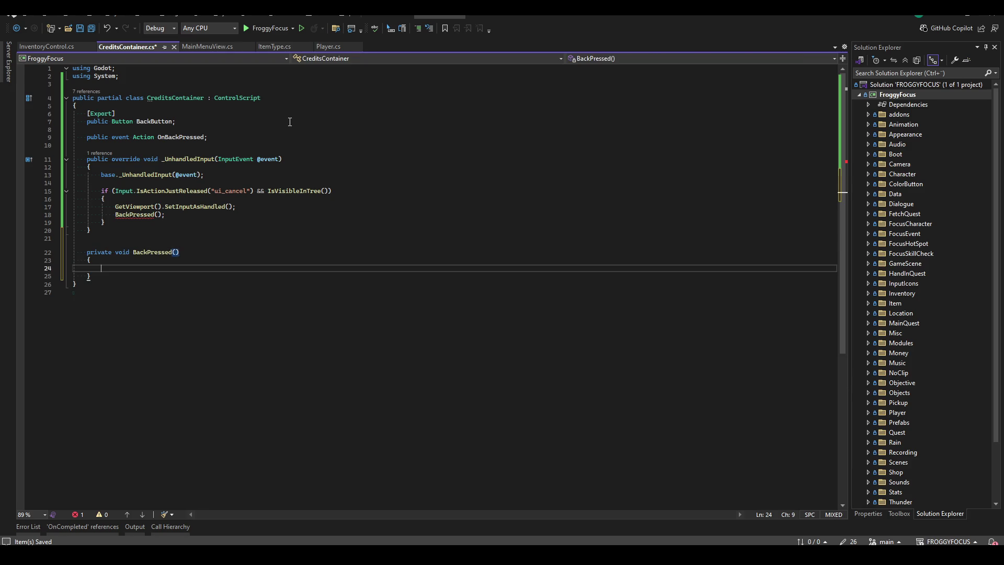
{"action": "type", "text": "OnBackPressed?.Invoke();"}
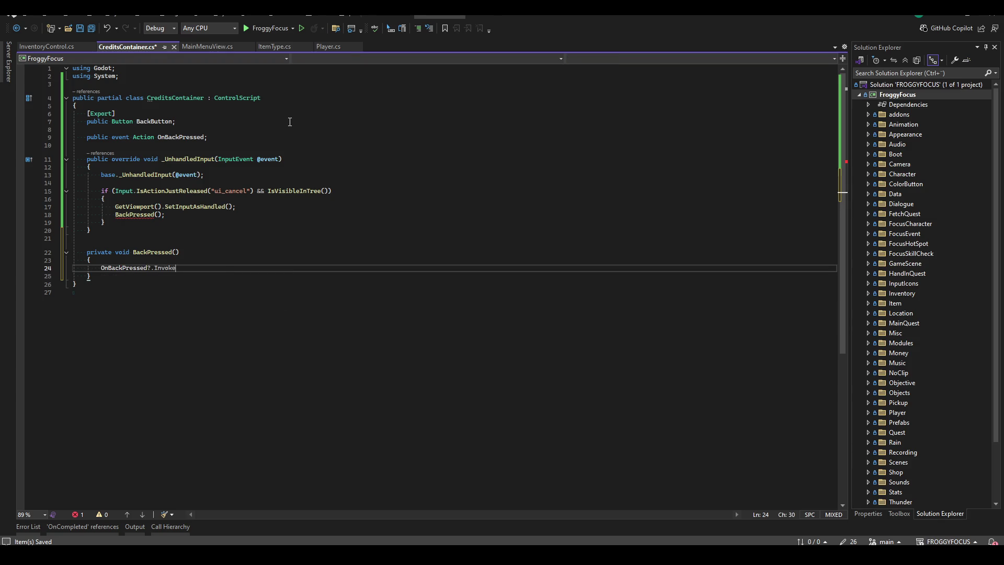
- Add a _Ready override subscribing BackPressed to BackButton.Pressed, save, and close the file
{"action": "left_click", "coordinate": [296, 136]}
{"action": "key", "text": "Return"}
{"action": "key", "text": "Return"}
{"action": "type", "text": "overr"}
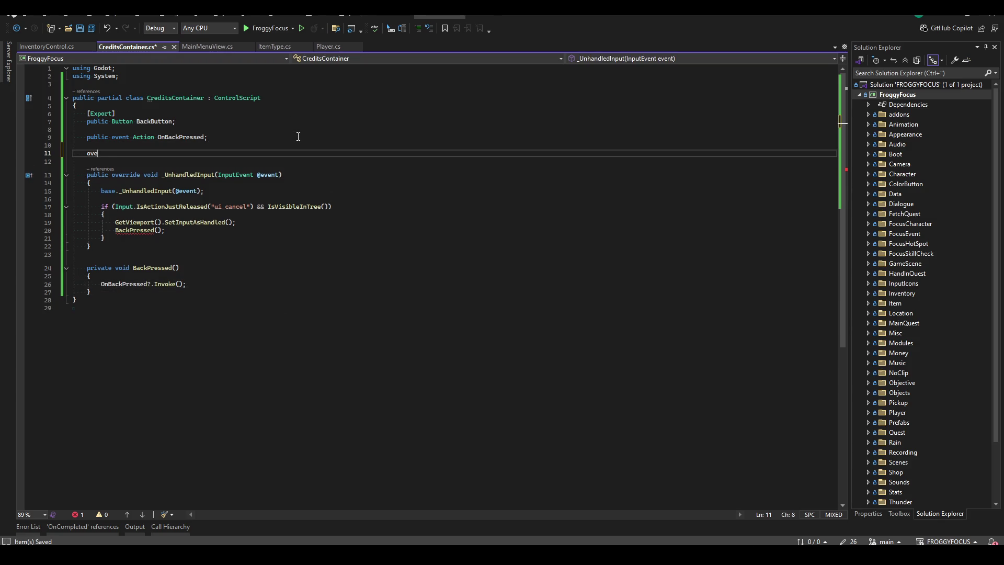
{"action": "key", "text": "Tab"}
{"action": "key", "text": "Return"}
{"action": "key", "text": "Return"}
{"action": "type", "text": "Bac"}
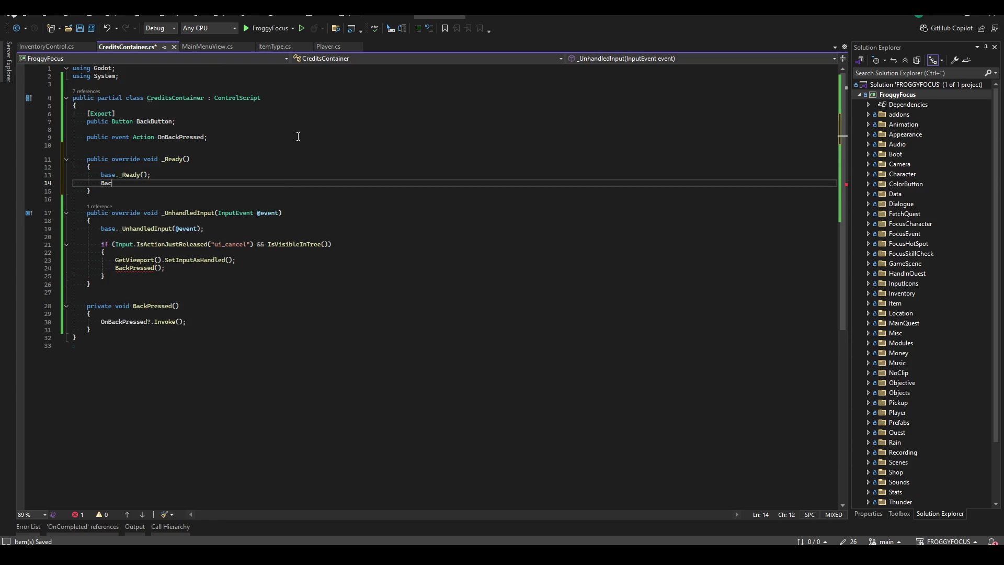
{"action": "type", "text": "kButton.Pres"}
{"action": "key", "text": "Tab"}
{"action": "type", "text": "+= BackPressed;"}
{"action": "key", "text": "ctrl+s"}
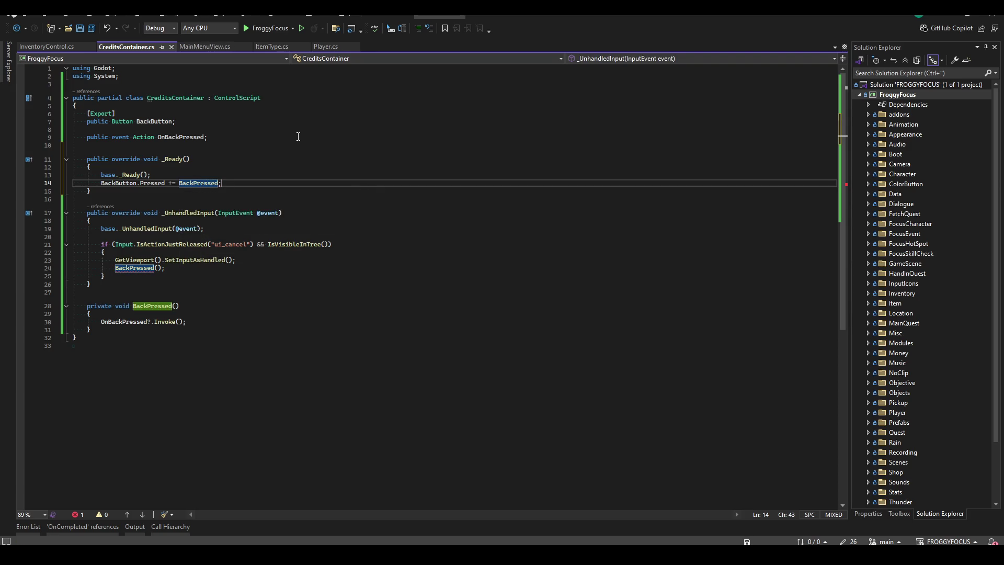
{"action": "left_click", "coordinate": [324, 121]}
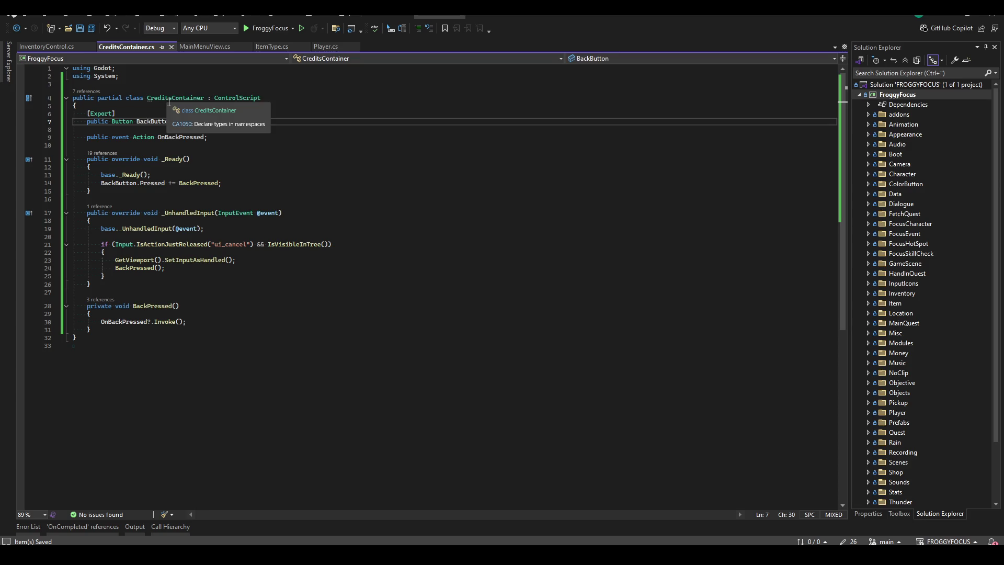
{"action": "middle_click", "coordinate": [122, 48]}
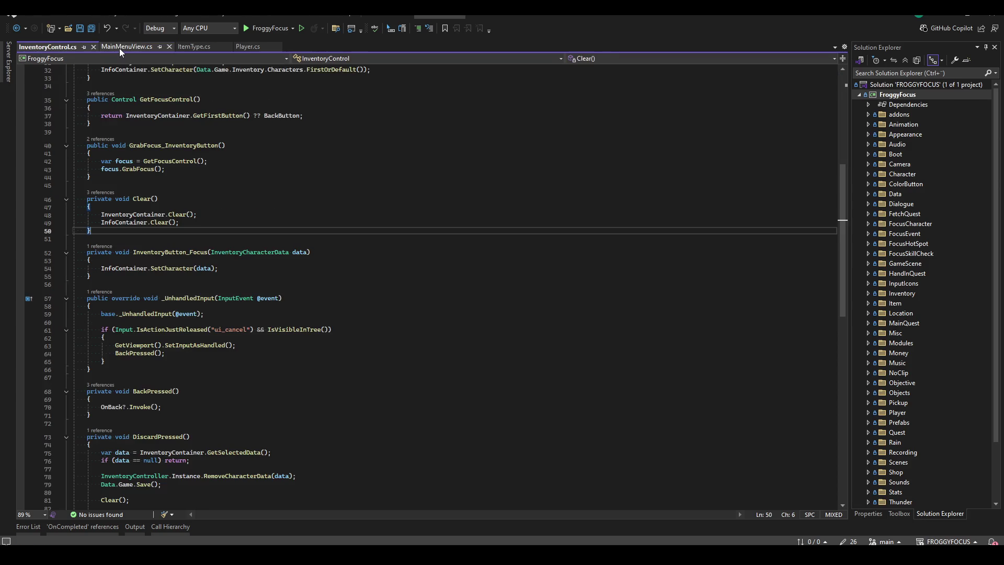
- Close InventoryControl.cs and delete the 'Show credits menu' comment in MainMenuView.cs
{"action": "middle_click", "coordinate": [58, 48]}
{"action": "left_click", "coordinate": [427, 129]}
{"action": "scroll", "coordinate": [427, 129], "scroll_direction": "up", "scroll_amount": 5}
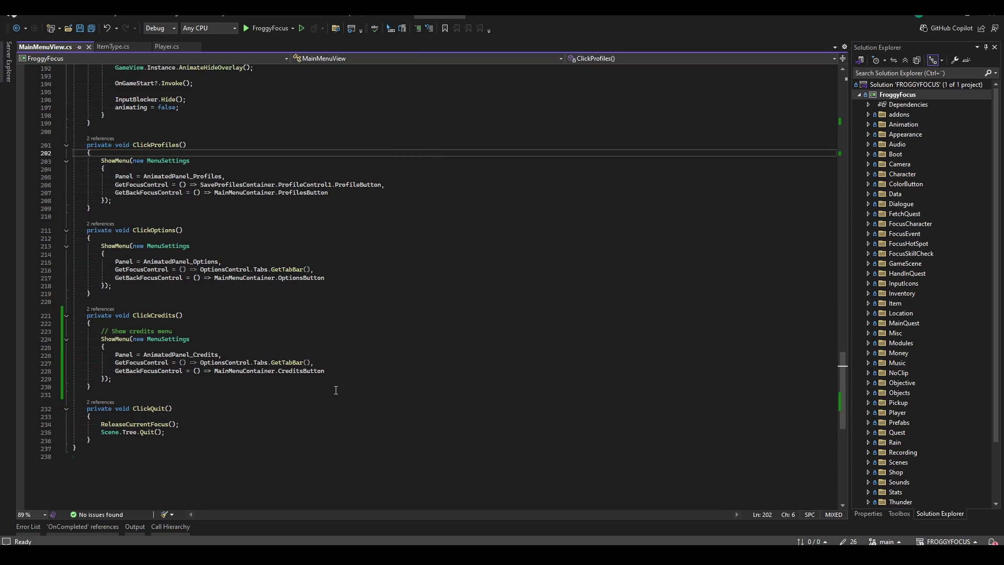
{"action": "scroll", "coordinate": [181, 326], "scroll_direction": "down", "scroll_amount": 5}
{"action": "left_click", "coordinate": [182, 308]}
{"action": "key", "text": "ctrl+x"}
{"action": "left_click", "coordinate": [233, 332]}
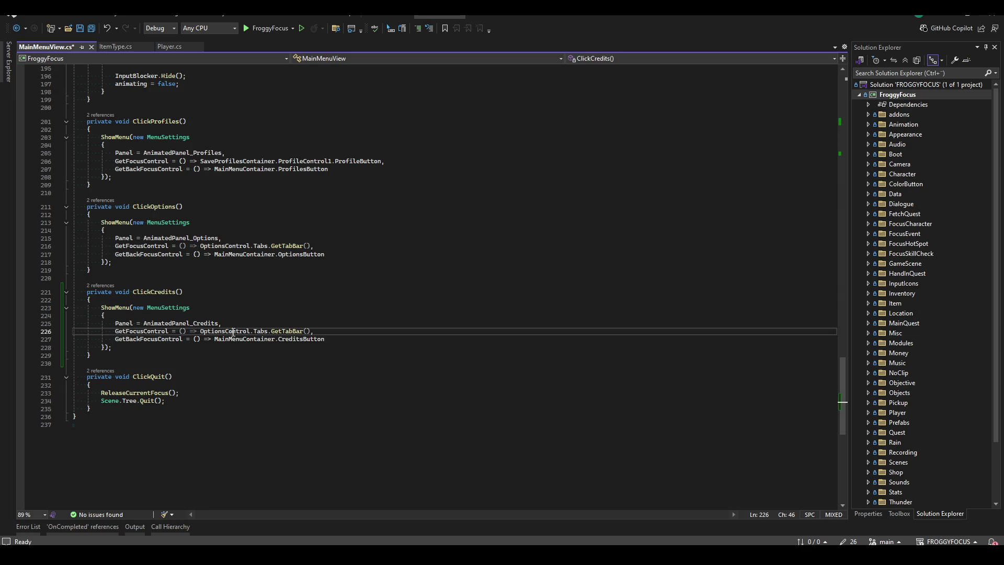
{"action": "double_click", "coordinate": [233, 332]}
{"action": "left_click", "coordinate": [360, 333], "text": "shift"}
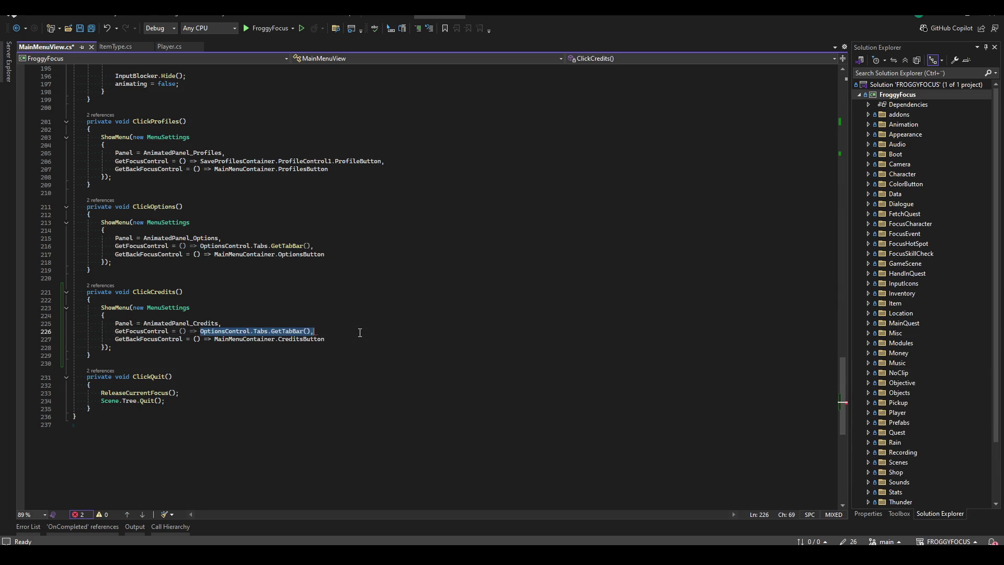
- Add an [Export] public CreditsContainer CreditsContainer field to MainMenuView and save
{"action": "scroll", "coordinate": [261, 203], "scroll_direction": "up", "scroll_amount": 20}
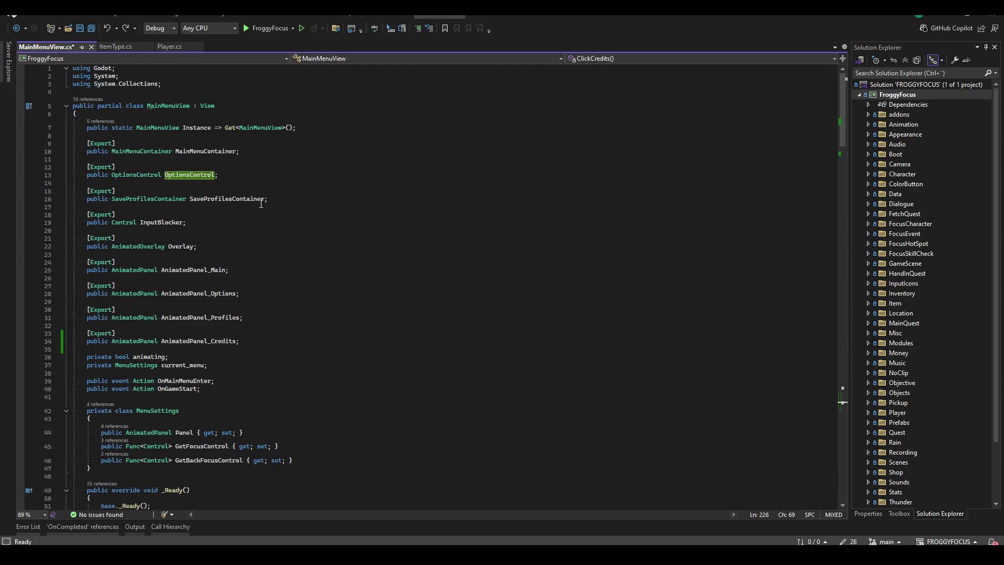
{"action": "left_click", "coordinate": [291, 199]}
{"action": "key", "text": "Return"}
{"action": "key", "text": "Return"}
{"action": "type", "text": "pub"}
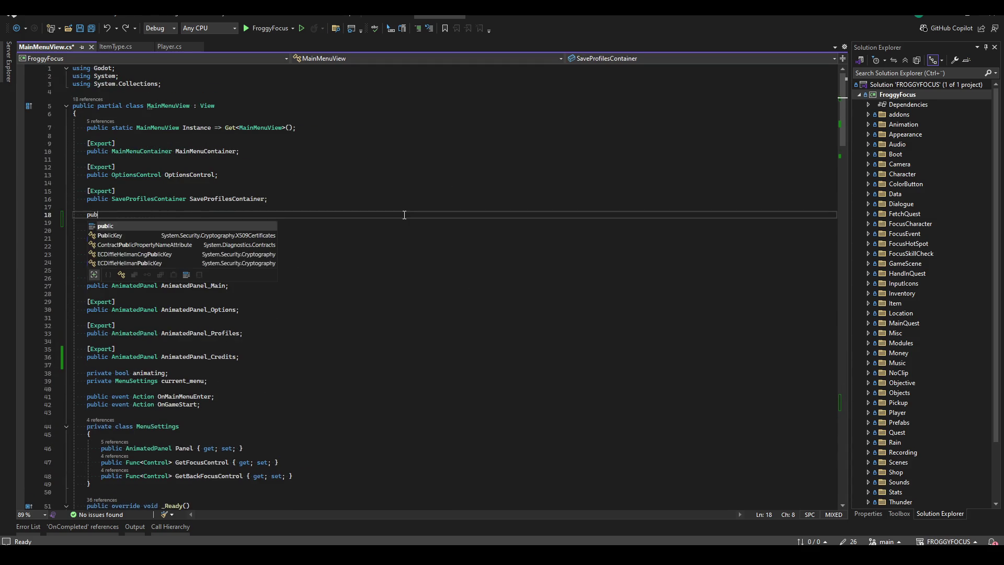
{"action": "type", "text": "lic CreditsContainer C"}
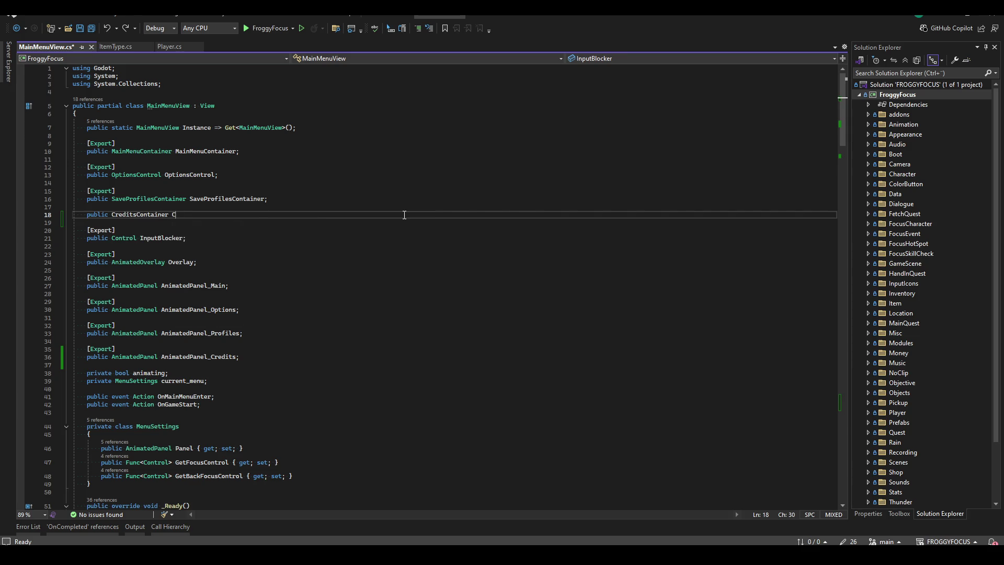
{"action": "type", "text": "reditsContainer;"}
{"action": "key", "text": "ctrl+Return"}
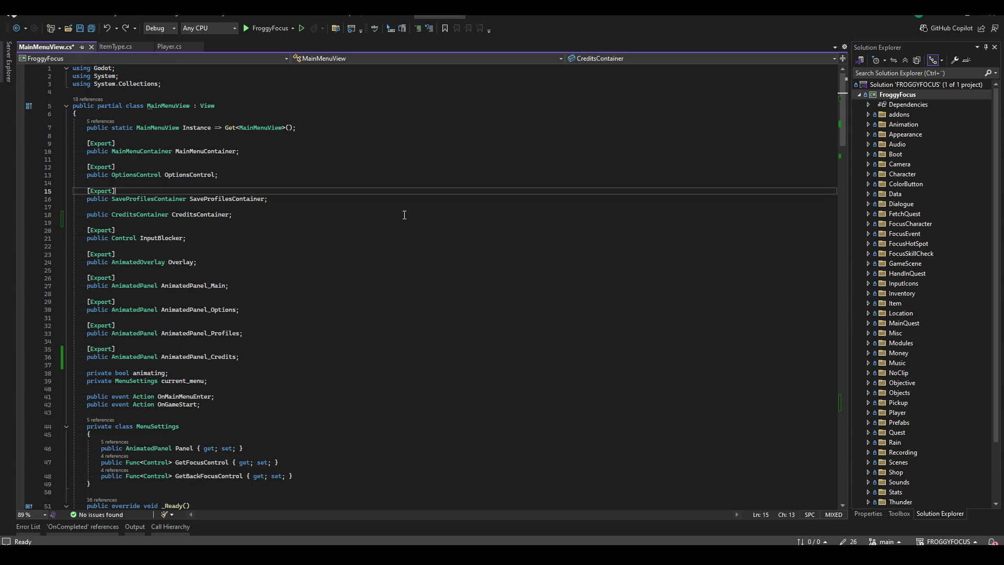
{"action": "type", "text": "[Export]"}
{"action": "key", "text": "ctrl+s"}
- Make ClickCredits focus CreditsContainer.BackButton instead of the options tab bar, then save
{"action": "scroll", "coordinate": [325, 258], "scroll_direction": "down", "scroll_amount": 20}
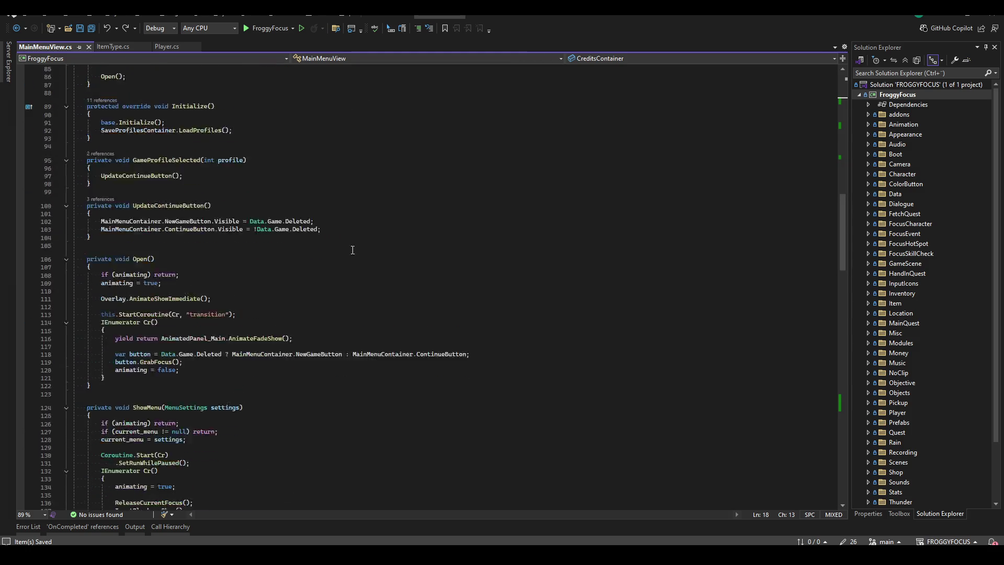
{"action": "scroll", "coordinate": [325, 258], "scroll_direction": "down", "scroll_amount": 20}
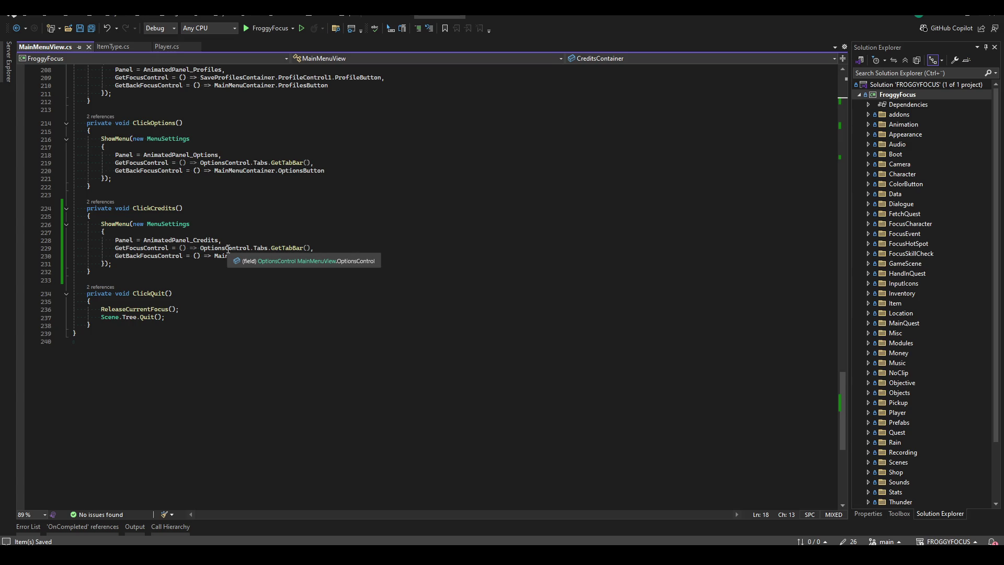
{"action": "mouse_move", "coordinate": [313, 248]}
{"action": "left_mouse_down"}
{"action": "mouse_move", "coordinate": [157, 240]}
{"action": "mouse_move", "coordinate": [247, 249]}
{"action": "left_mouse_up"}
{"action": "type", "text": "CreditsContainer."}
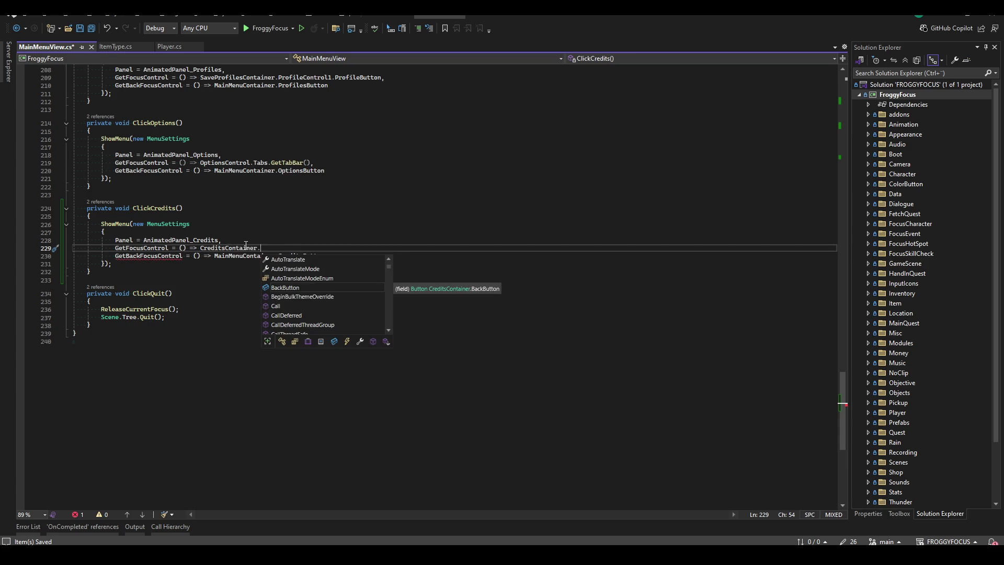
{"action": "type", "text": "BackButton,"}
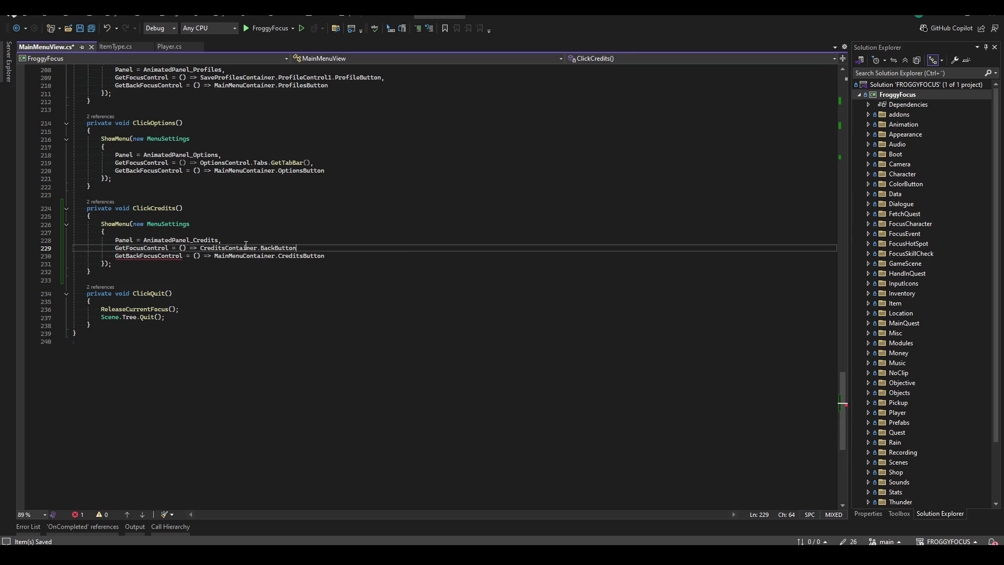
{"action": "key", "text": "ctrl+s"}
{"action": "left_click", "coordinate": [377, 260]}
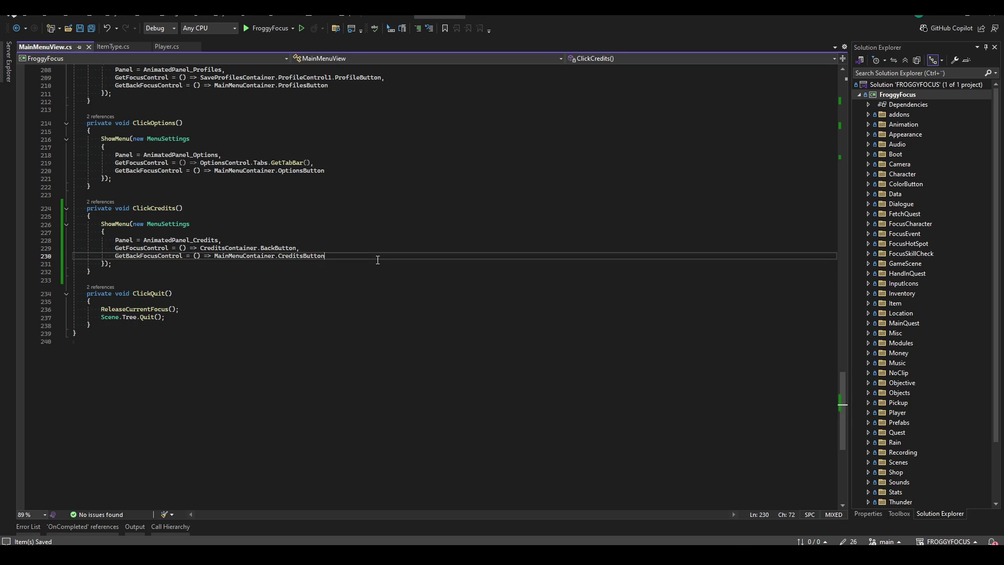
{"action": "scroll", "coordinate": [293, 358], "scroll_direction": "up", "scroll_amount": 9}
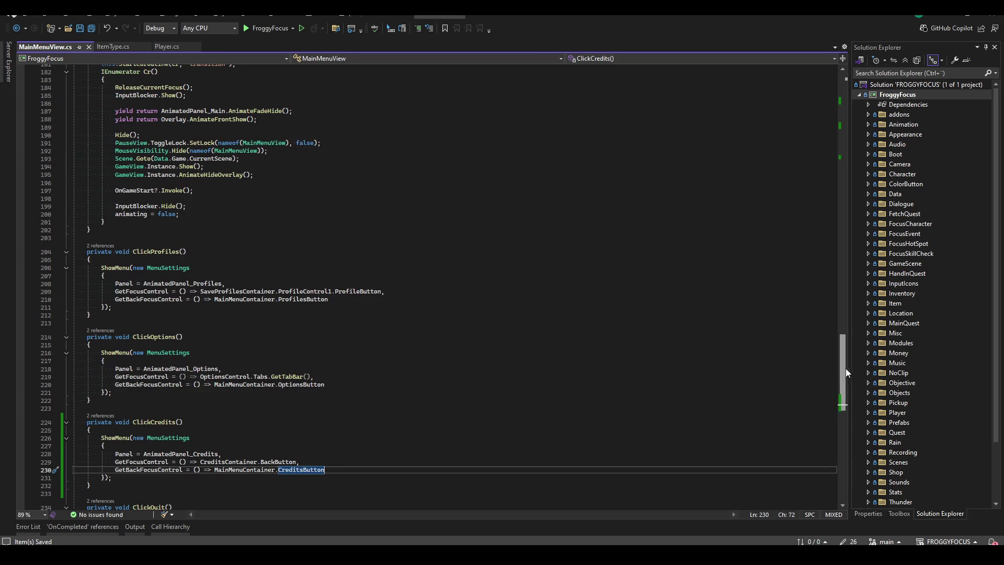
- Add 'CreditsContainer.OnBackPressed += CloseMenu;' on line 63 of MainMenuView's _Ready and save
{"action": "left_click_drag", "start_coordinate": [842, 369], "coordinate": [842, 113]}
{"action": "scroll", "coordinate": [325, 240], "scroll_direction": "down", "scroll_amount": 8}
{"action": "left_click", "coordinate": [326, 240]}
{"action": "left_click", "coordinate": [274, 259]}
{"action": "key", "text": "ctrl+d"}
{"action": "key", "text": "Home"}
{"action": "key", "text": "ctrl+shift+Right"}
{"action": "type", "text": "c"}
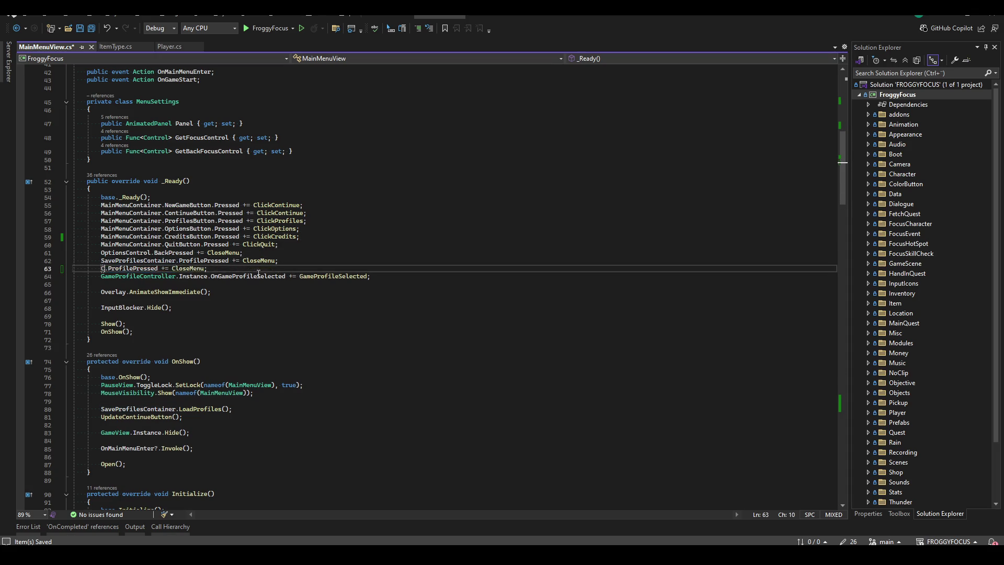
{"action": "type", "text": "reditscon"}
{"action": "key", "text": "Tab"}
{"action": "key", "text": "Right"}
{"action": "key", "text": "ctrl+Delete"}
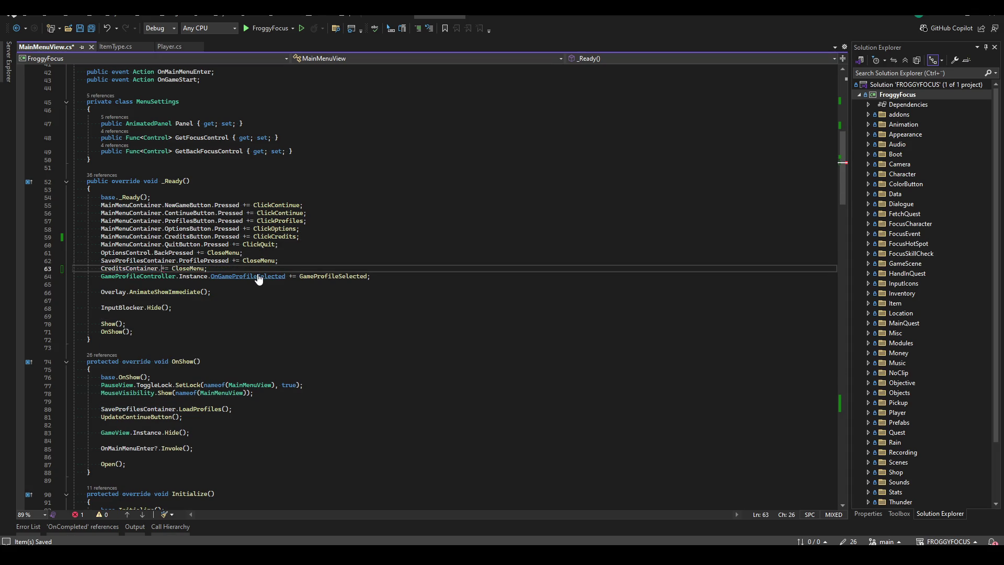
{"action": "type", "text": "OnB"}
{"action": "key", "text": "Tab"}
{"action": "key", "text": "ctrl+s"}
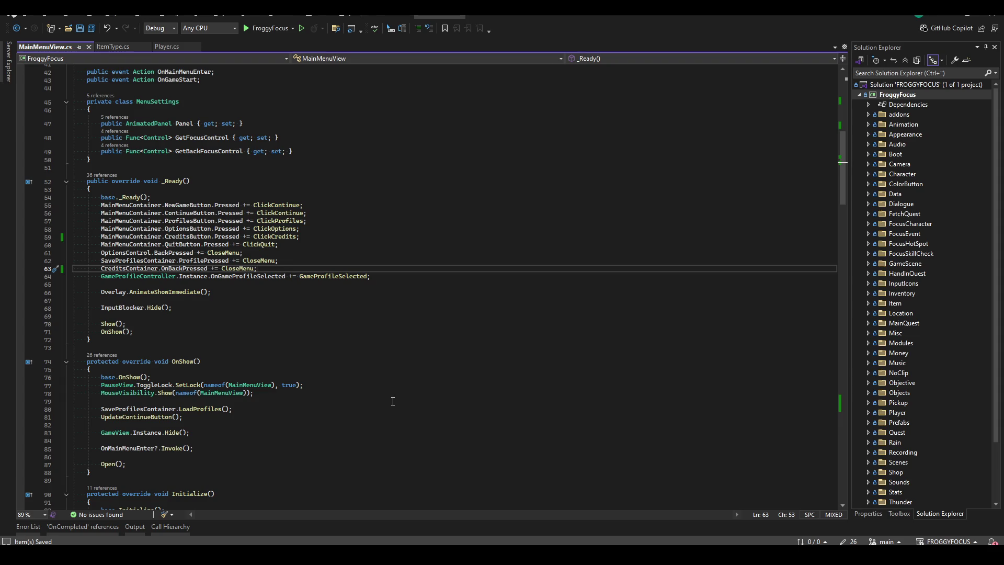
- Build the FroggyFocus solution so it succeeds with 0 failed
{"action": "scroll", "coordinate": [393, 401], "scroll_direction": "down", "scroll_amount": 20}
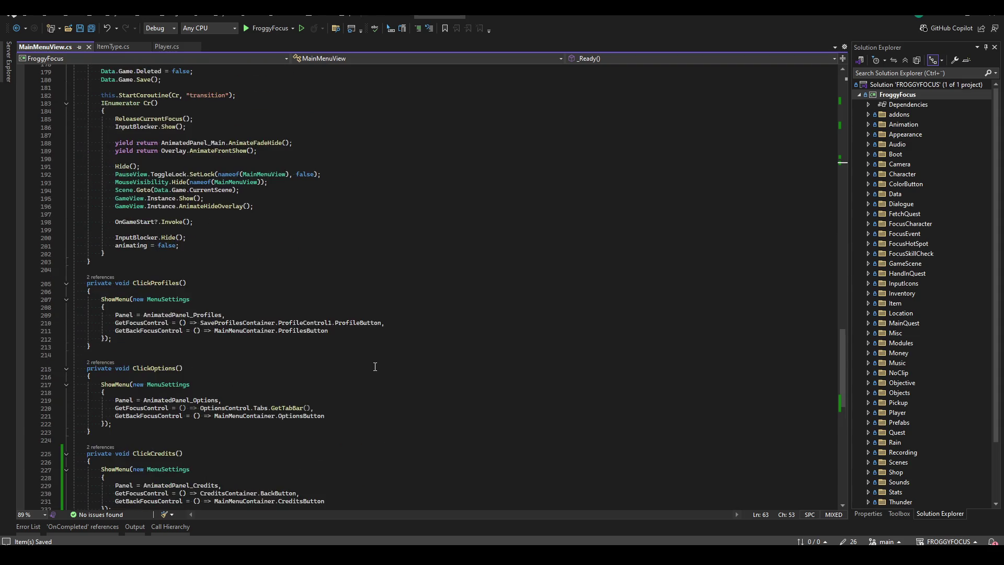
{"action": "scroll", "coordinate": [375, 367], "scroll_direction": "down", "scroll_amount": 7}
{"action": "left_click", "coordinate": [372, 241]}
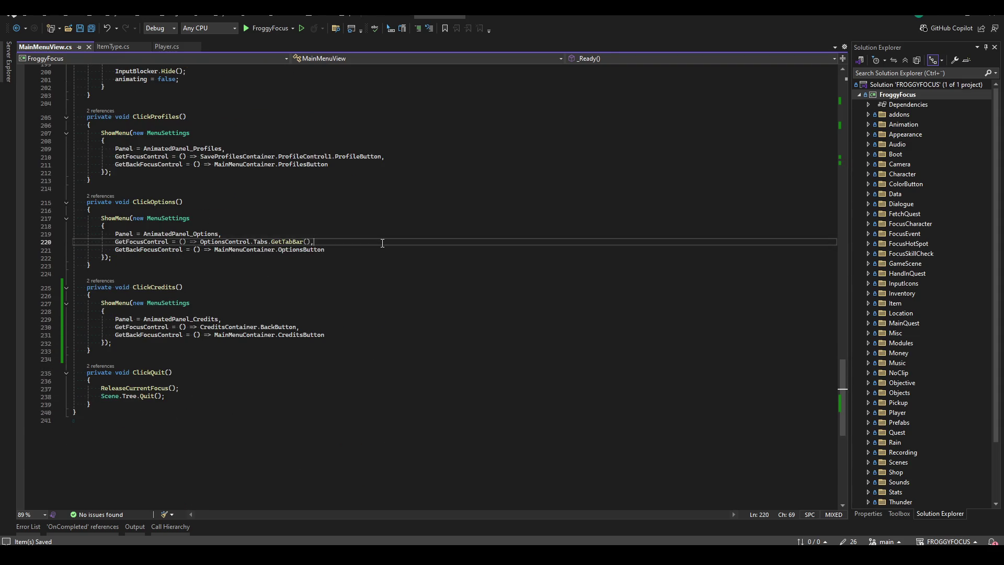
{"action": "key", "text": "ctrl+shift+b"}
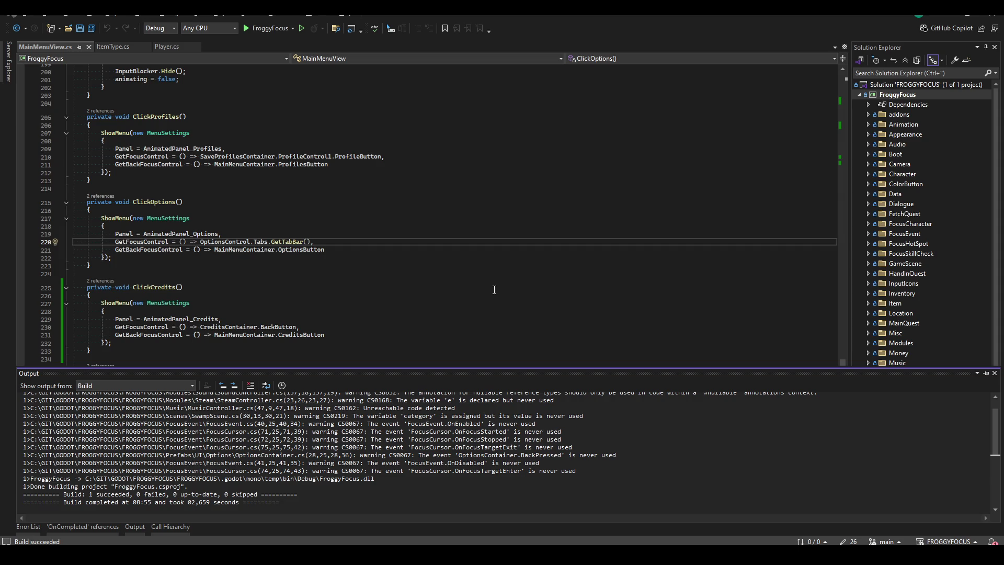
{"action": "key", "text": "alt+Tab"}
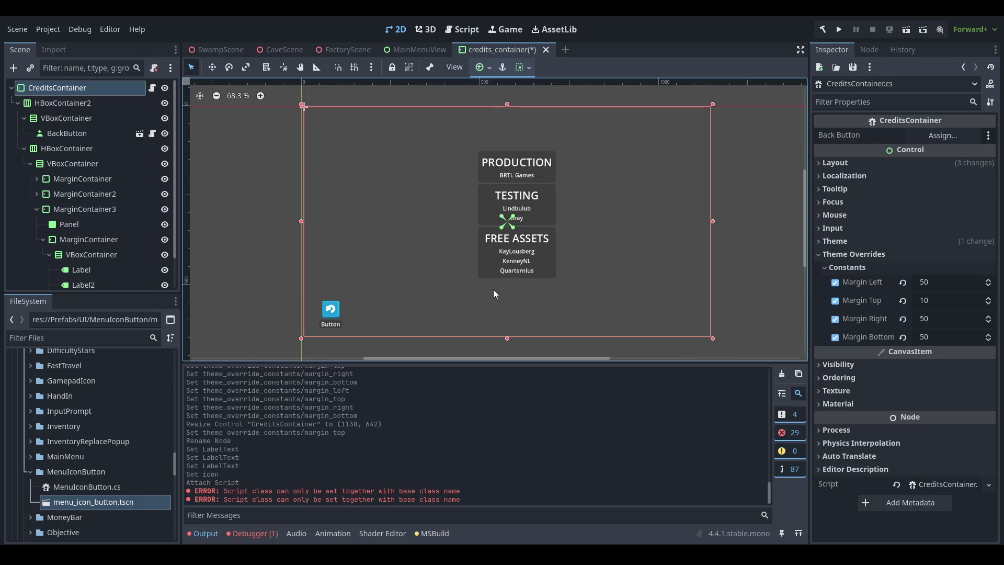
- Set the VBoxContainer's Separation theme constant to 20 and save the credits_container scene
{"action": "scroll", "coordinate": [494, 290], "scroll_direction": "right", "scroll_amount": 3}
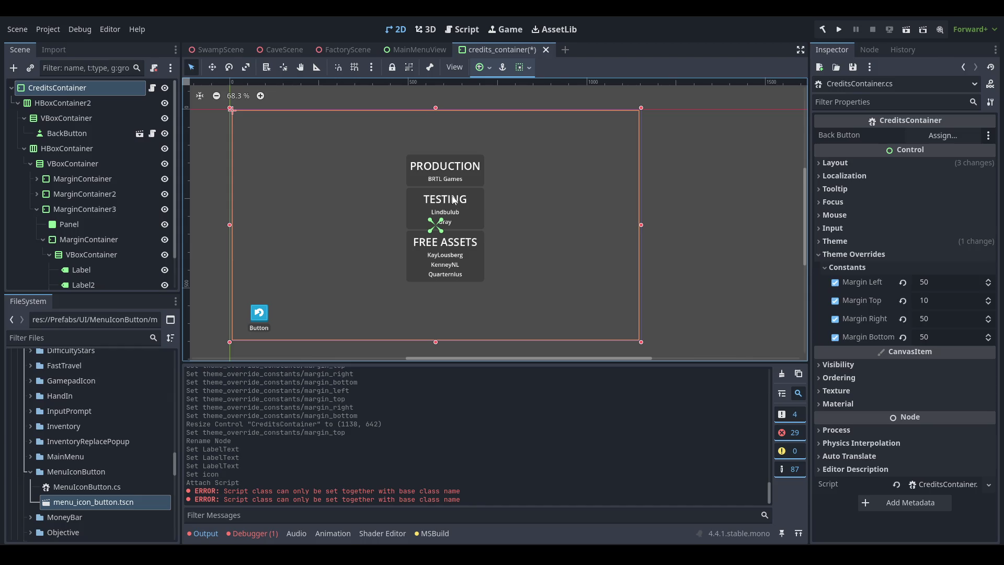
{"action": "scroll", "coordinate": [398, 224], "scroll_direction": "right", "scroll_amount": 1}
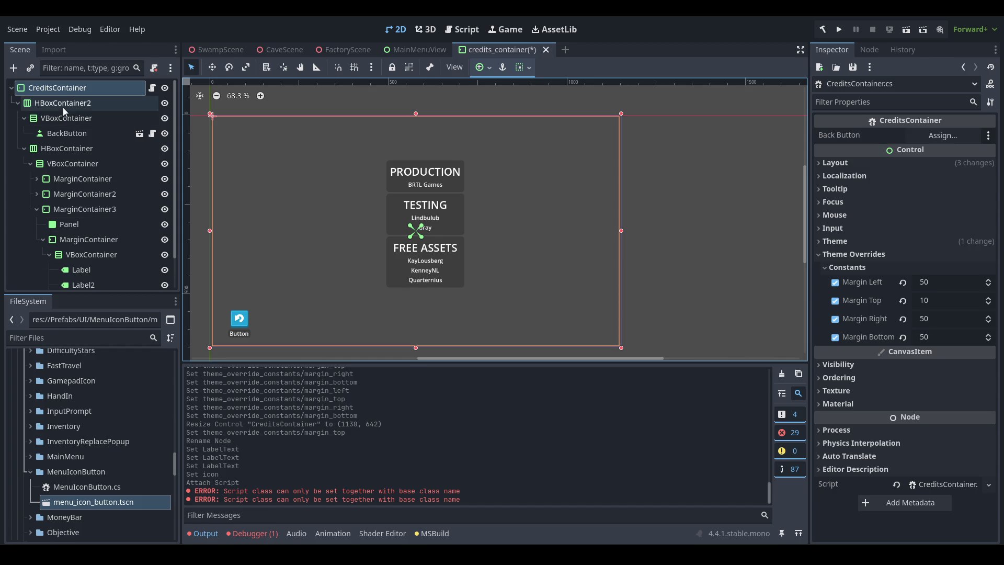
{"action": "left_click", "coordinate": [64, 159]}
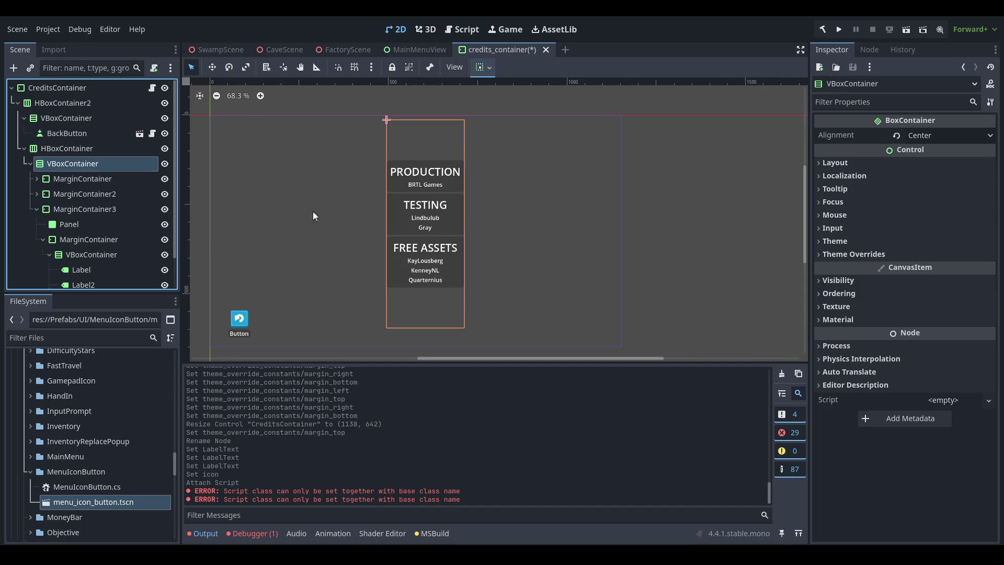
{"action": "left_click", "coordinate": [889, 255]}
{"action": "left_click", "coordinate": [897, 268]}
{"action": "left_click", "coordinate": [957, 283]}
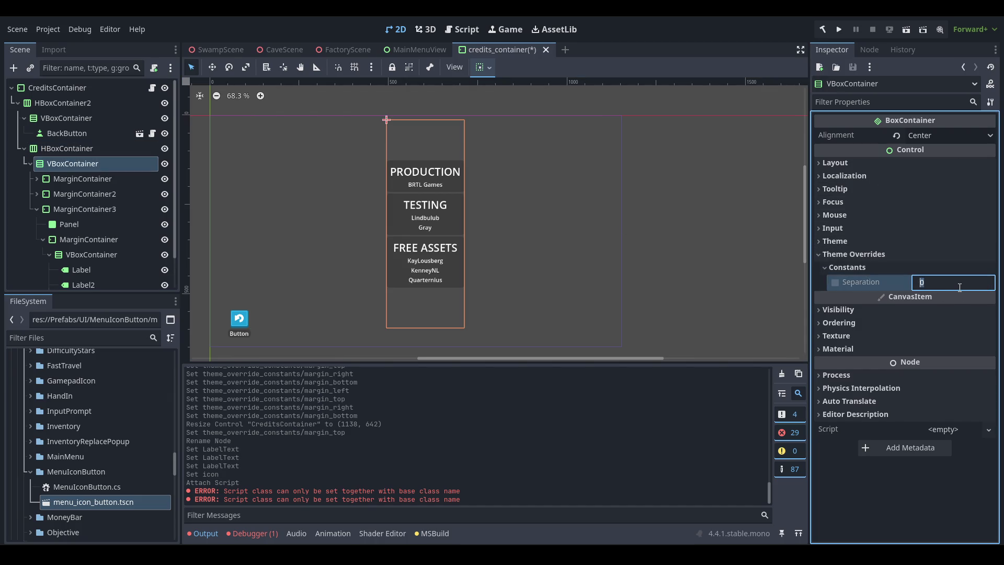
{"action": "type", "text": "20"}
{"action": "key", "text": "Return"}
{"action": "key", "text": "ctrl+s"}
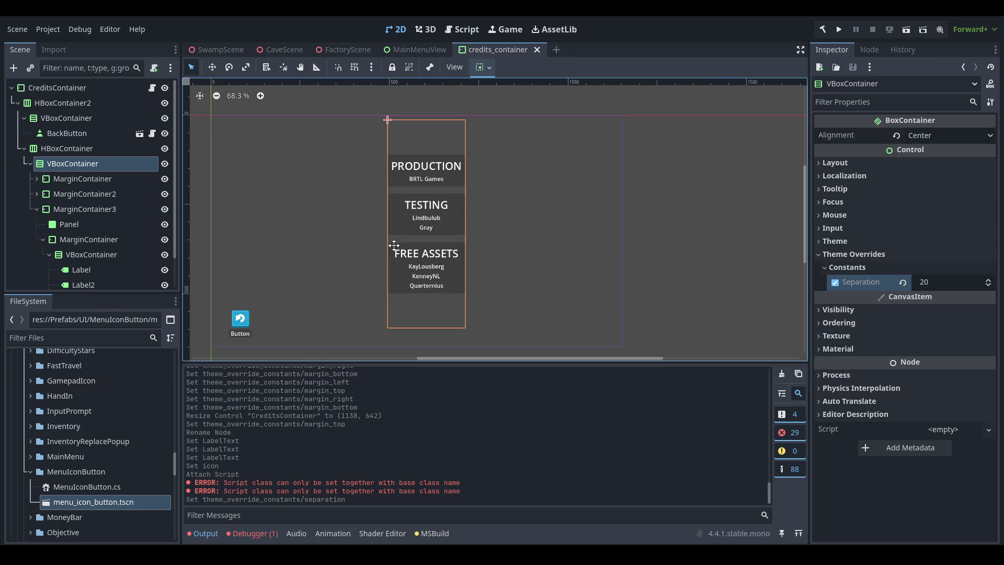
- Assign the BackButton node to CreditsContainer's Back Button property and save the scene
{"action": "left_click", "coordinate": [58, 88]}
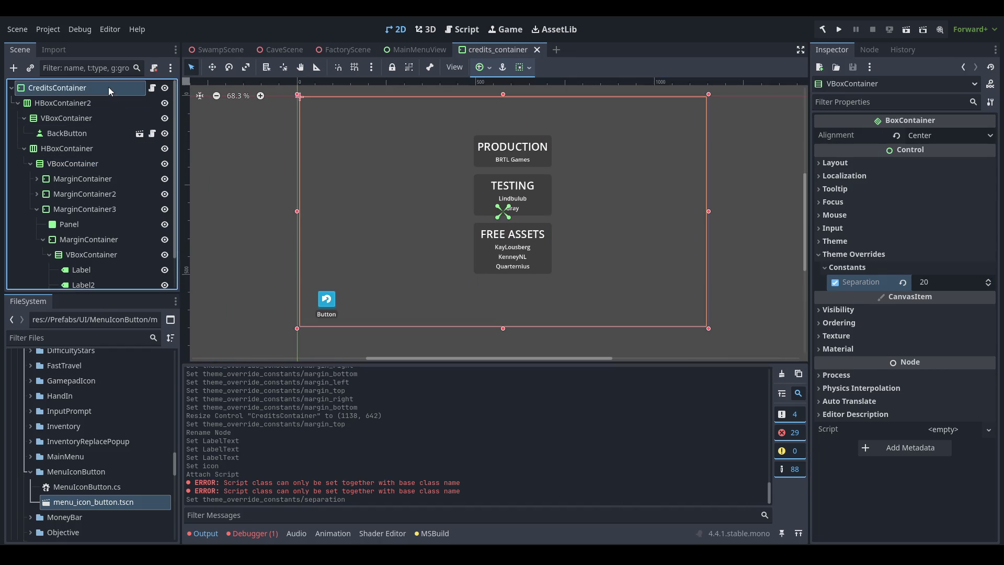
{"action": "left_click", "coordinate": [943, 135]}
{"action": "scroll", "coordinate": [534, 358], "scroll_direction": "down", "scroll_amount": 3}
{"action": "scroll", "coordinate": [522, 335], "scroll_direction": "up", "scroll_amount": 5}
{"action": "double_click", "coordinate": [526, 197]}
{"action": "key", "text": "ctrl+s"}
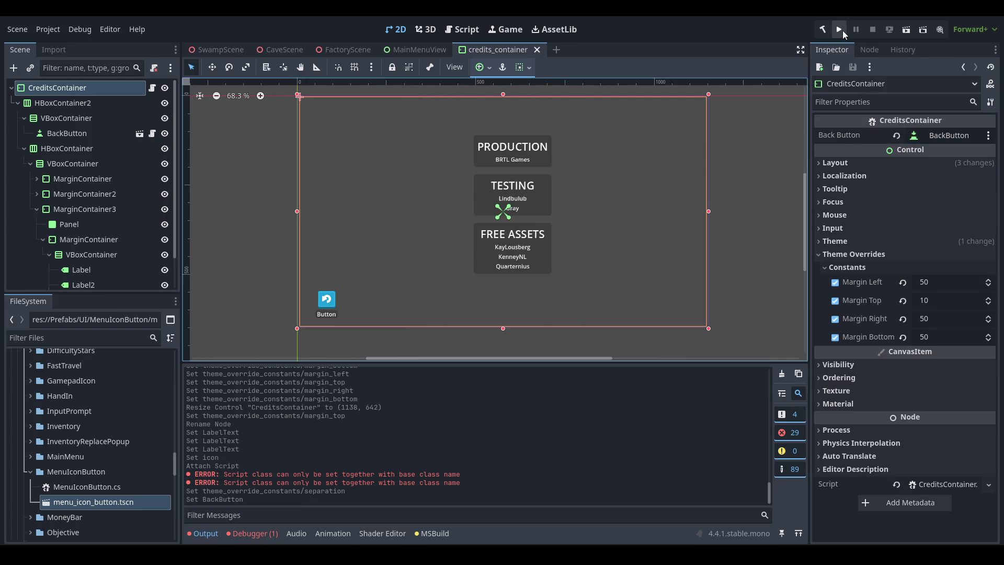
{"action": "key", "text": "F5"}
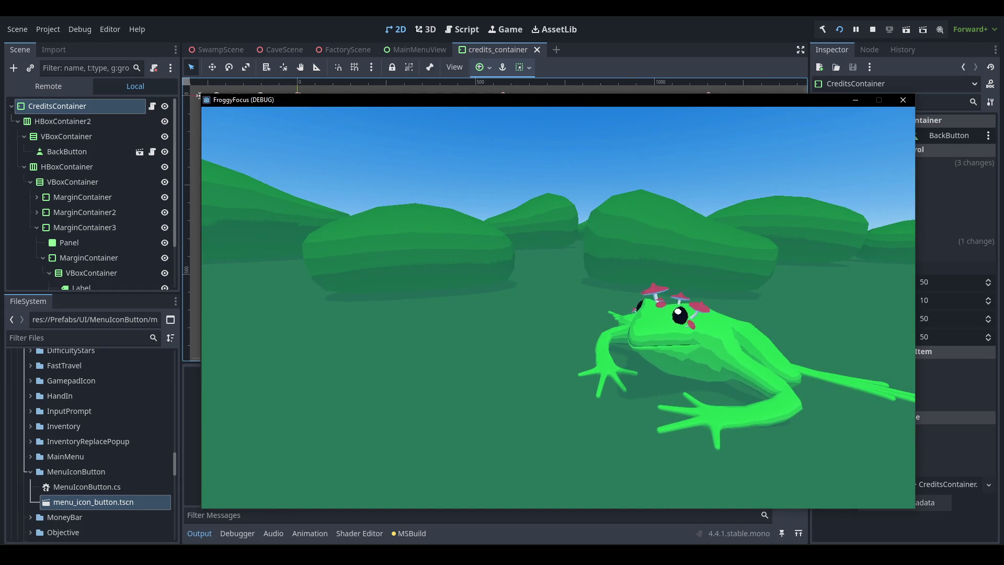
- Stop the running game and show the debugger's 2 errors, including MainMenuView._Ready's NullReferenceException
{"action": "key", "text": "super"}
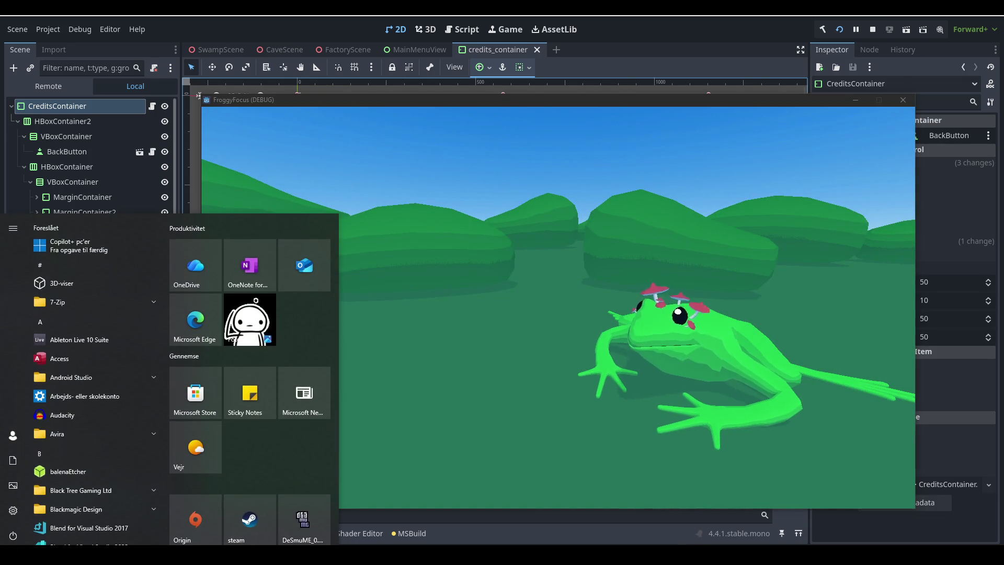
{"action": "left_click", "coordinate": [733, 102]}
{"action": "key", "text": "super"}
{"action": "left_click", "coordinate": [873, 30]}
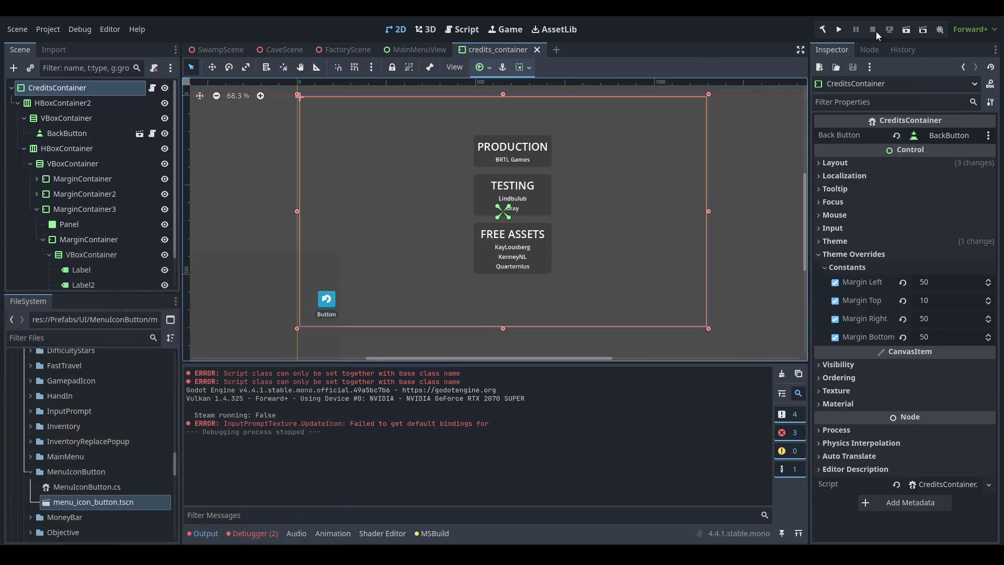
{"action": "left_click", "coordinate": [270, 535]}
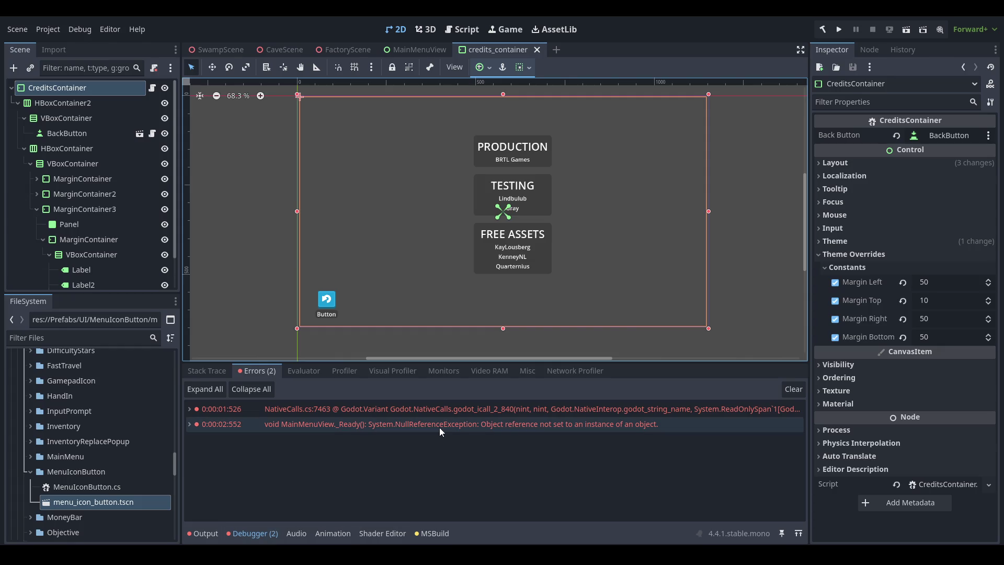
- In MainMenuView, assign CreditsContainer and AnimatedPanel_Credits to their Inspector properties and save
{"action": "left_click", "coordinate": [415, 49]}
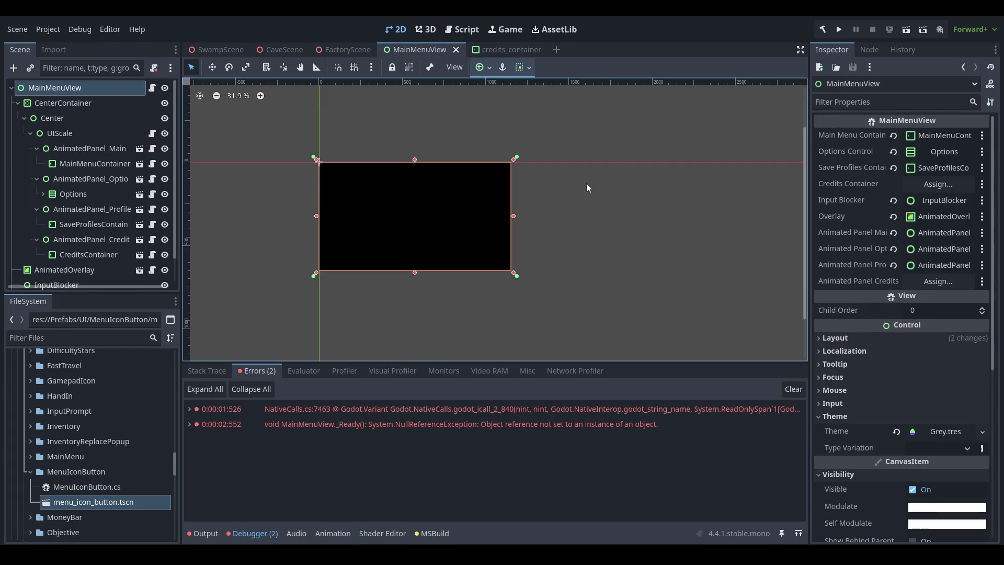
{"action": "left_click", "coordinate": [926, 188]}
{"action": "type", "text": "cred"}
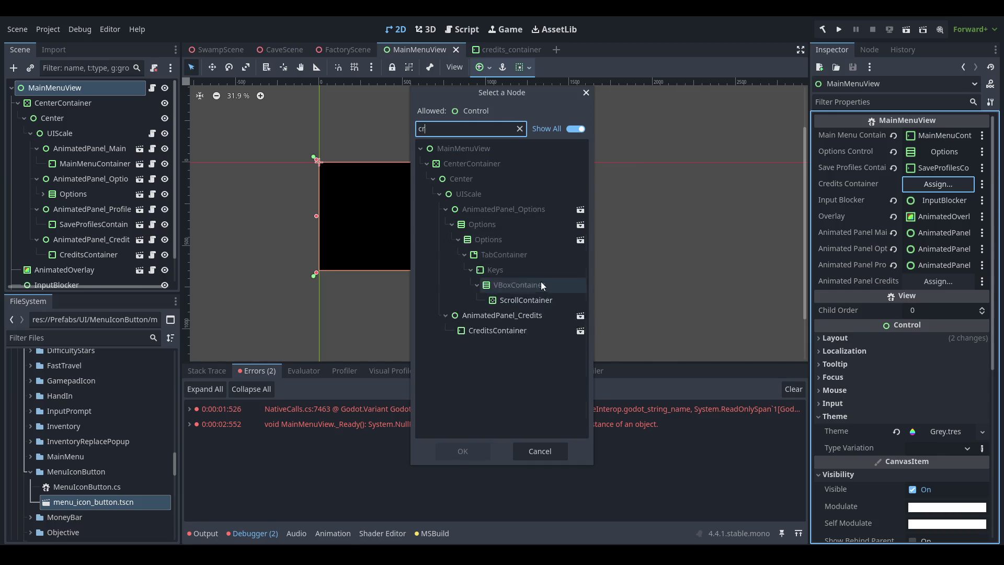
{"action": "double_click", "coordinate": [526, 225]}
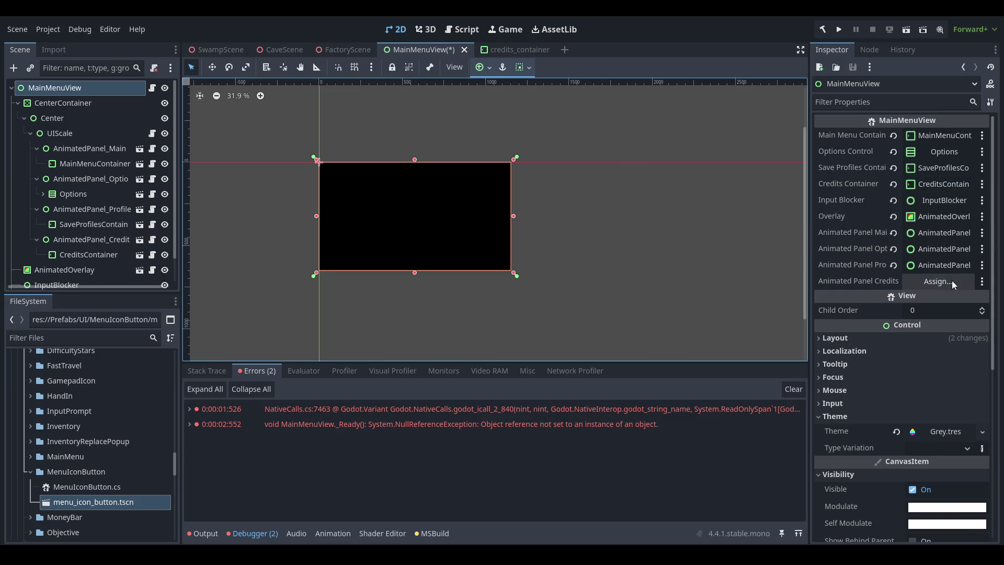
{"action": "left_click", "coordinate": [938, 281]}
{"action": "type", "text": "cred"}
{"action": "double_click", "coordinate": [550, 214]}
{"action": "key", "text": "ctrl+s"}
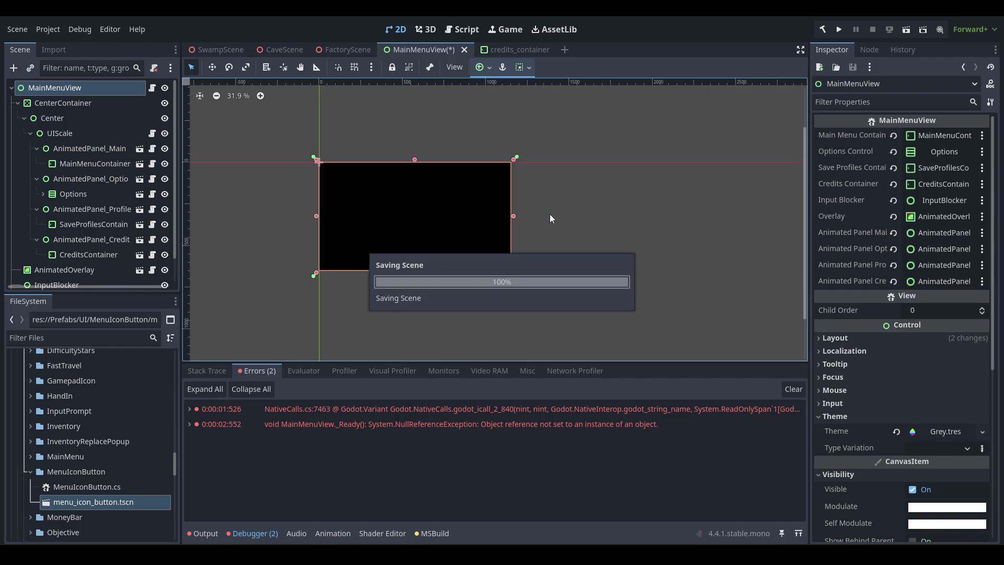
- Run the game and open Credits, showing the PRODUCTION, TESTING and FREE ASSETS sections
{"action": "scroll", "coordinate": [99, 225], "scroll_direction": "down", "scroll_amount": 1}
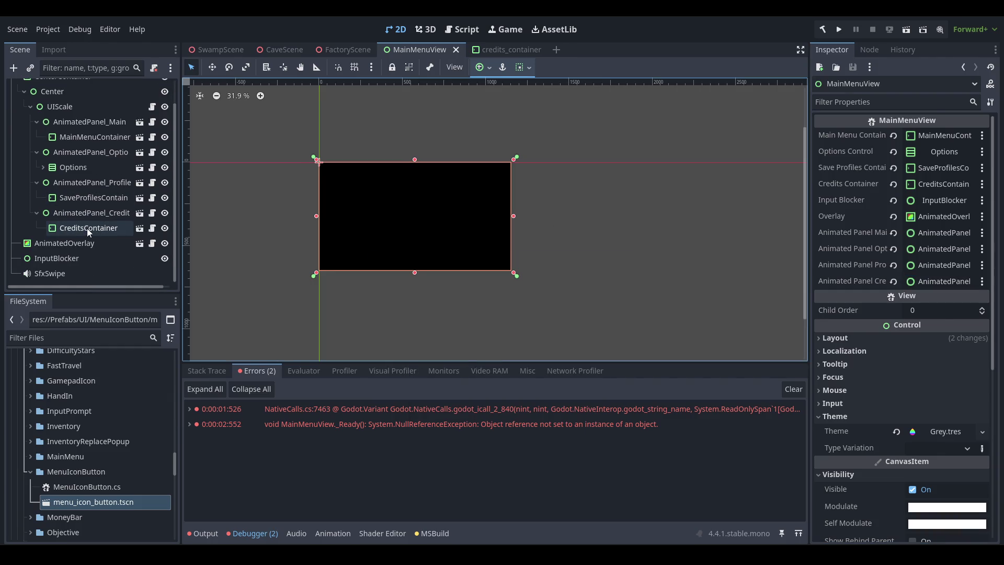
{"action": "left_click", "coordinate": [87, 228]}
{"action": "left_click", "coordinate": [839, 30]}
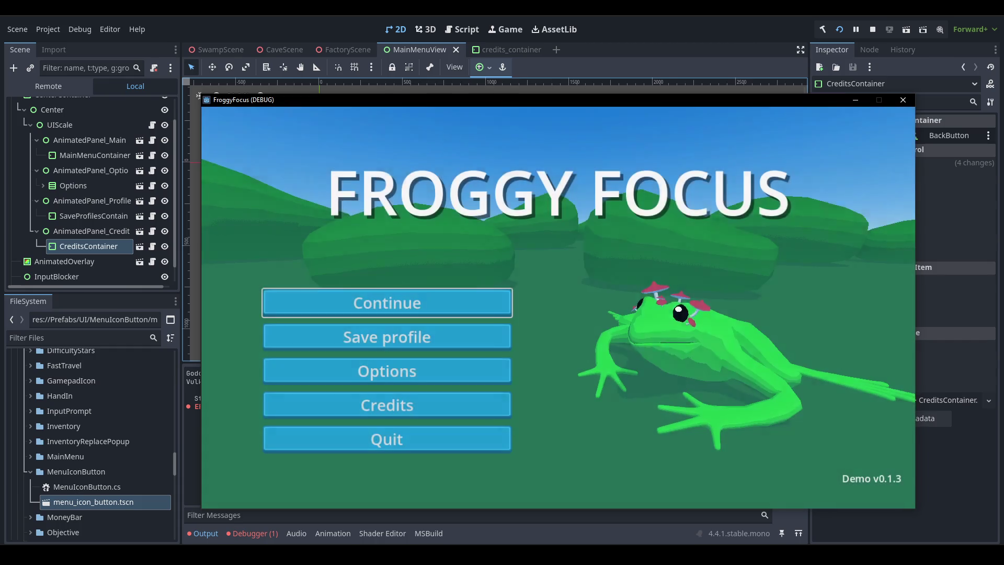
{"action": "key", "text": "Down"}
{"action": "key", "text": "Up"}
{"action": "key", "text": "Up"}
{"action": "key", "text": "Return"}
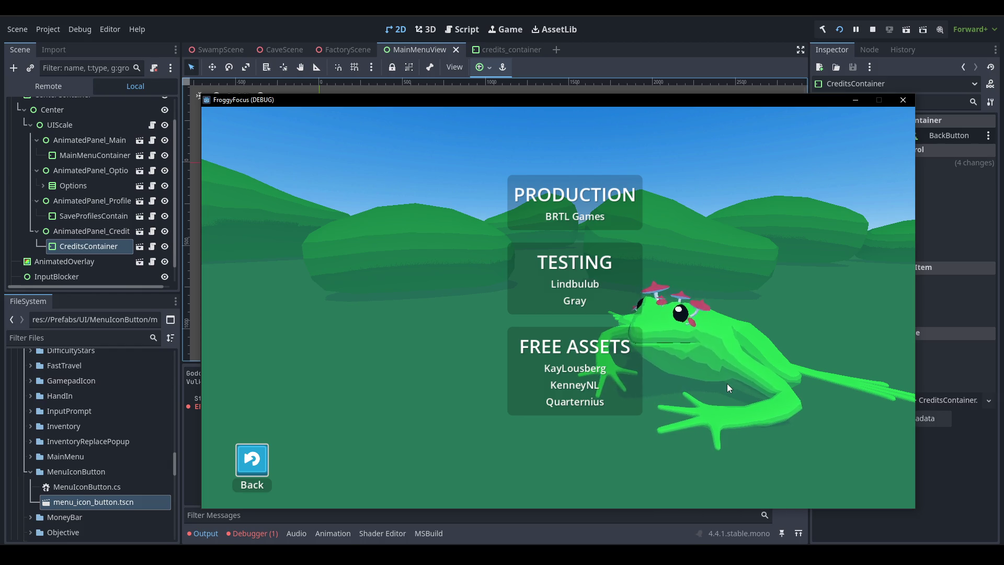
- Stop the game, open credits_container, and select the HBoxContainer holding the credit boxes
{"action": "key", "text": "Escape"}
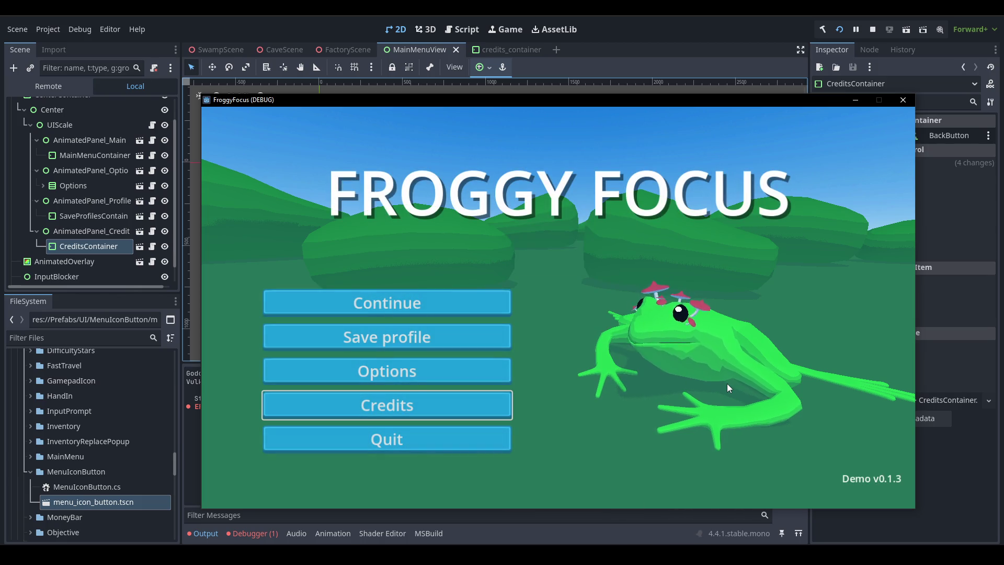
{"action": "left_click", "coordinate": [872, 30]}
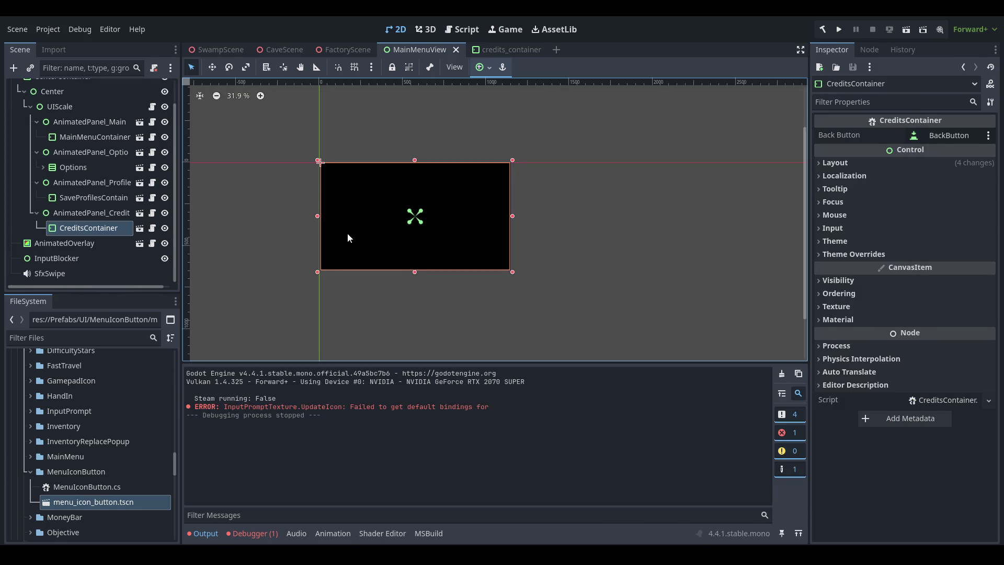
{"action": "left_click", "coordinate": [511, 51]}
{"action": "left_click", "coordinate": [103, 209]}
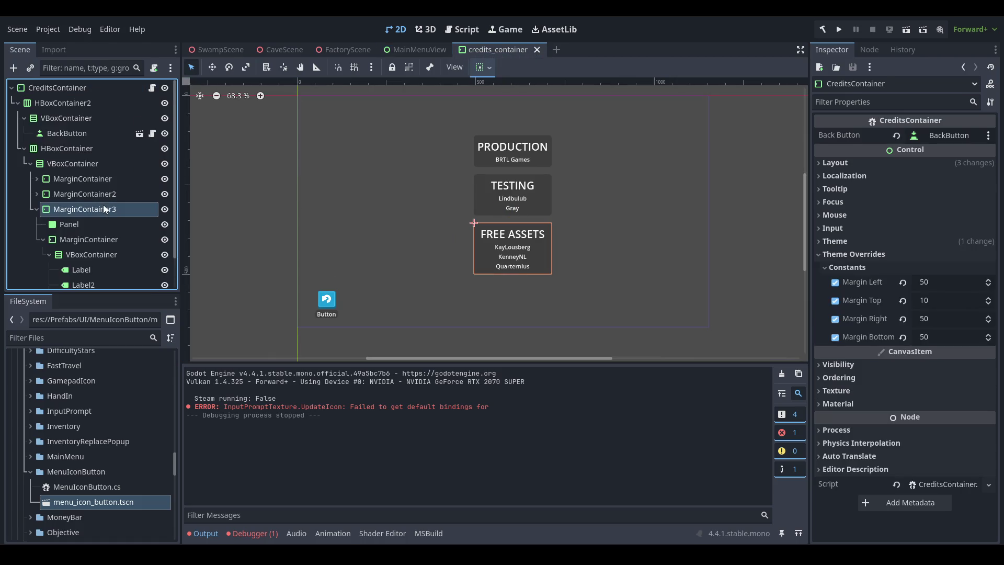
{"action": "left_click", "coordinate": [103, 150]}
{"action": "left_click", "coordinate": [96, 162]}
{"action": "left_click", "coordinate": [99, 150]}
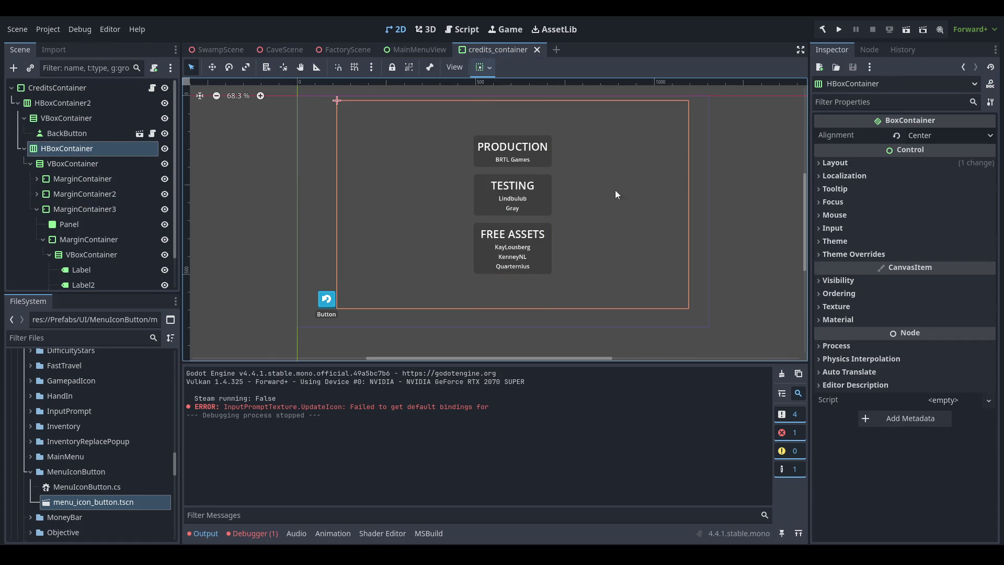
- Set the HBoxContainer Alignment to Begin, save the scene, and rerun the game
{"action": "left_click", "coordinate": [971, 135]}
{"action": "left_click", "coordinate": [926, 145]}
{"action": "key", "text": "ctrl+s"}
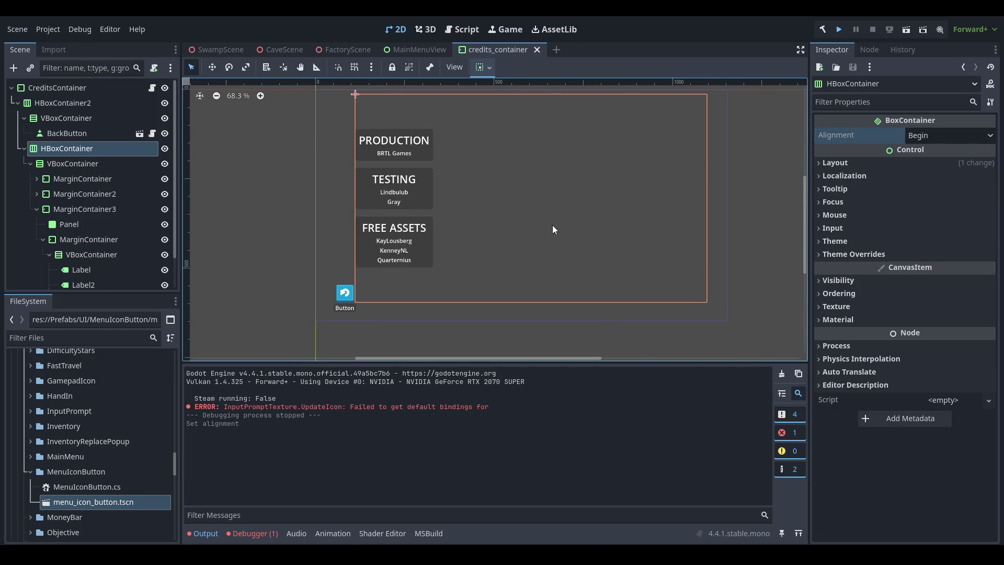
{"action": "key", "text": "F5"}
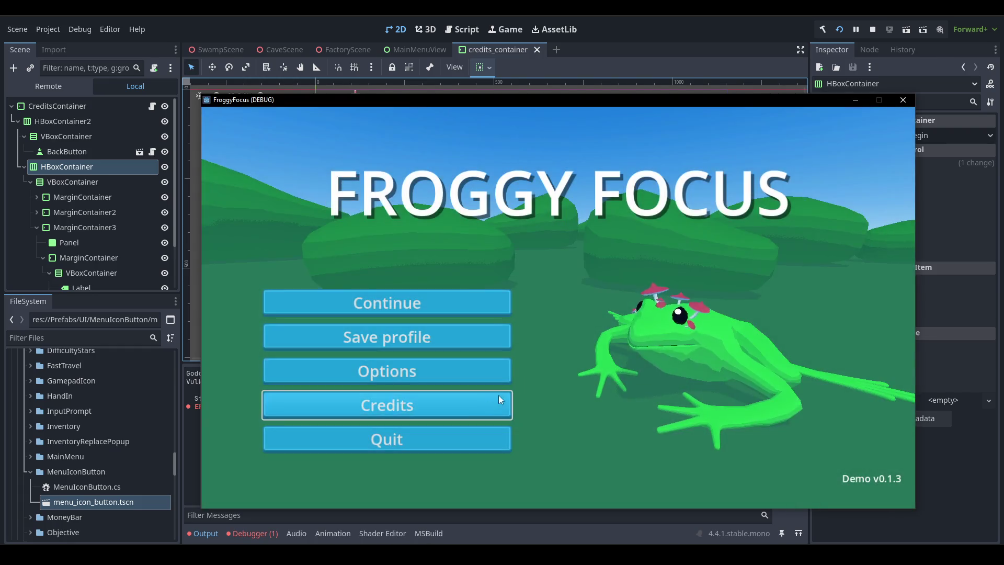
- Open and close the credits screen twice, then navigate the menu back to Credits and reopen it
{"action": "left_click", "coordinate": [499, 396]}
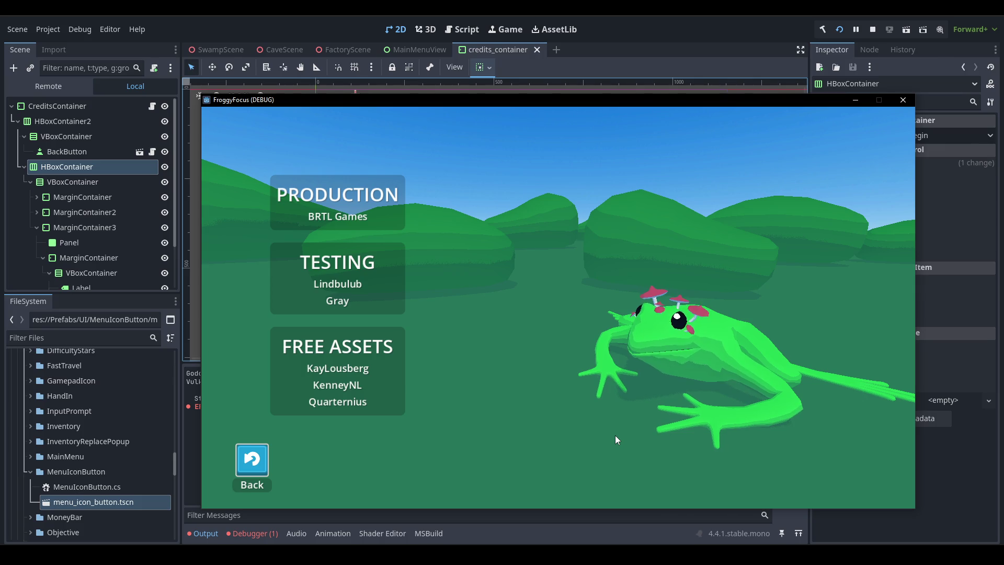
{"action": "key", "text": "Escape"}
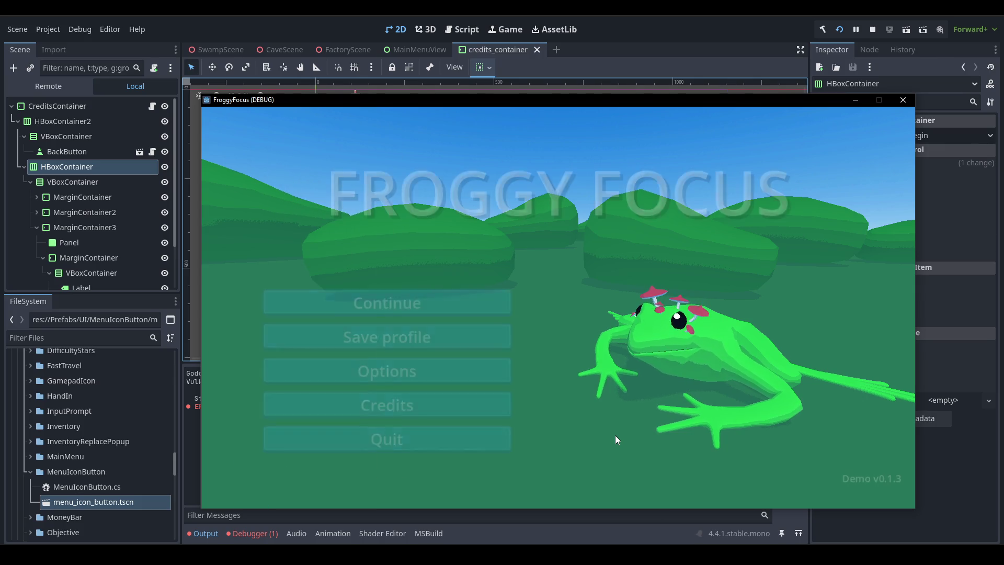
{"action": "key", "text": "Return"}
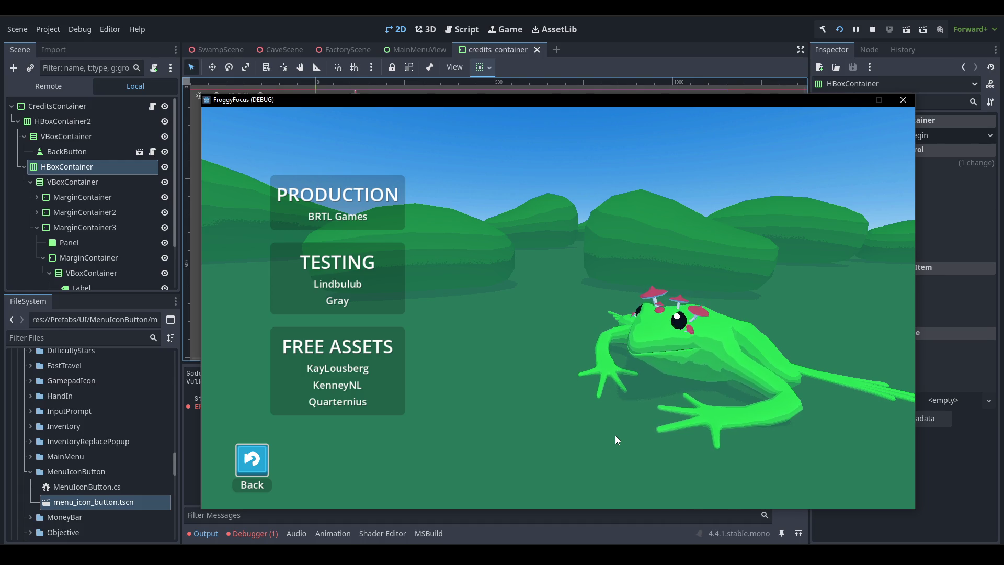
{"action": "key", "text": "Escape"}
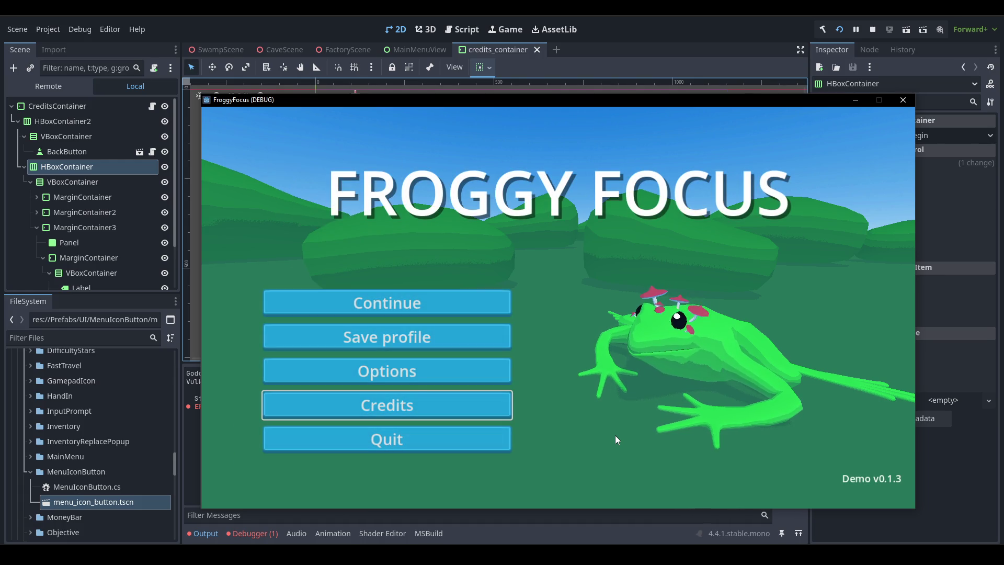
{"action": "key", "text": "Up"}
{"action": "key", "text": "Up"}
{"action": "key", "text": "Up"}
{"action": "key", "text": "Down"}
{"action": "key", "text": "Down"}
{"action": "key", "text": "Down"}
{"action": "key", "text": "Down"}
{"action": "key", "text": "Up"}
{"action": "key", "text": "Up"}
{"action": "key", "text": "Up"}
{"action": "key", "text": "Down"}
{"action": "key", "text": "Down"}
{"action": "key", "text": "Down"}
{"action": "key", "text": "Return"}
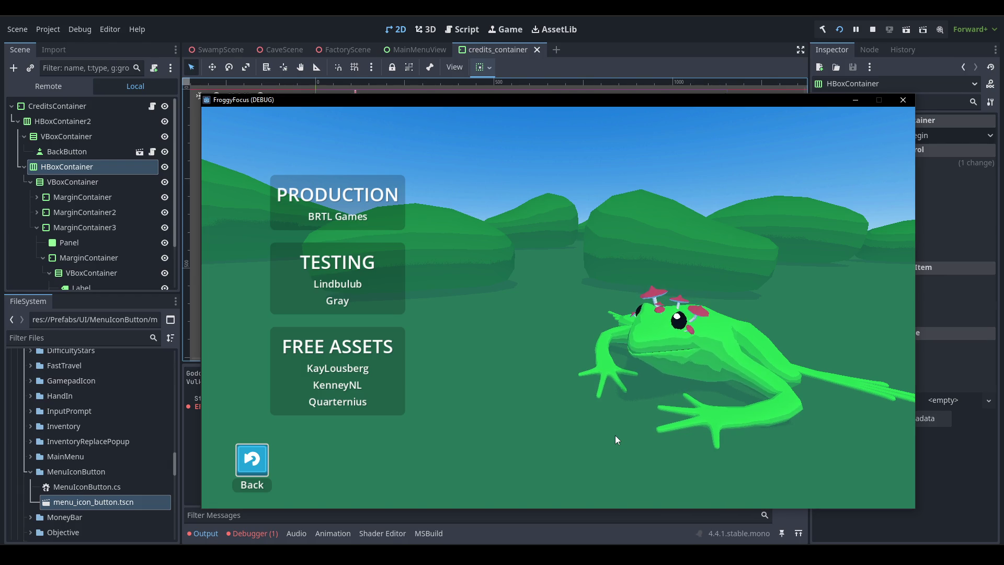
- Leave credits, reopen them from the main menu once more, and return to the main menu
{"action": "key", "text": "Down"}
{"action": "key", "text": "Return"}
{"action": "key", "text": "Up"}
{"action": "key", "text": "Up"}
{"action": "key", "text": "Up"}
{"action": "key", "text": "Down"}
{"action": "key", "text": "Down"}
{"action": "key", "text": "Down"}
{"action": "key", "text": "Return"}
{"action": "key", "text": "Return"}
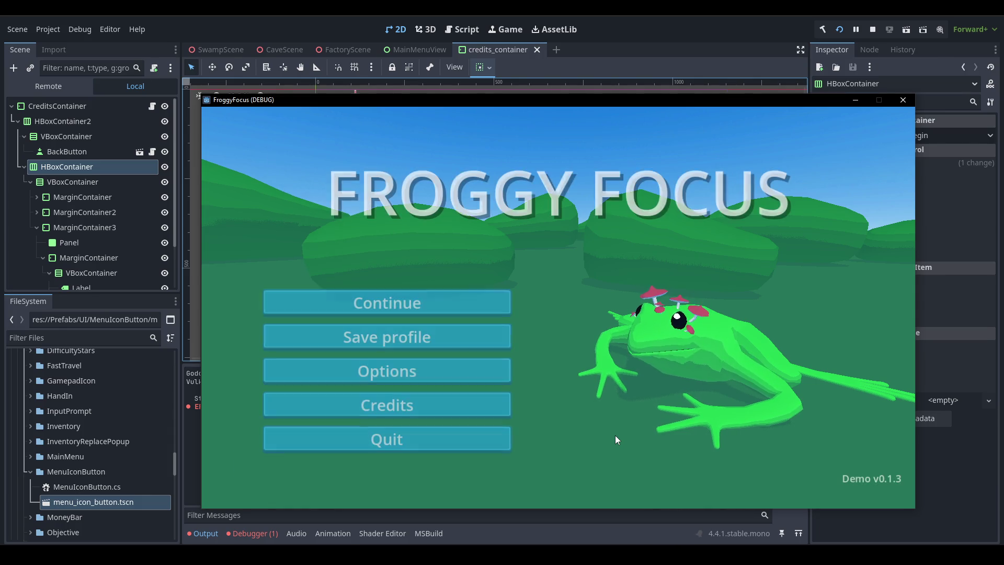
{"action": "key", "text": "Up"}
{"action": "key", "text": "Up"}
{"action": "key", "text": "Up"}
{"action": "key", "text": "Return"}
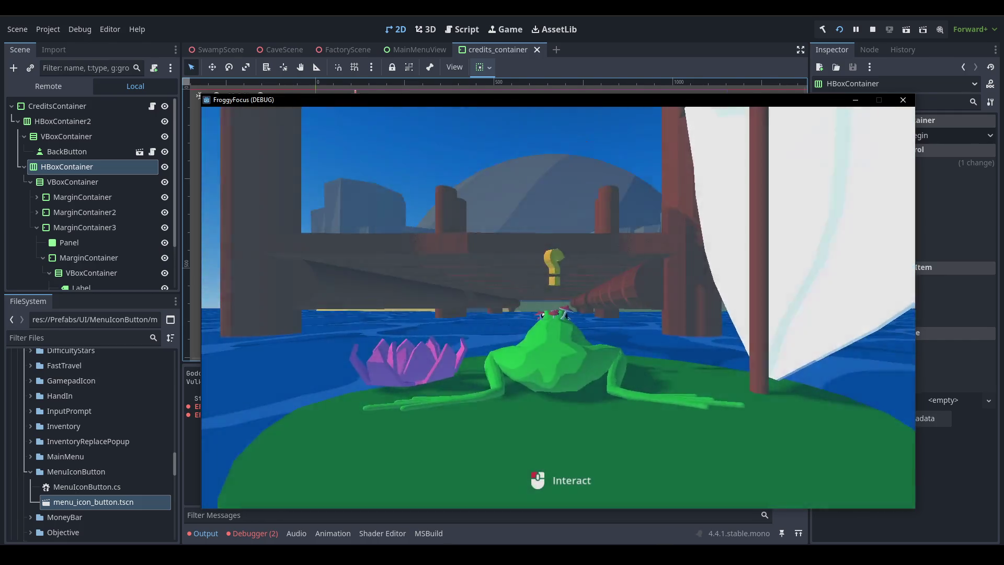
- Start playing, then pause and set Cutscenes to Normal in the Gameplay settings
{"action": "key", "text": "space"}
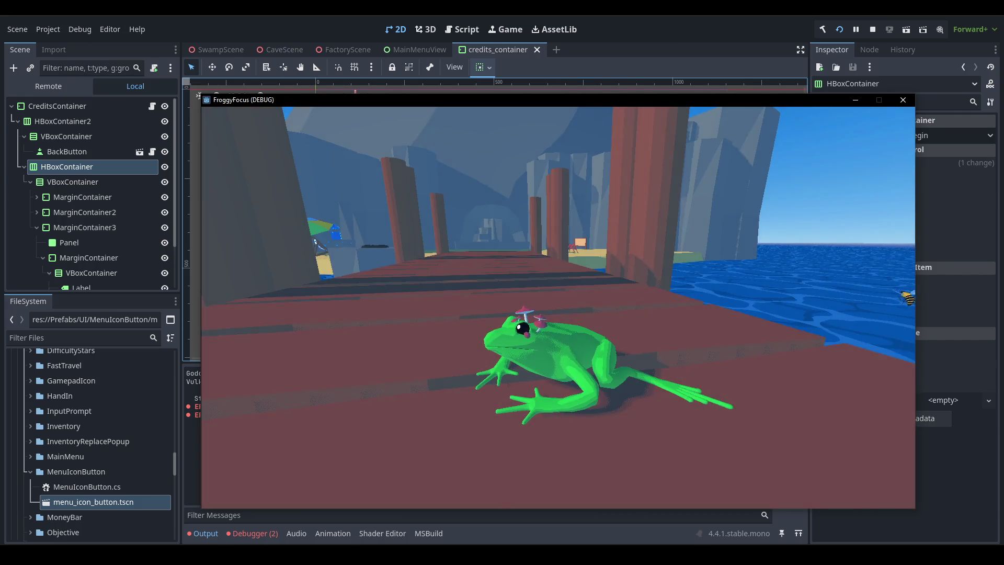
{"action": "key", "text": "Escape"}
{"action": "left_click", "coordinate": [610, 309]}
{"action": "left_click", "coordinate": [554, 184]}
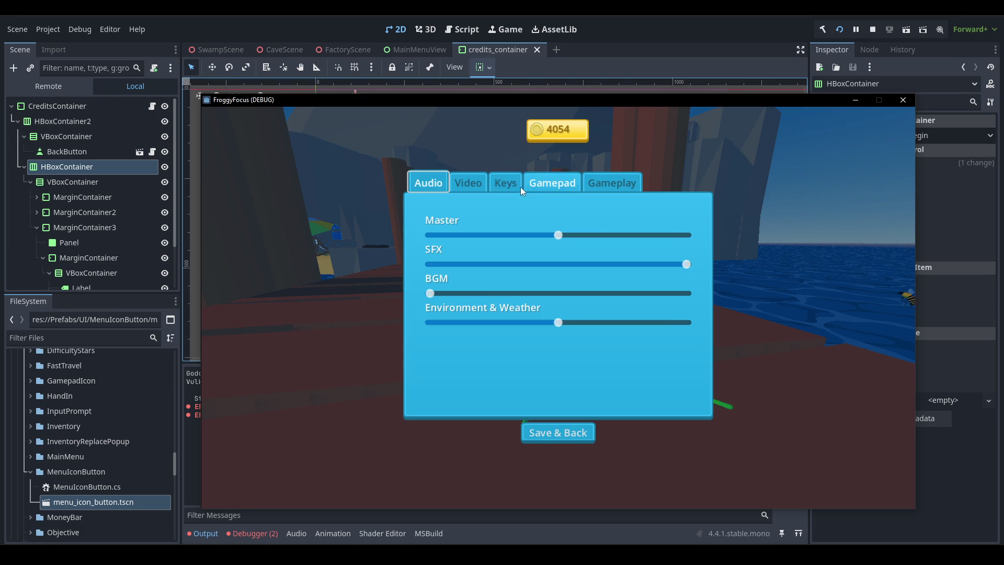
{"action": "left_click", "coordinate": [611, 184]}
{"action": "left_click", "coordinate": [588, 243]}
{"action": "left_click", "coordinate": [598, 274]}
{"action": "key", "text": "Escape"}
{"action": "key", "text": "Escape"}
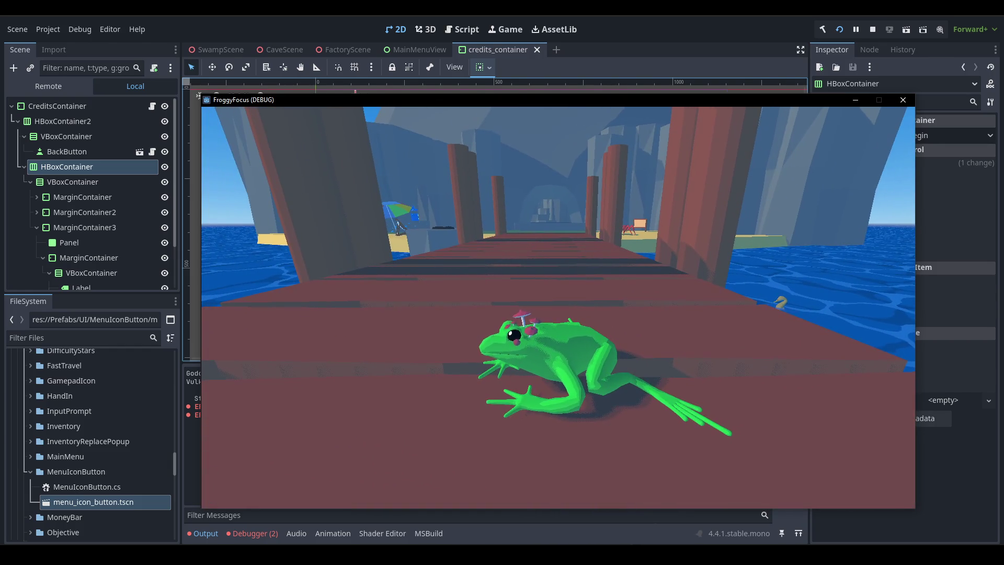
- Pause again, change Cutscenes to Fast, and quit the game from the main menu
{"action": "key", "text": "Escape"}
{"action": "left_click", "coordinate": [621, 298]}
{"action": "left_click", "coordinate": [610, 178]}
{"action": "left_click", "coordinate": [578, 242]}
{"action": "left_click", "coordinate": [589, 276]}
{"action": "key", "text": "Escape"}
{"action": "left_click", "coordinate": [650, 300]}
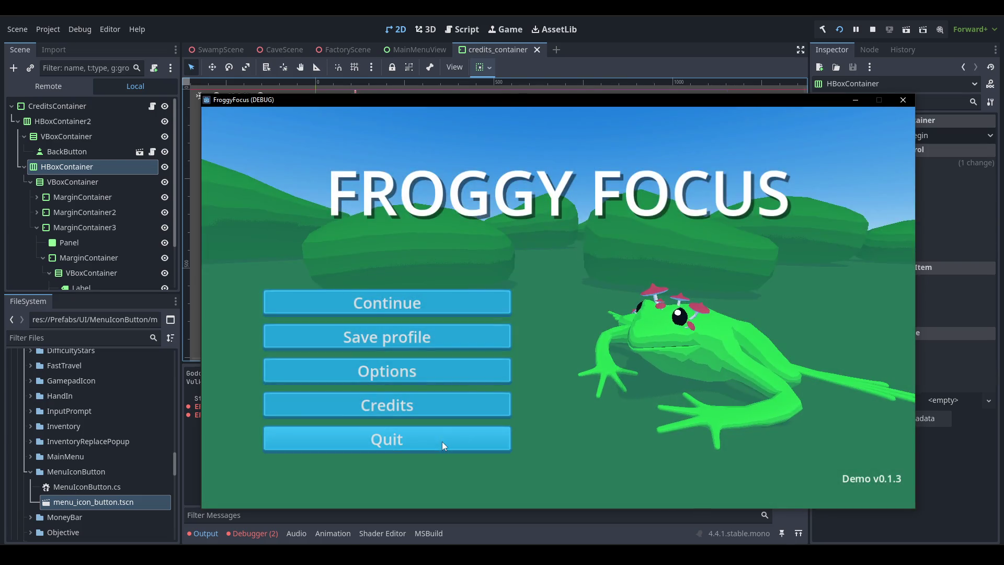
{"action": "left_click", "coordinate": [442, 441]}
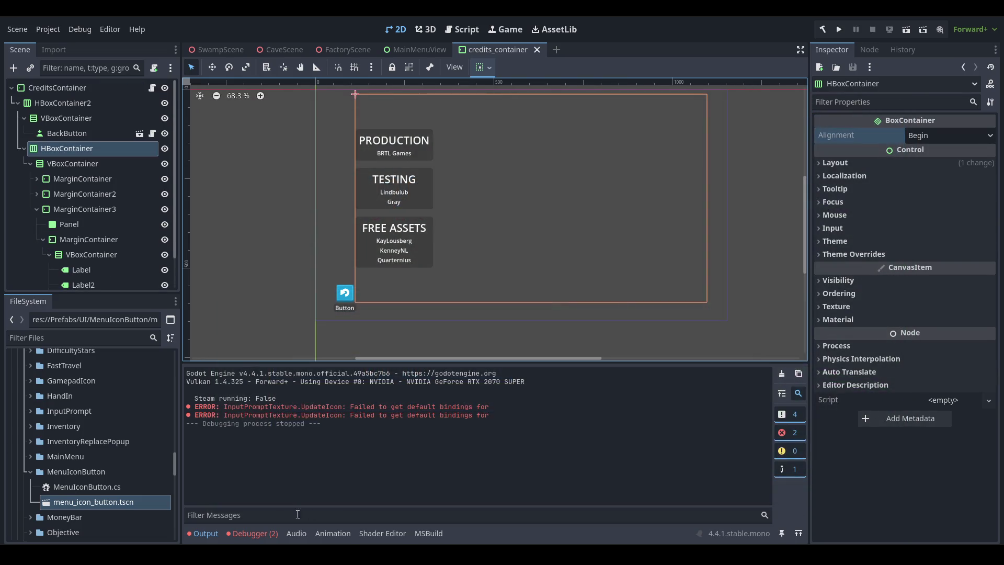
- Commit the 26 changed files to main with the summary 'Added credits container'
{"action": "key", "text": "alt+Tab"}
{"action": "left_click", "coordinate": [381, 343]}
{"action": "type", "text": "Adde"}
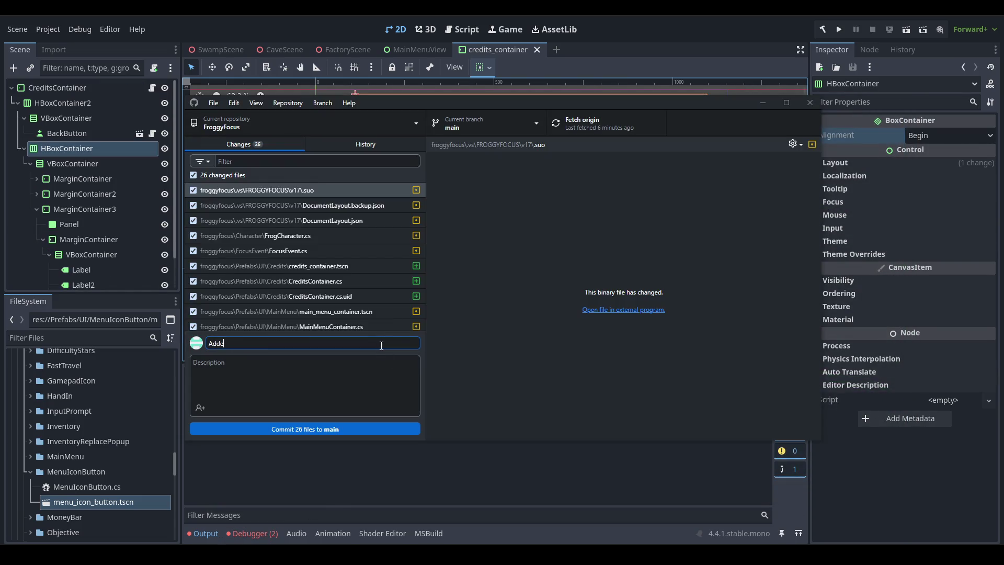
{"action": "type", "text": "d credits containe"}
{"action": "left_click", "coordinate": [343, 426]}
- Fetch origin, then return to Godot and the Trello board
{"action": "left_click", "coordinate": [591, 126]}
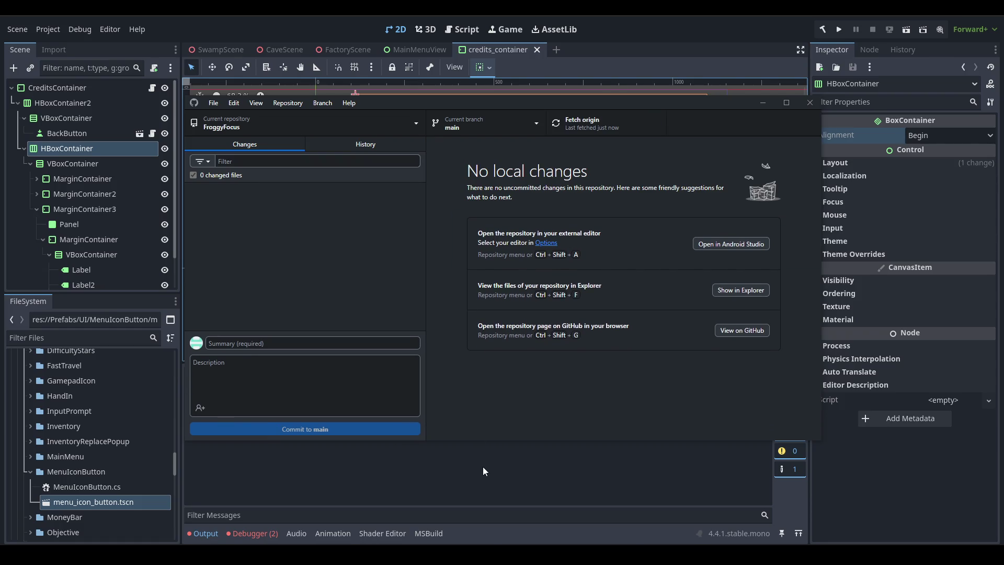
{"action": "left_click", "coordinate": [482, 466]}
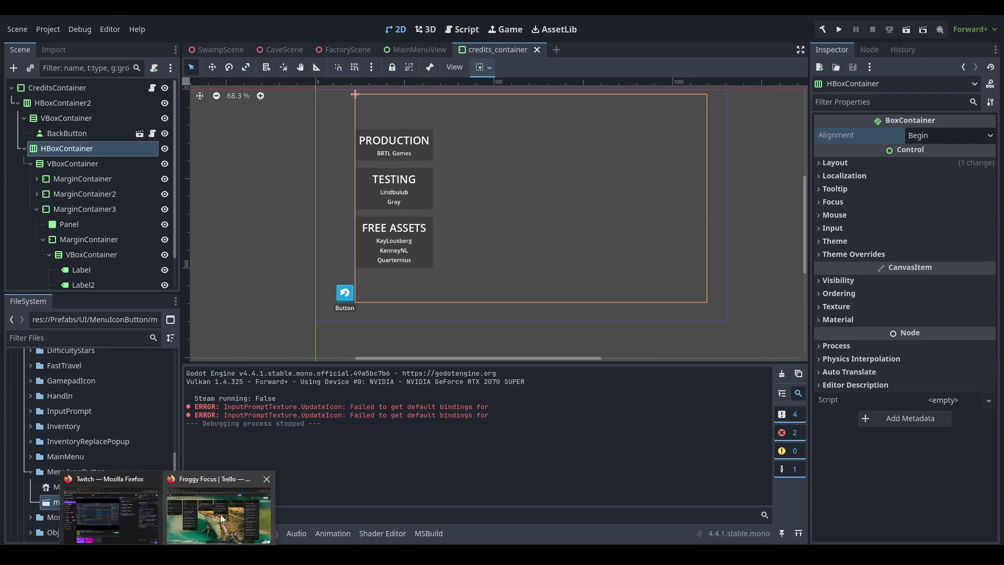
{"action": "left_click", "coordinate": [102, 502]}
- Move 'credits menu' into 0.1.x and 'Spinning camera for recording' from Todo to Doing
{"action": "left_click_drag", "start_coordinate": [690, 159], "coordinate": [831, 154]}
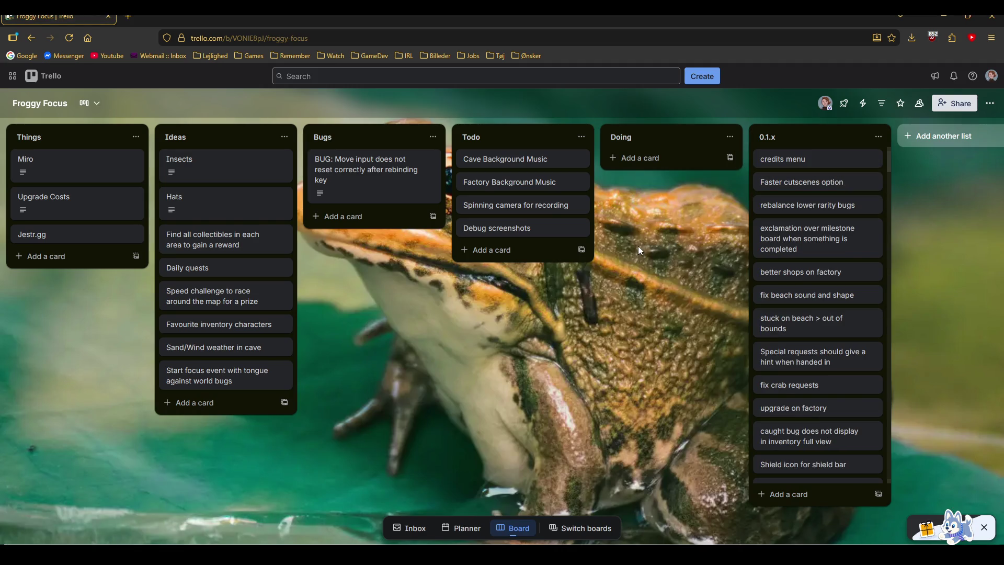
{"action": "left_click_drag", "start_coordinate": [511, 204], "coordinate": [675, 159]}
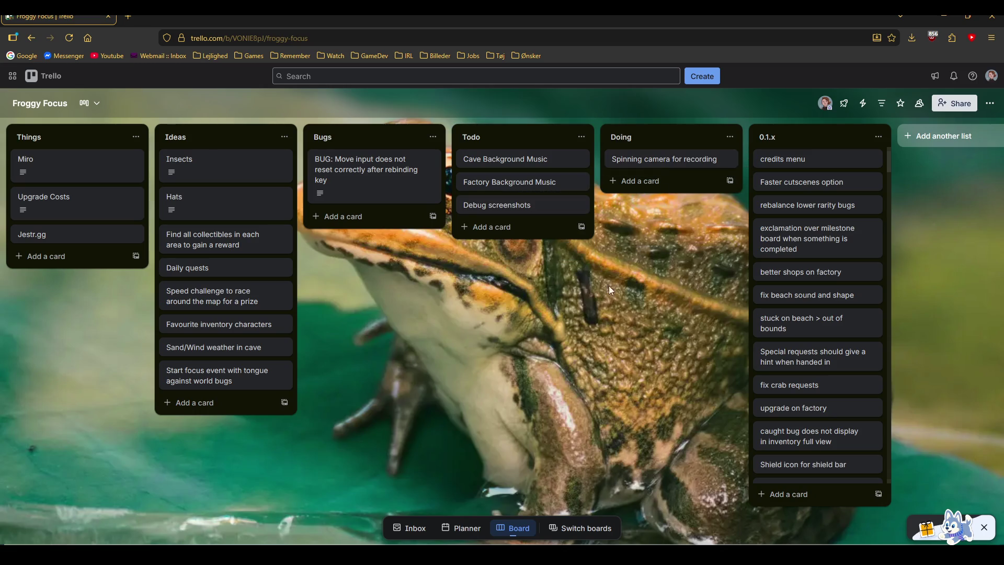
{"action": "key", "text": "alt+Tab"}
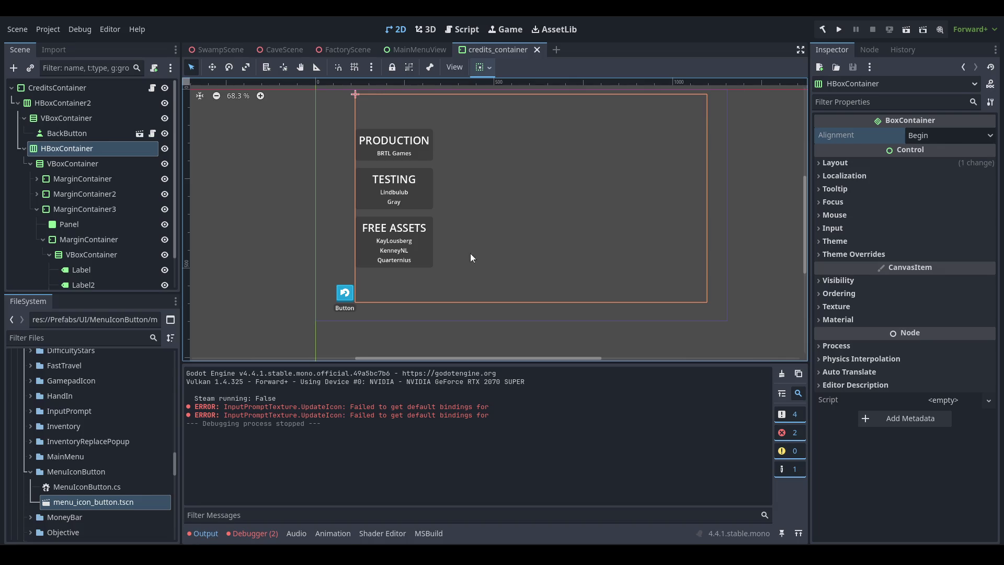
- Close the credits_container and MainMenuView scenes and orbit FactoryScene's 3D view
{"action": "scroll", "coordinate": [419, 230], "scroll_direction": "down", "scroll_amount": 2}
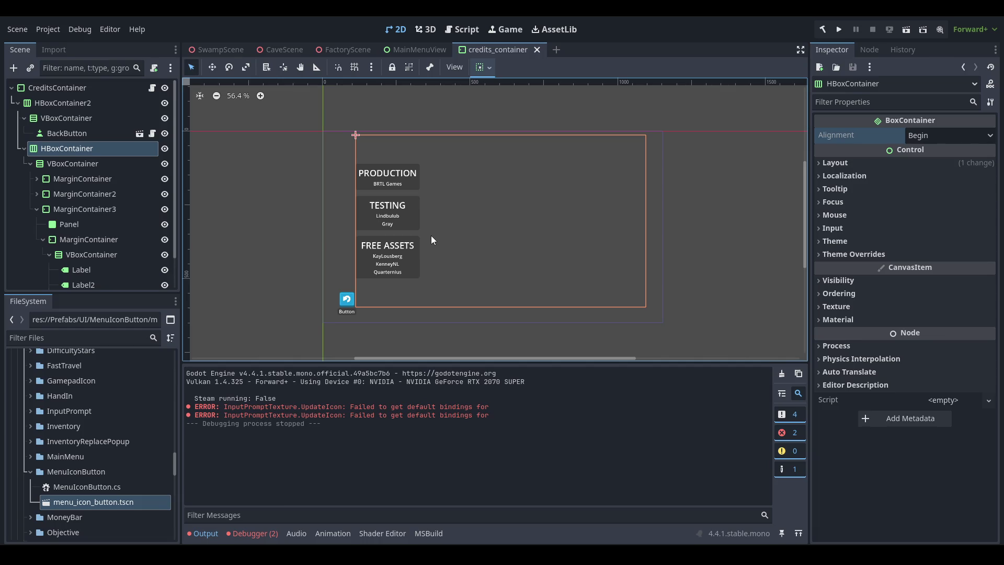
{"action": "middle_click", "coordinate": [521, 48]}
{"action": "key", "text": "ctrl+shift+w"}
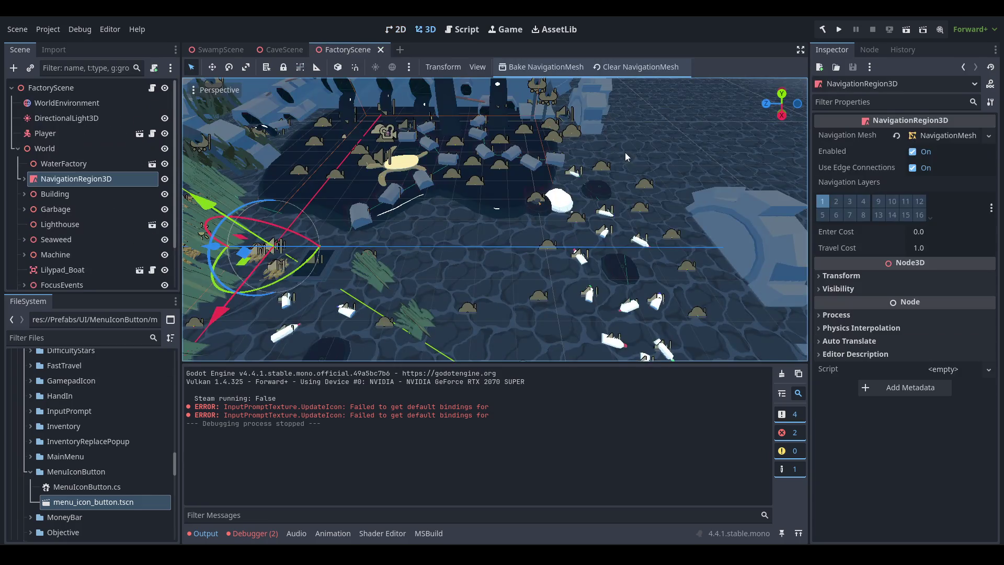
{"action": "scroll", "coordinate": [474, 194], "scroll_direction": "down", "scroll_amount": 6}
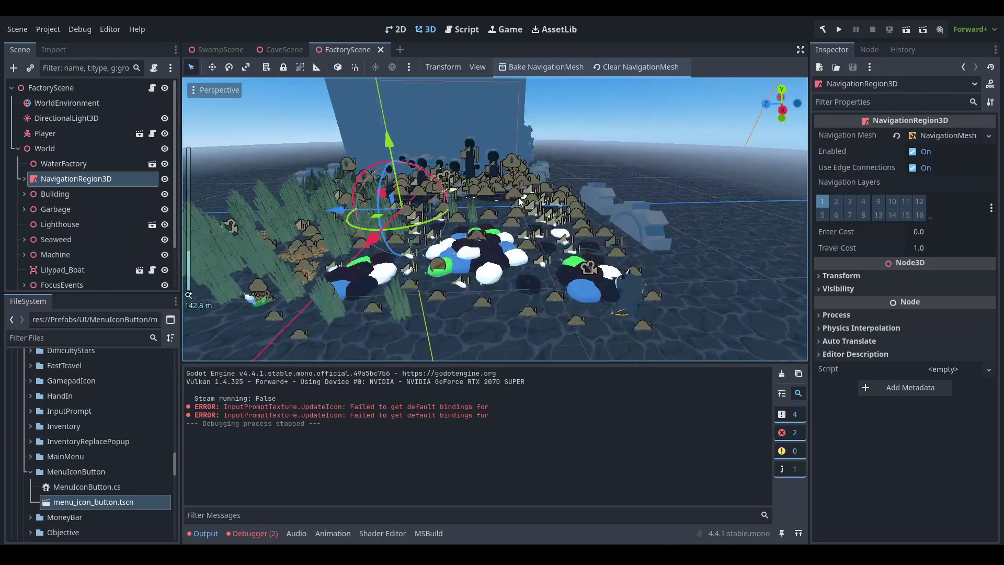
{"action": "mouse_move", "coordinate": [515, 266]}
{"action": "left_mouse_down"}
{"action": "mouse_move", "coordinate": [683, 199]}
{"action": "mouse_move", "coordinate": [656, 215]}
{"action": "mouse_move", "coordinate": [645, 246]}
{"action": "mouse_move", "coordinate": [510, 176]}
{"action": "mouse_move", "coordinate": [398, 263]}
{"action": "left_mouse_up"}
- Close MainMenuView.cs and open ThirdPersonCamera.cs by searching 'Thirdperson'
{"action": "key", "text": "alt+Tab"}
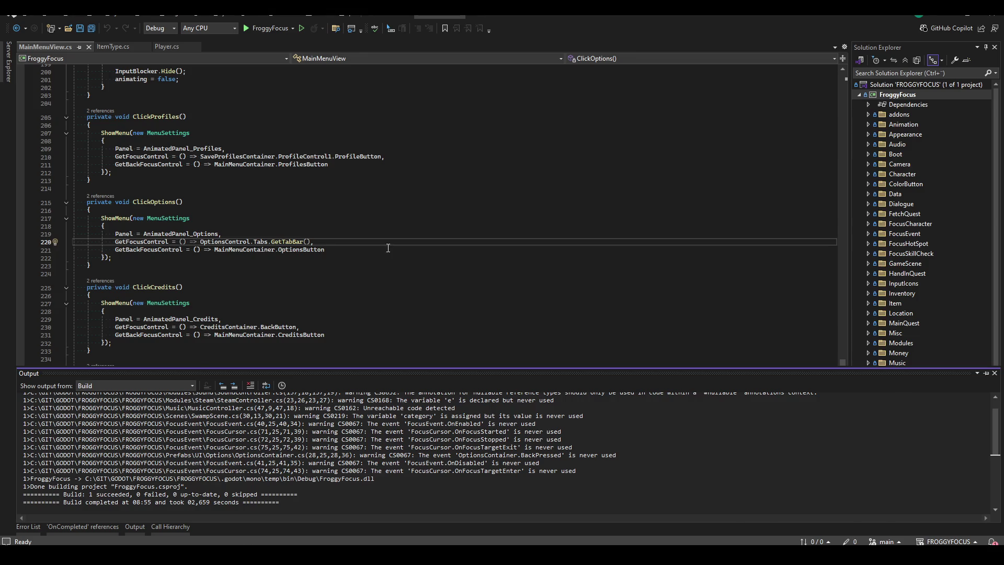
{"action": "left_click", "coordinate": [480, 184]}
{"action": "key", "text": "ctrl+F4"}
{"action": "left_click", "coordinate": [480, 184]}
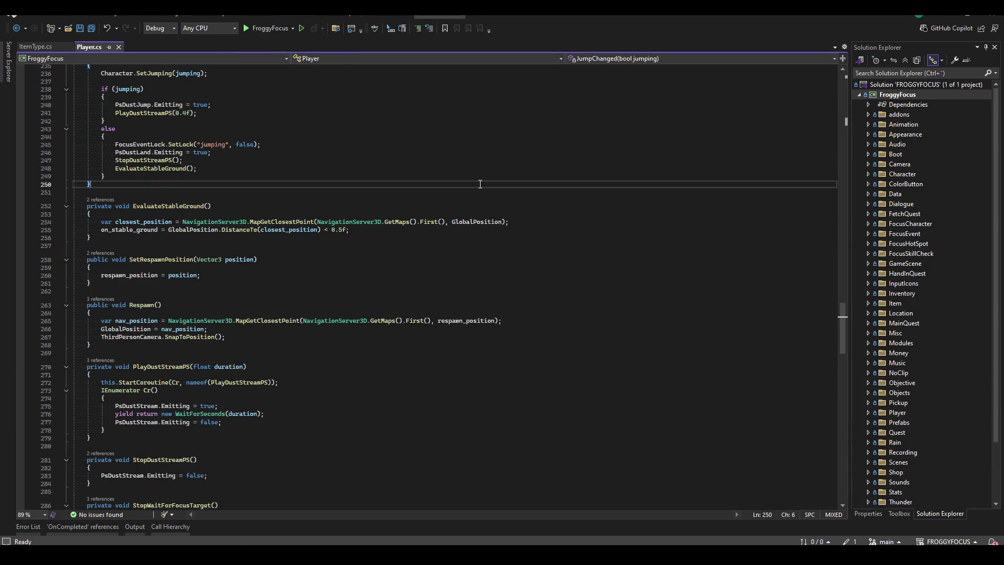
{"action": "key", "text": "ctrl+t"}
{"action": "type", "text": "Thirdpersonca"}
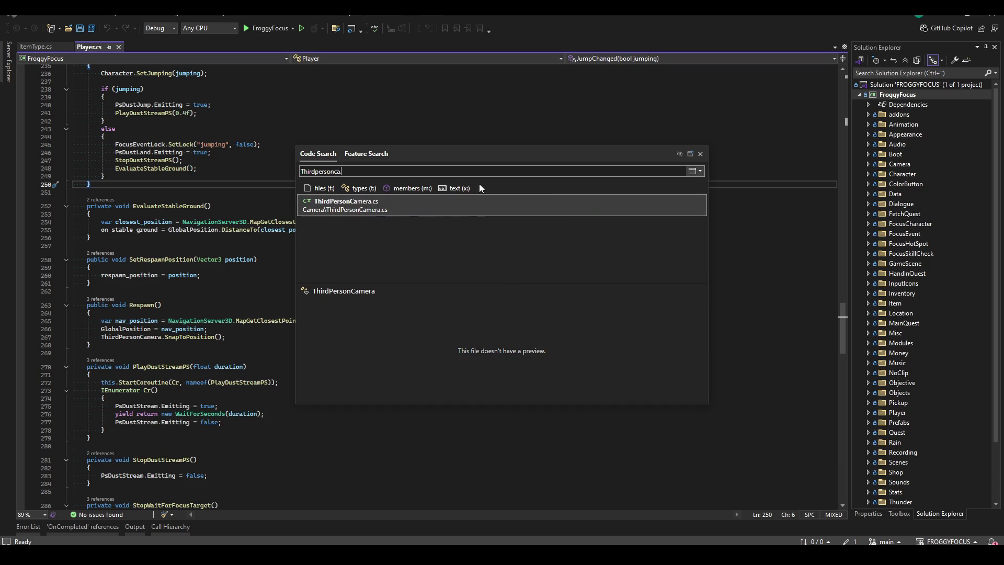
{"action": "key", "text": "Return"}
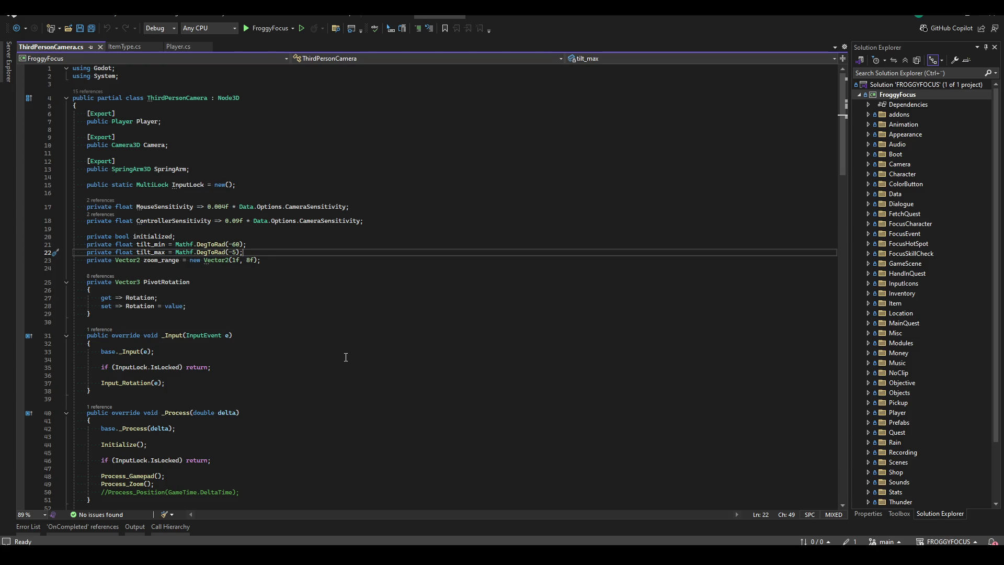
- Review the SetRotation method and place the caret on its name
{"action": "scroll", "coordinate": [345, 357], "scroll_direction": "down", "scroll_amount": 20}
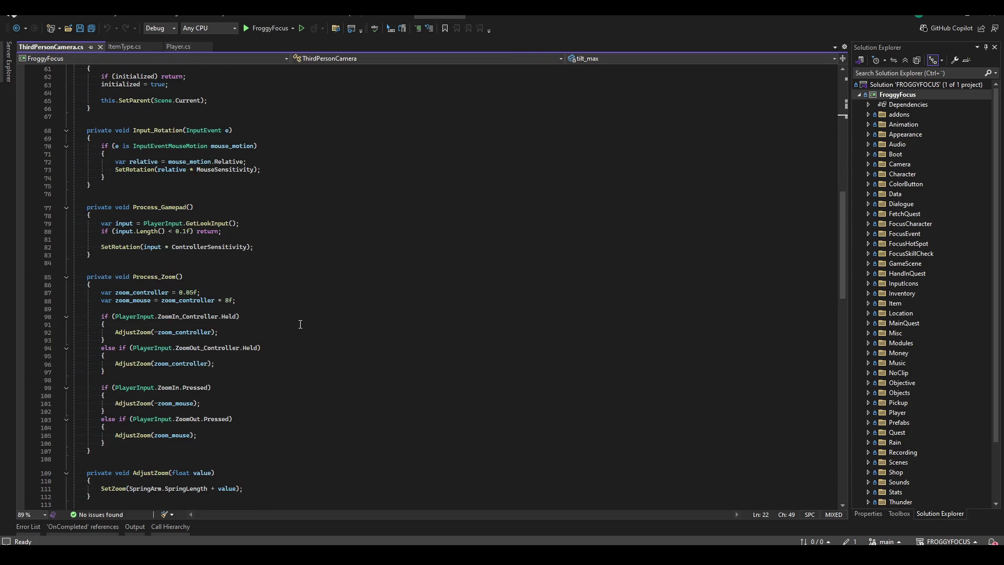
{"action": "scroll", "coordinate": [265, 216], "scroll_direction": "up", "scroll_amount": 5}
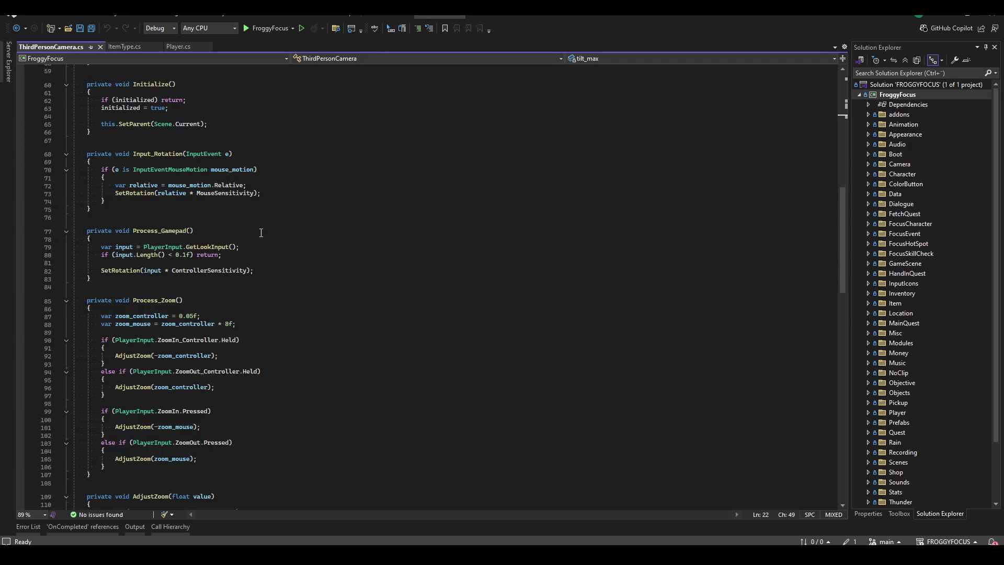
{"action": "left_click", "coordinate": [153, 217]}
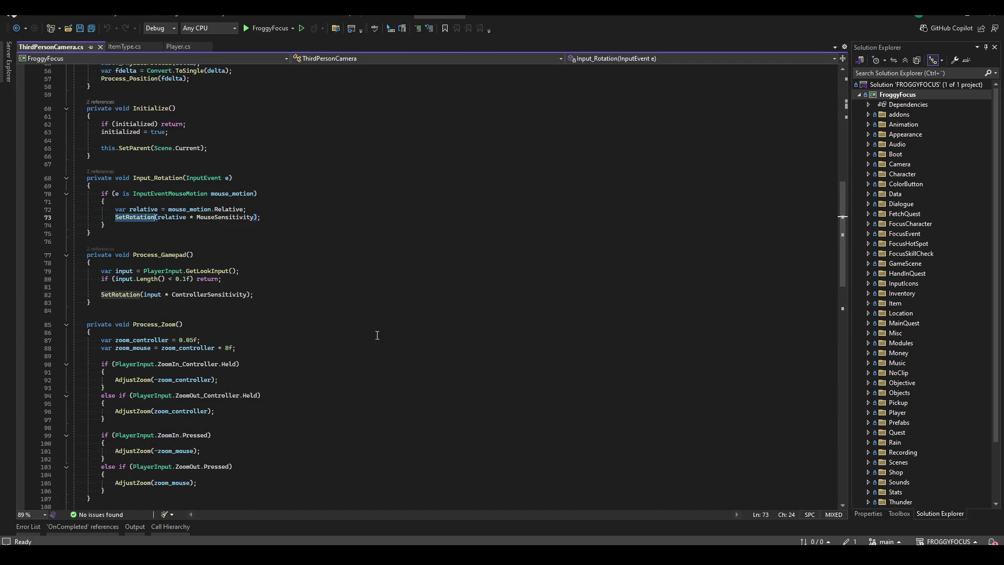
{"action": "scroll", "coordinate": [357, 342], "scroll_direction": "down", "scroll_amount": 15}
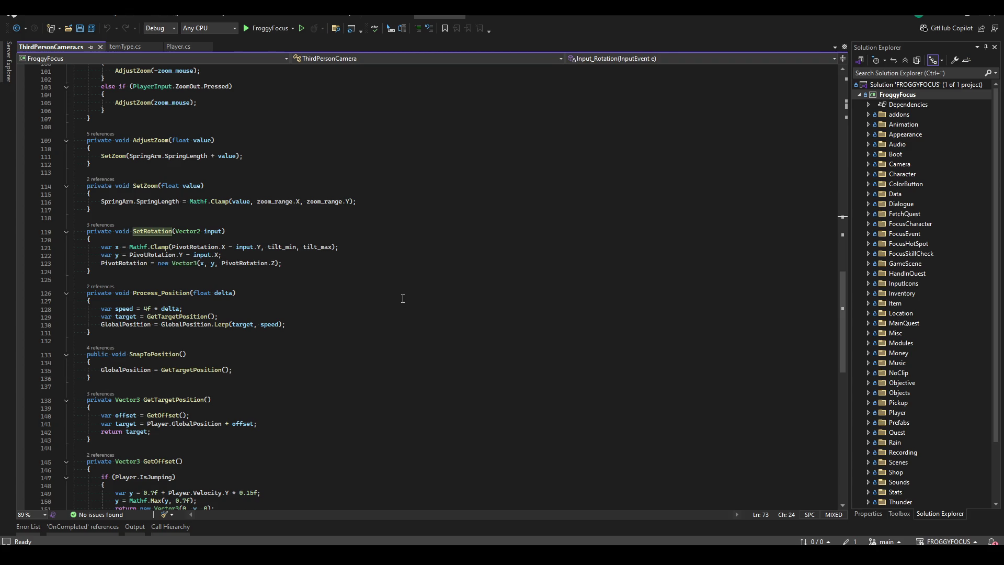
{"action": "scroll", "coordinate": [403, 298], "scroll_direction": "up", "scroll_amount": 14}
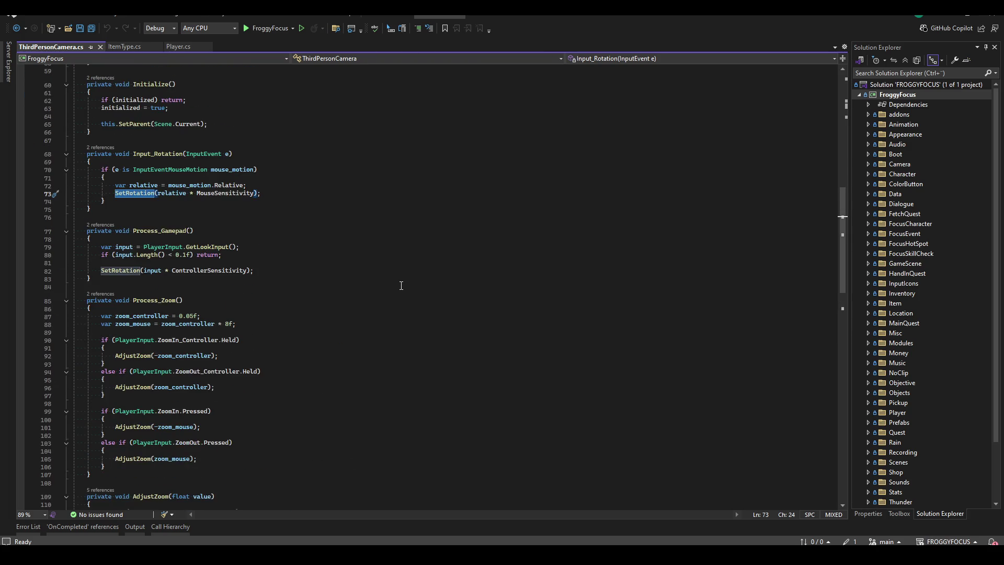
{"action": "scroll", "coordinate": [238, 287], "scroll_direction": "down", "scroll_amount": 4}
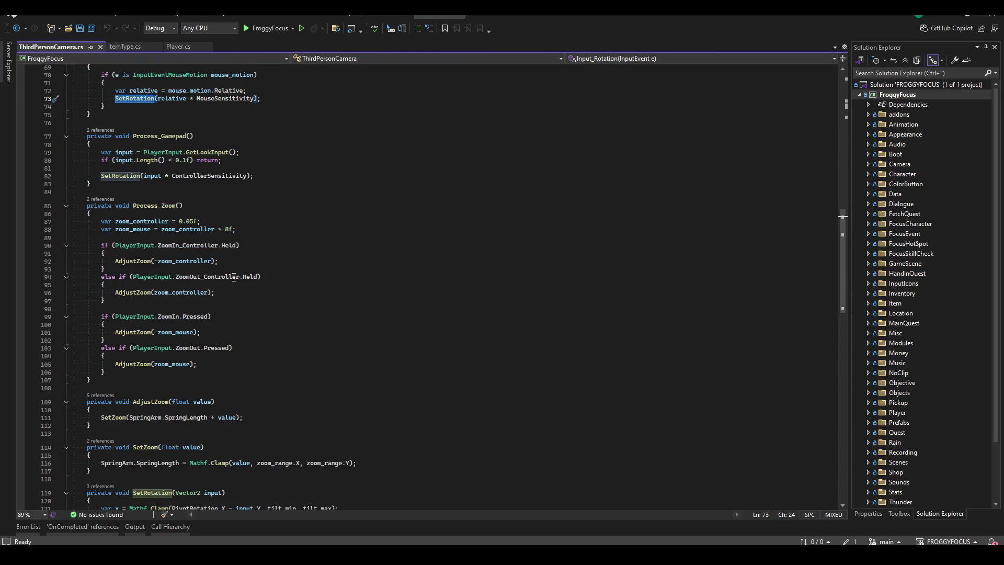
{"action": "scroll", "coordinate": [219, 234], "scroll_direction": "up", "scroll_amount": 3}
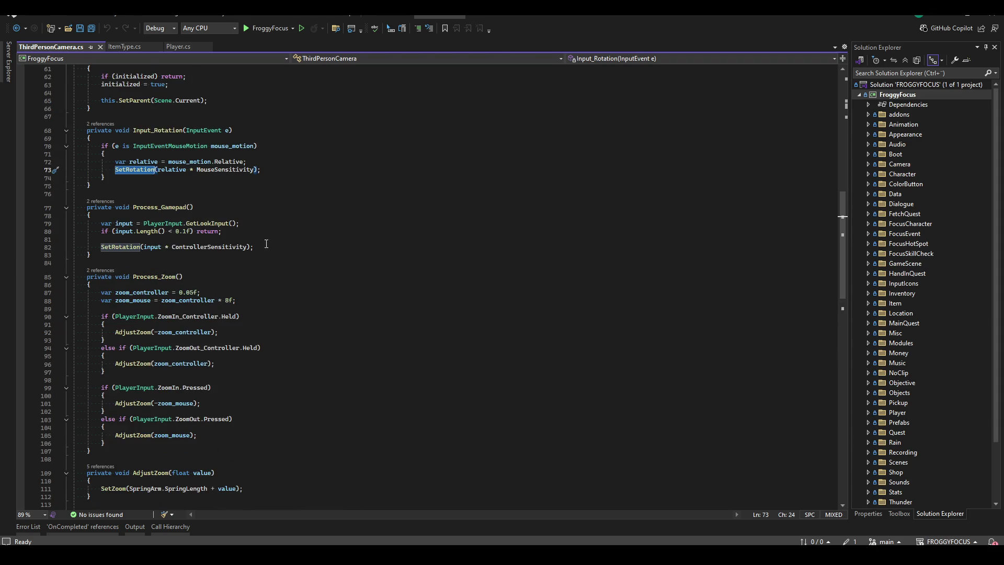
{"action": "scroll", "coordinate": [281, 303], "scroll_direction": "down", "scroll_amount": 14}
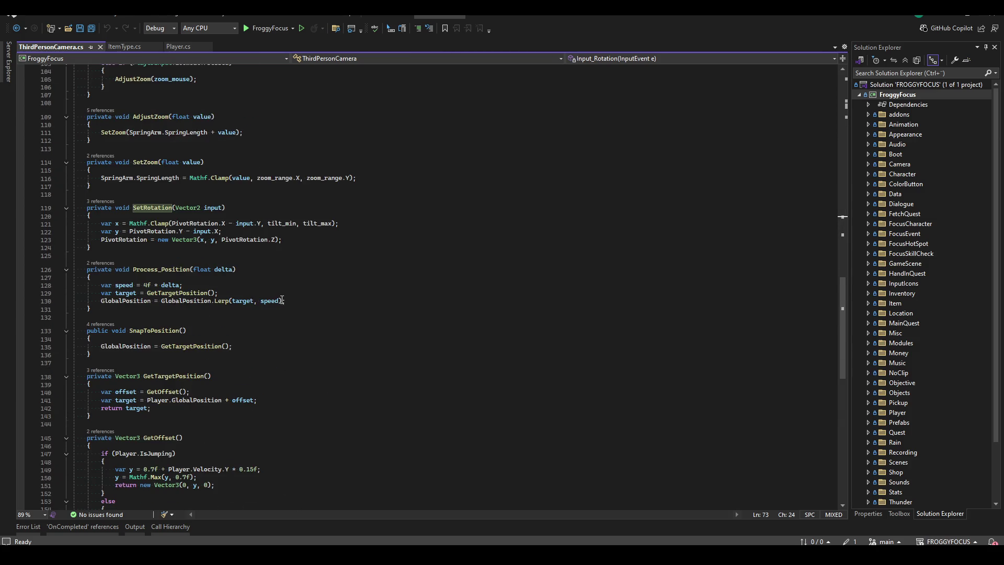
{"action": "left_click", "coordinate": [349, 258]}
{"action": "key", "text": "Up"}
{"action": "key", "text": "Up"}
{"action": "key", "text": "Up"}
{"action": "left_click", "coordinate": [293, 235]}
{"action": "left_click", "coordinate": [327, 217]}
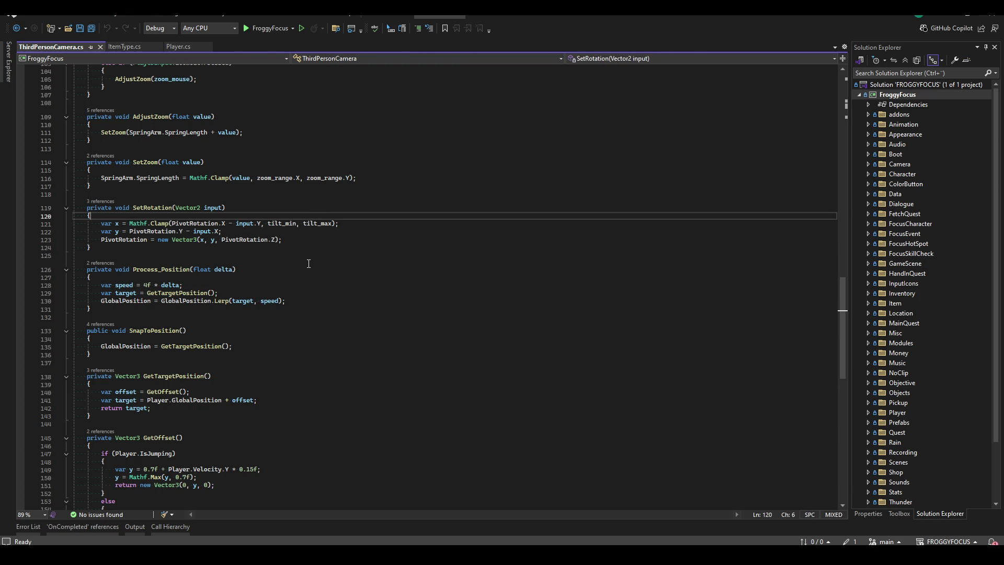
{"action": "left_click", "coordinate": [149, 208]}
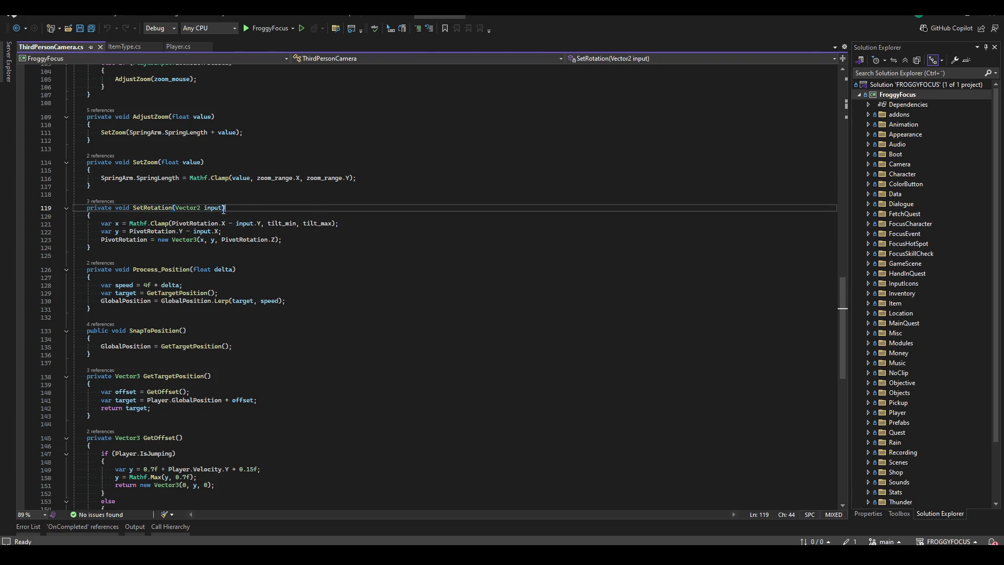
- Rename SetRotation to AdjustRotation everywhere it is used
{"action": "key", "text": "ctrl+r"}
{"action": "key", "text": "ctrl+r"}
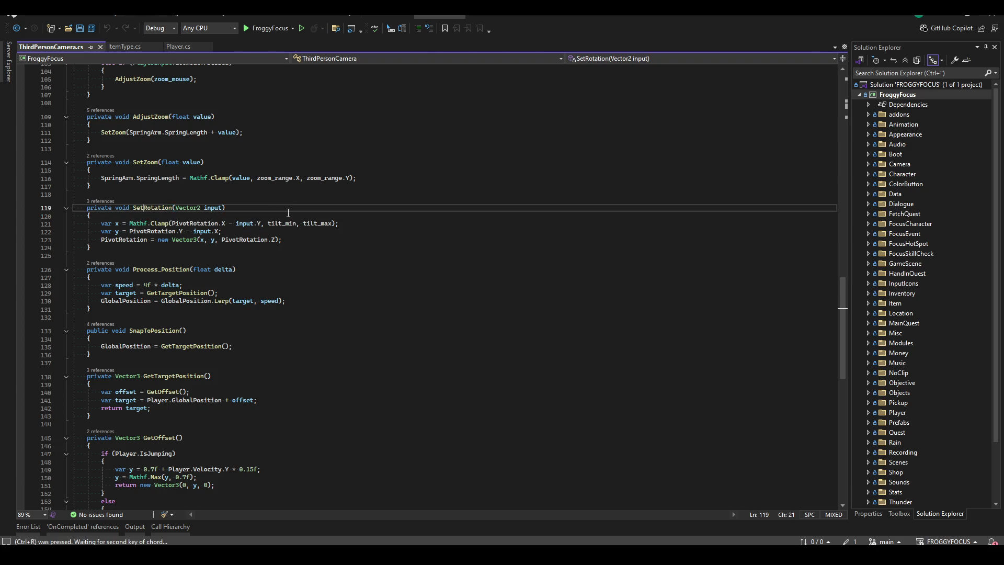
{"action": "type", "text": "Adjust"}
{"action": "key", "text": "Delete"}
{"action": "key", "text": "Delete"}
{"action": "key", "text": "Delete"}
{"action": "key", "text": "Return"}
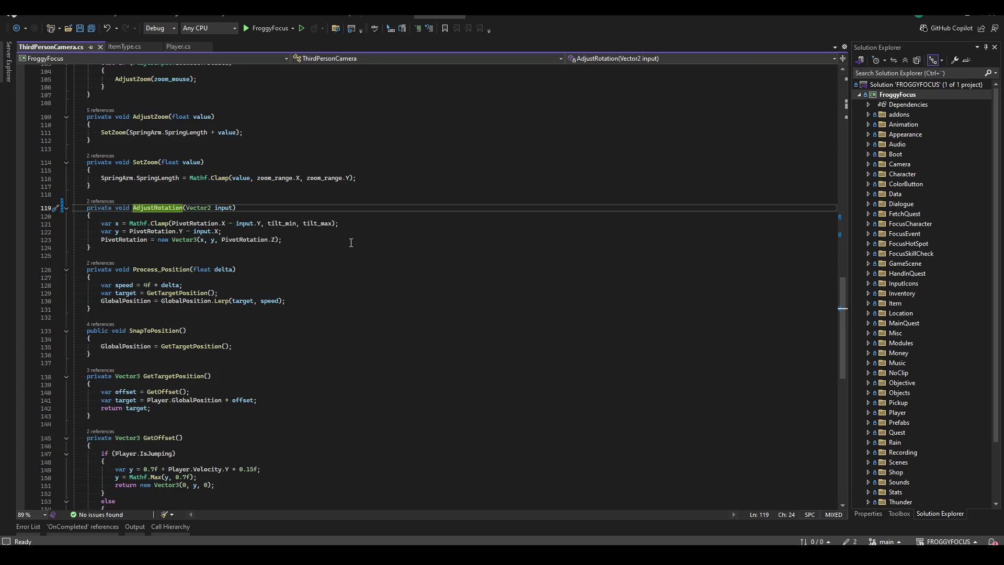
- Start a new method stub after GetOffset, remove it again, and save ThirdPersonCamera.cs
{"action": "left_click", "coordinate": [350, 223]}
{"action": "scroll", "coordinate": [505, 448], "scroll_direction": "up", "scroll_amount": 12}
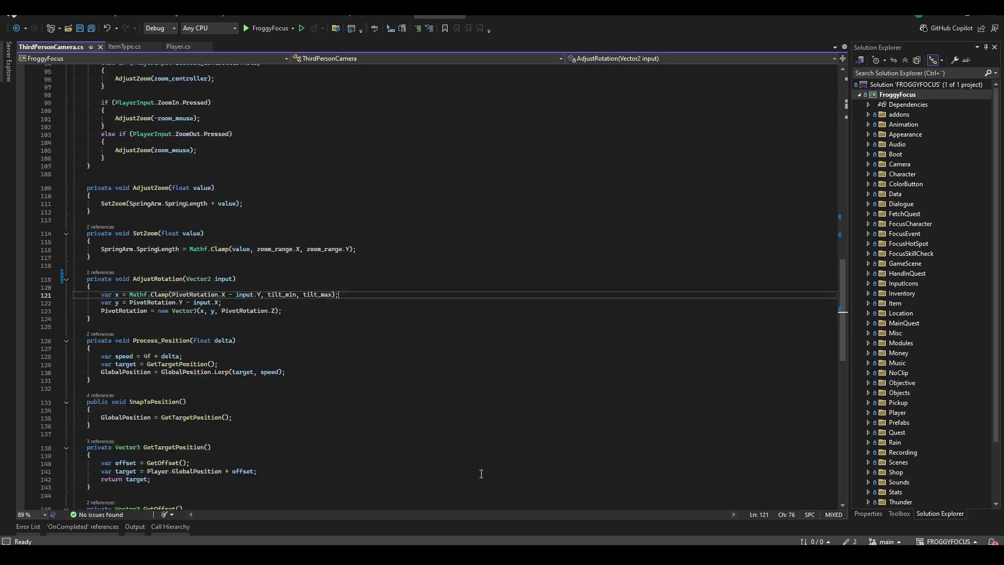
{"action": "scroll", "coordinate": [505, 448], "scroll_direction": "up", "scroll_amount": 20}
{"action": "scroll", "coordinate": [514, 426], "scroll_direction": "down", "scroll_amount": 8}
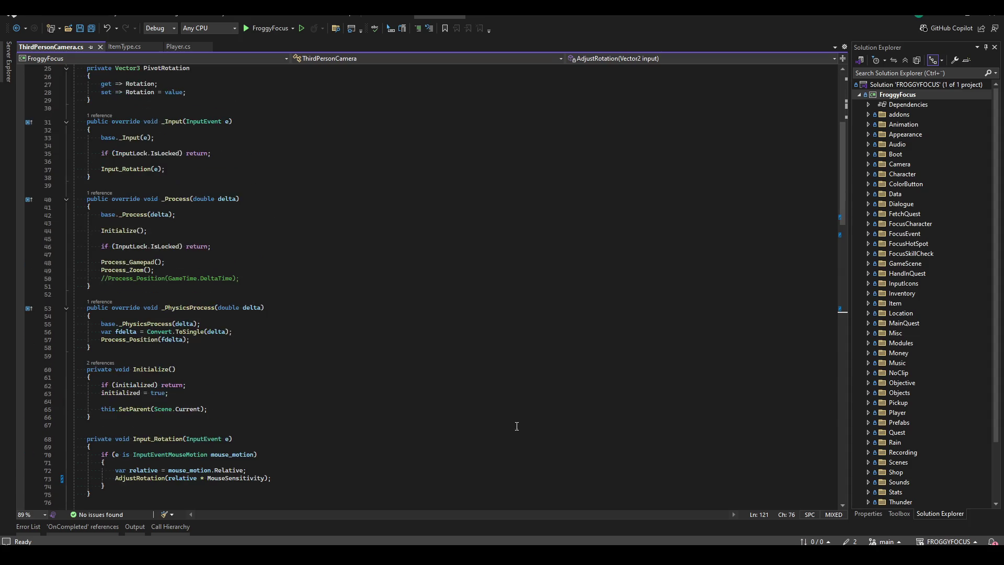
{"action": "scroll", "coordinate": [514, 424], "scroll_direction": "down", "scroll_amount": 20}
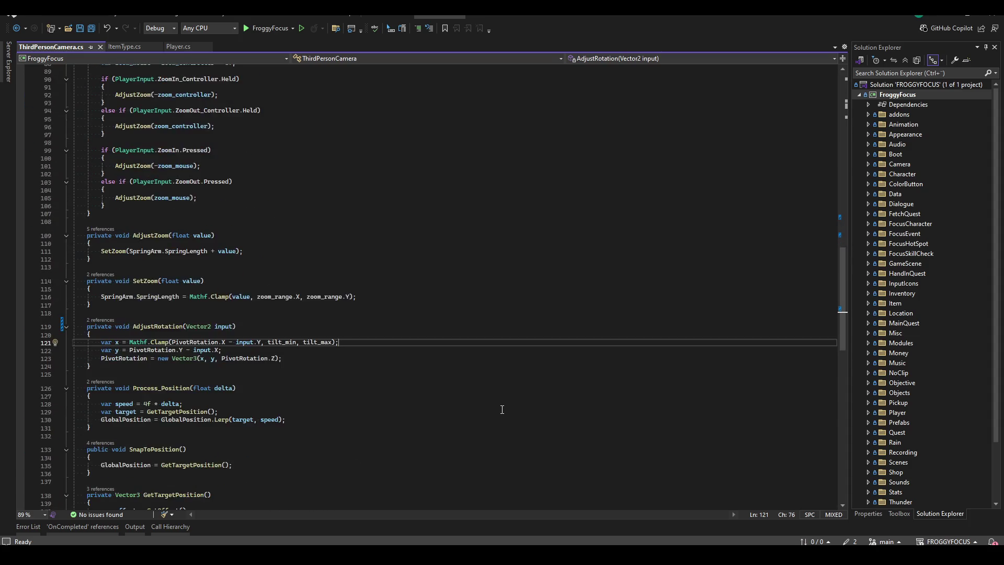
{"action": "scroll", "coordinate": [494, 412], "scroll_direction": "down", "scroll_amount": 2}
{"action": "left_click", "coordinate": [171, 437]}
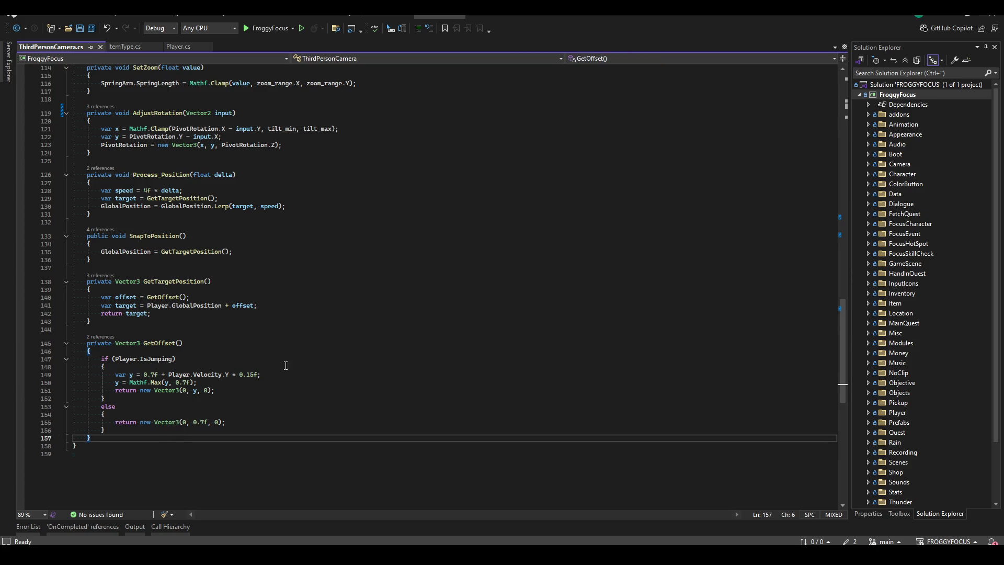
{"action": "scroll", "coordinate": [280, 369], "scroll_direction": "up", "scroll_amount": 1}
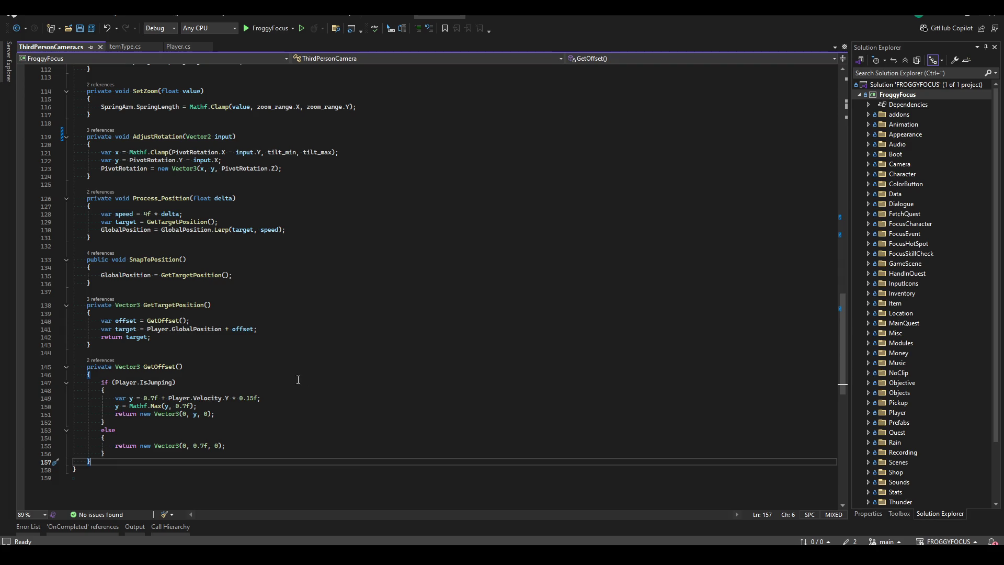
{"action": "key", "text": "Return"}
{"action": "key", "text": "Return"}
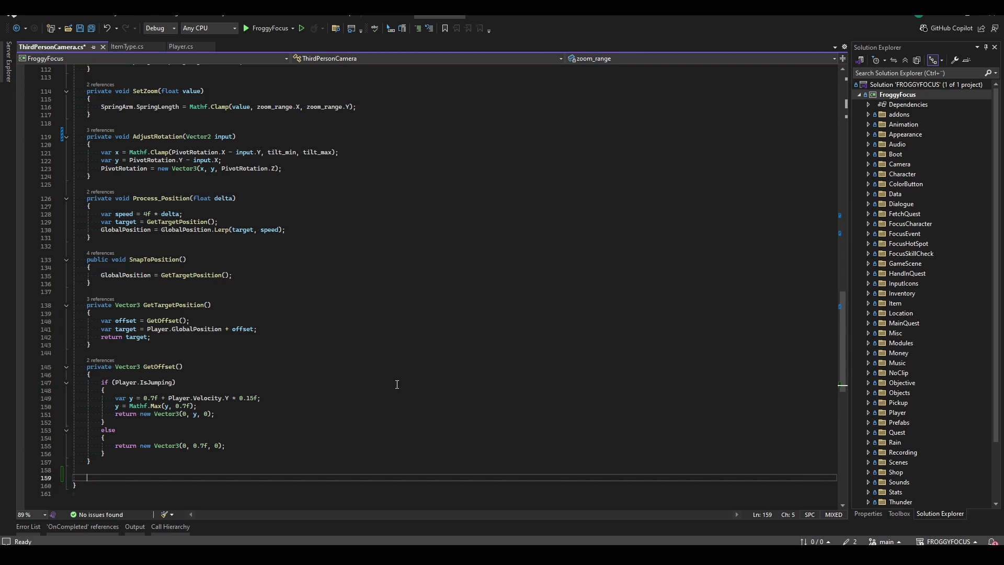
{"action": "type", "text": "private void"}
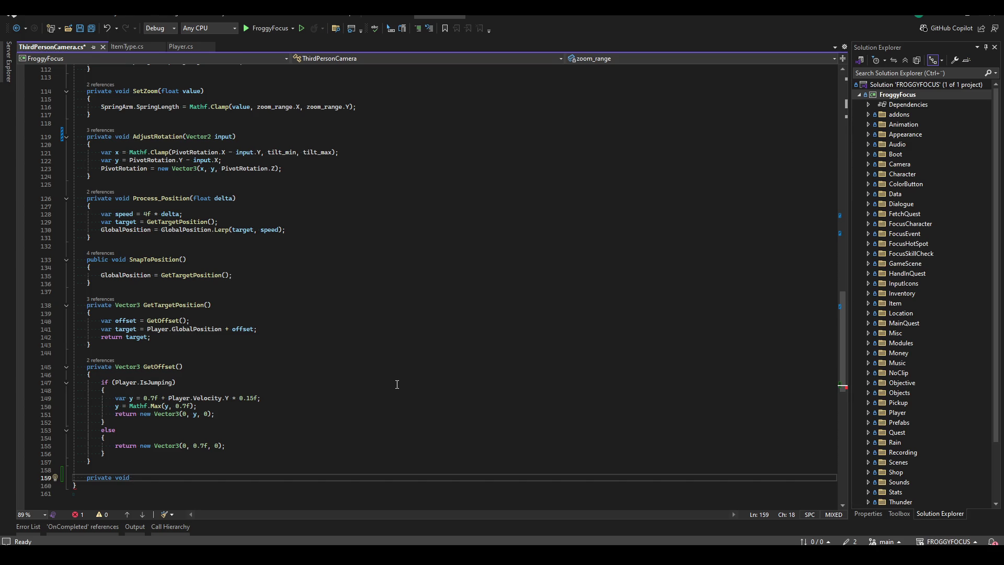
{"action": "key", "text": "BackSpace"}
{"action": "key", "text": "BackSpace"}
{"action": "key", "text": "BackSpace"}
{"action": "key", "text": "ctrl+s"}
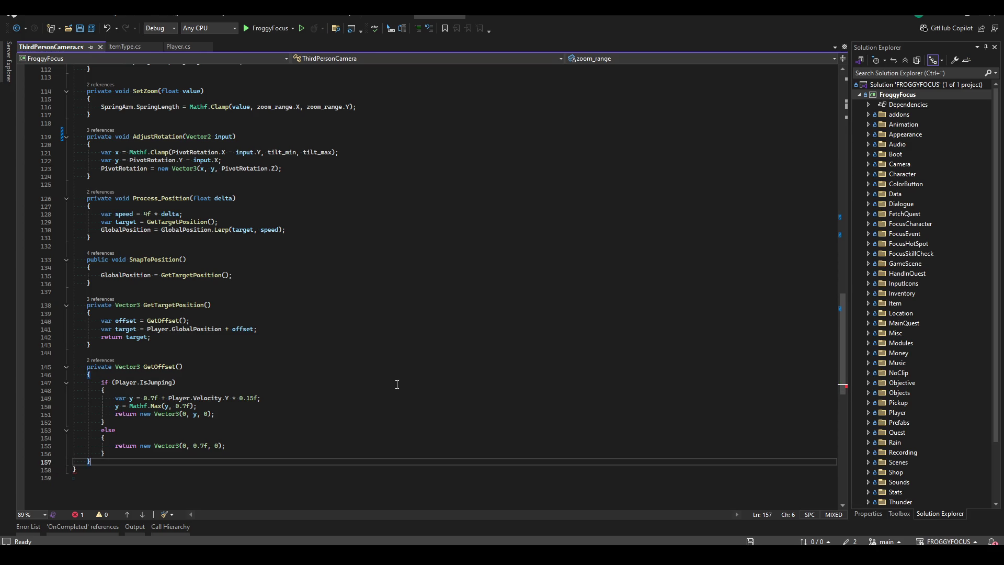
- Scroll up and place the caret below the PivotRotation property
{"action": "scroll", "coordinate": [471, 307], "scroll_direction": "up", "scroll_amount": 2}
{"action": "scroll", "coordinate": [471, 306], "scroll_direction": "up", "scroll_amount": 20}
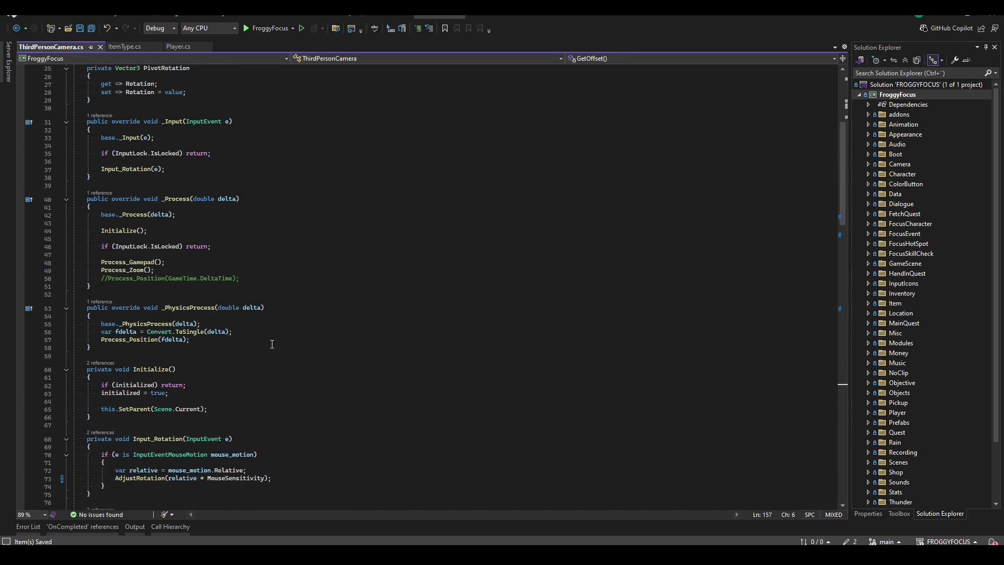
{"action": "scroll", "coordinate": [217, 311], "scroll_direction": "up", "scroll_amount": 3}
{"action": "left_click", "coordinate": [272, 176]}
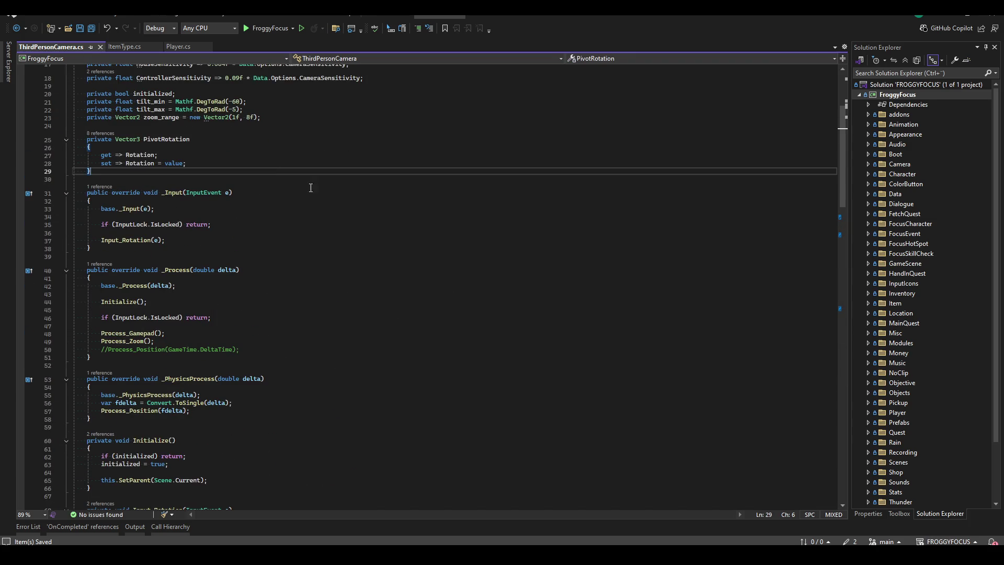
- Add an override _Ready method below PivotRotation
{"action": "scroll", "coordinate": [356, 199], "scroll_direction": "up", "scroll_amount": 1}
{"action": "key", "text": "Return"}
{"action": "key", "text": "Return"}
{"action": "type", "text": "override void _Re"}
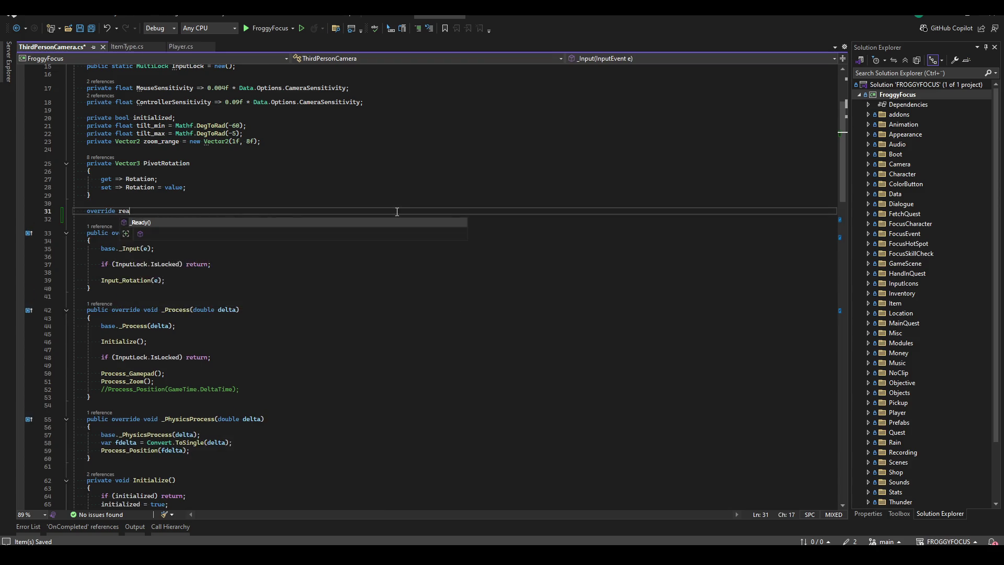
{"action": "key", "text": "Tab"}
{"action": "key", "text": "Down"}
{"action": "key", "text": "Down"}
{"action": "key", "text": "Return"}
- Declare private void RegisterDebugActions() and call RegisterDebugActions(); inside _Ready
{"action": "type", "text": "private vo"}
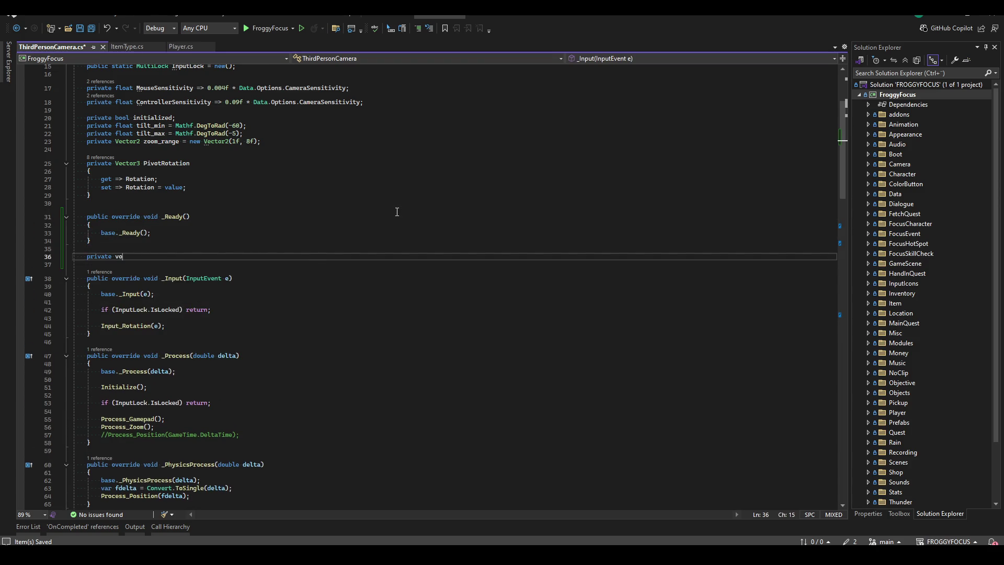
{"action": "type", "text": "id RegisterDebugActions()"}
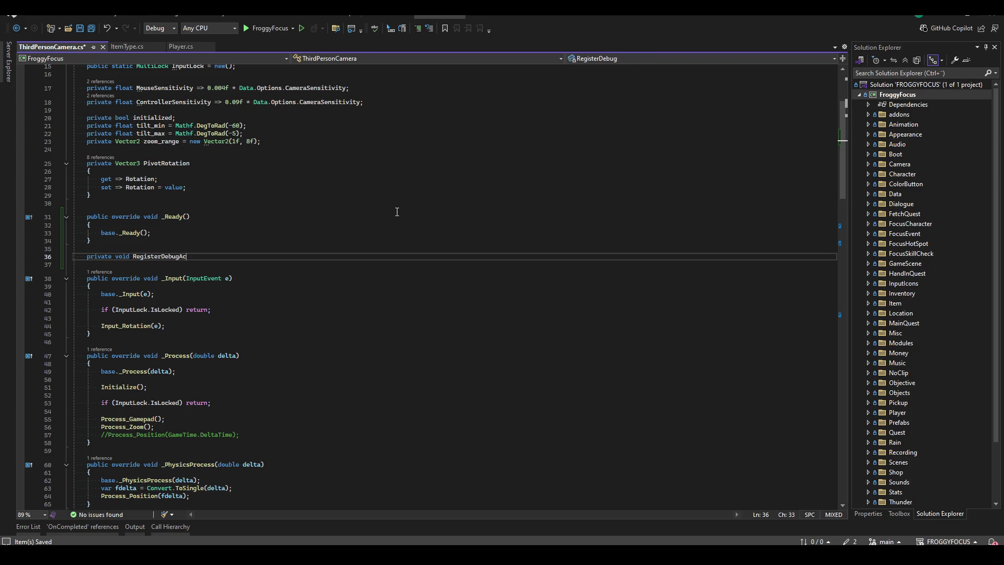
{"action": "key", "text": "Return"}
{"action": "type", "text": "{"}
{"action": "key", "text": "Return"}
{"action": "key", "text": "Up"}
{"action": "key", "text": "Up"}
{"action": "key", "text": "Up"}
{"action": "key", "text": "End"}
{"action": "key", "text": "Return"}
{"action": "type", "text": "Re"}
{"action": "key", "text": "Tab"}
{"action": "type", "text": "();"}
- Add var category = nameof(ThirdPersonCamera); to RegisterDebugActions and save
{"action": "key", "text": "Down"}
{"action": "key", "text": "Down"}
{"action": "key", "text": "Down"}
{"action": "key", "text": "Down"}
{"action": "key", "text": "Down"}
{"action": "type", "text": "var category 0 \"Thi"}
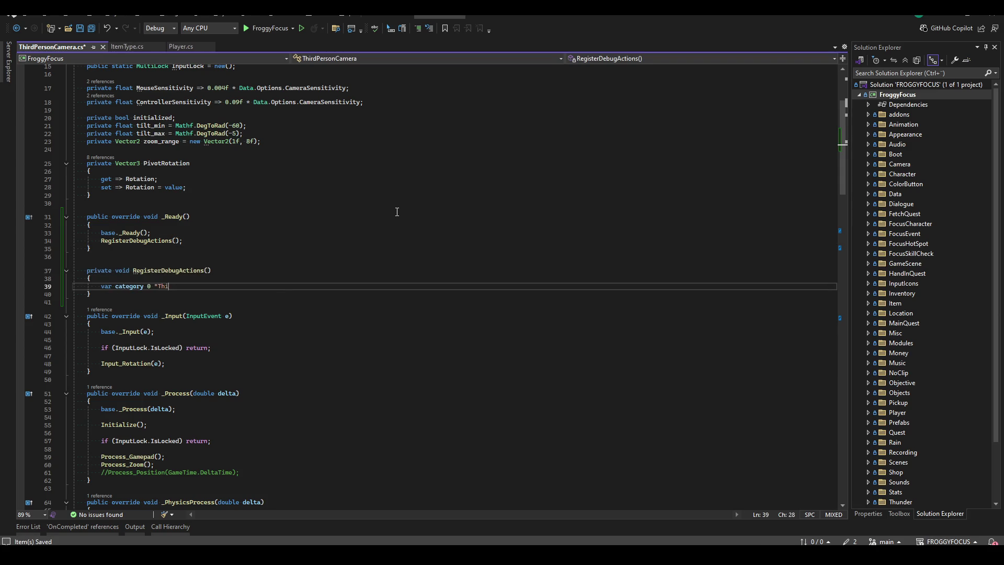
{"action": "key", "text": "BackSpace"}
{"action": "key", "text": "BackSpace"}
{"action": "key", "text": "BackSpace"}
{"action": "type", "text": "= "}
{"action": "type", "text": "nameof(T"}
{"action": "type", "text": "hird"}
{"action": "key", "text": "Tab"}
{"action": "type", "text": ");"}
{"action": "key", "text": "ctrl+s"}
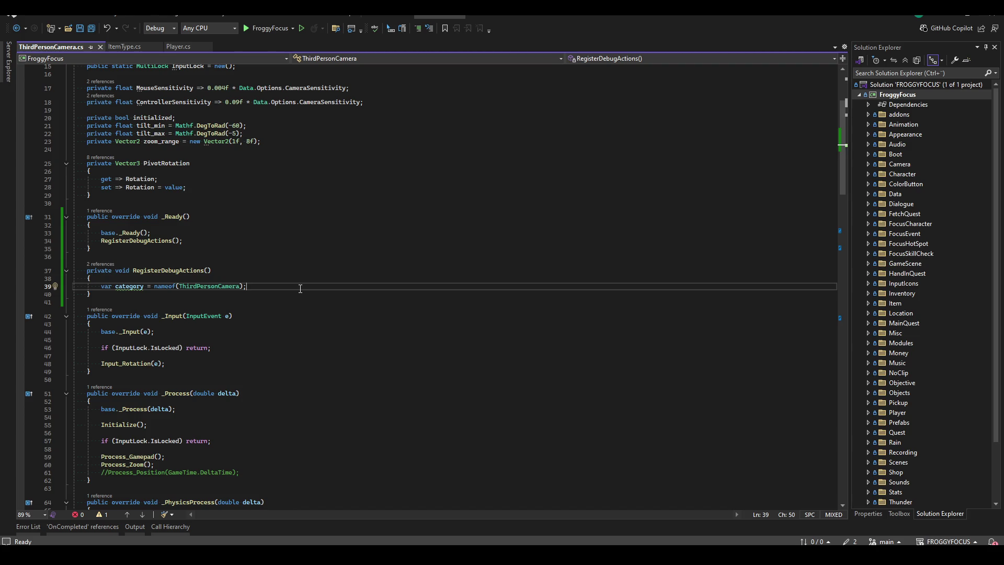
- Start a Debug.RegisterAction call with a new DebugAction using Category = category, and save
{"action": "key", "text": "Return"}
{"action": "key", "text": "Return"}
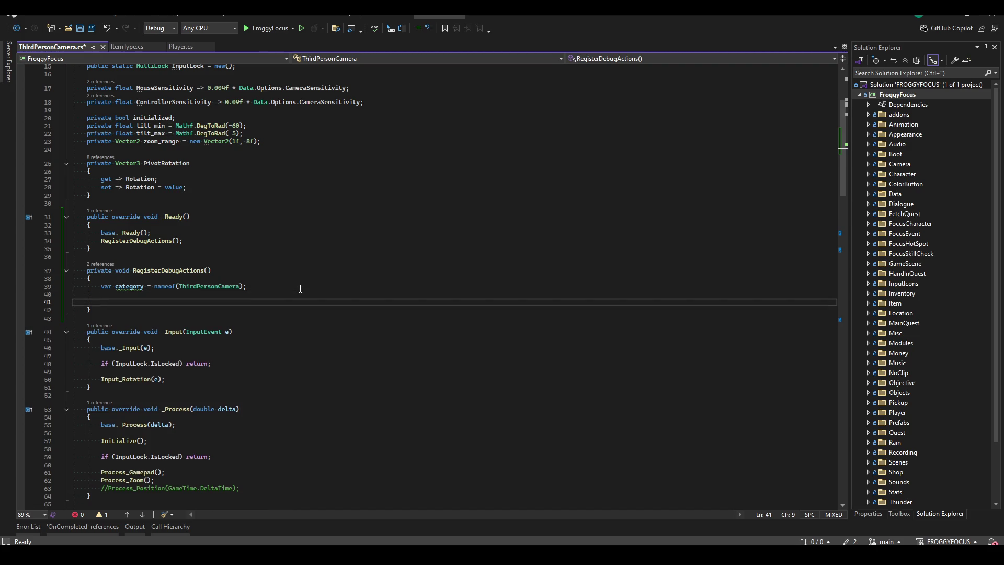
{"action": "type", "text": "Debug.RegisterAction(new DebugAction{"}
{"action": "key", "text": "Return"}
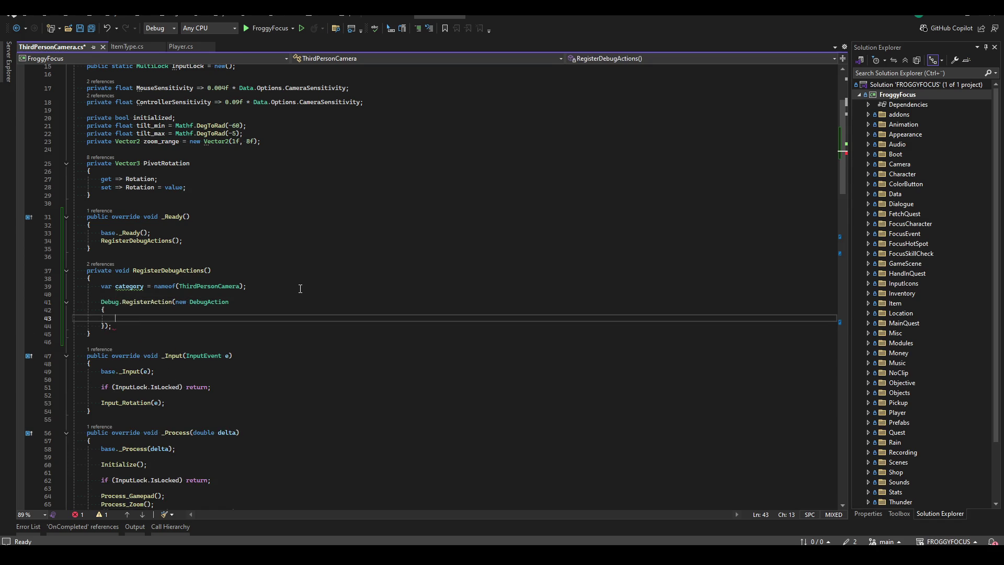
{"action": "type", "text": "Category = category,"}
{"action": "key", "text": "Return"}
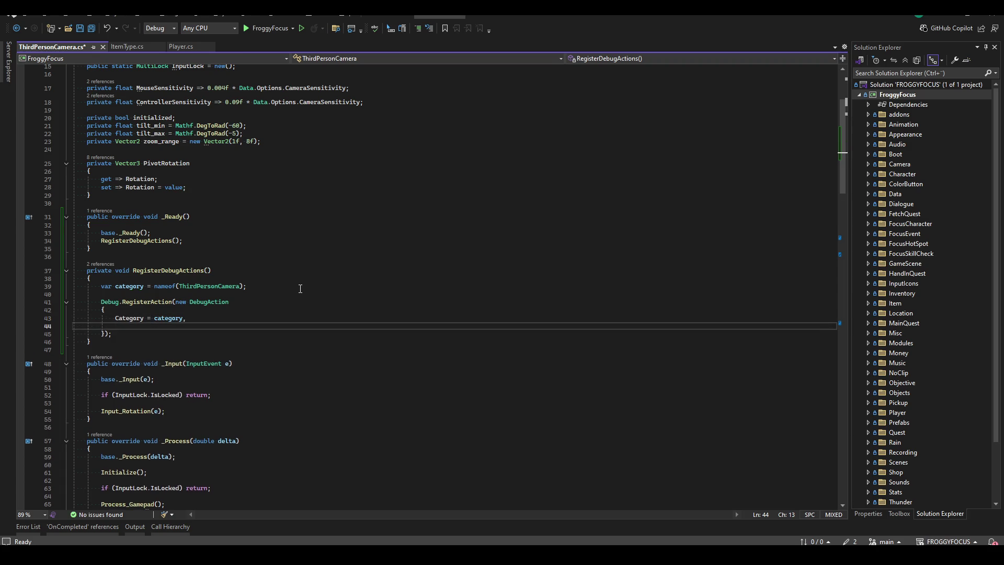
{"action": "key", "text": "ctrl+z"}
{"action": "key", "text": "ctrl+s"}
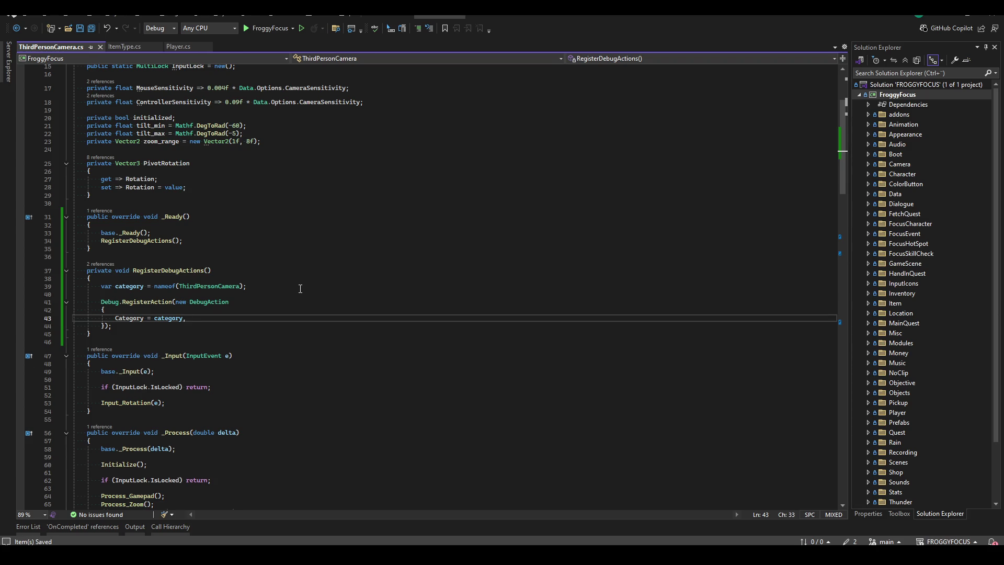
- Add a private DebugId property returning nameof(ThirdPersonCamera) + GetInstanceId()
{"action": "scroll", "coordinate": [323, 288], "scroll_direction": "up", "scroll_amount": 5}
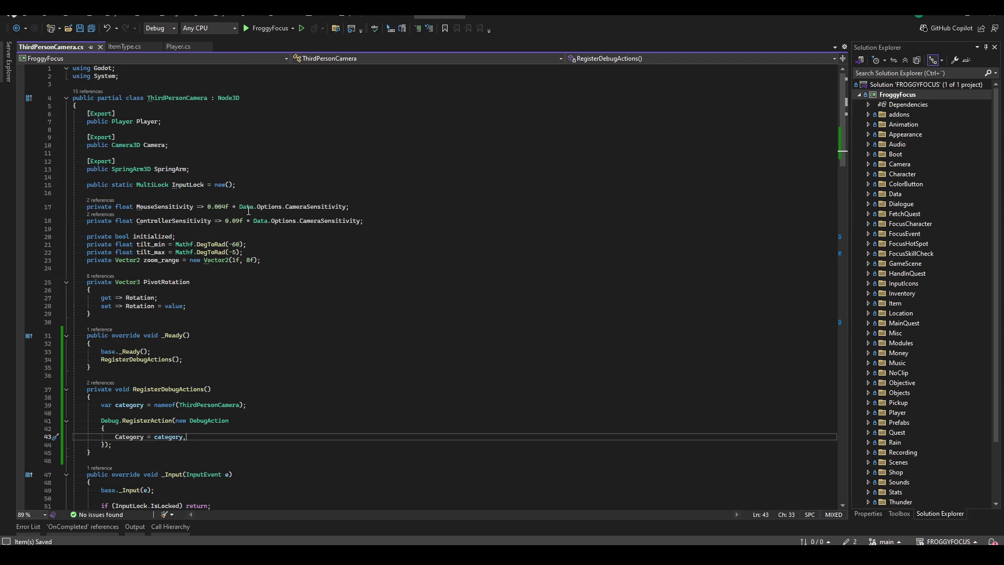
{"action": "left_click", "coordinate": [399, 259]}
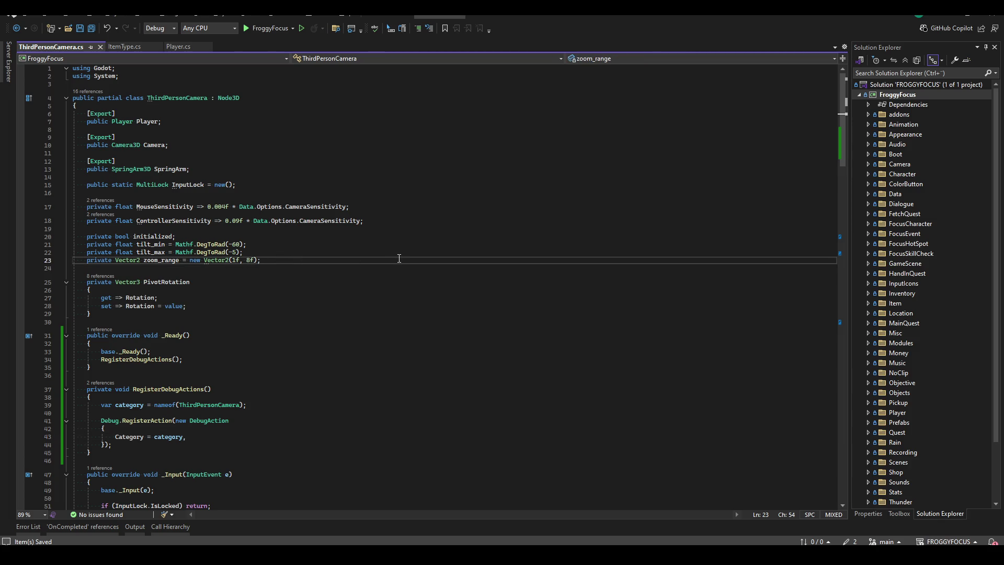
{"action": "key", "text": "Up"}
{"action": "key", "text": "Up"}
{"action": "key", "text": "Up"}
{"action": "key", "text": "Up"}
{"action": "key", "text": "Up"}
{"action": "key", "text": "Up"}
{"action": "key", "text": "Return"}
{"action": "type", "text": "private string DebugId => "}
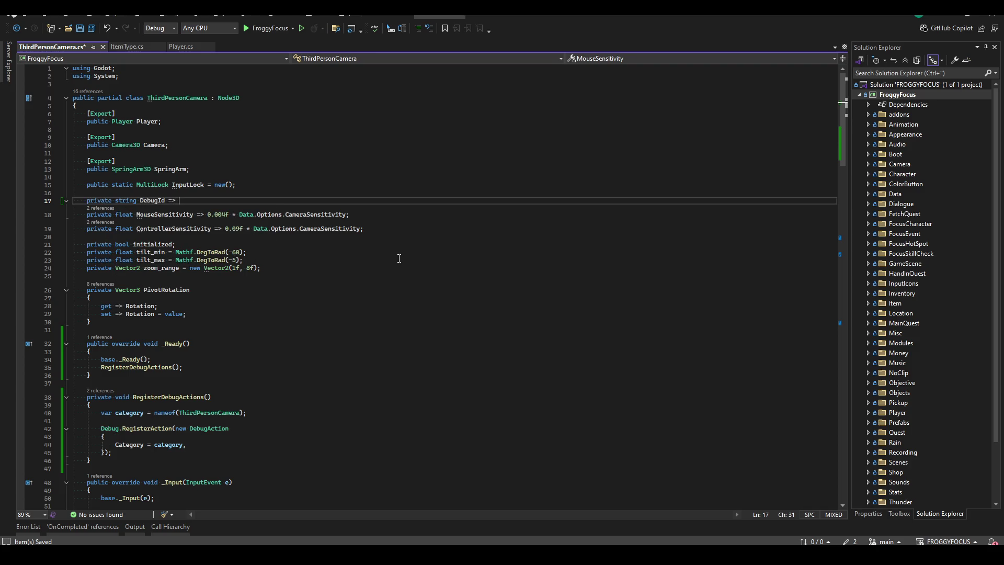
{"action": "type", "text": "nameof() + GetInstanceId();"}
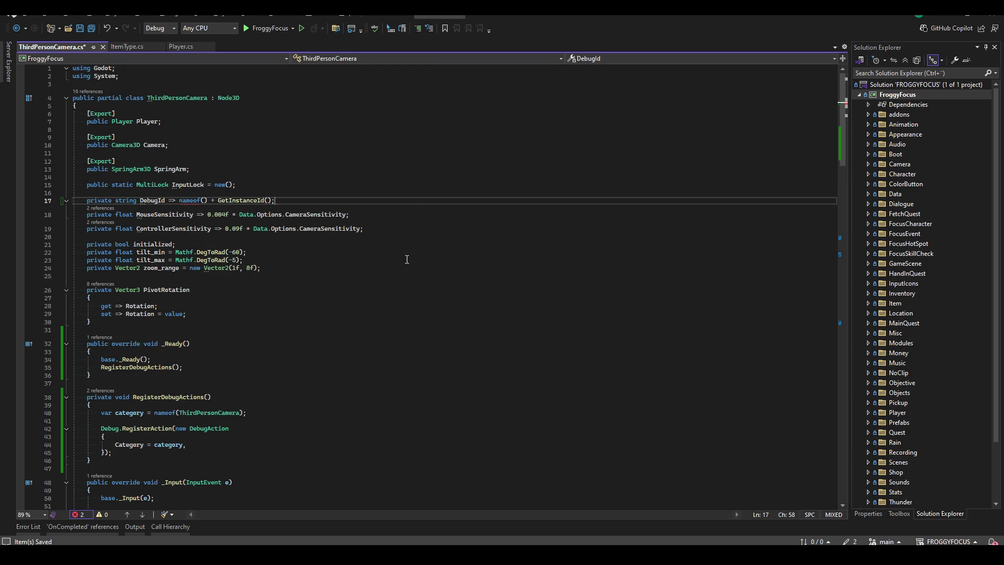
{"action": "left_click", "coordinate": [204, 200]}
{"action": "type", "text": "ThirdPersonCamera"}
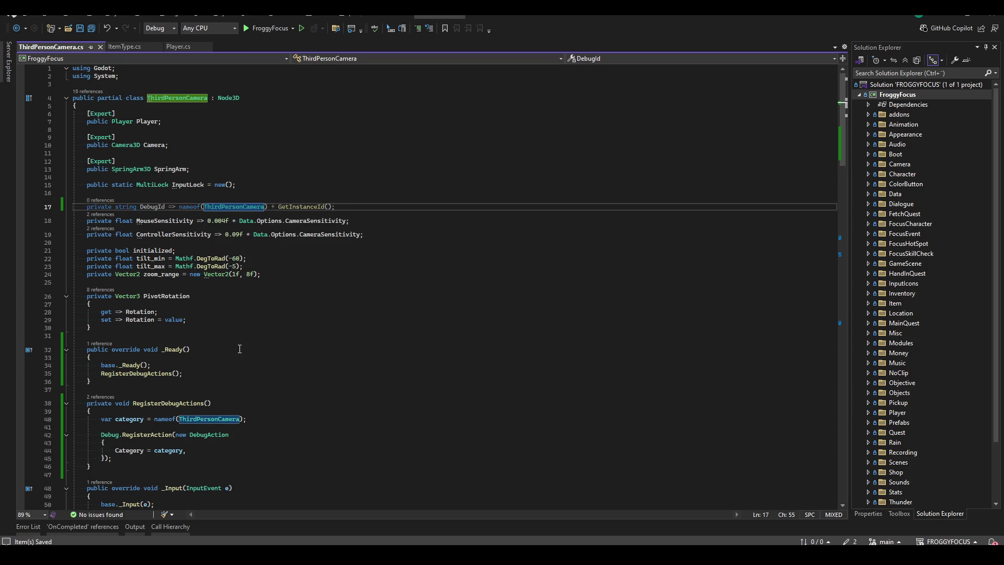
- Set the DebugAction's Id to DebugId in its initializer
{"action": "scroll", "coordinate": [240, 349], "scroll_direction": "down", "scroll_amount": 6}
{"action": "left_click", "coordinate": [239, 301]}
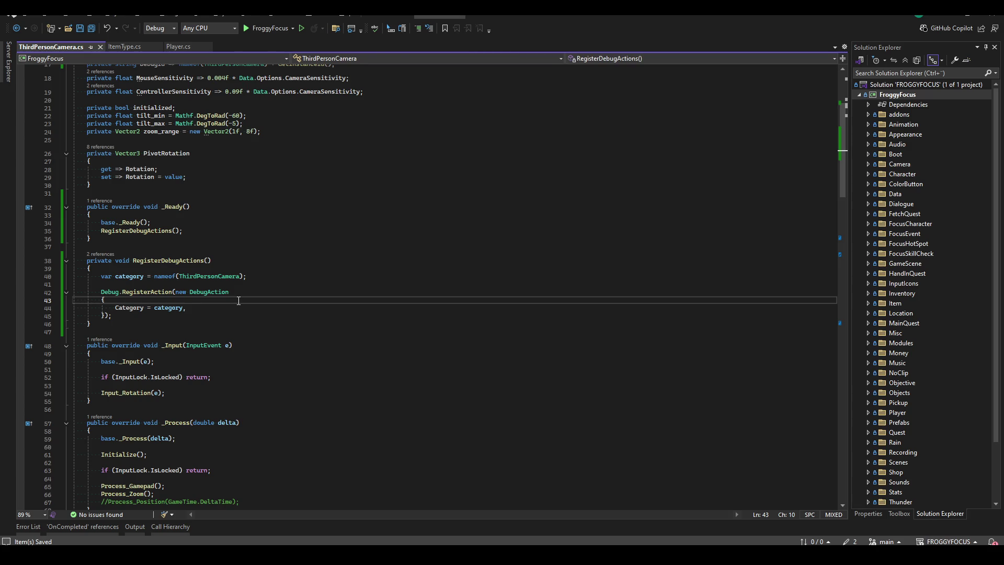
{"action": "key", "text": "Return"}
{"action": "type", "text": "Id = DebugId,"}
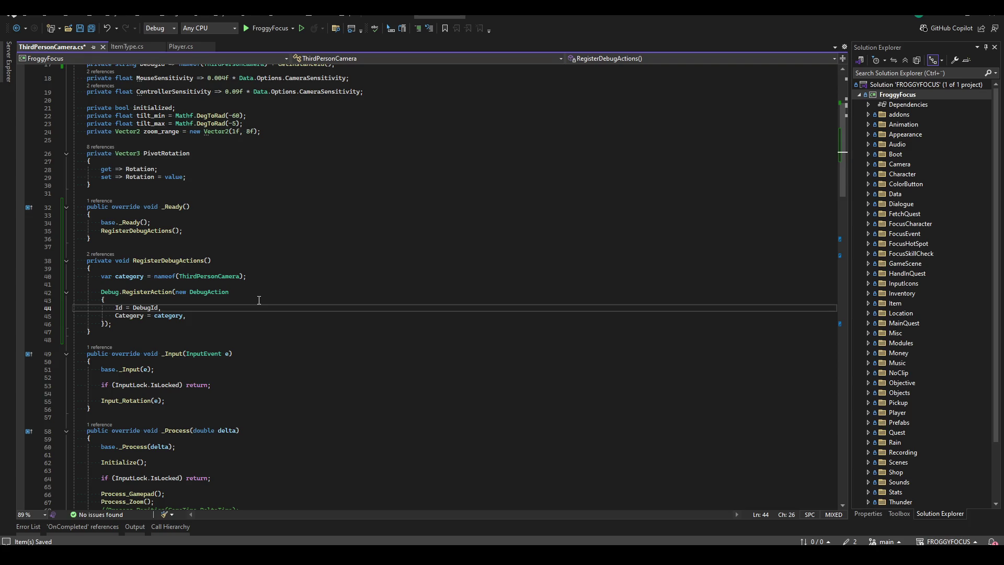
- Override _ExitTree to call Debug.RemoveActions(DebugId)
{"action": "left_click", "coordinate": [235, 331]}
{"action": "key", "text": "Return"}
{"action": "key", "text": "Return"}
{"action": "type", "text": "override exit"}
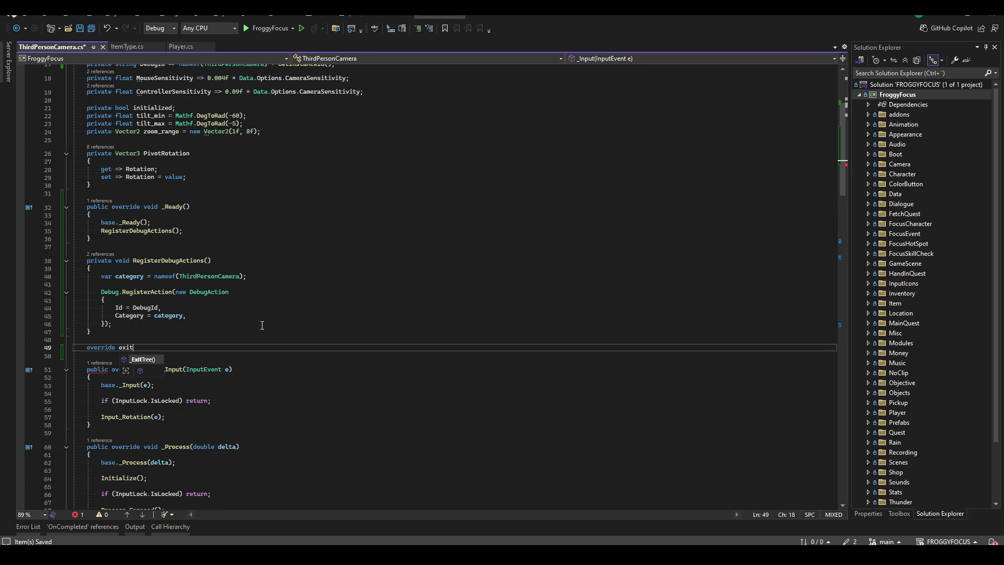
{"action": "key", "text": "Tab"}
{"action": "key", "text": "Return"}
{"action": "type", "text": "Debug.RemoveActions("}
{"action": "key", "text": "Tab"}
{"action": "left_click", "coordinate": [228, 315]}
{"action": "key", "text": "Return"}
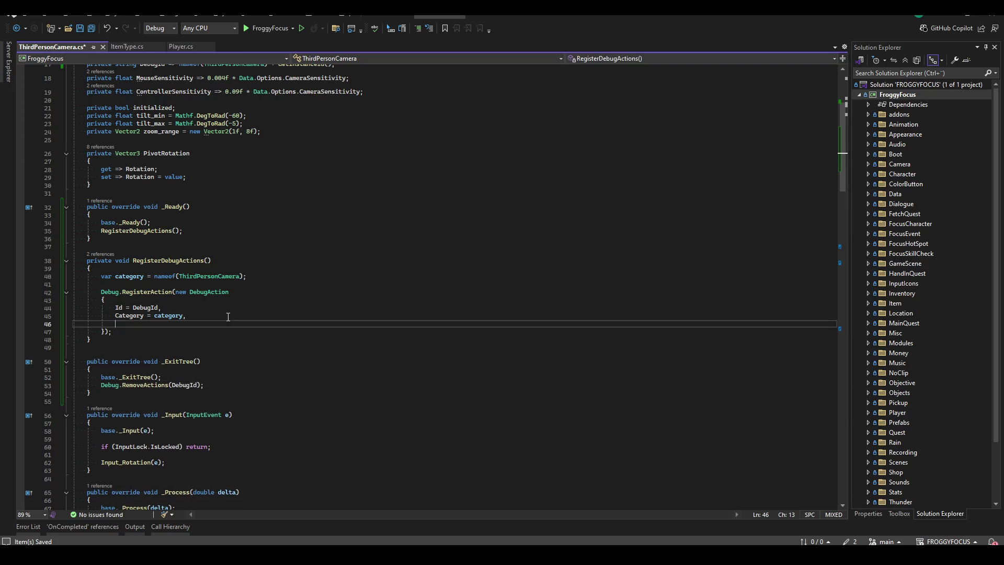
- Label the action 'Start spin animation' with Action = StartSpinAnimation, and save
{"action": "type", "text": "Text = \""}
{"action": "type", "text": "Start"}
{"action": "type", "text": "spinning"}
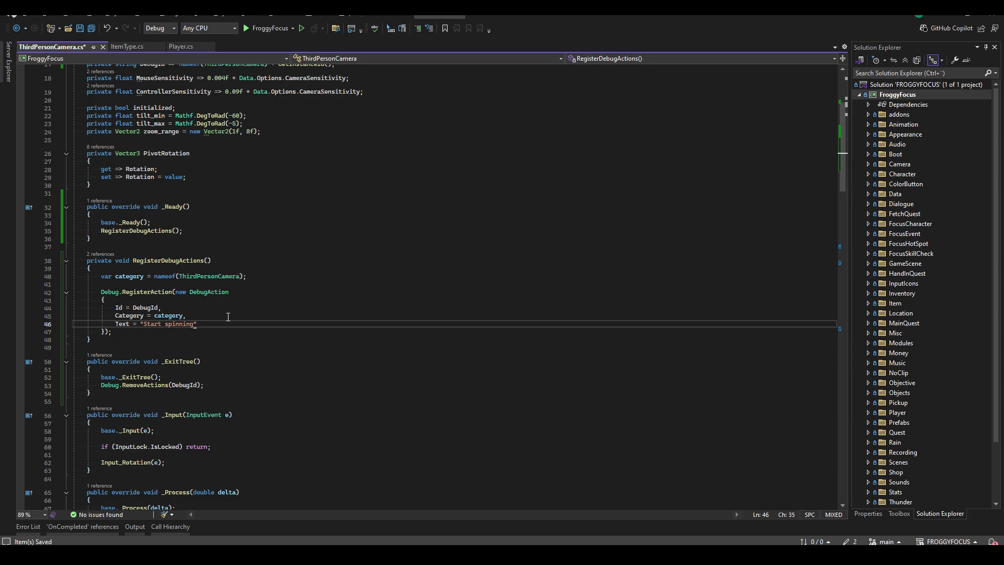
{"action": "type", "text": " animation\""}
{"action": "type", "text": "m,"}
{"action": "key", "text": "BackSpace"}
{"action": "key", "text": "BackSpace"}
{"action": "type", "text": ","}
{"action": "key", "text": "Return"}
{"action": "type", "text": "Action ="}
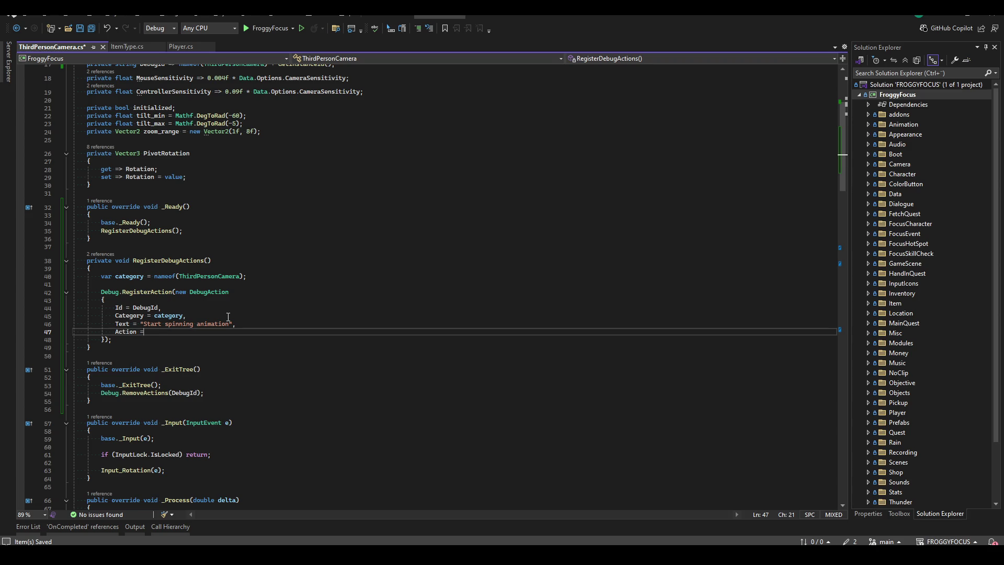
{"action": "type", "text": "StartSpinAnimation"}
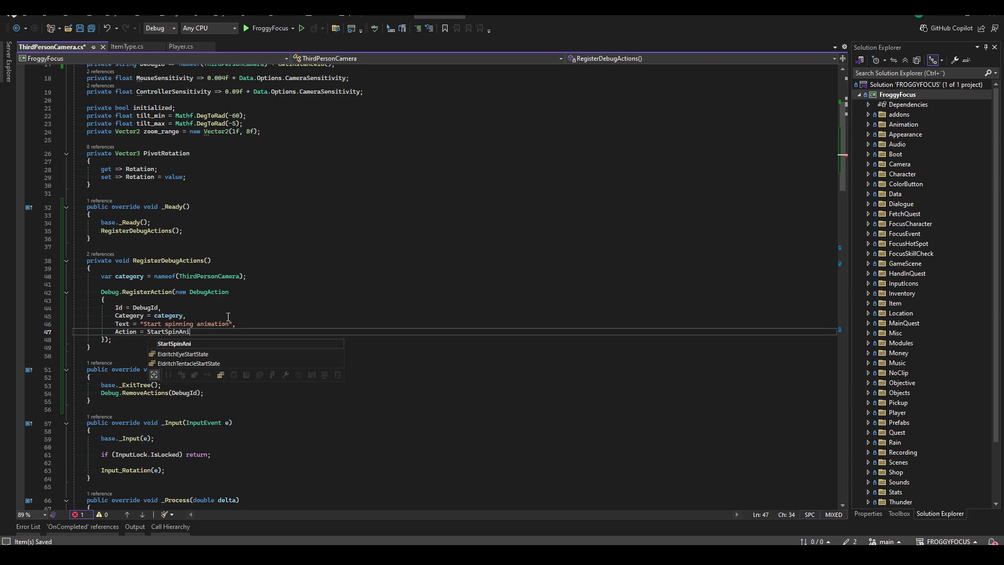
{"action": "left_click", "coordinate": [227, 316]}
{"action": "key", "text": "ctrl+s"}
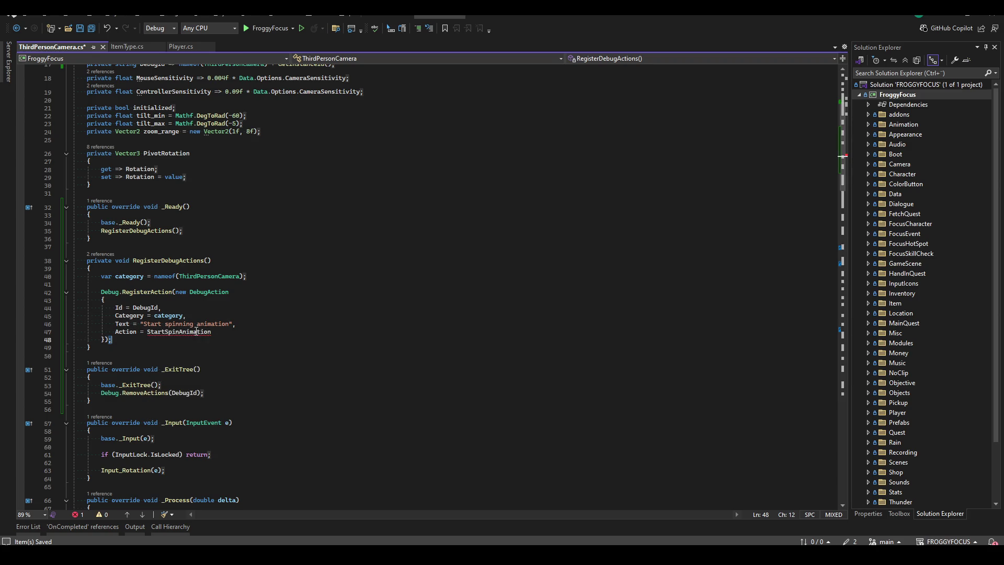
{"action": "left_click", "coordinate": [193, 324]}
{"action": "key", "text": "BackSpace"}
{"action": "key", "text": "BackSpace"}
{"action": "key", "text": "BackSpace"}
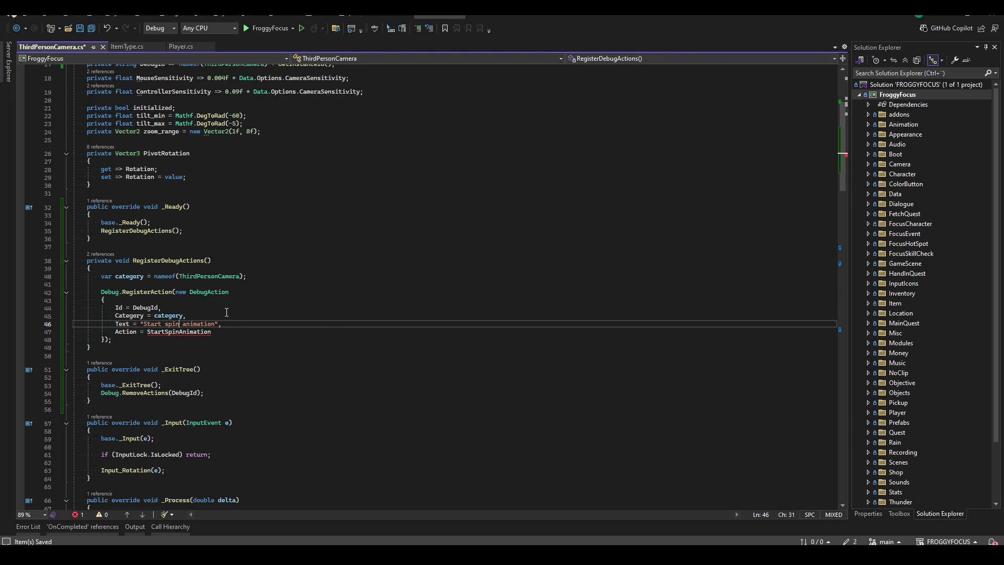
- Add a local StartSpinAnimation(DebugView v) function that closes the debug view
{"action": "left_click", "coordinate": [176, 348]}
{"action": "left_click", "coordinate": [176, 340]}
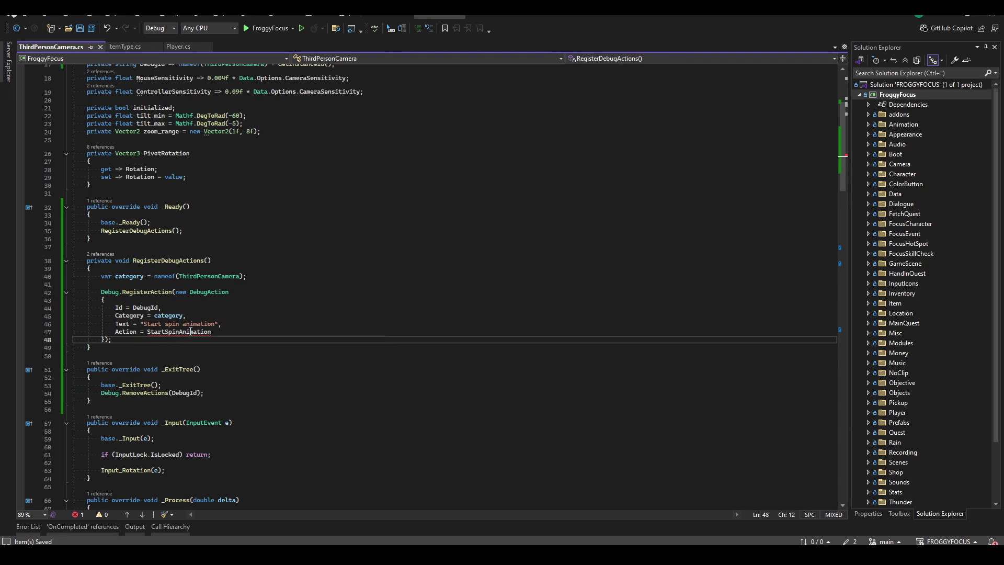
{"action": "key", "text": "Return"}
{"action": "key", "text": "Return"}
{"action": "type", "text": "void StartSpinAnimation("}
{"action": "type", "text": "DebugView v) {"}
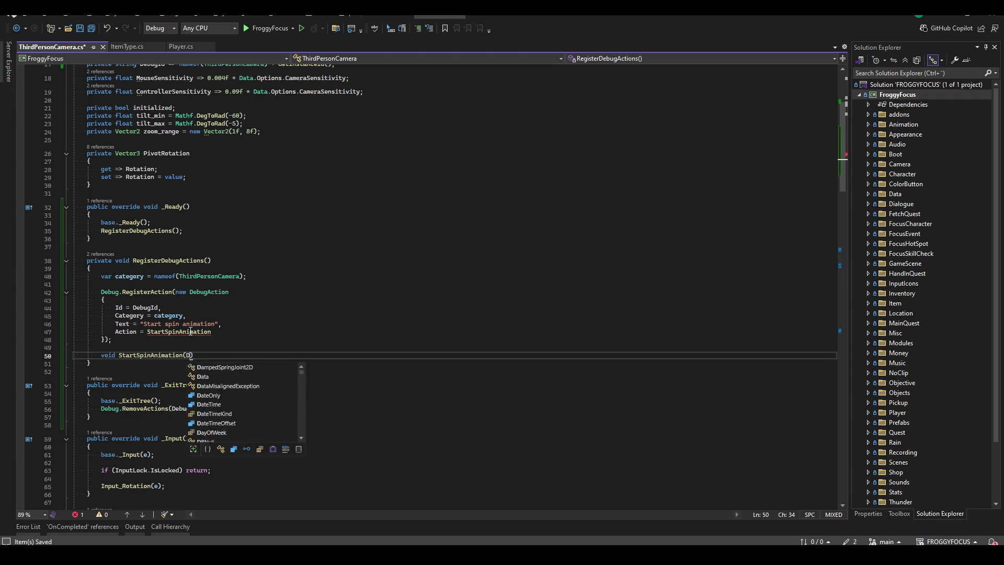
{"action": "key", "text": "Return"}
{"action": "type", "text": "v.cl"}
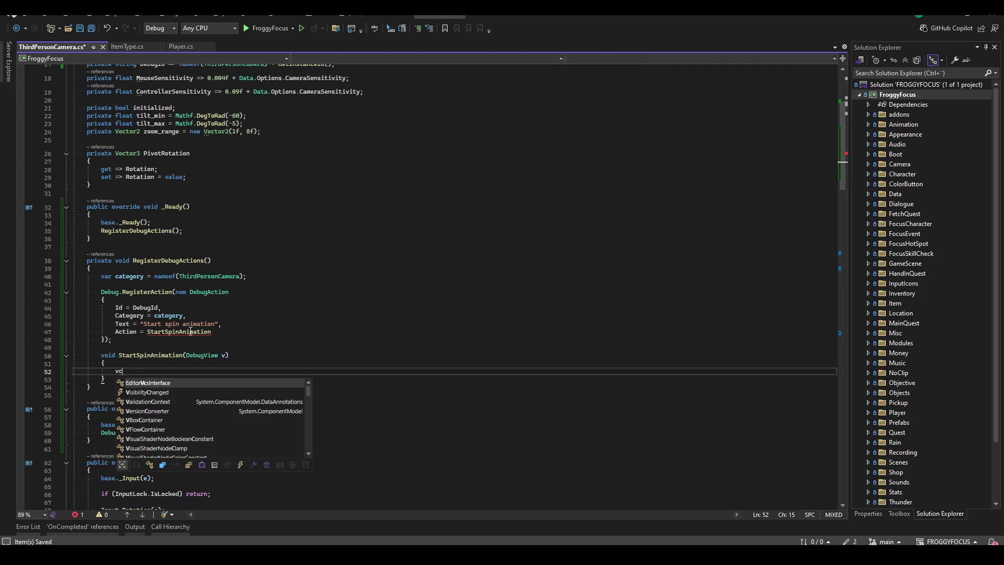
{"action": "type", "text": "ose();"}
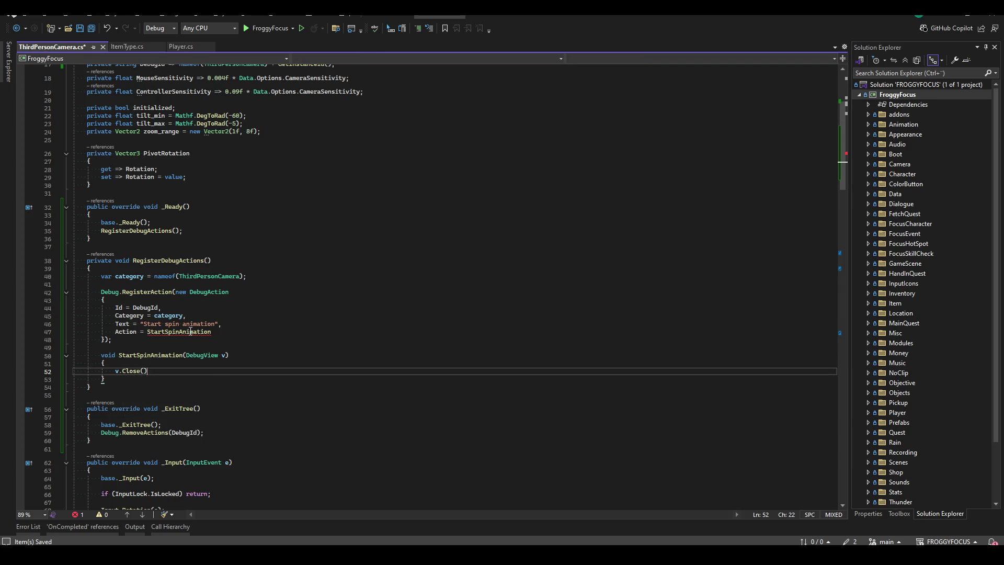
{"action": "scroll", "coordinate": [300, 365], "scroll_direction": "down", "scroll_amount": 1}
{"action": "scroll", "coordinate": [300, 365], "scroll_direction": "down", "scroll_amount": 2}
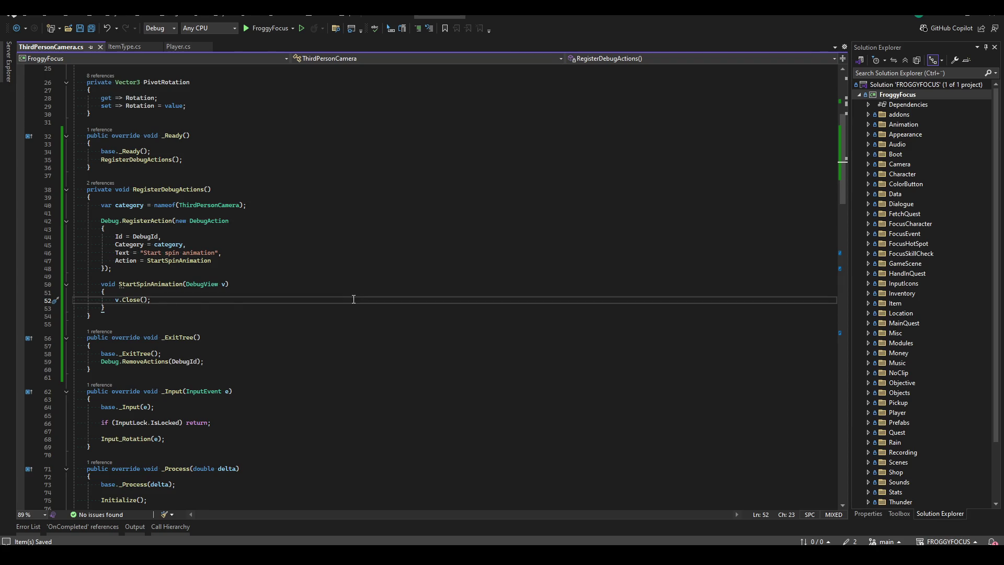
- Define an IEnumerator Cr coroutine and start it under the name "spin"
{"action": "key", "text": "Return"}
{"action": "key", "text": "Return"}
{"action": "type", "text": "IEnumerator Cr(){"}
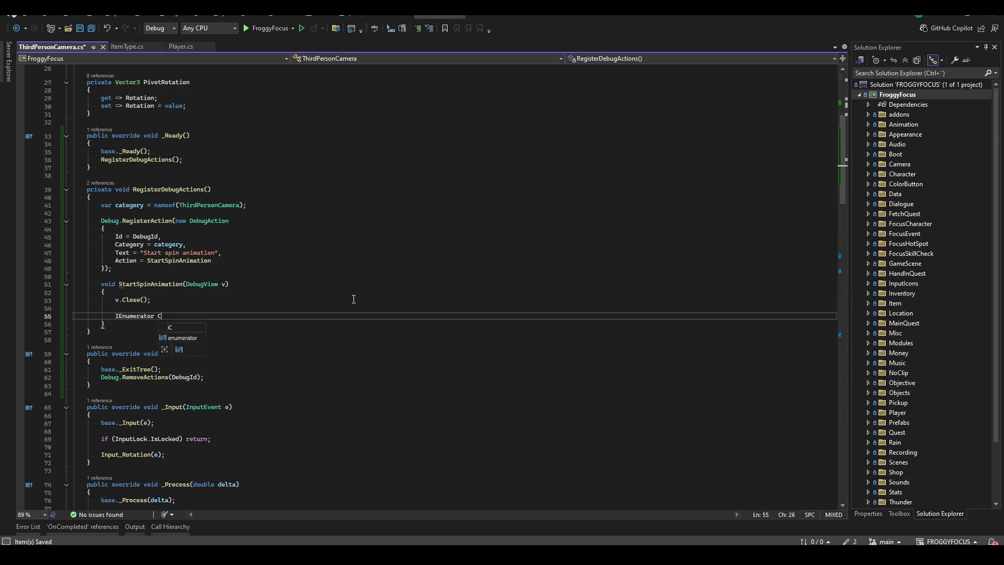
{"action": "key", "text": "Return"}
{"action": "key", "text": "Return"}
{"action": "key", "text": "Up"}
{"action": "type", "text": "this.start"}
{"action": "type", "text": "(Cr);"}
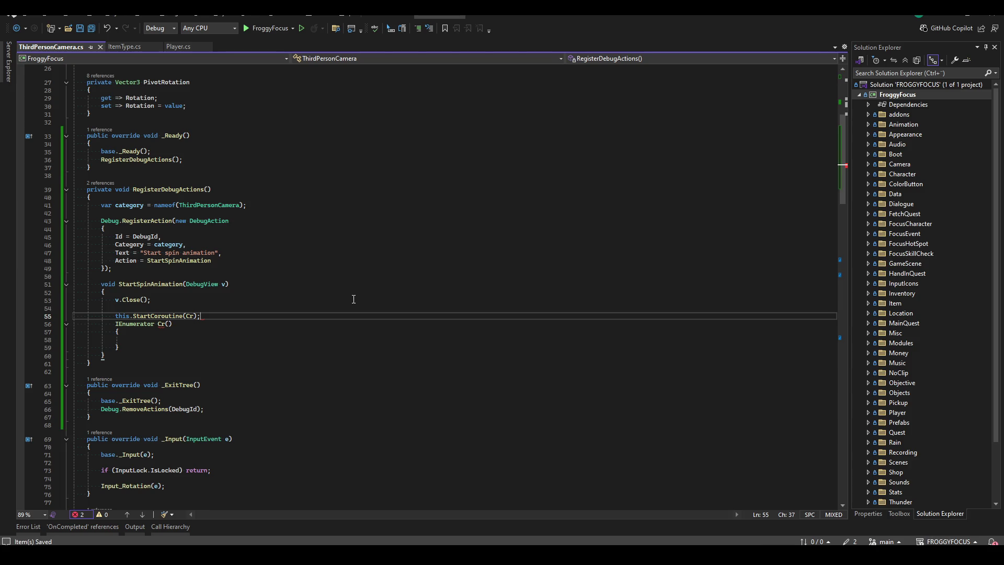
{"action": "key", "text": "BackSpace"}
{"action": "type", "text": ", \"spin\""}
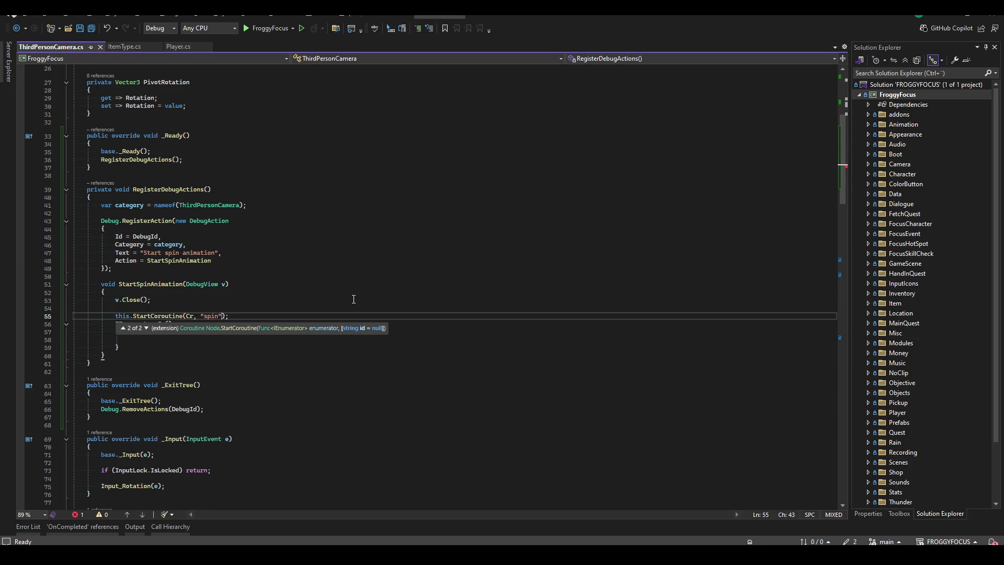
{"action": "key", "text": "ctrl+s"}
{"action": "key", "text": "Escape"}
{"action": "key", "text": "Down"}
{"action": "key", "text": "Down"}
{"action": "key", "text": "Down"}
{"action": "key", "text": "Up"}
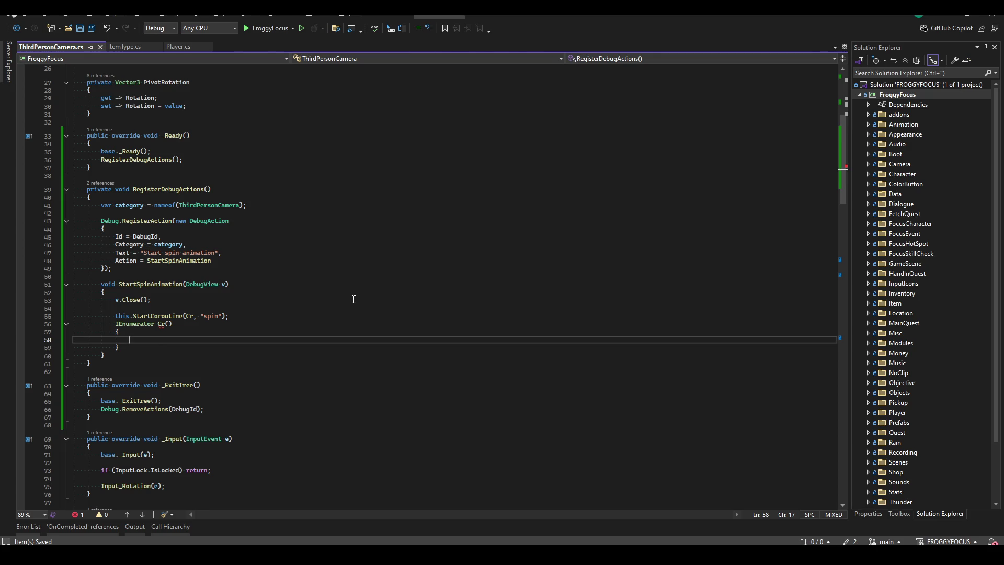
- Make Cr loop forever with while (true), yielding null each frame
{"action": "type", "text": "while (true)"}
{"action": "key", "text": "Return"}
{"action": "type", "text": "{"}
{"action": "key", "text": "Return"}
{"action": "type", "text": "yield return null;"}
{"action": "key", "text": "ctrl+s"}
{"action": "key", "text": "Up"}
{"action": "key", "text": "Return"}
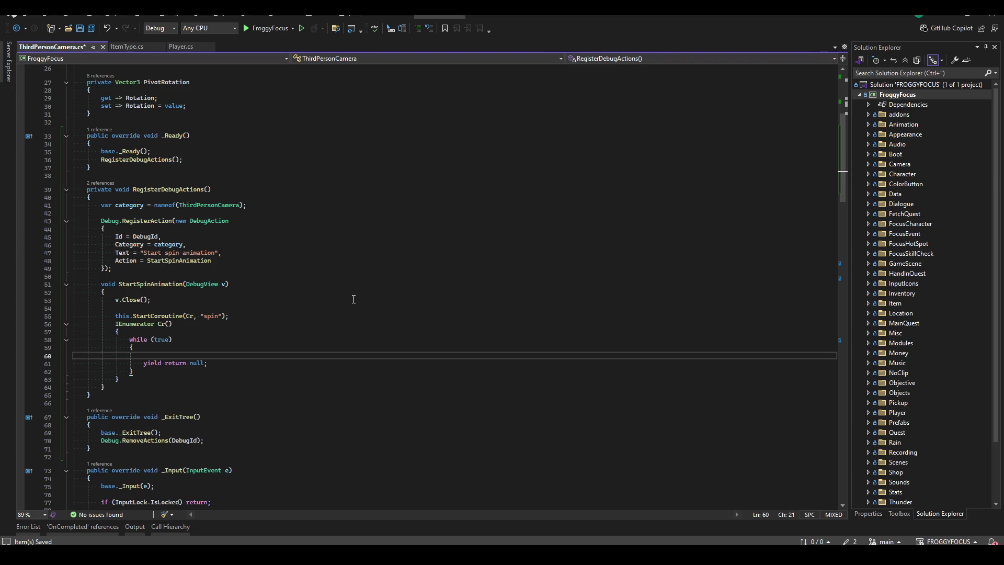
{"action": "key", "text": "BackSpace"}
- Call AdjustRotation(Vector2.Right * 0.004f) inside the loop and save
{"action": "type", "text": "AdjustRotation("}
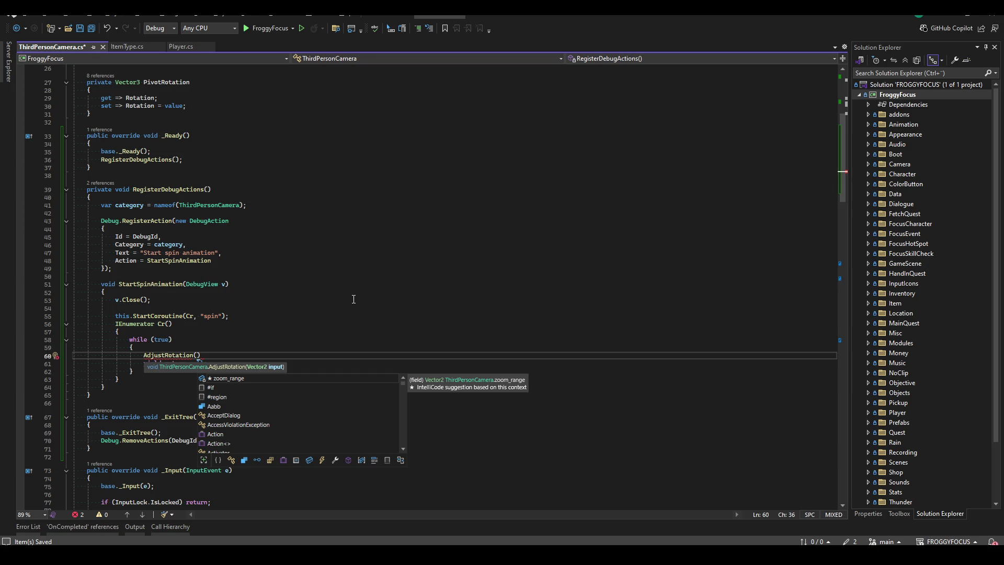
{"action": "type", "text": "Vector3"}
{"action": "key", "text": "BackSpace"}
{"action": "type", "text": "2.Right *"}
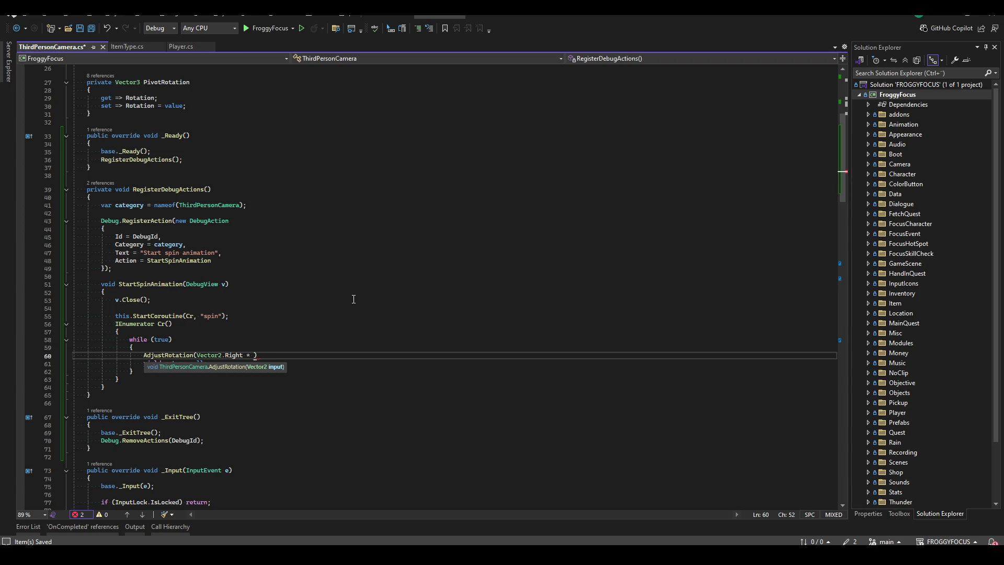
{"action": "scroll", "coordinate": [366, 277], "scroll_direction": "up", "scroll_amount": 8}
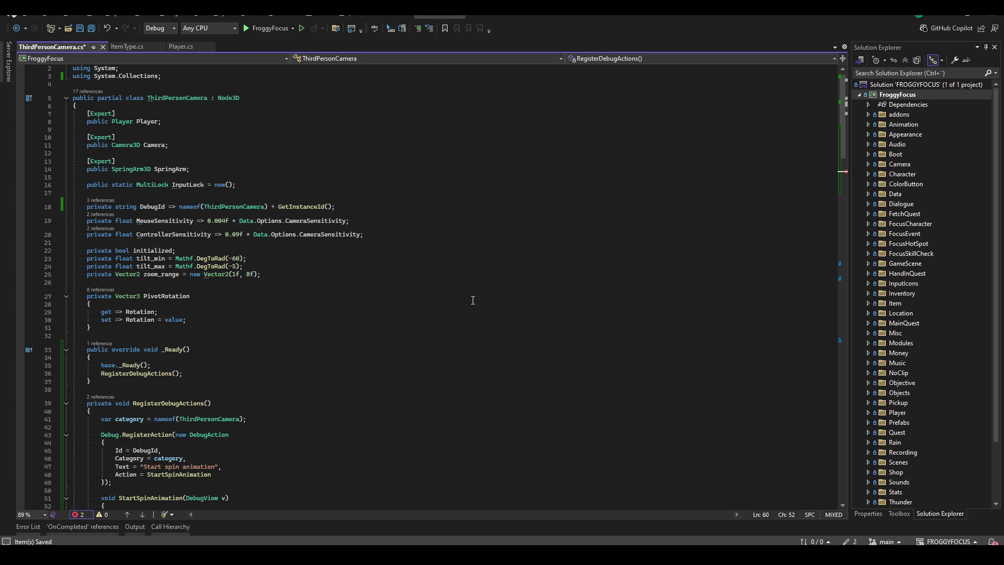
{"action": "scroll", "coordinate": [473, 300], "scroll_direction": "down", "scroll_amount": 10}
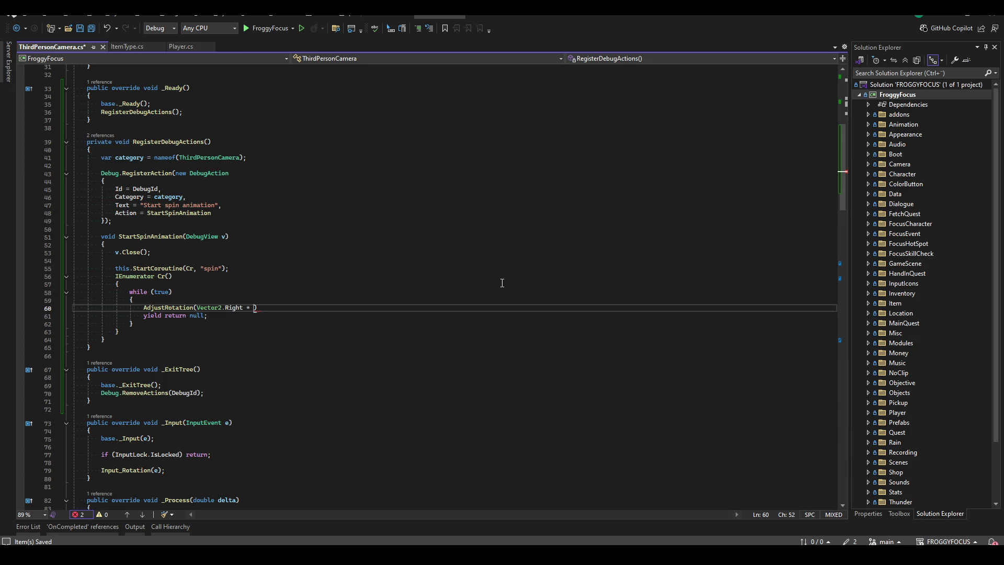
{"action": "type", "text": "0.004"}
{"action": "type", "text": "f);"}
{"action": "key", "text": "ctrl+s"}
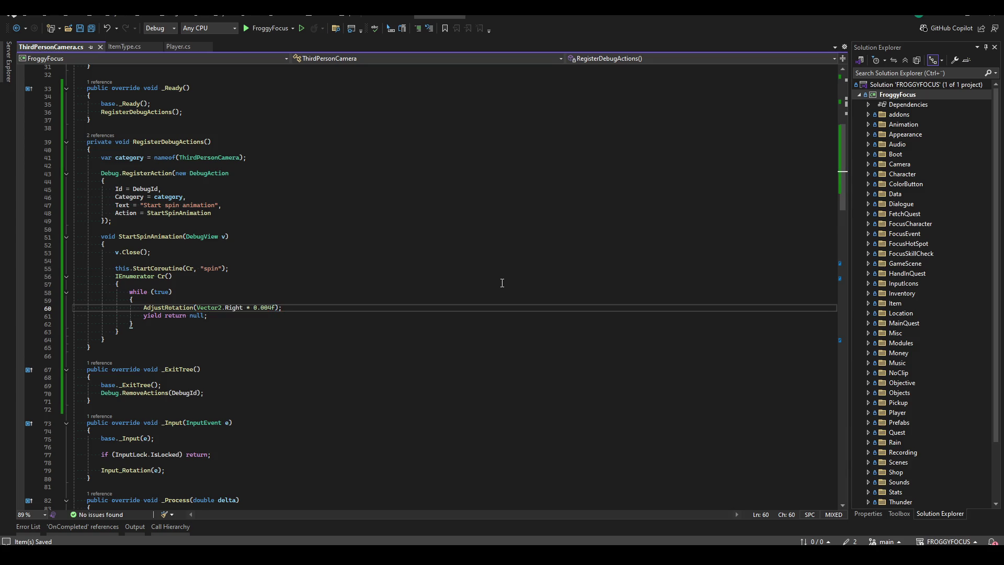
{"action": "scroll", "coordinate": [315, 268], "scroll_direction": "up", "scroll_amount": 9}
{"action": "scroll", "coordinate": [314, 268], "scroll_direction": "up", "scroll_amount": 2}
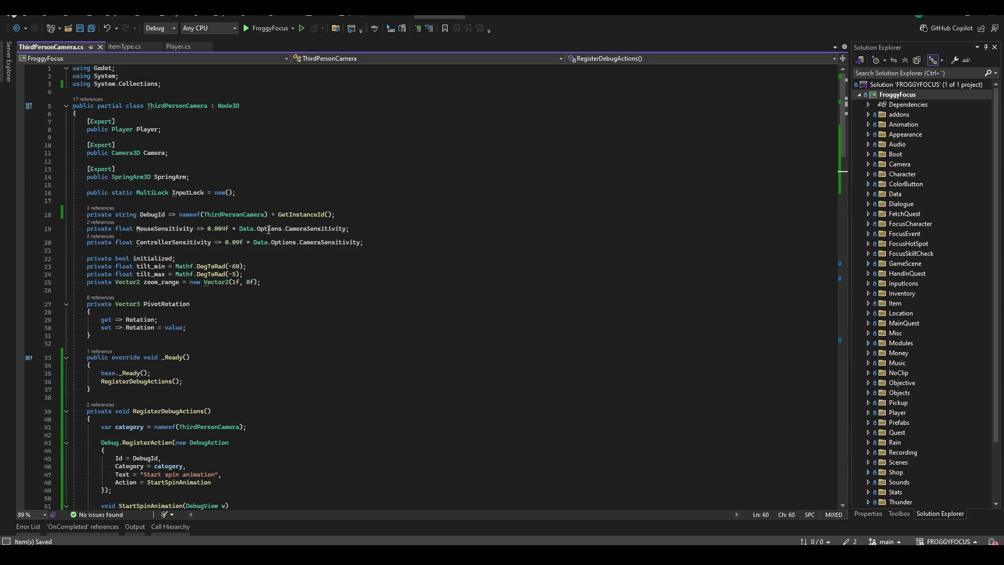
{"action": "scroll", "coordinate": [268, 229], "scroll_direction": "down", "scroll_amount": 11}
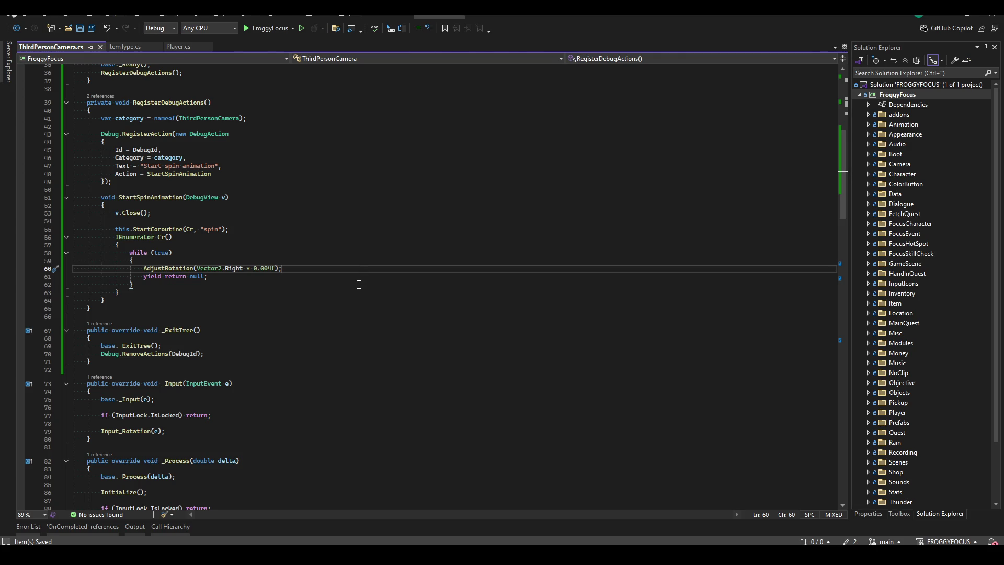
{"action": "key", "text": "Up"}
{"action": "key", "text": "Up"}
{"action": "key", "text": "Up"}
{"action": "key", "text": "Up"}
{"action": "scroll", "coordinate": [323, 220], "scroll_direction": "up", "scroll_amount": 2}
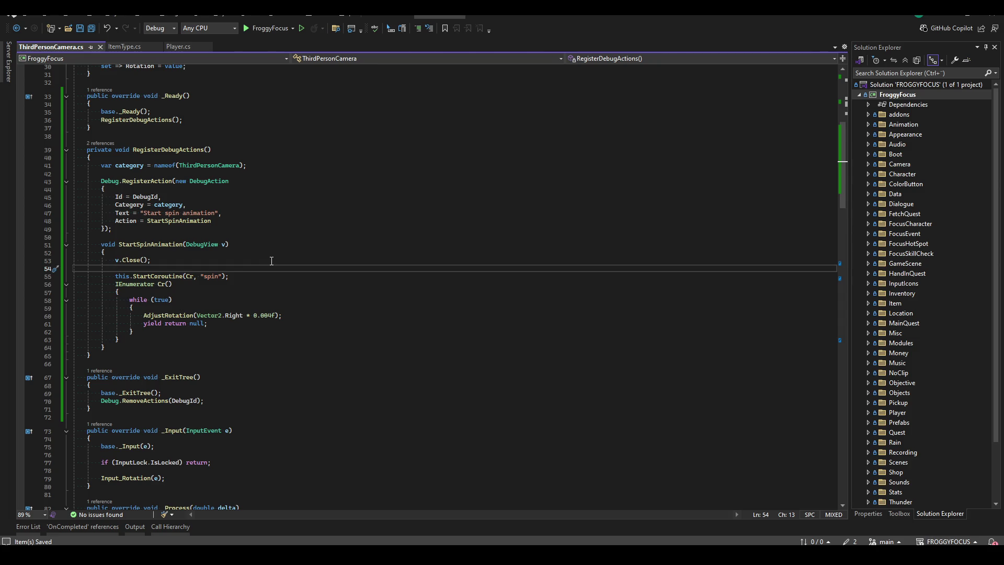
{"action": "scroll", "coordinate": [271, 260], "scroll_direction": "up", "scroll_amount": 6}
{"action": "left_click", "coordinate": [315, 167]}
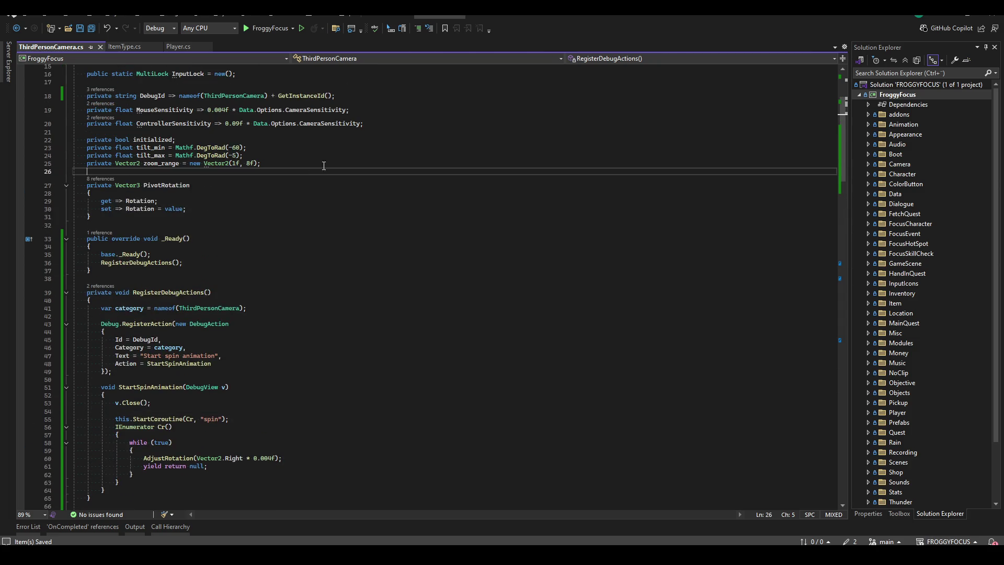
- Declare a private Coroutine cr_debug_spin field and assign the StartCoroutine result to it
{"action": "key", "text": "Return"}
{"action": "key", "text": "Return"}
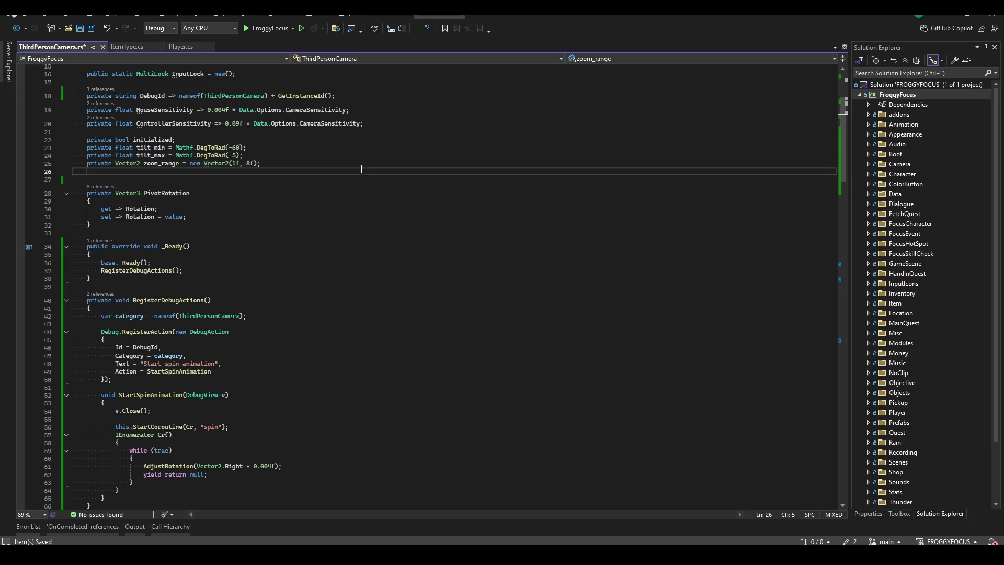
{"action": "type", "text": "private Coroutine "}
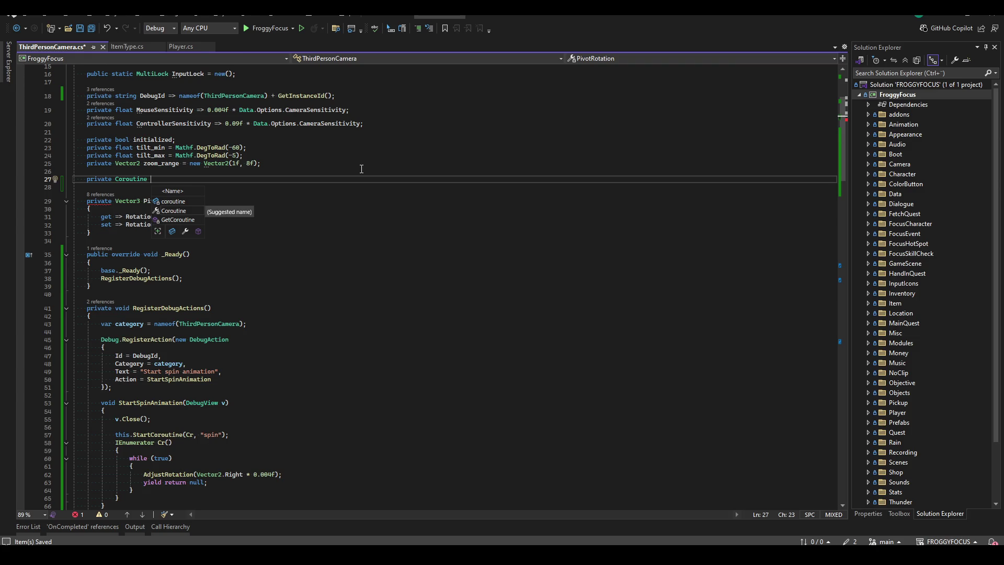
{"action": "type", "text": "cr_debug_spin"}
{"action": "key", "text": "ctrl+s"}
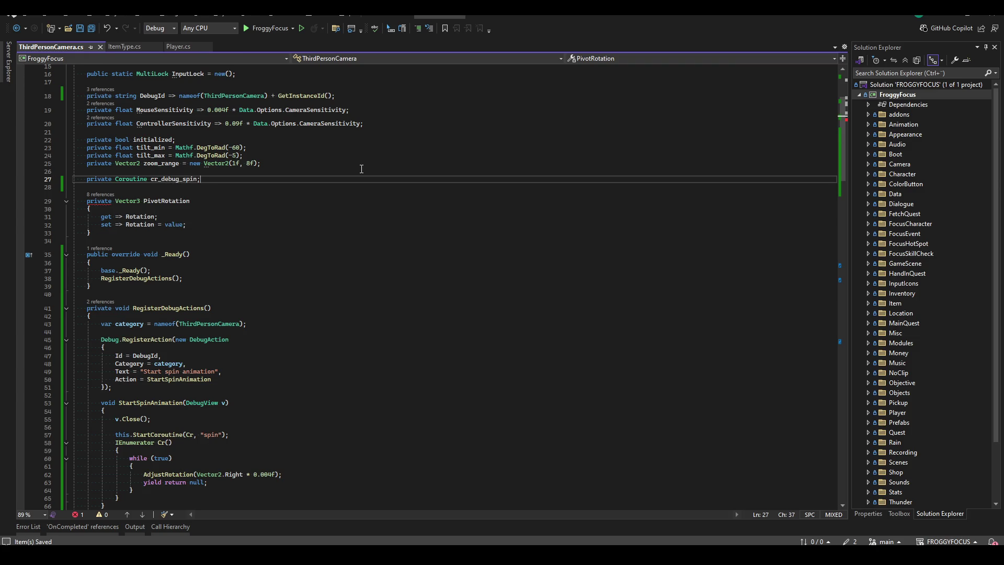
{"action": "scroll", "coordinate": [138, 300], "scroll_direction": "down", "scroll_amount": 6}
{"action": "left_click", "coordinate": [117, 268]}
{"action": "type", "text": "cr_debug_spin ="}
- Add a StopSpinAnimation method calling Coroutine.Stop(cr_debug_spin), and save
{"action": "left_click", "coordinate": [147, 337]}
{"action": "key", "text": "Return"}
{"action": "key", "text": "Return"}
{"action": "type", "text": "void StopSpinAnimation("}
{"action": "key", "text": "End"}
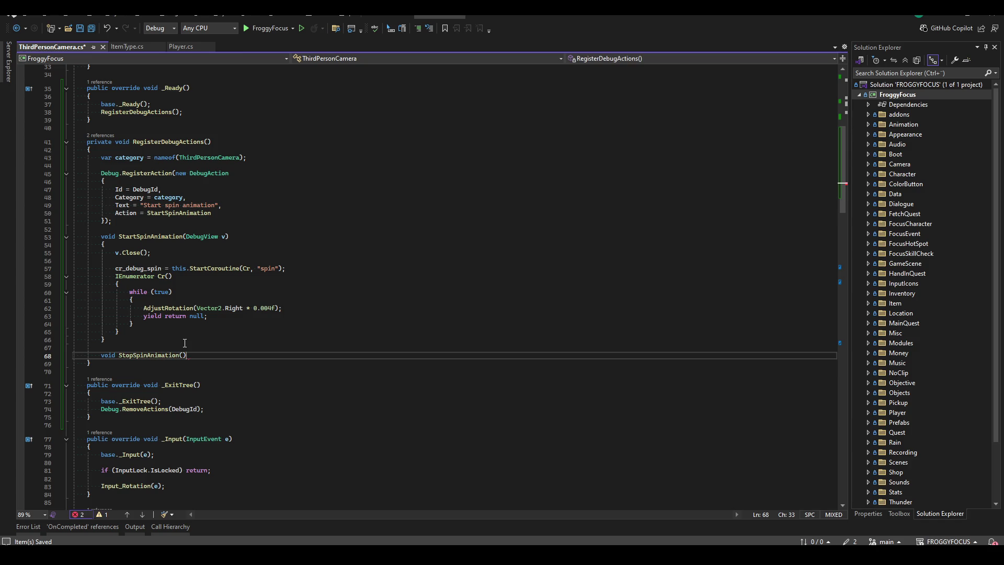
{"action": "key", "text": "Return"}
{"action": "type", "text": "{"}
{"action": "key", "text": "Return"}
{"action": "type", "text": "Coroutin"}
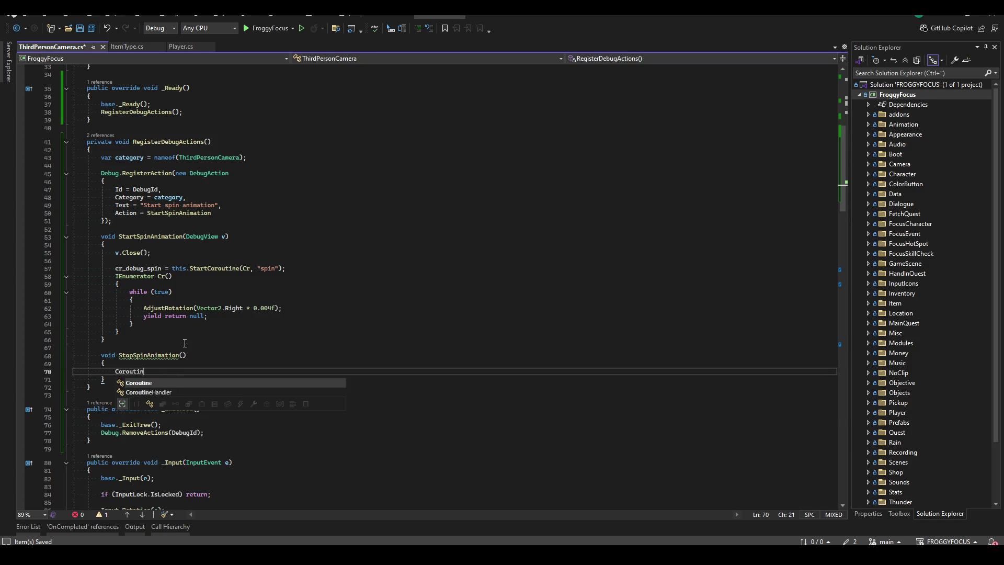
{"action": "type", "text": "e.Stop(cr_de"}
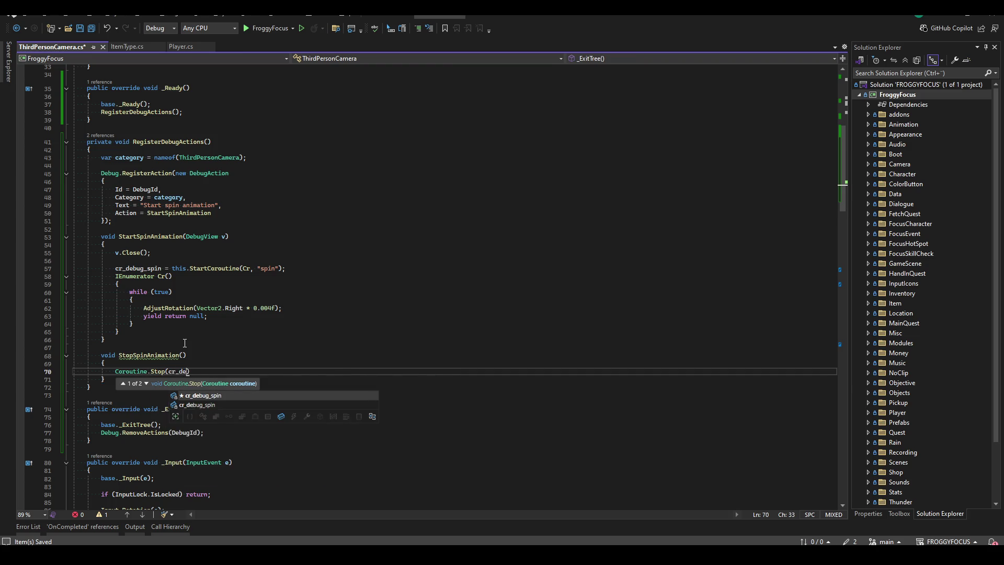
{"action": "key", "text": "Tab"}
{"action": "type", "text": ");"}
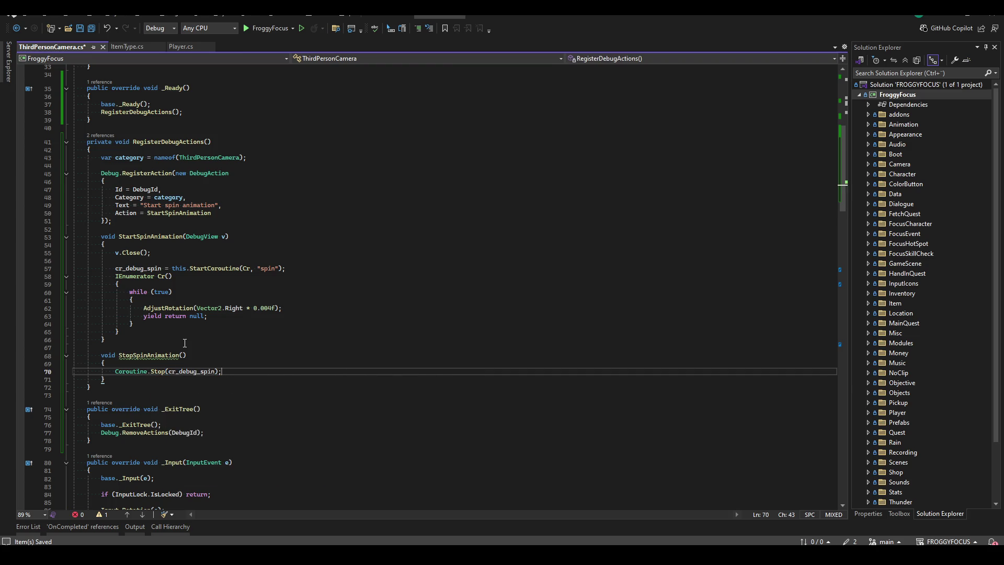
{"action": "key", "text": "ctrl+s"}
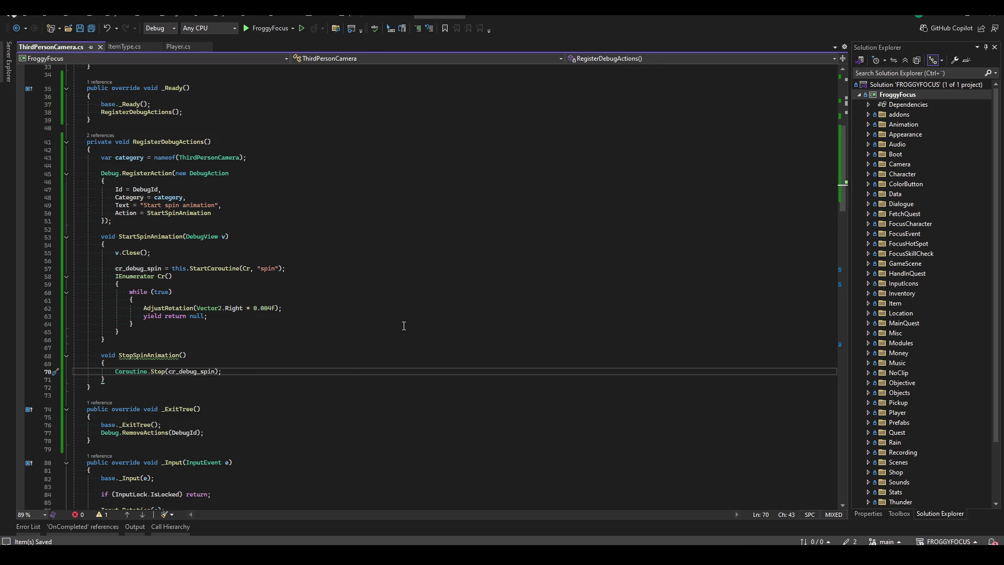
- Select the spin-animation registration block to duplicate it
{"action": "left_click_drag", "start_coordinate": [102, 173], "coordinate": [143, 220]}
{"action": "key", "text": "ctrl+c"}
{"action": "left_click", "coordinate": [143, 223]}
{"action": "key", "text": "Return"}
{"action": "key", "text": "Return"}
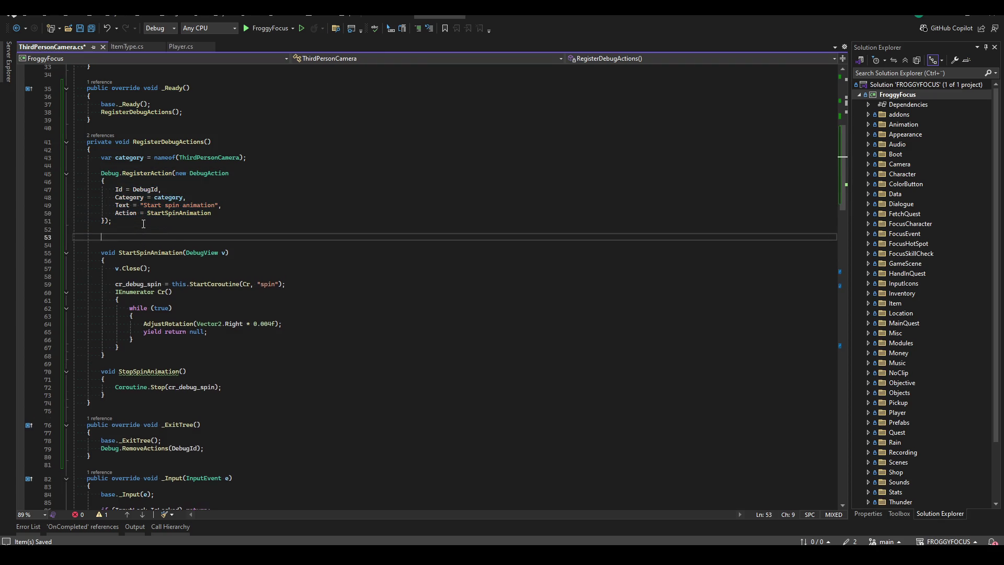
- Paste a copy of the registration block as 'Stop spin animation' wired to StopSpinAnimation
{"action": "key", "text": "ctrl+v"}
{"action": "left_click_drag", "start_coordinate": [144, 268], "coordinate": [181, 269]}
{"action": "type", "text": "Stop"}
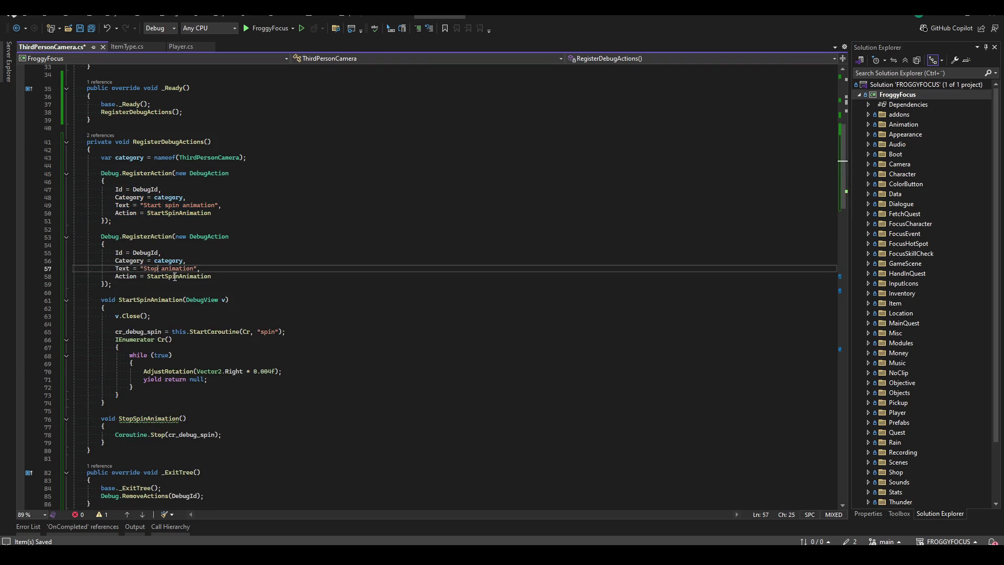
{"action": "type", "text": " spin"}
{"action": "double_click", "coordinate": [174, 276]}
{"action": "type", "text": "Stop"}
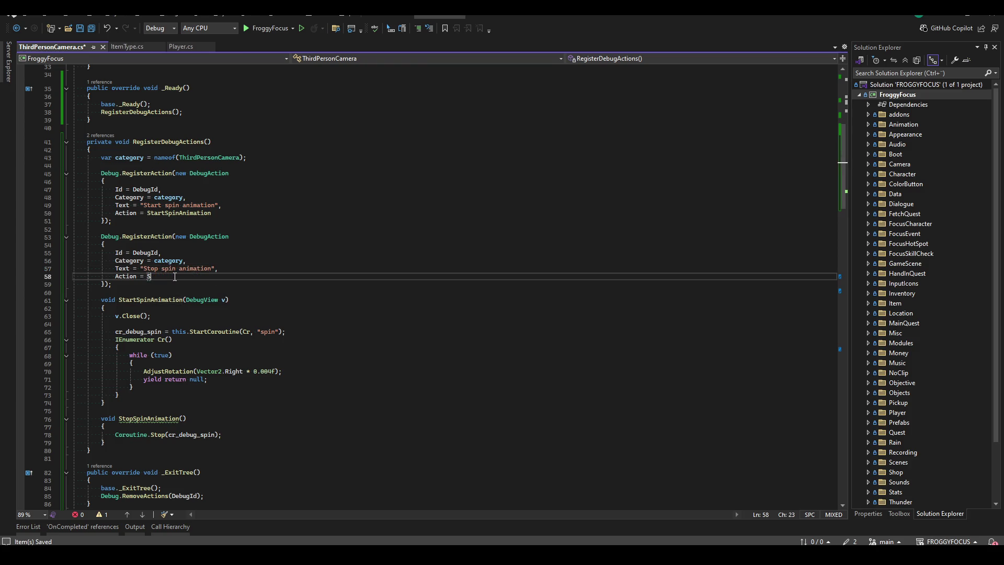
{"action": "double_click", "coordinate": [177, 298]}
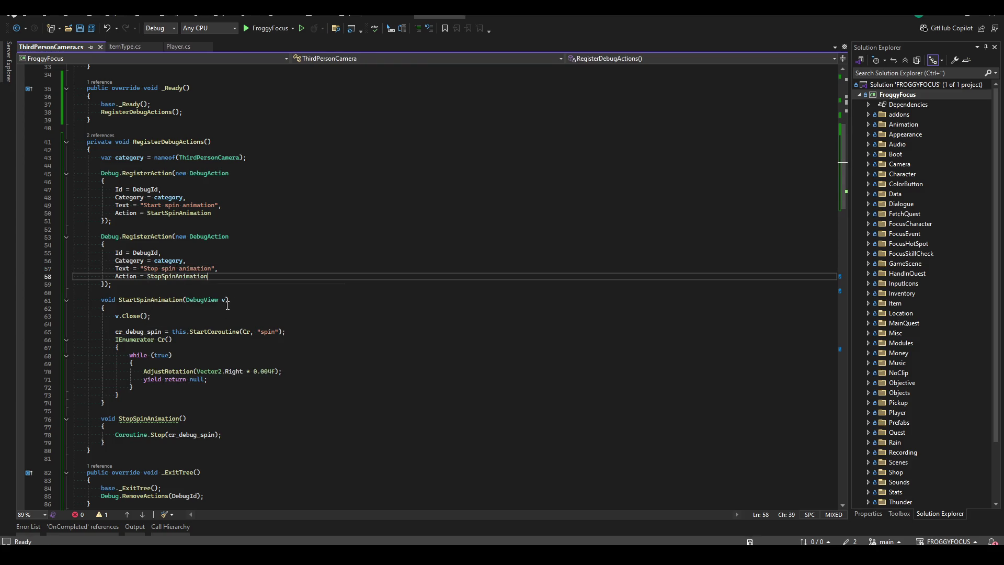
- Give StopSpinAnimation a DebugView v parameter and close the view with v.Close()
{"action": "left_click", "coordinate": [184, 418]}
{"action": "type", "text": "DebugView v"}
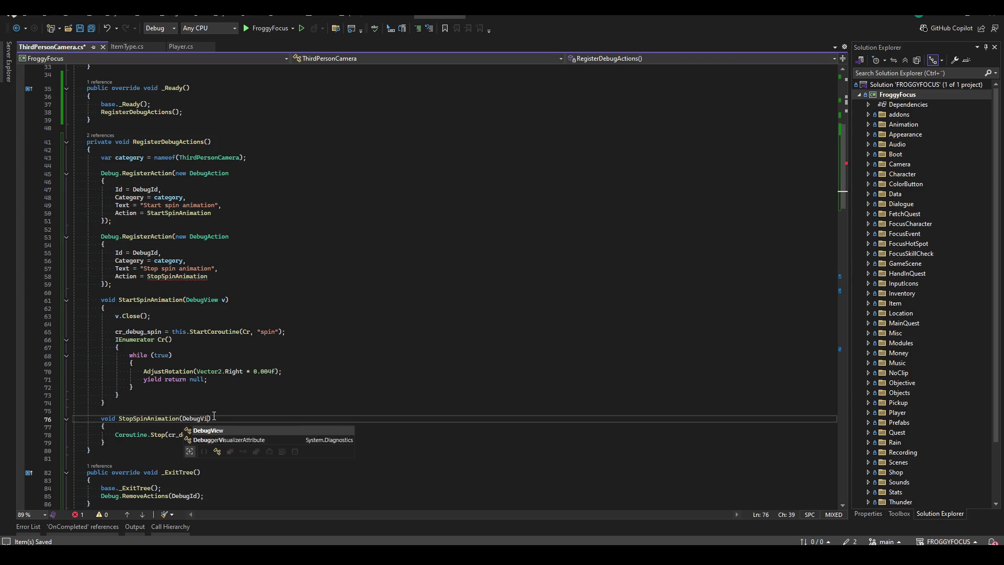
{"action": "key", "text": "Escape"}
{"action": "key", "text": "Down"}
{"action": "key", "text": "Down"}
{"action": "type", "text": ";"}
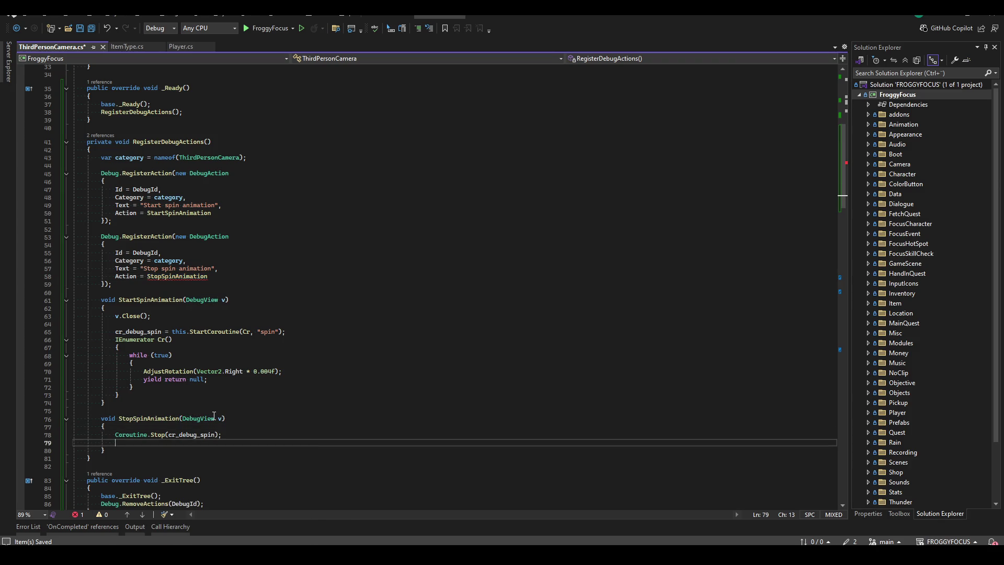
{"action": "key", "text": "ctrl+Return"}
{"action": "type", "text": "v.Close()"}
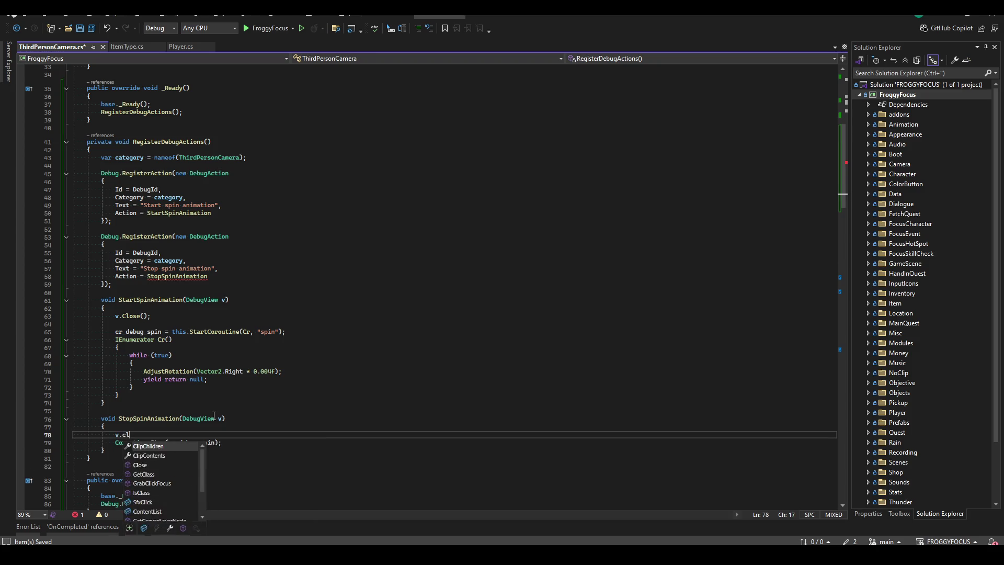
{"action": "type", "text": ";"}
- Build the FroggyFocus project and switch back to the Godot editor
{"action": "left_click", "coordinate": [456, 276]}
{"action": "left_click", "coordinate": [449, 236]}
{"action": "left_click", "coordinate": [440, 173]}
{"action": "left_click", "coordinate": [437, 127]}
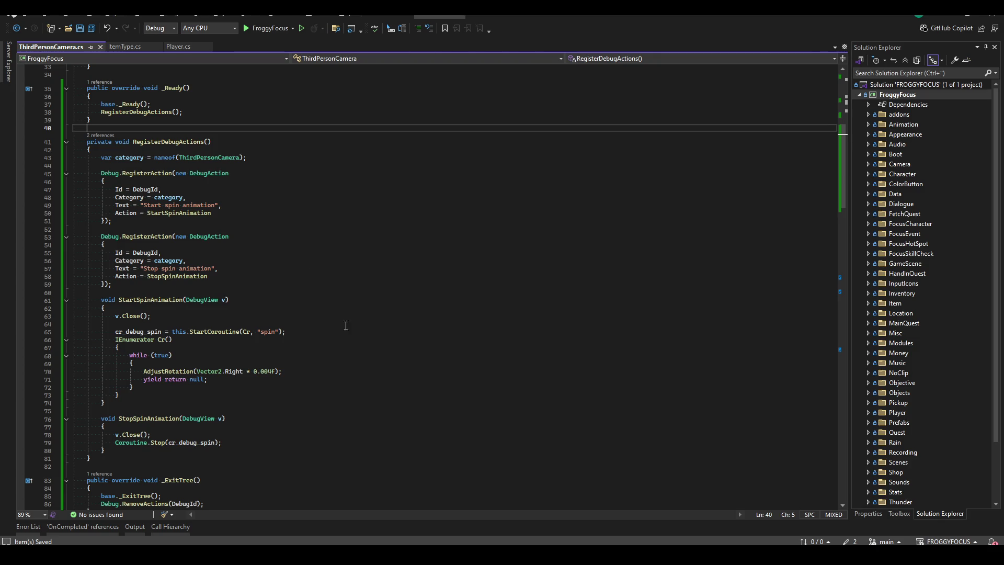
{"action": "scroll", "coordinate": [371, 386], "scroll_direction": "up", "scroll_amount": 5}
{"action": "scroll", "coordinate": [371, 386], "scroll_direction": "up", "scroll_amount": 6}
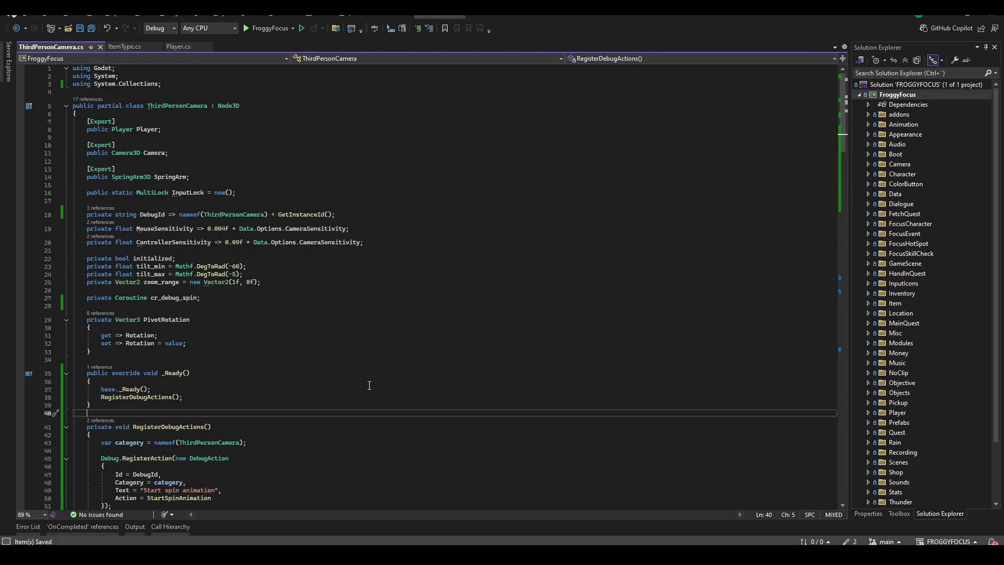
{"action": "scroll", "coordinate": [369, 386], "scroll_direction": "down", "scroll_amount": 11}
{"action": "key", "text": "ctrl+shift+b"}
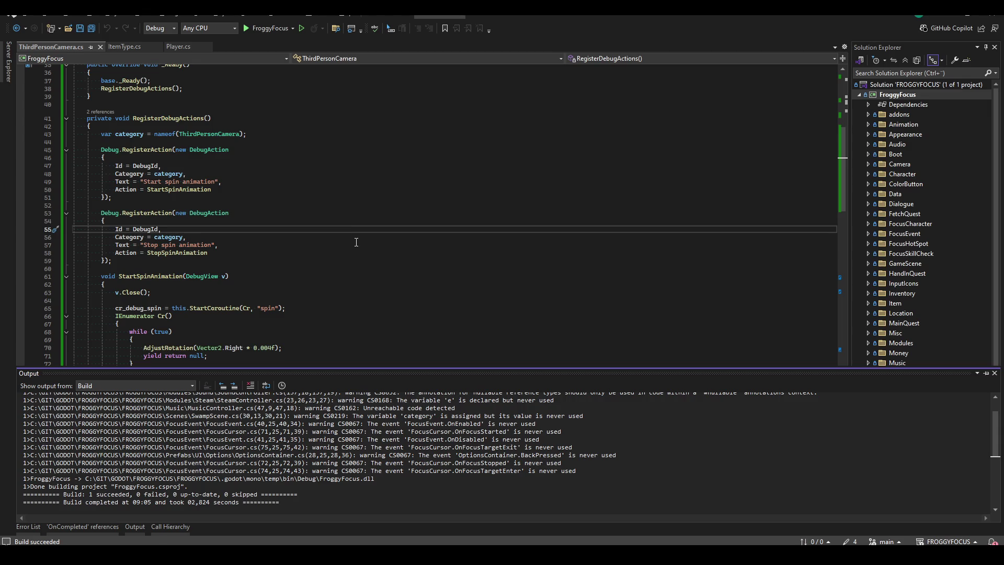
{"action": "left_click", "coordinate": [356, 242]}
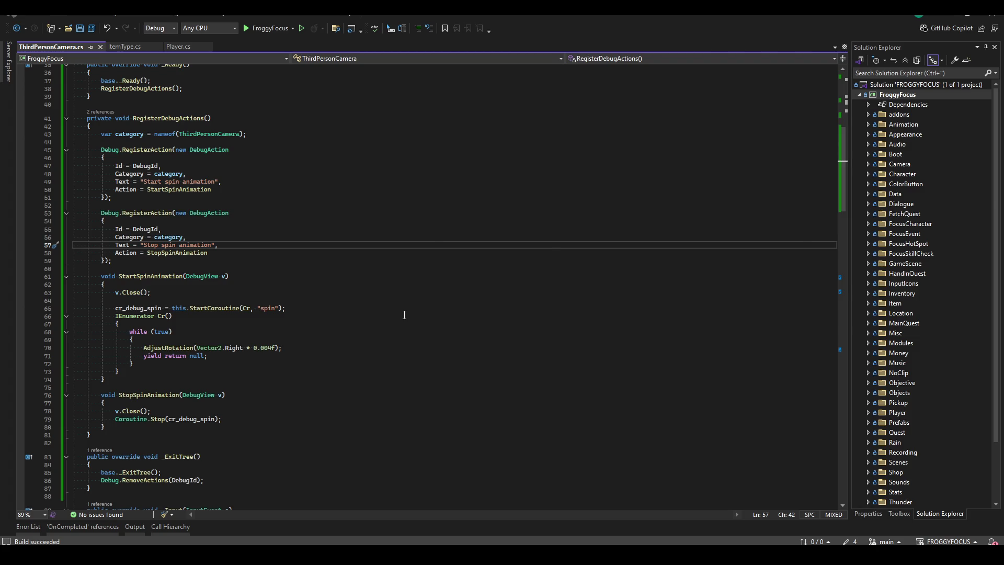
{"action": "key", "text": "alt+Tab"}
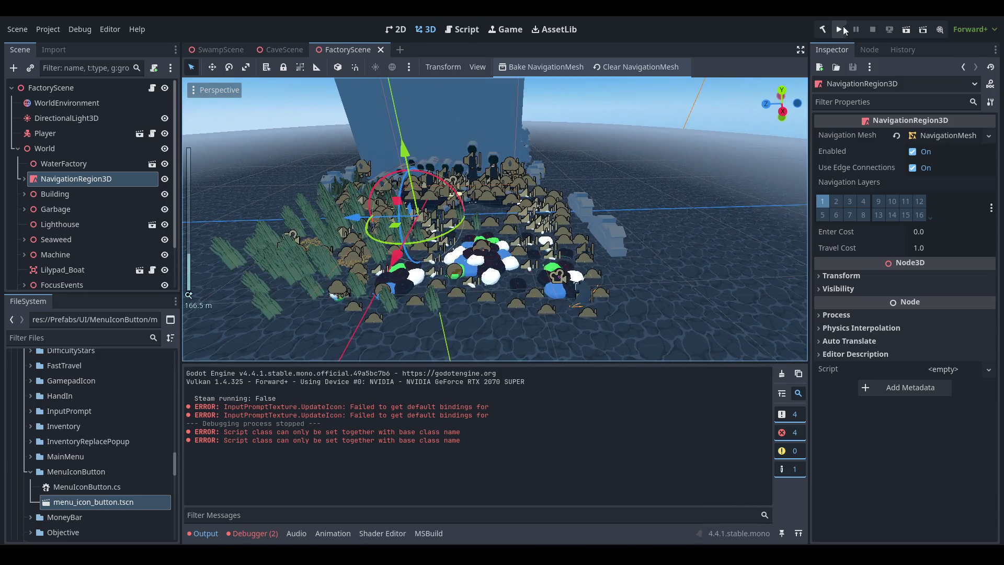
{"action": "key", "text": "F5"}
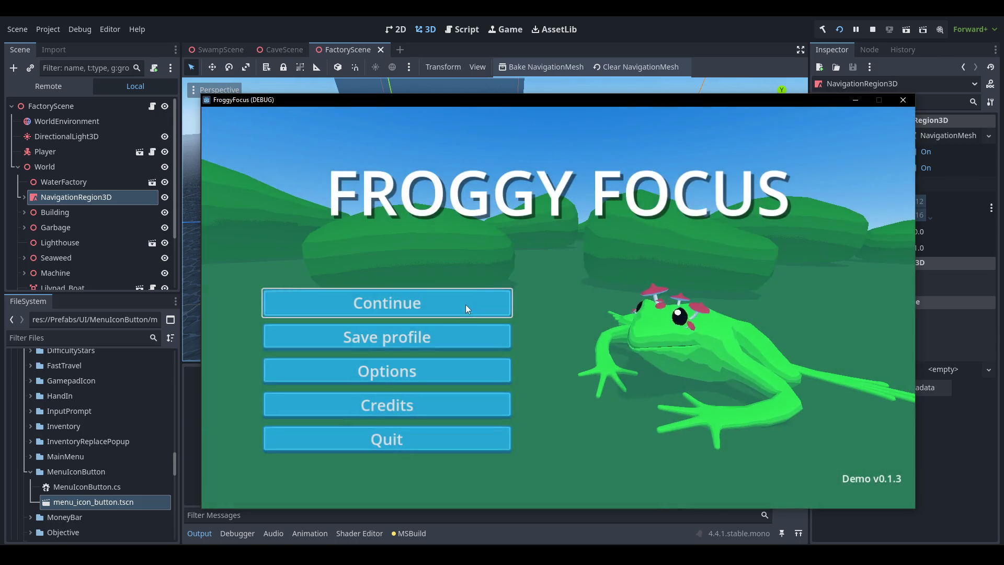
{"action": "left_click", "coordinate": [465, 304]}
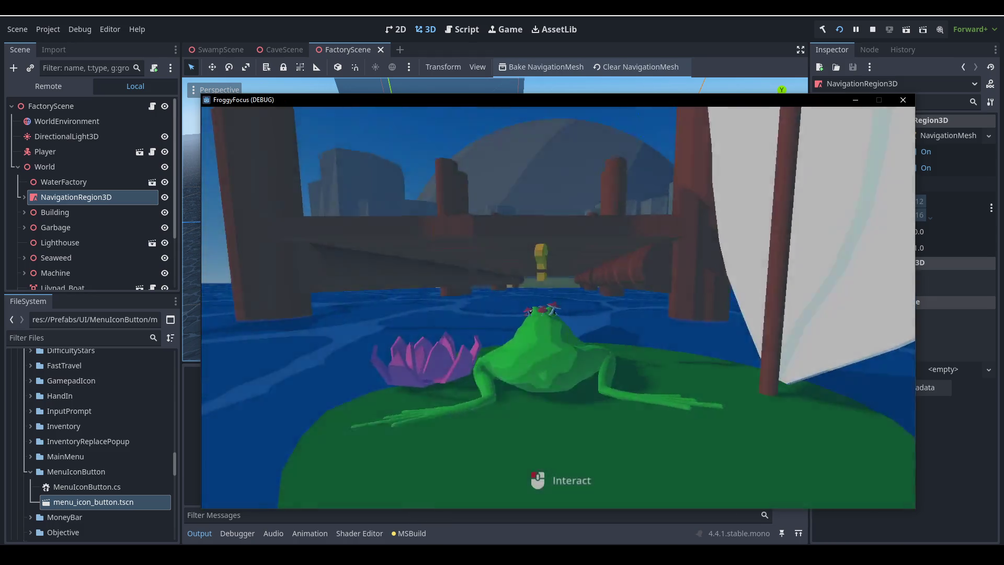
{"action": "key", "text": "space"}
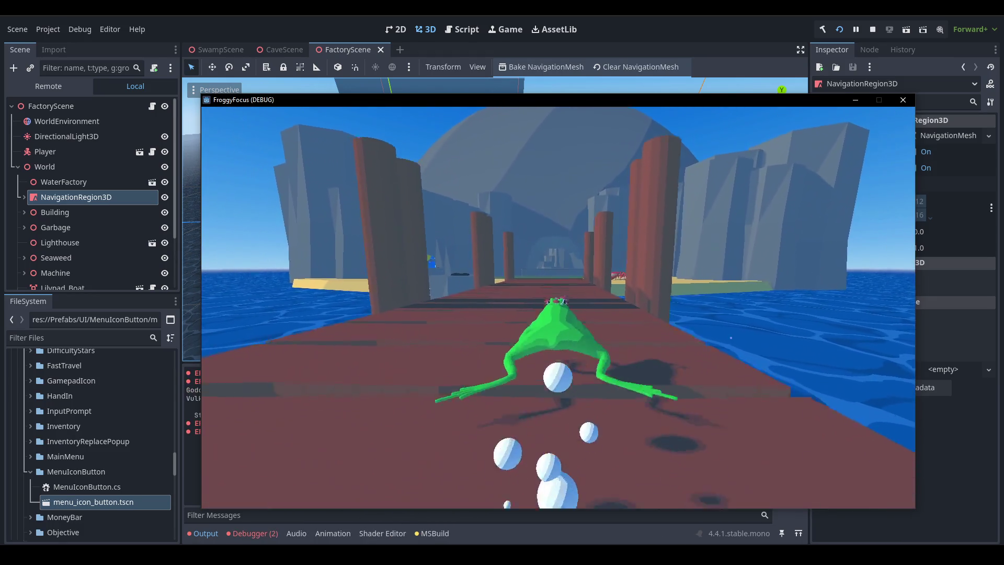
{"action": "key", "text": "F1"}
{"action": "scroll", "coordinate": [383, 347], "scroll_direction": "down", "scroll_amount": 5}
{"action": "scroll", "coordinate": [441, 417], "scroll_direction": "down", "scroll_amount": 5}
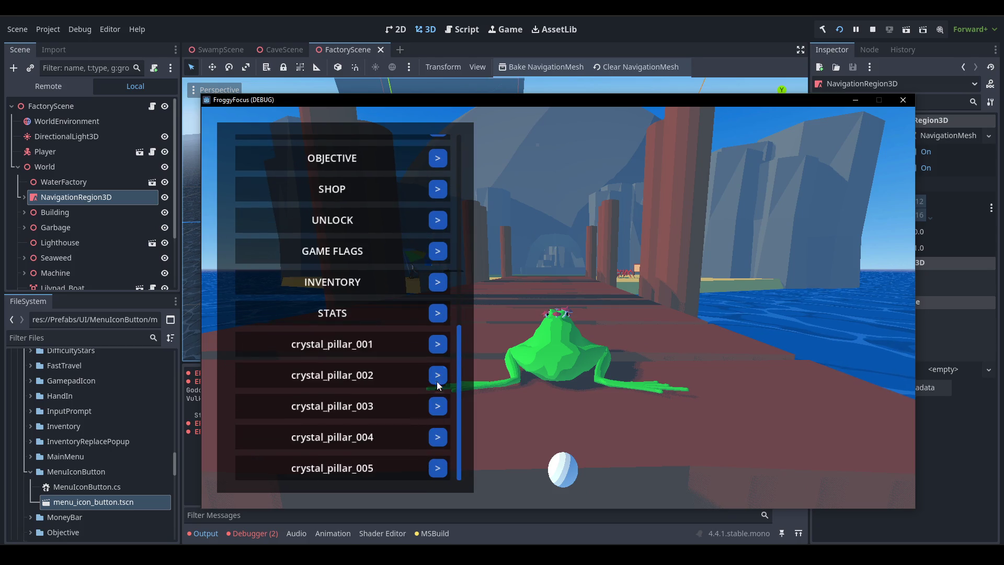
{"action": "scroll", "coordinate": [350, 331], "scroll_direction": "up", "scroll_amount": 4}
{"action": "scroll", "coordinate": [382, 389], "scroll_direction": "up", "scroll_amount": 8}
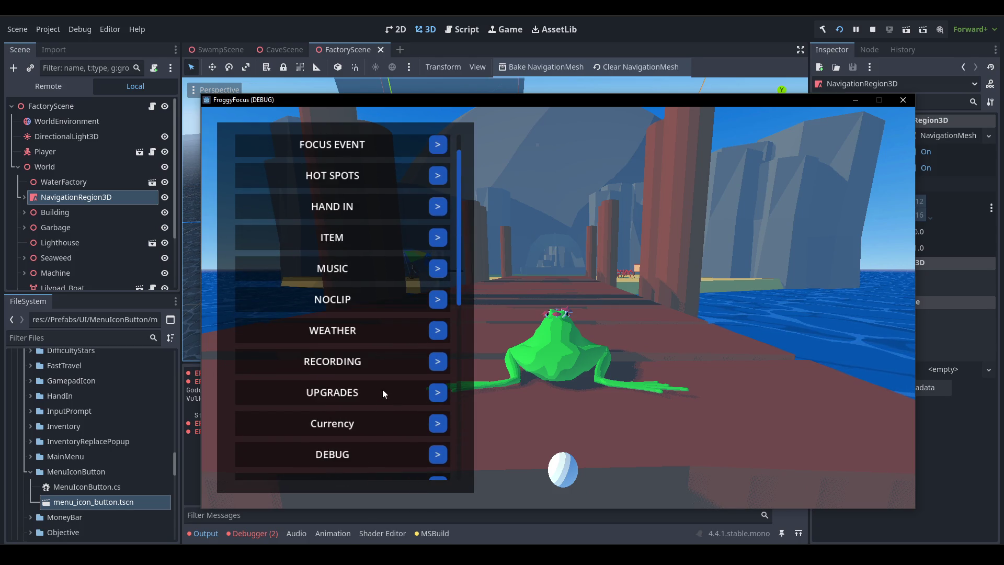
{"action": "scroll", "coordinate": [334, 312], "scroll_direction": "up", "scroll_amount": 1}
{"action": "scroll", "coordinate": [342, 297], "scroll_direction": "down", "scroll_amount": 8}
{"action": "scroll", "coordinate": [356, 303], "scroll_direction": "down", "scroll_amount": 6}
{"action": "scroll", "coordinate": [369, 309], "scroll_direction": "up", "scroll_amount": 9}
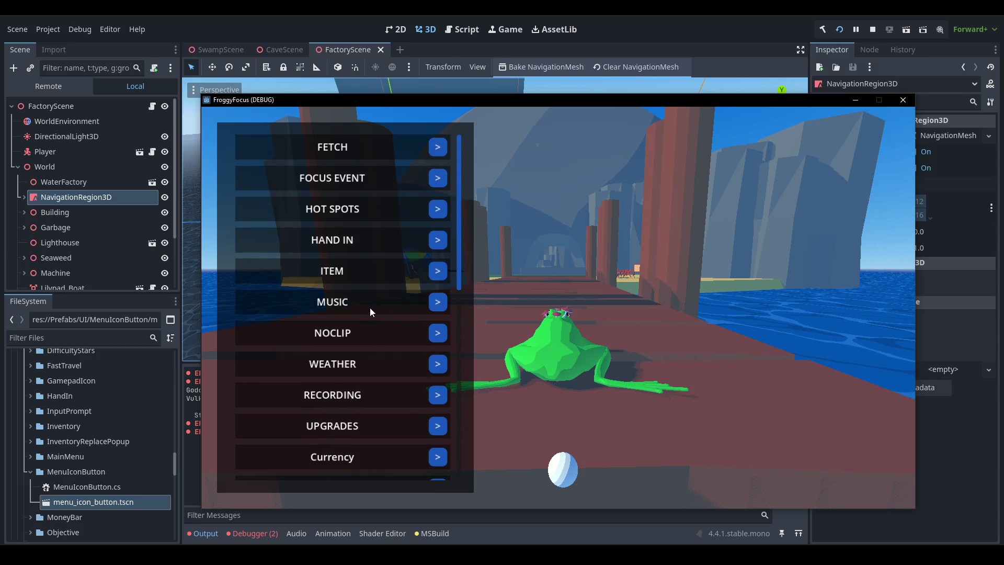
{"action": "scroll", "coordinate": [370, 313], "scroll_direction": "down", "scroll_amount": 7}
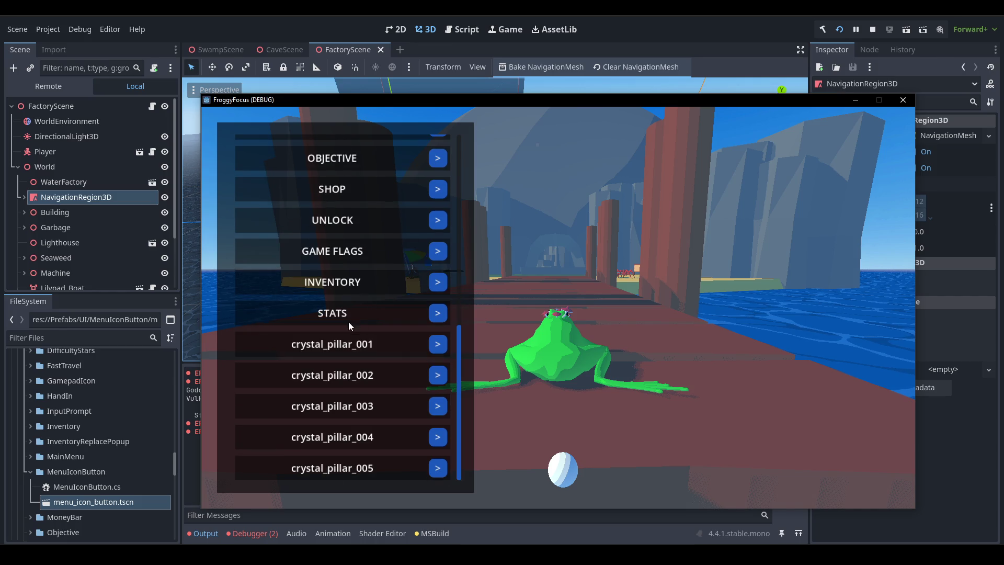
{"action": "scroll", "coordinate": [361, 323], "scroll_direction": "up", "scroll_amount": 2}
{"action": "scroll", "coordinate": [362, 324], "scroll_direction": "up", "scroll_amount": 4}
{"action": "scroll", "coordinate": [366, 321], "scroll_direction": "up", "scroll_amount": 8}
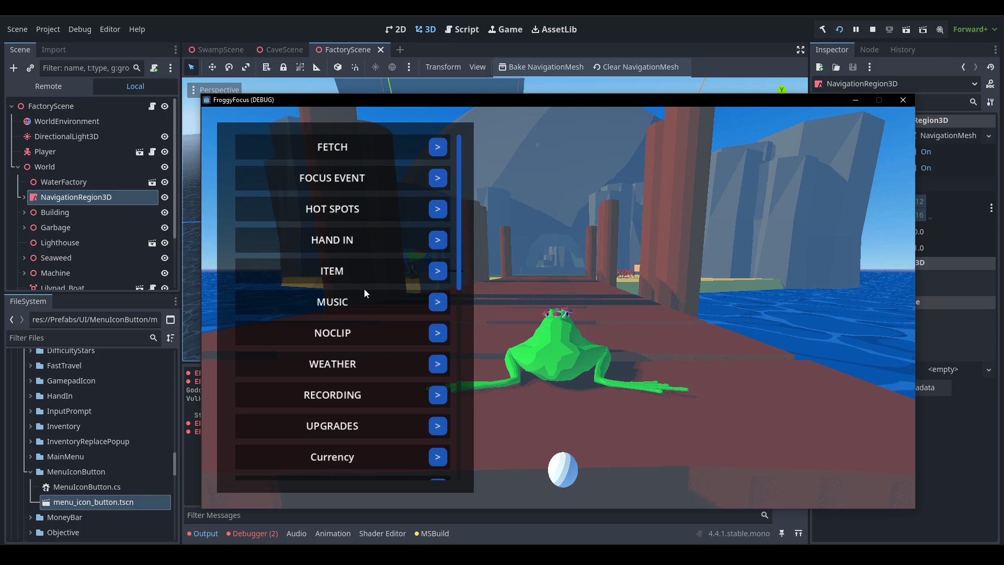
{"action": "scroll", "coordinate": [365, 290], "scroll_direction": "down", "scroll_amount": 7}
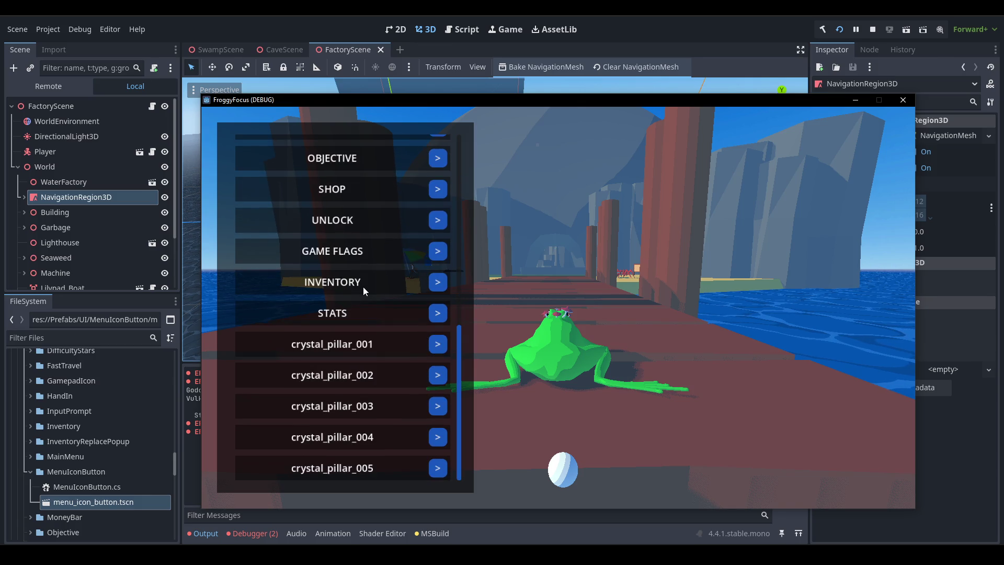
{"action": "scroll", "coordinate": [365, 290], "scroll_direction": "up", "scroll_amount": 4}
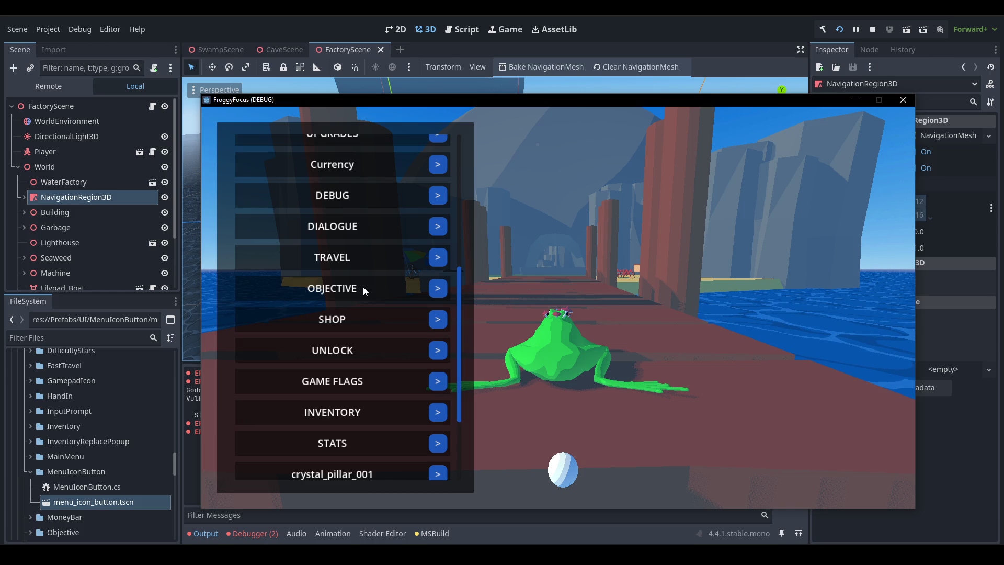
{"action": "scroll", "coordinate": [364, 291], "scroll_direction": "up", "scroll_amount": 9}
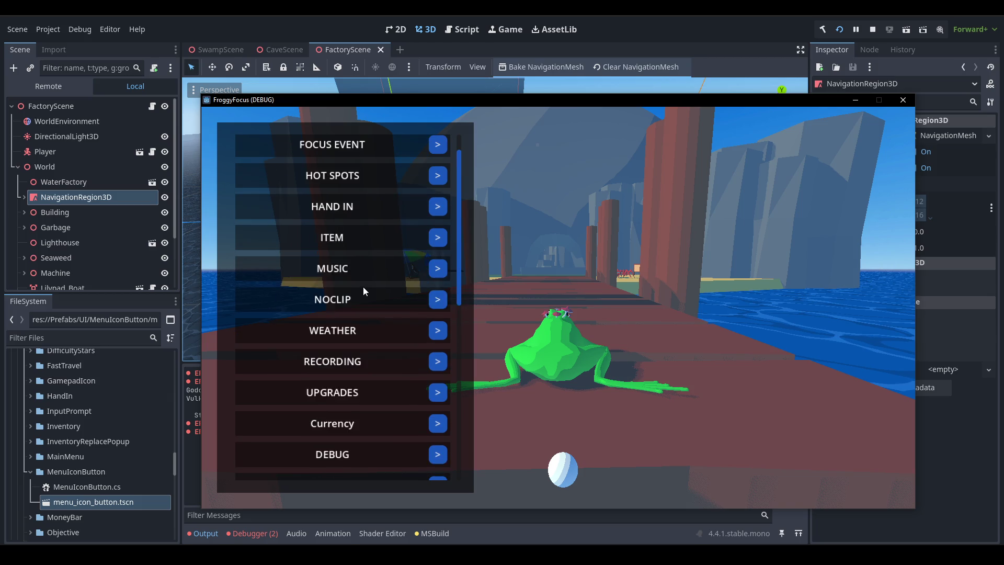
{"action": "key", "text": "alt+F4"}
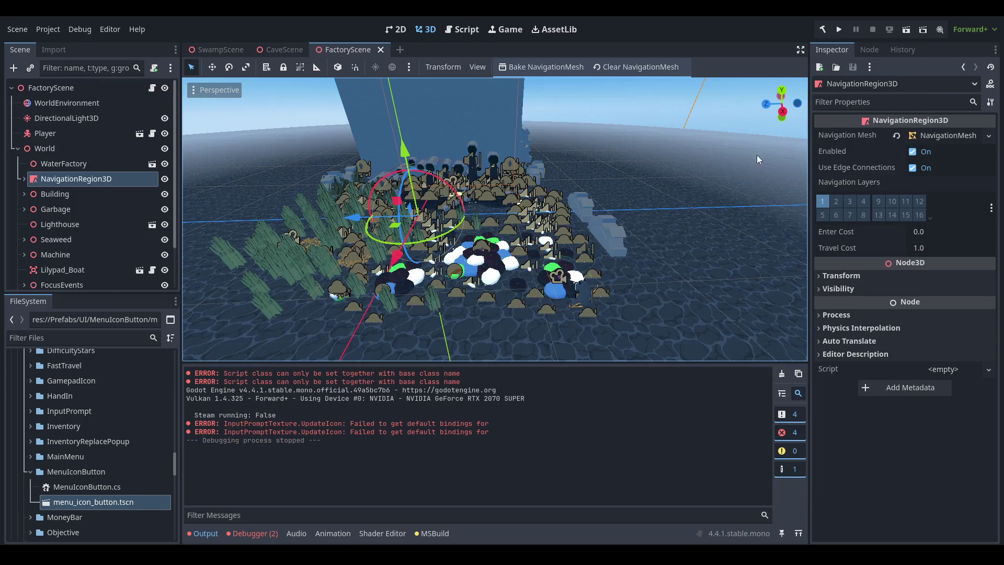
{"action": "key", "text": "alt+Tab"}
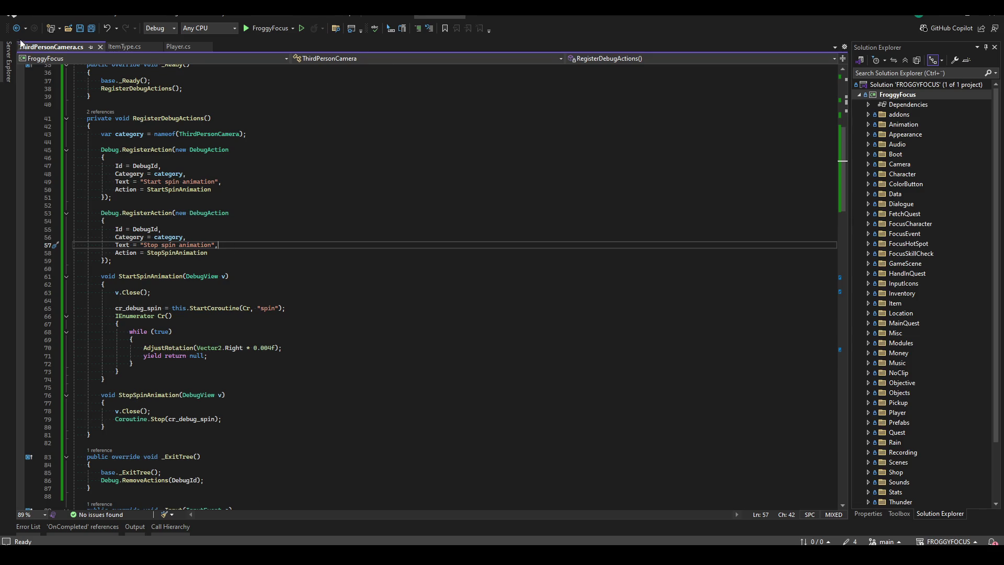
- Replace nameof(ThirdPersonCamera) on line 43 with the category string "CAMERA"
{"action": "scroll", "coordinate": [232, 298], "scroll_direction": "up", "scroll_amount": 11}
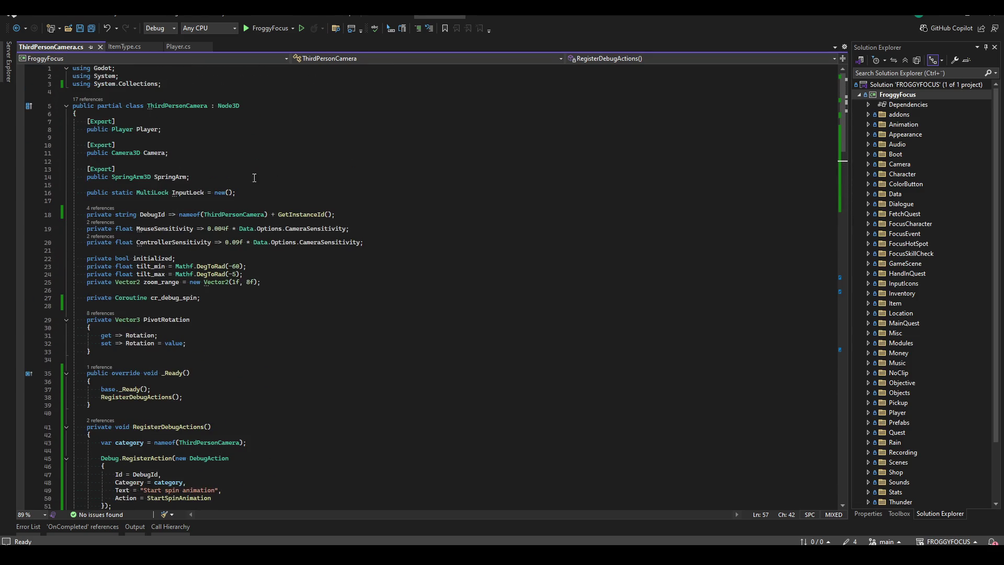
{"action": "scroll", "coordinate": [299, 365], "scroll_direction": "down", "scroll_amount": 7}
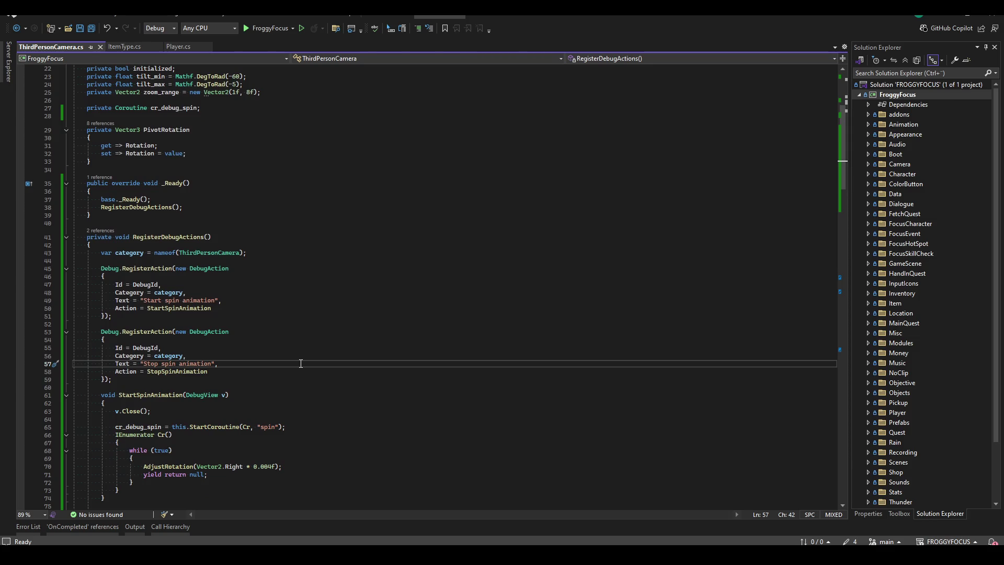
{"action": "left_click", "coordinate": [226, 211]}
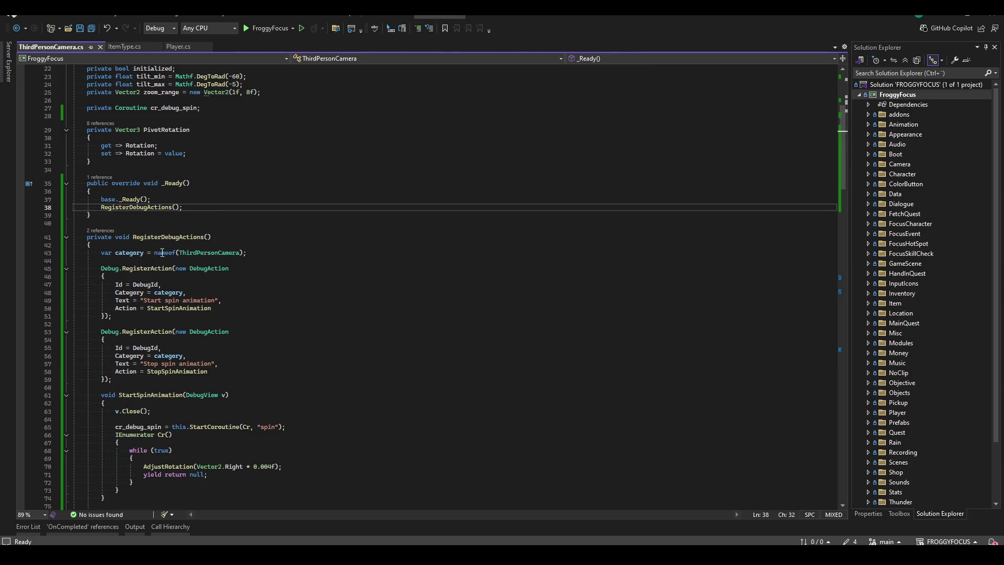
{"action": "left_click", "coordinate": [193, 293]}
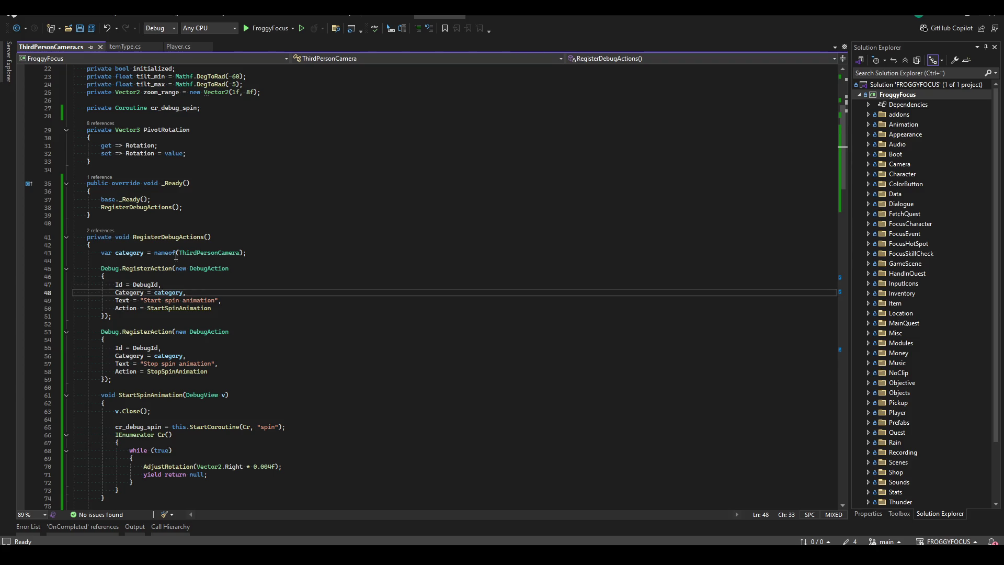
{"action": "left_click_drag", "start_coordinate": [155, 253], "coordinate": [240, 253]}
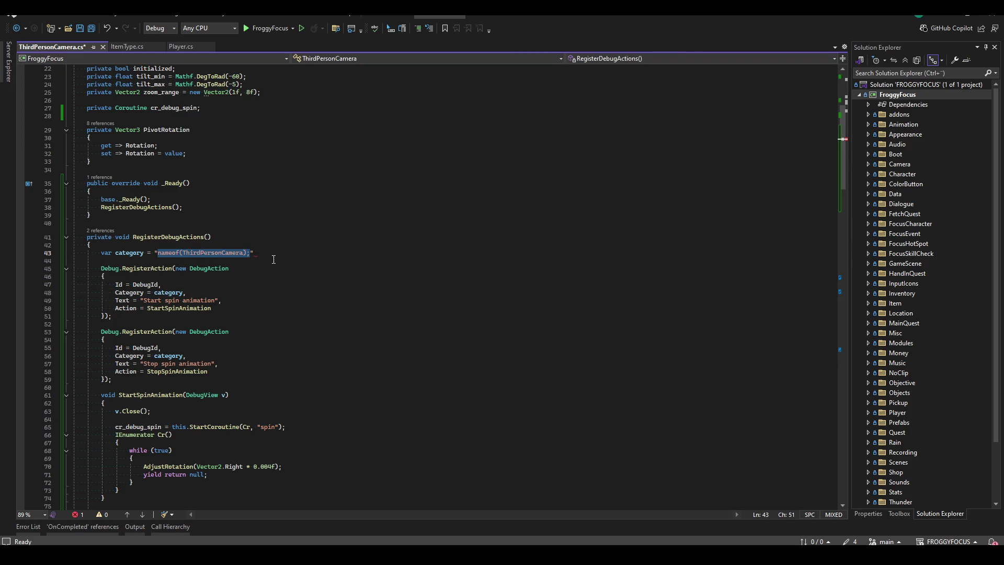
{"action": "type", "text": "\"THIRD PERSON CAMERA\")"}
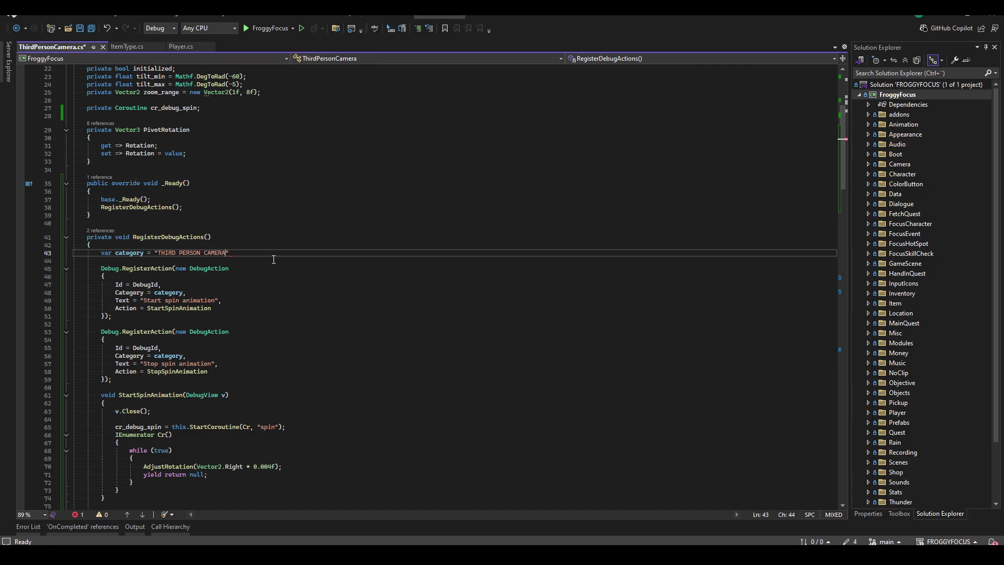
{"action": "key", "text": "BackSpace"}
{"action": "key", "text": "BackSpace"}
{"action": "key", "text": "BackSpace"}
{"action": "type", "text": "CAMERA"}
- Add the missing semicolon to the category line, save ThirdPersonCamera.cs and rebuild successfully
{"action": "key", "text": "ctrl+s"}
{"action": "left_click", "coordinate": [343, 261]}
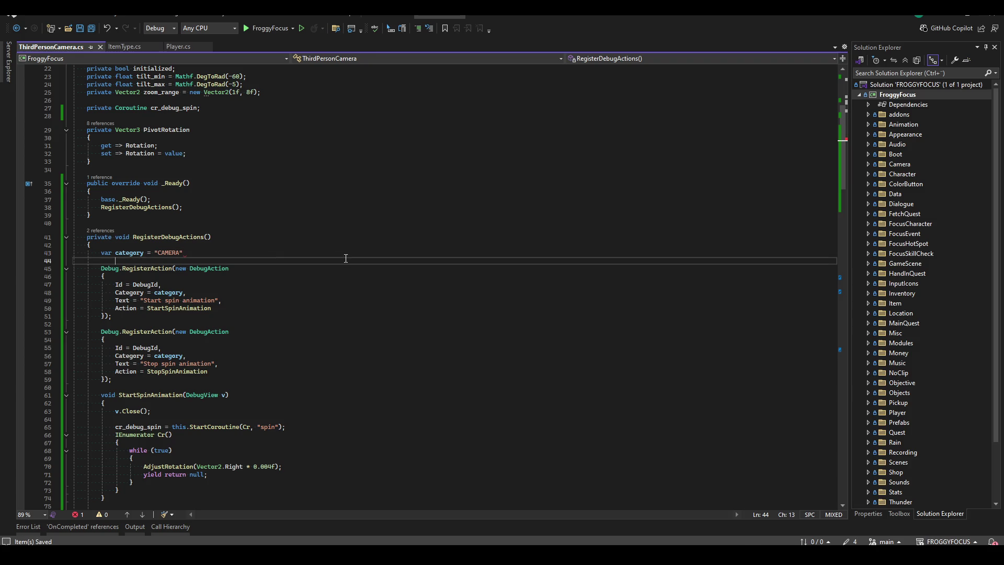
{"action": "key", "text": "ctrl+shift+b"}
{"action": "left_click", "coordinate": [354, 253]}
{"action": "type", "text": ";"}
{"action": "key", "text": "ctrl+s"}
{"action": "key", "text": "ctrl+shift+b"}
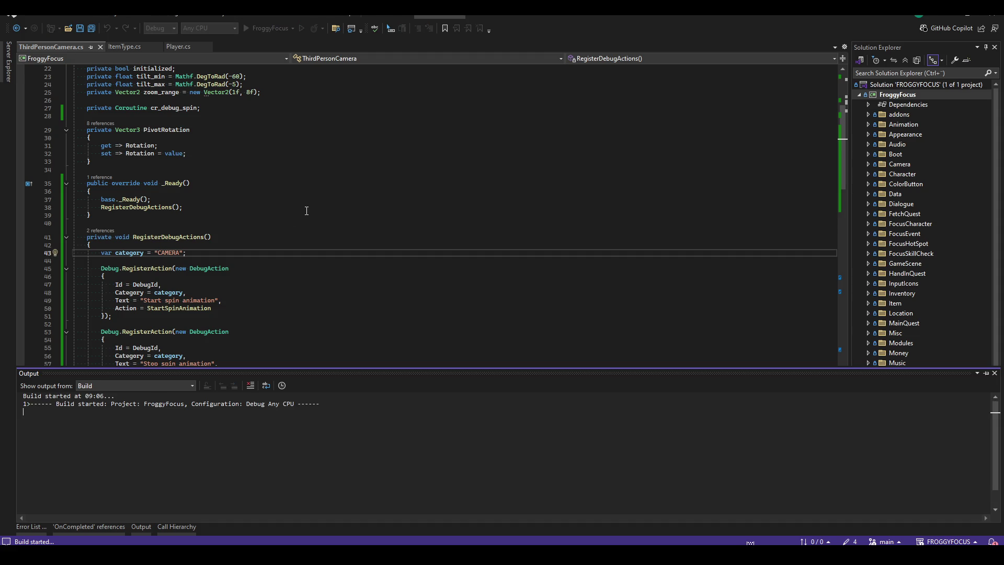
{"action": "left_click", "coordinate": [212, 237]}
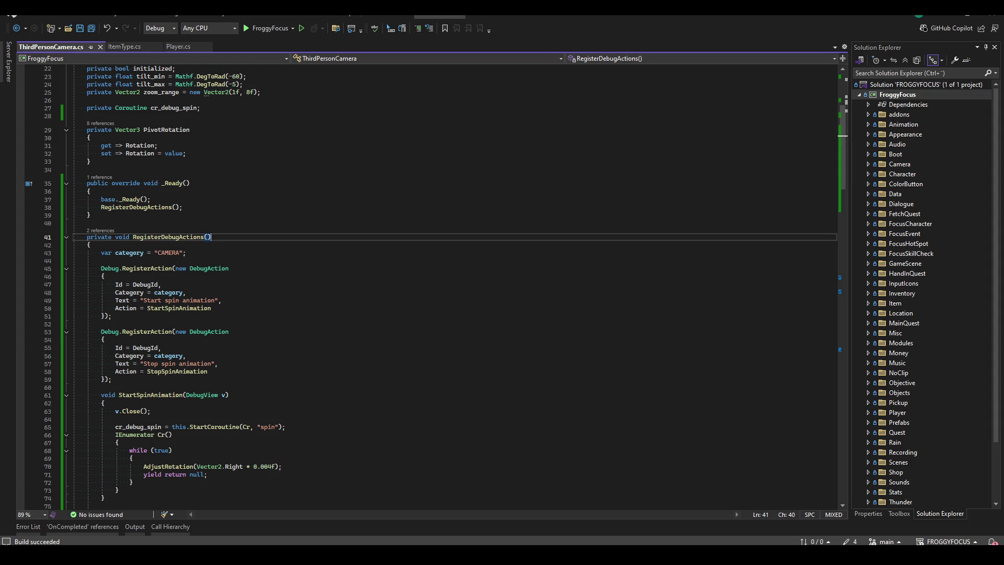
{"action": "mouse_move", "coordinate": [193, 556]}
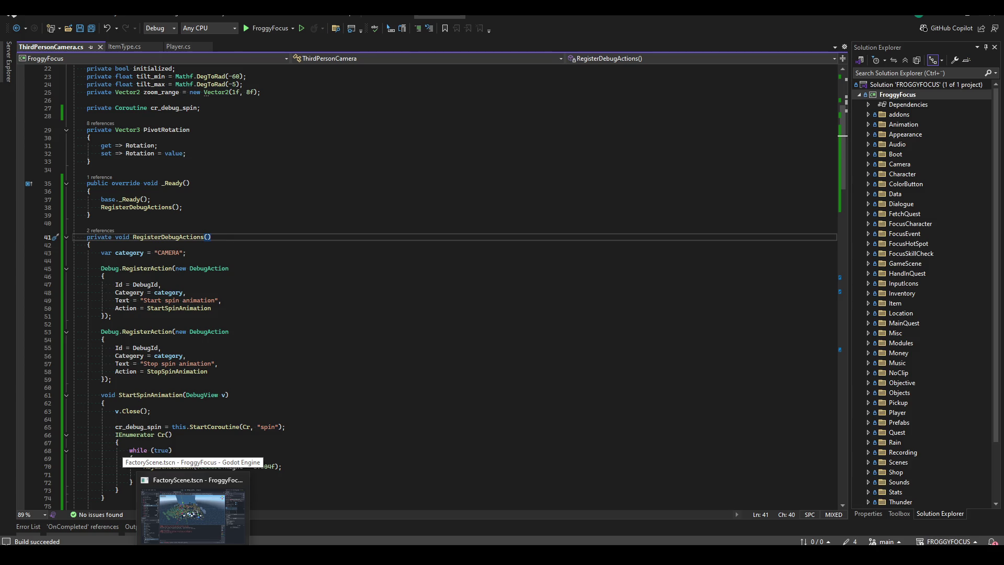
{"action": "scroll", "coordinate": [293, 346], "scroll_direction": "up", "scroll_amount": 1}
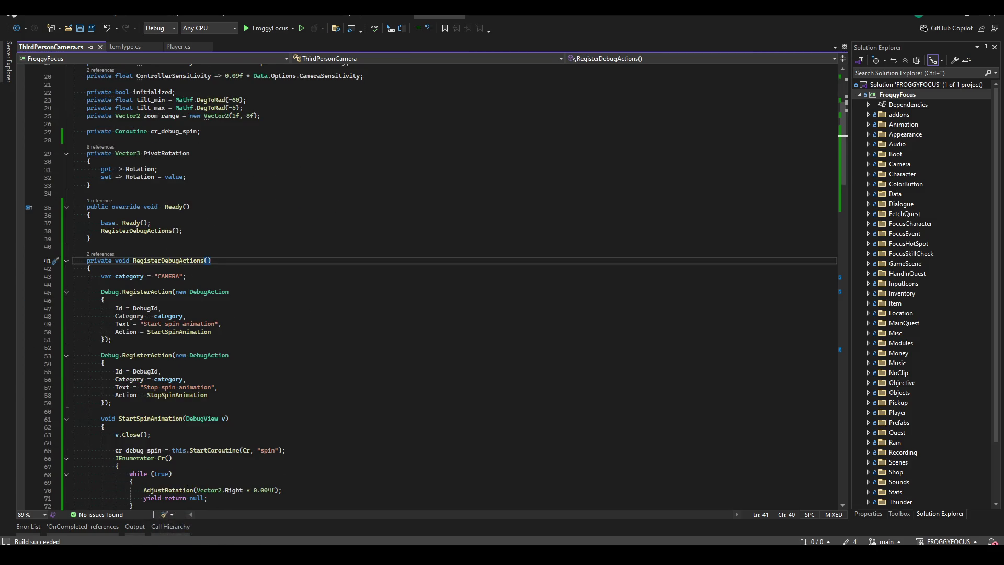
{"action": "key", "text": "alt+Tab"}
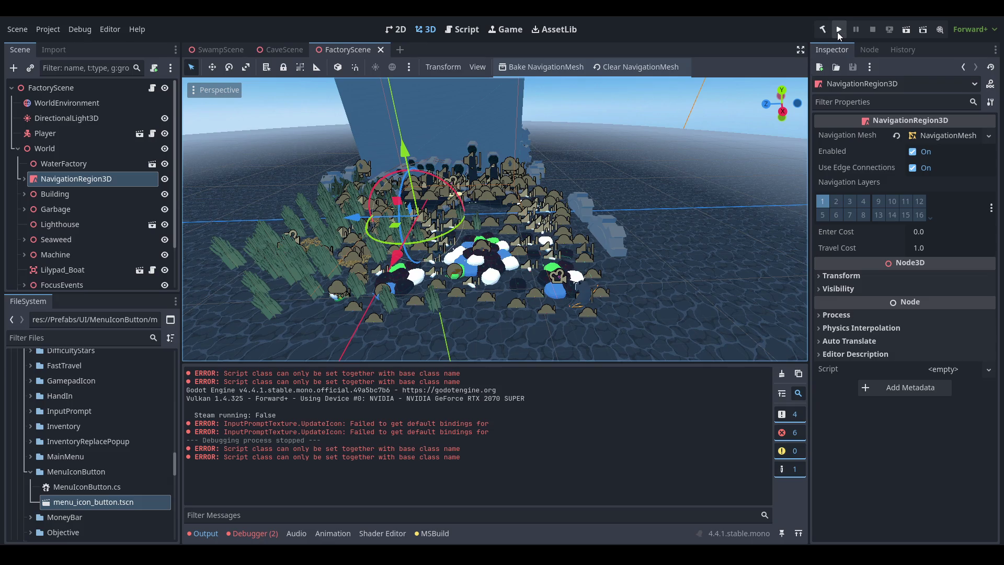
- Open Prefabs/Player/player.tscn and select its ThirdPersonCamera node
{"action": "left_click", "coordinate": [90, 472]}
{"action": "scroll", "coordinate": [110, 482], "scroll_direction": "up", "scroll_amount": 5}
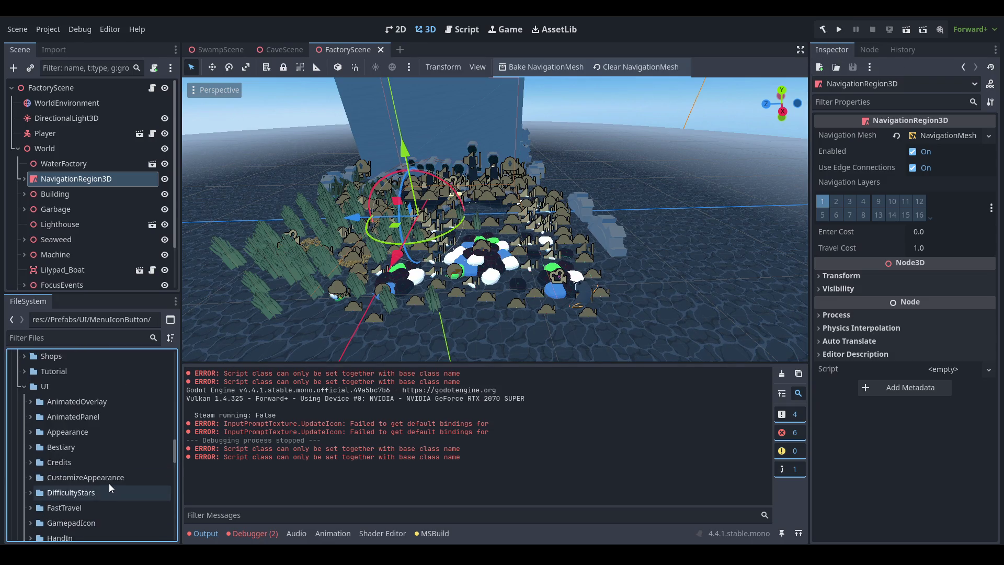
{"action": "scroll", "coordinate": [109, 473], "scroll_direction": "up", "scroll_amount": 3}
{"action": "double_click", "coordinate": [72, 468]}
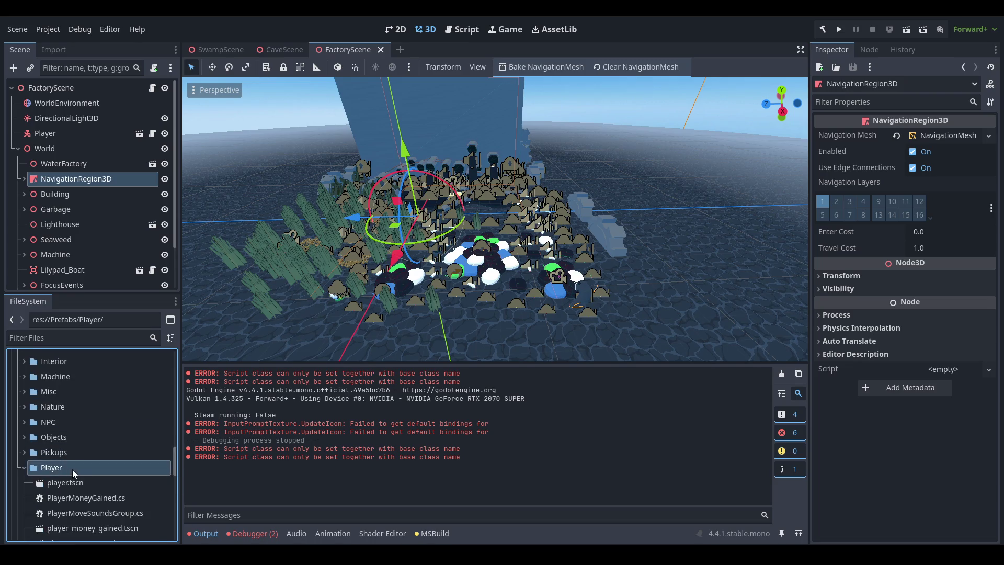
{"action": "scroll", "coordinate": [78, 450], "scroll_direction": "down", "scroll_amount": 3}
{"action": "double_click", "coordinate": [92, 435]}
{"action": "left_click", "coordinate": [106, 164]}
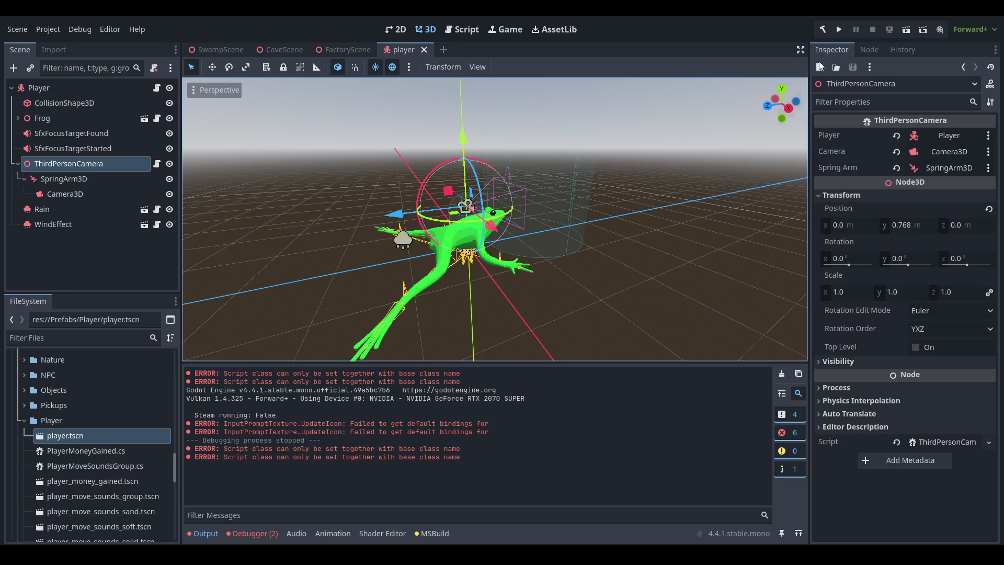
- Run the game, continue, pause, and browse the F1 debug menu categories before closing it
{"action": "key", "text": "F5"}
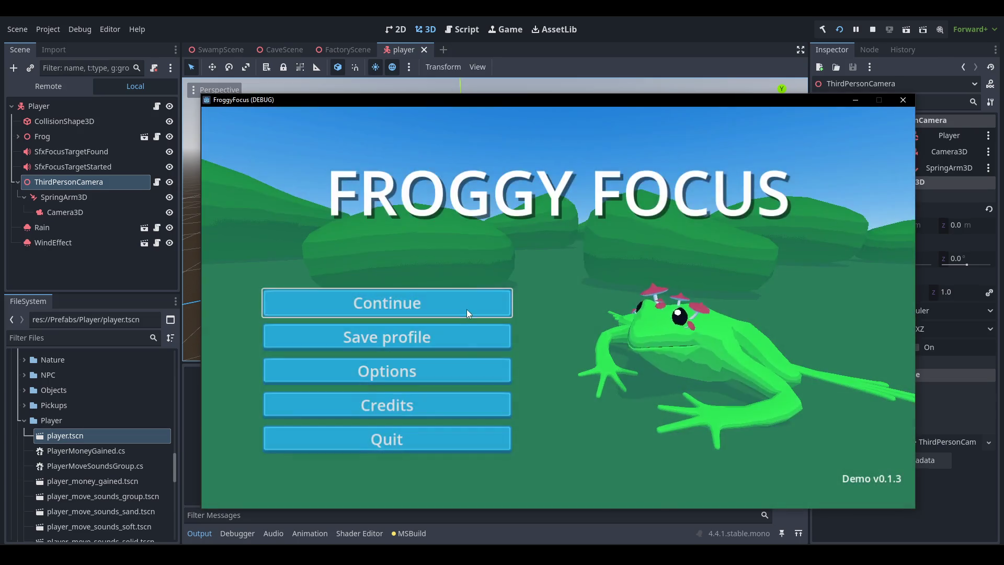
{"action": "left_click", "coordinate": [466, 309]}
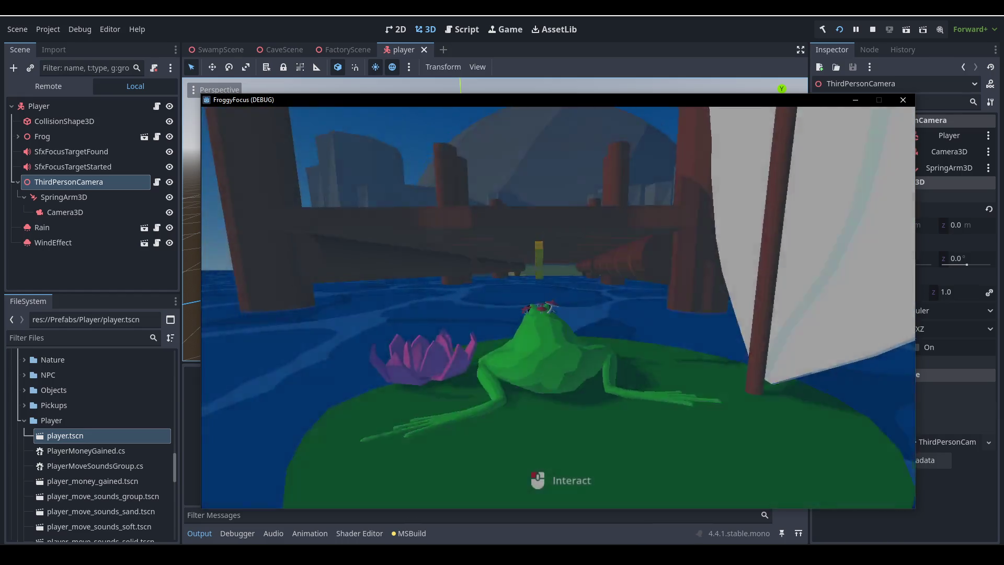
{"action": "key", "text": "Escape"}
{"action": "key", "text": "Escape"}
{"action": "key", "text": "F1"}
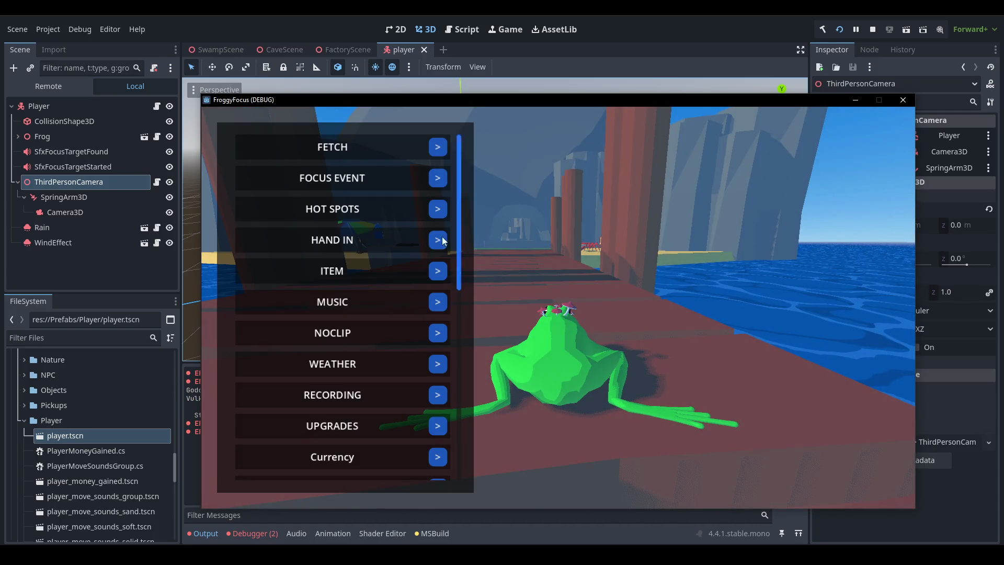
{"action": "scroll", "coordinate": [378, 353], "scroll_direction": "down", "scroll_amount": 2}
{"action": "scroll", "coordinate": [378, 352], "scroll_direction": "down", "scroll_amount": 5}
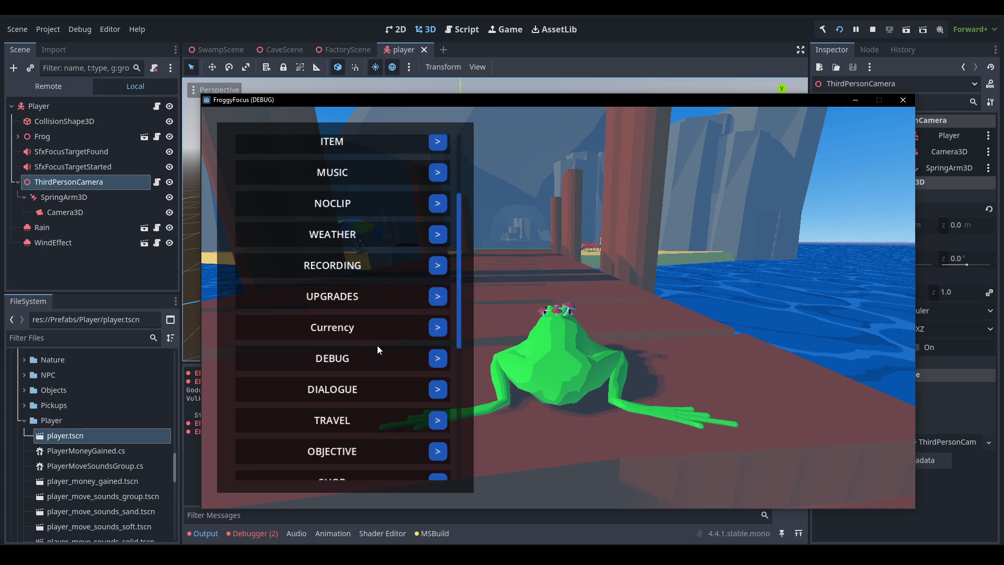
{"action": "scroll", "coordinate": [376, 344], "scroll_direction": "down", "scroll_amount": 5}
{"action": "scroll", "coordinate": [375, 345], "scroll_direction": "up", "scroll_amount": 6}
{"action": "scroll", "coordinate": [376, 347], "scroll_direction": "up", "scroll_amount": 3}
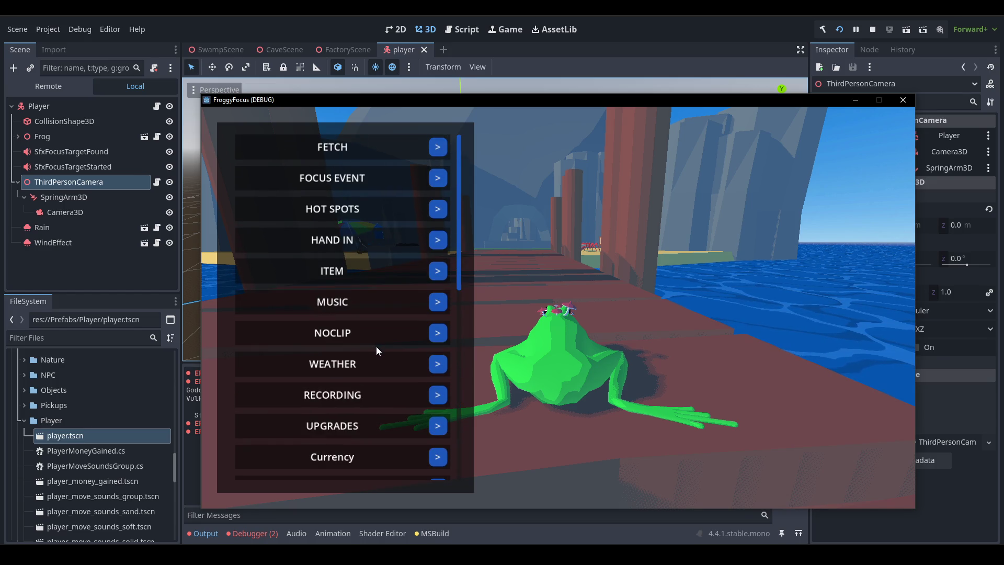
{"action": "left_click", "coordinate": [876, 32]}
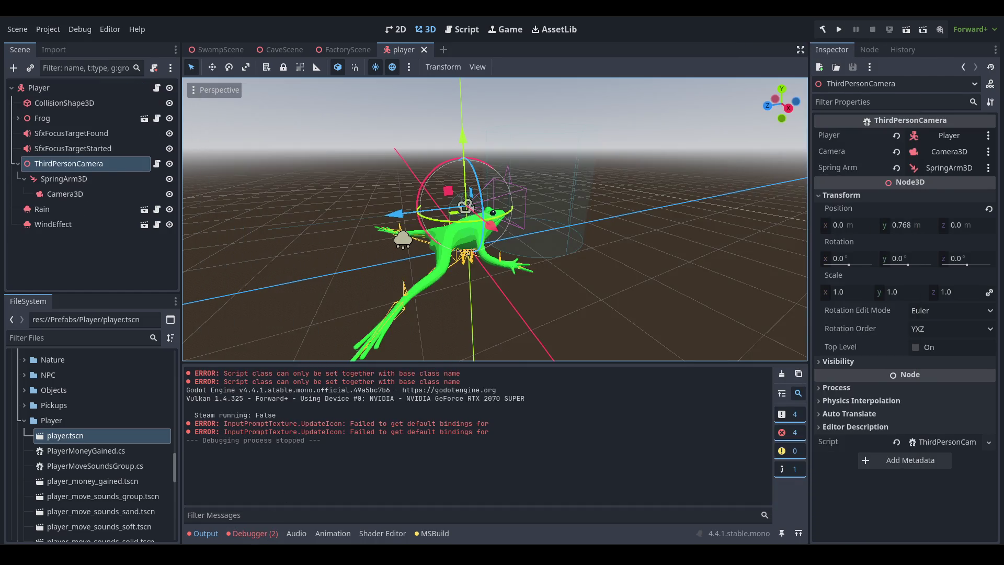
- Insert Debug.Log("debug"); on a new line after the category assignment
{"action": "key", "text": "alt+Tab"}
{"action": "scroll", "coordinate": [293, 340], "scroll_direction": "down", "scroll_amount": 3}
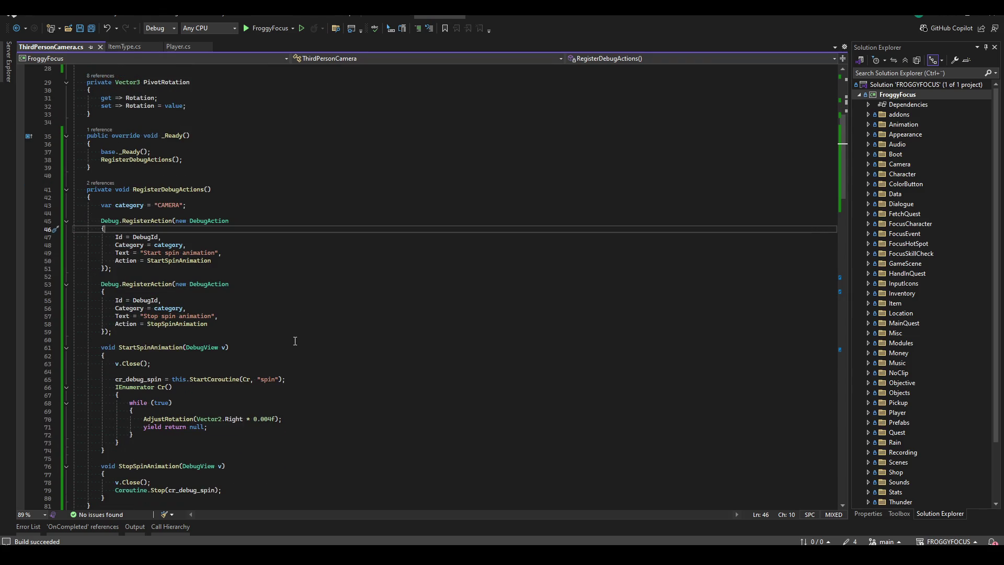
{"action": "scroll", "coordinate": [297, 342], "scroll_direction": "up", "scroll_amount": 5}
{"action": "scroll", "coordinate": [300, 343], "scroll_direction": "up", "scroll_amount": 4}
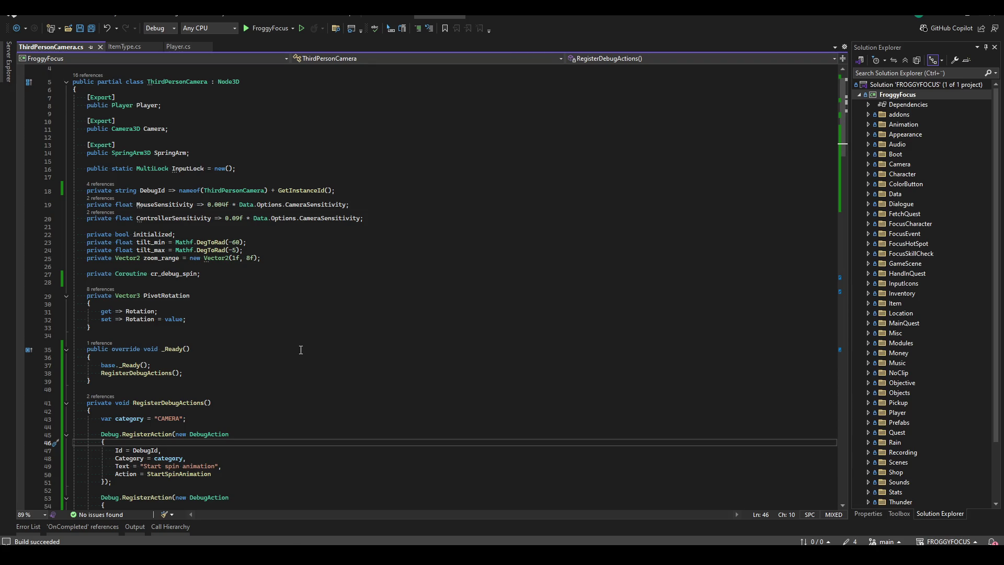
{"action": "scroll", "coordinate": [301, 350], "scroll_direction": "down", "scroll_amount": 8}
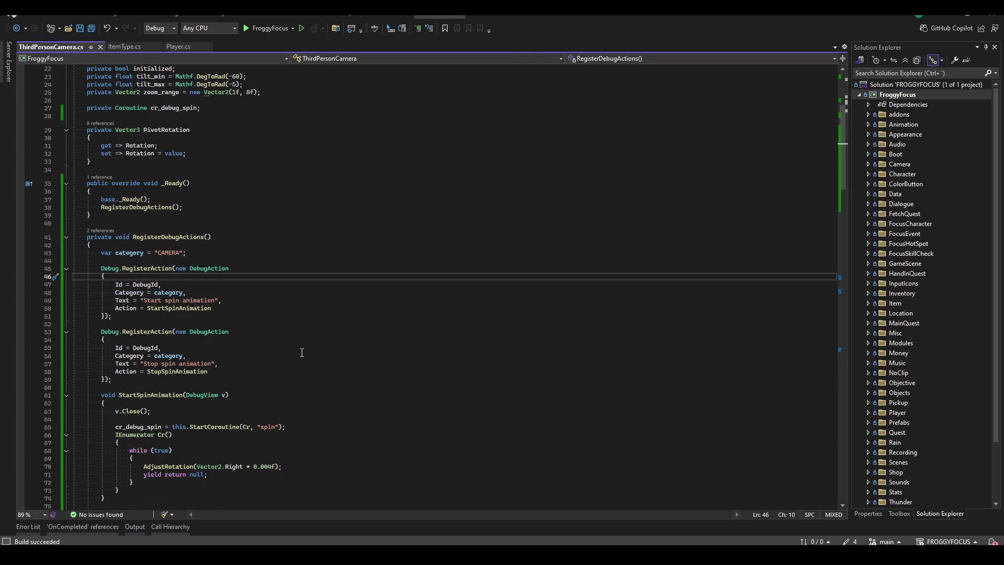
{"action": "left_click", "coordinate": [273, 205]}
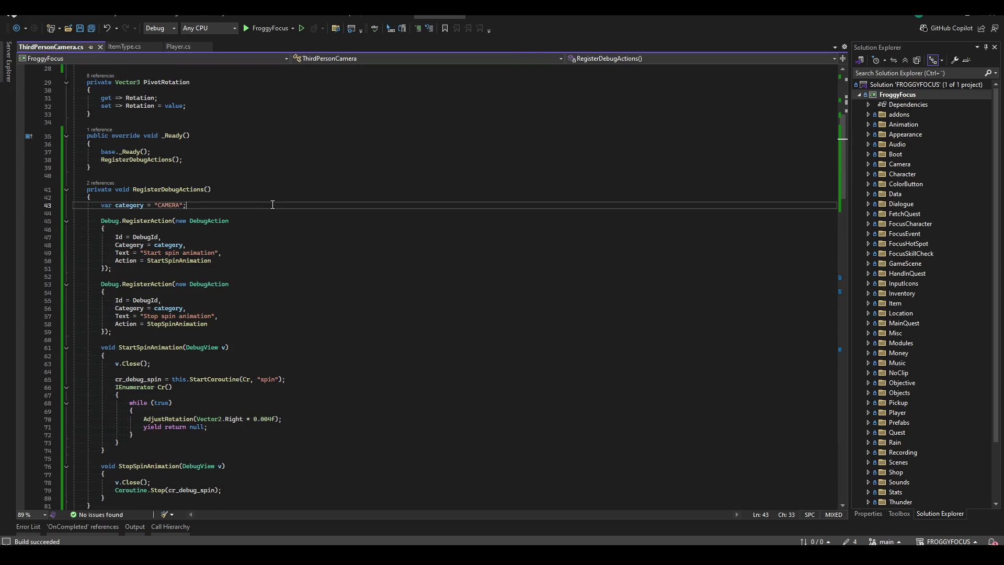
{"action": "key", "text": "Return"}
{"action": "key", "text": "Return"}
{"action": "type", "text": "Debug.Lo9g8\""}
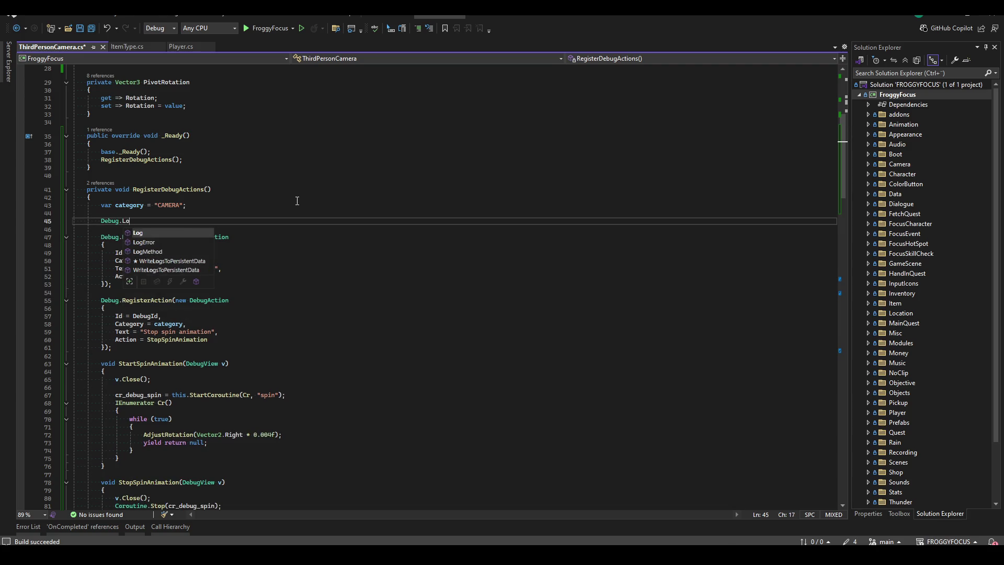
{"action": "key", "text": "BackSpace"}
{"action": "key", "text": "BackSpace"}
{"action": "key", "text": "BackSpace"}
{"action": "type", "text": "g(\"resgist"}
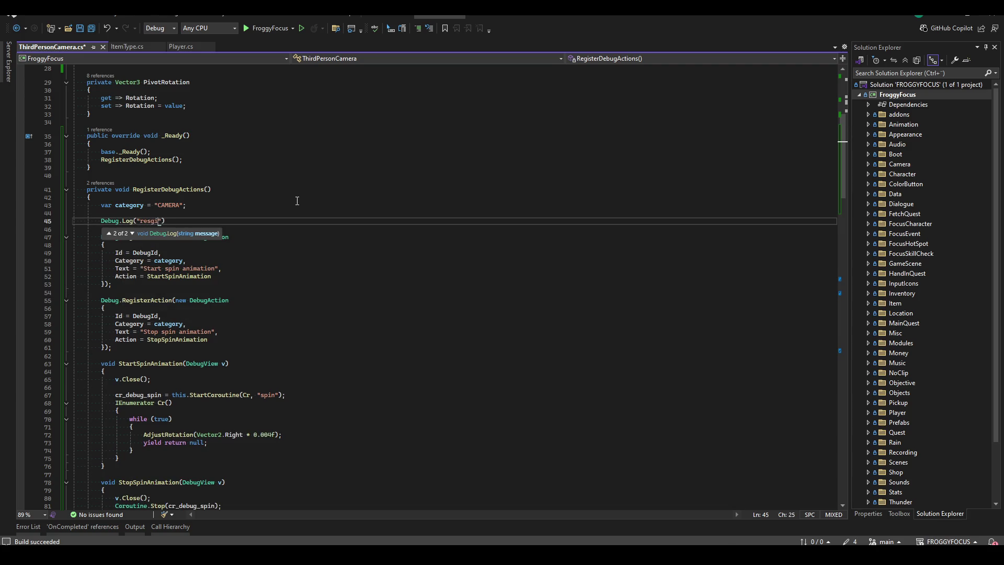
{"action": "key", "text": "BackSpace"}
{"action": "key", "text": "BackSpace"}
{"action": "key", "text": "BackSpace"}
{"action": "type", "text": "debug"}
{"action": "key", "text": "End"}
{"action": "type", "text": ";"}
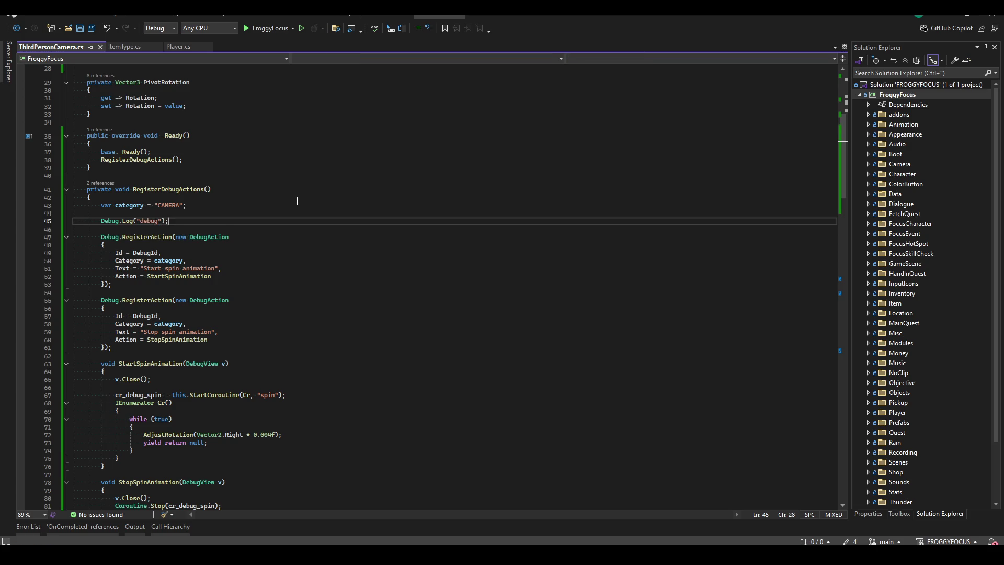
- Save and build the project, then return to the Godot editor
{"action": "key", "text": "ctrl+shift+b"}
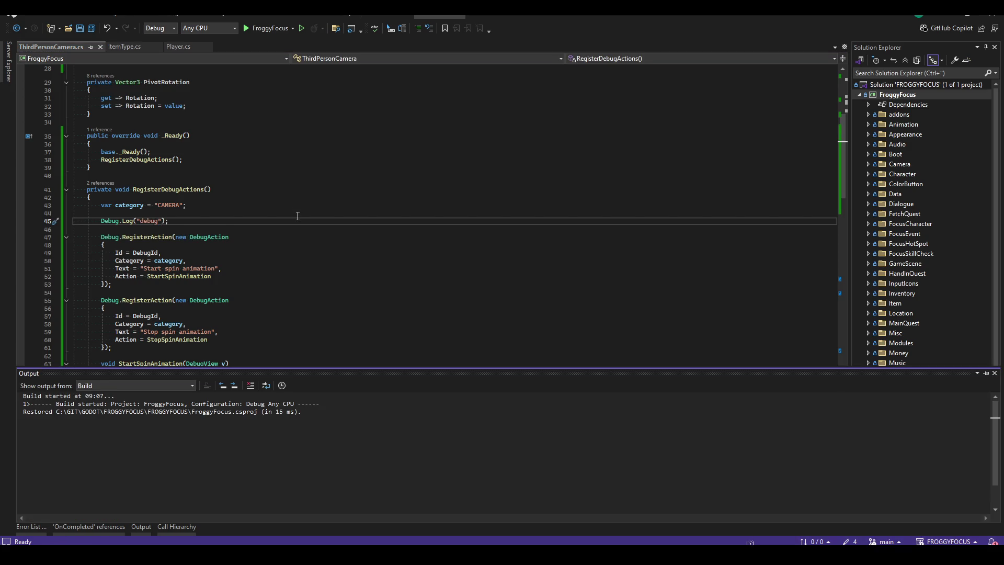
{"action": "scroll", "coordinate": [283, 225], "scroll_direction": "down", "scroll_amount": 4}
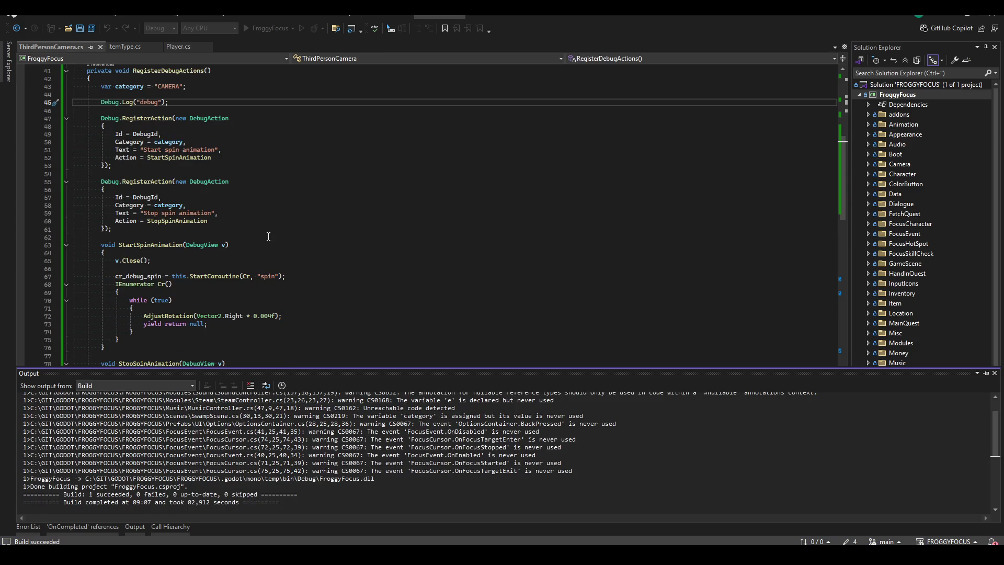
{"action": "left_click", "coordinate": [271, 205]}
{"action": "scroll", "coordinate": [264, 224], "scroll_direction": "down", "scroll_amount": 4}
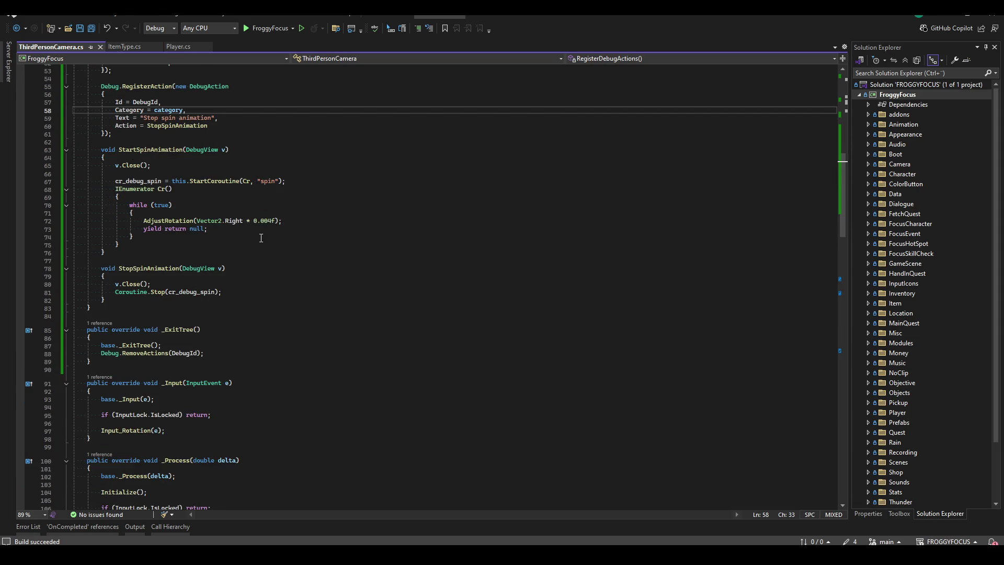
{"action": "scroll", "coordinate": [261, 239], "scroll_direction": "up", "scroll_amount": 2}
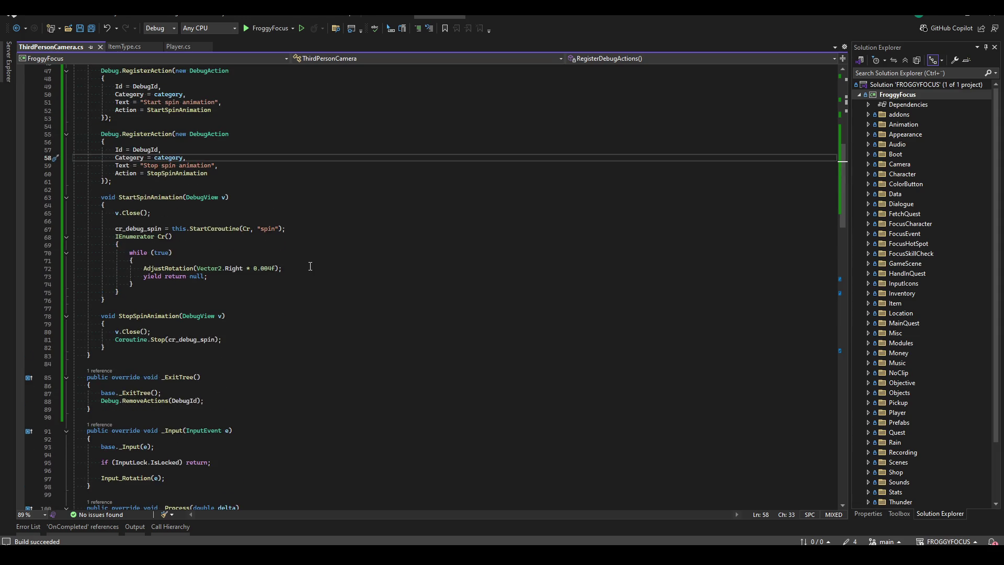
{"action": "left_click", "coordinate": [298, 307]}
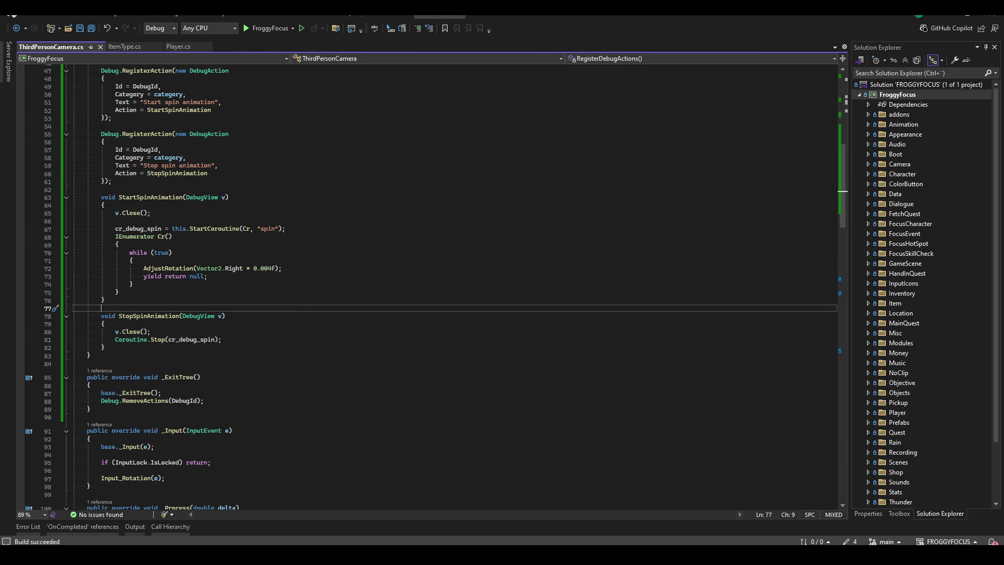
{"action": "mouse_move", "coordinate": [193, 555]}
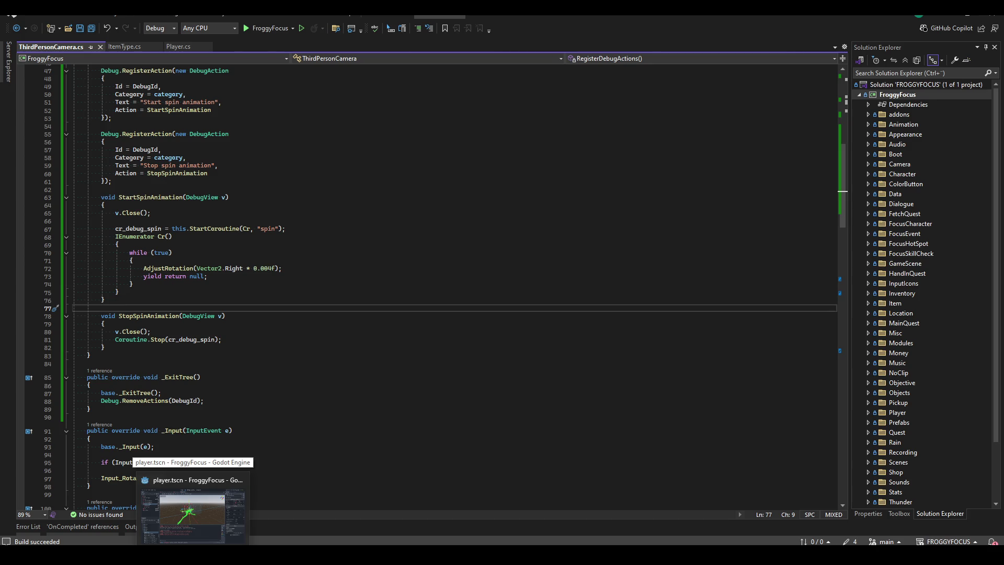
{"action": "left_click", "coordinate": [193, 515]}
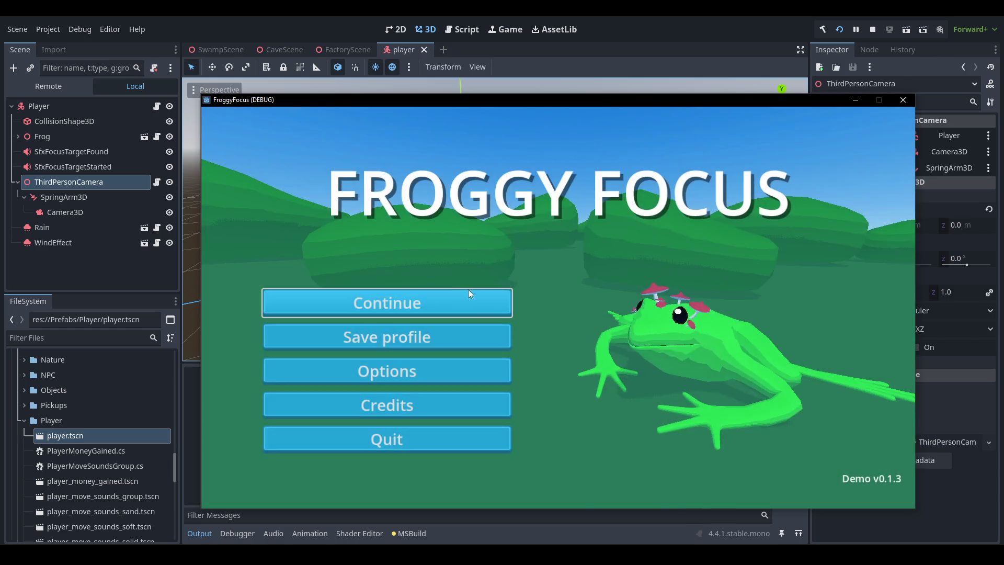
- Choose Continue on the Froggy Focus title menu to enter gameplay
{"action": "left_click", "coordinate": [445, 303]}
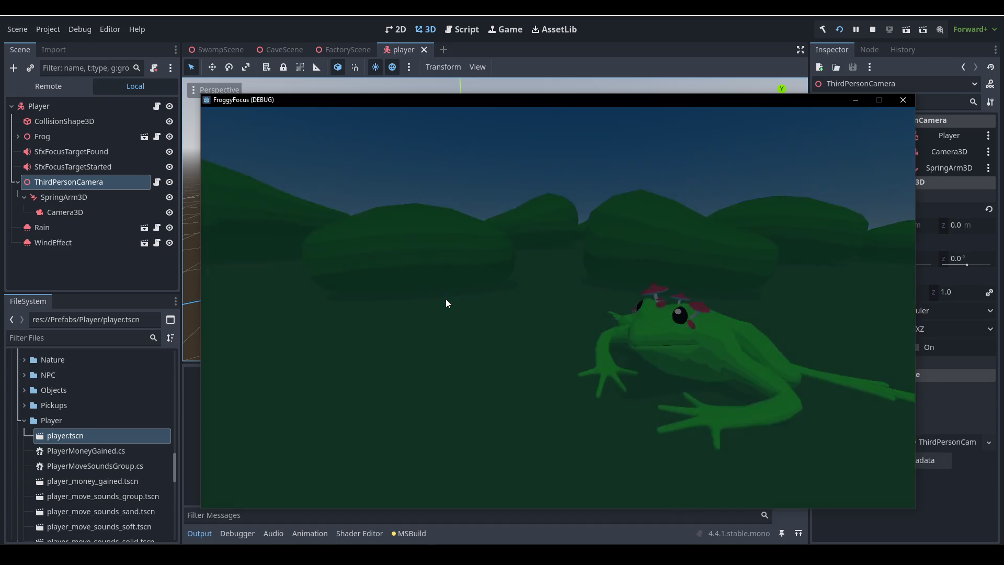